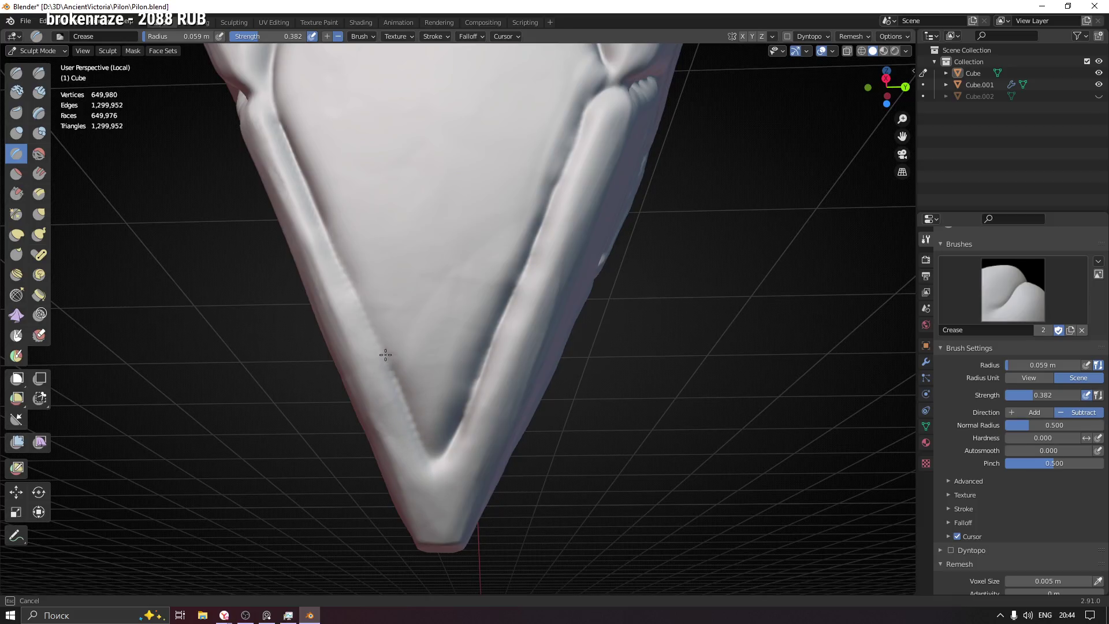
Step: Shrink the Crease brush radius to 0.046 m after a first small stroke near the upper-left groove
mouse_move(555, 398)
middle_mouse_down()
mouse_move(509, 409)
mouse_move(443, 296)
mouse_move(362, 208)
middle_mouse_up()
mouse_move(362, 208)
left_mouse_down()
mouse_move(370, 277)
mouse_move(400, 337)
left_mouse_up()
key("f")
left_click(347, 198)
Step: Crease the left border groove of the tip panel from top to bottom
middle_click_drag(401, 336, 371, 260)
left_click_drag(372, 260, 405, 363)
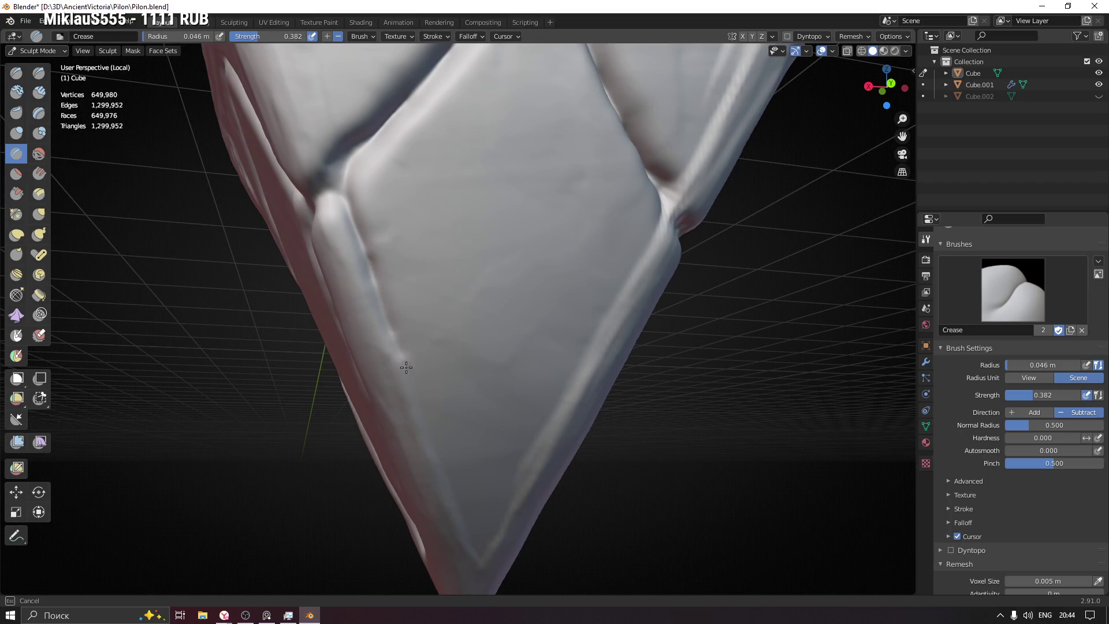
left_click_drag(362, 244, 347, 228)
middle_click_drag(347, 228, 309, 240, "shift")
left_click_drag(322, 272, 360, 370)
mouse_move(360, 370)
middle_mouse_down()
mouse_move(352, 358)
mouse_move(359, 366)
middle_mouse_up()
left_click_drag(358, 366, 418, 483)
left_click_drag(352, 341, 281, 203)
Step: Pinch the right ridge down toward the mesh tip and save the file
middle_click_drag(403, 492, 552, 207)
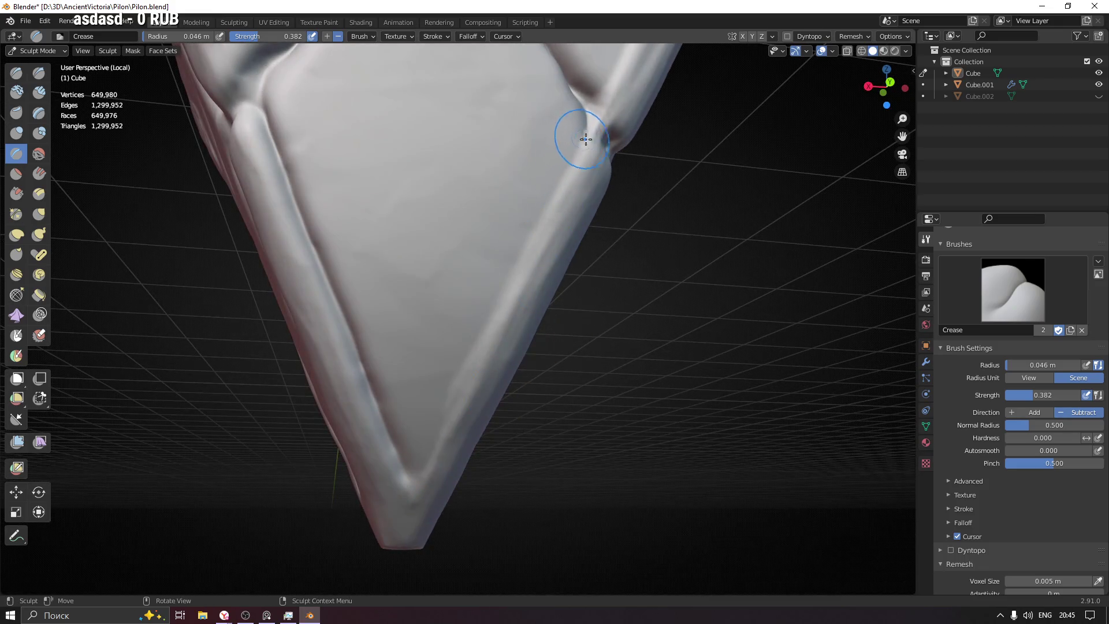
middle_click_drag(570, 168, 567, 183)
mouse_move(607, 133)
middle_mouse_down()
mouse_move(616, 130)
mouse_move(583, 222)
mouse_move(599, 208)
middle_mouse_up()
mouse_move(514, 229)
left_mouse_down()
mouse_move(481, 301)
mouse_move(487, 275)
mouse_move(453, 393)
left_mouse_up()
left_click_drag(485, 303, 445, 428)
middle_click_drag(445, 428, 501, 254)
left_click_drag(501, 254, 421, 444)
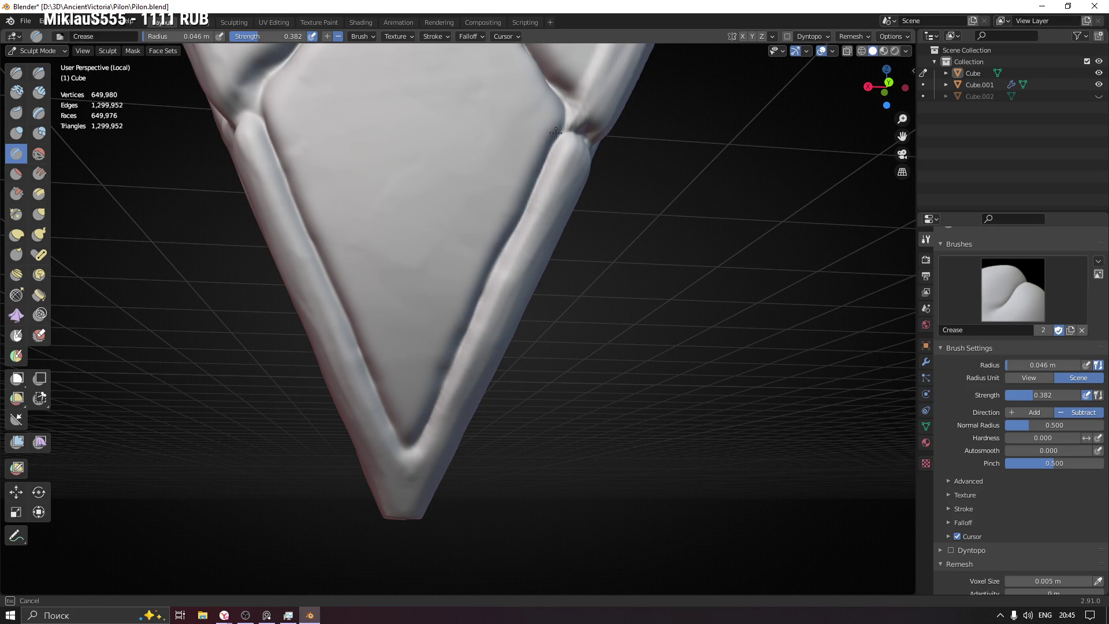
key("ctrl+s")
Step: Crease the notch and upper-left edge, pinching the fold into a rounded ridge
mouse_move(639, 243)
middle_mouse_down()
mouse_move(578, 287)
mouse_move(470, 212)
middle_mouse_up()
mouse_move(471, 213)
left_mouse_down()
mouse_move(484, 209)
mouse_move(511, 135)
left_mouse_up()
scroll(487, 207, "up", 1)
mouse_move(538, 86)
middle_mouse_down()
mouse_move(545, 154)
mouse_move(425, 217)
middle_mouse_up()
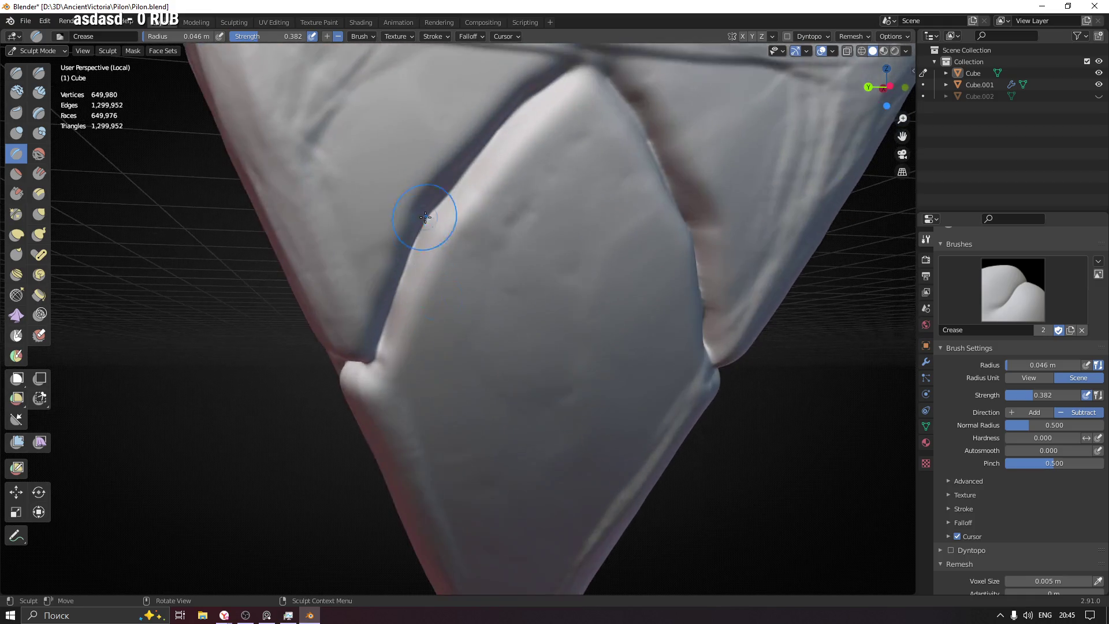
left_click_drag(419, 229, 554, 80)
mouse_move(593, 66)
middle_mouse_down()
mouse_move(470, 168)
mouse_move(390, 77)
middle_mouse_up()
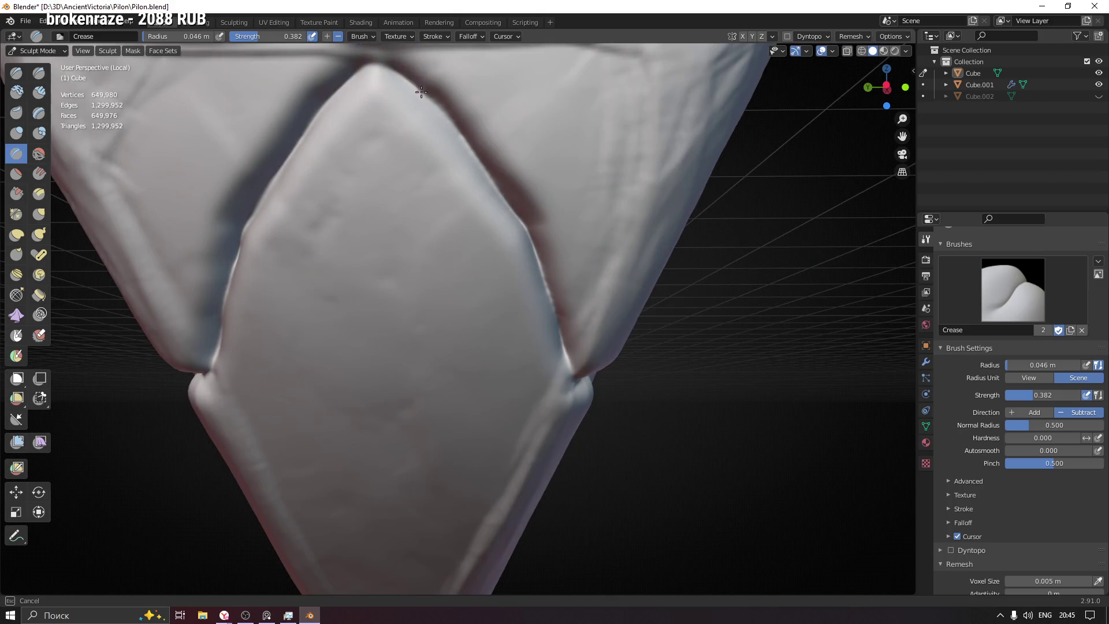
middle_click_drag(532, 247, 497, 101, "shift")
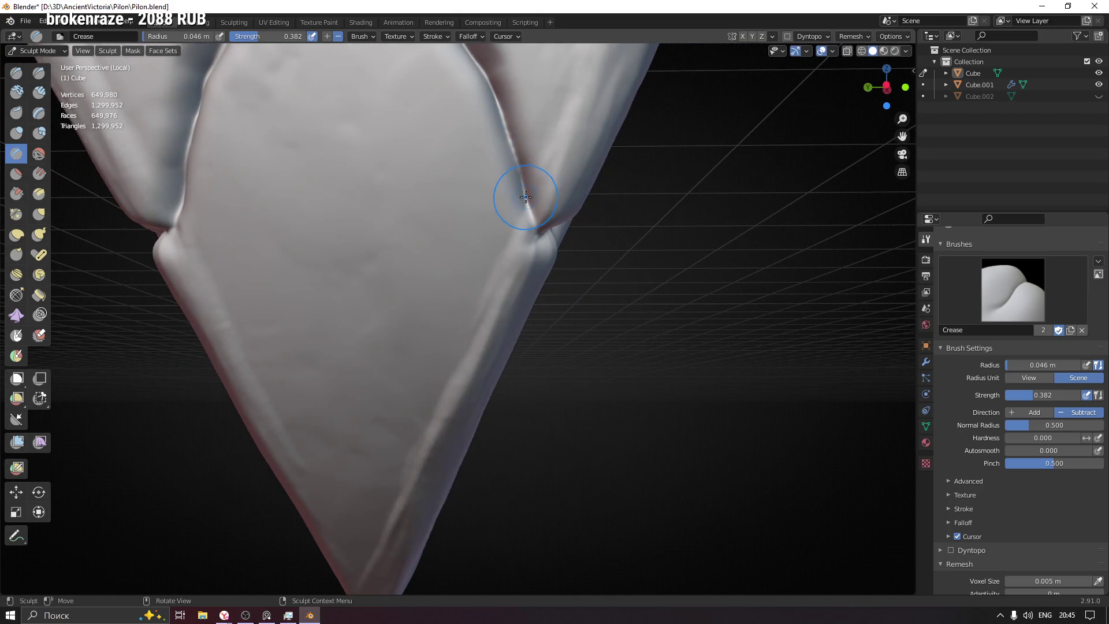
mouse_move(407, 224)
middle_mouse_down()
mouse_move(457, 194)
mouse_move(409, 180)
middle_mouse_up()
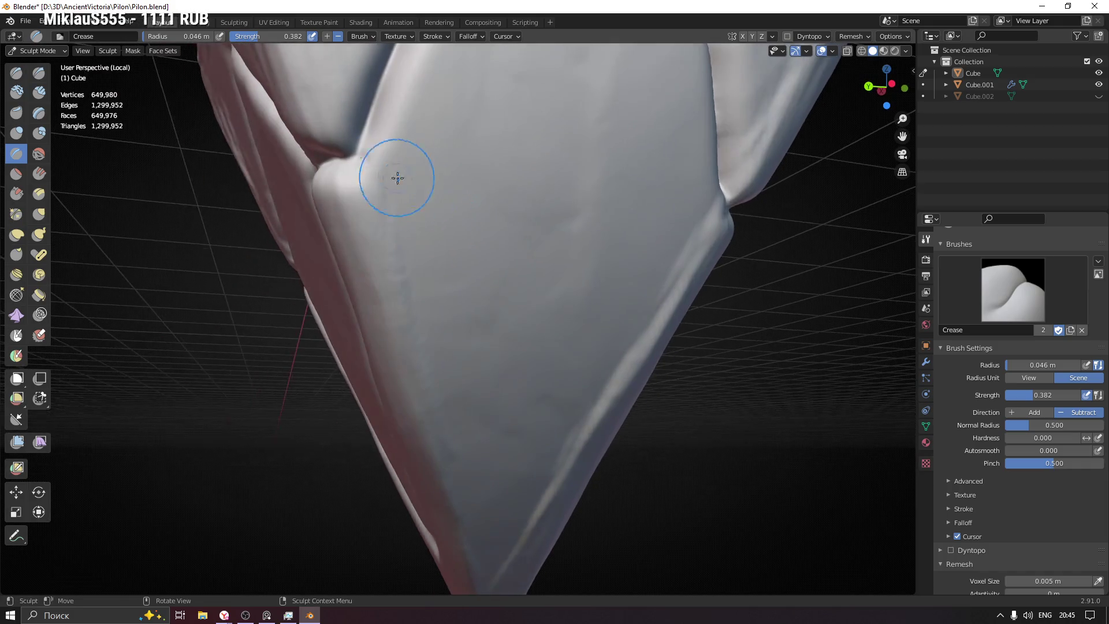
mouse_move(359, 162)
left_mouse_down()
mouse_move(411, 317)
mouse_move(372, 215)
mouse_move(380, 231)
left_mouse_up()
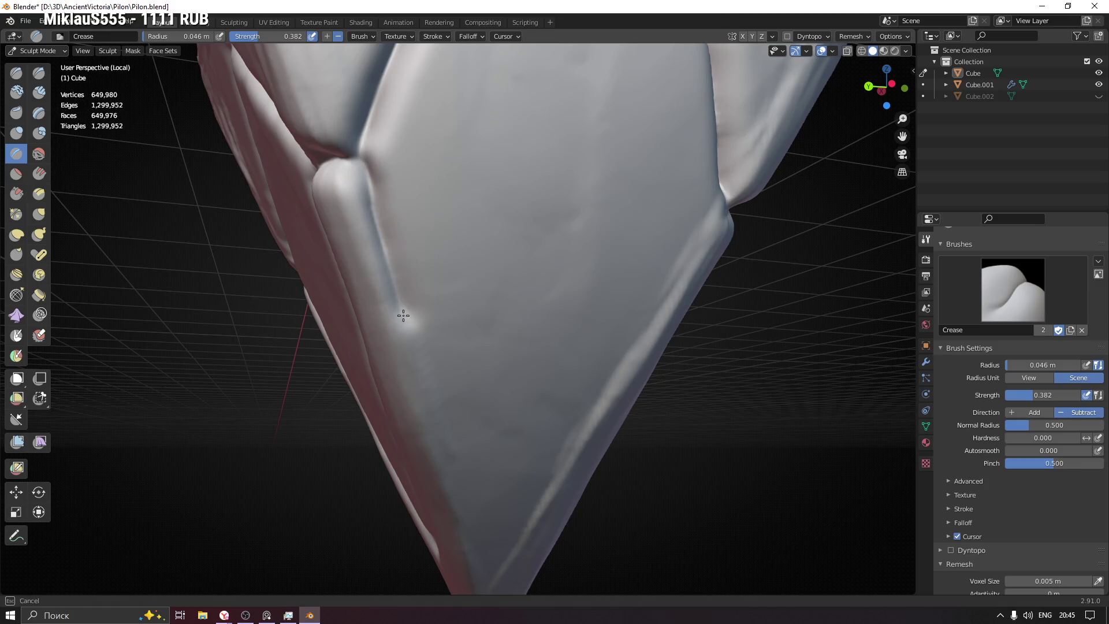
Step: Re-stroke the grooves along the left and right ridges near the panel tip
middle_click_drag(408, 367, 359, 226)
mouse_move(368, 261)
left_mouse_down()
mouse_move(389, 329)
mouse_move(349, 202)
mouse_move(384, 321)
mouse_move(411, 355)
left_mouse_up()
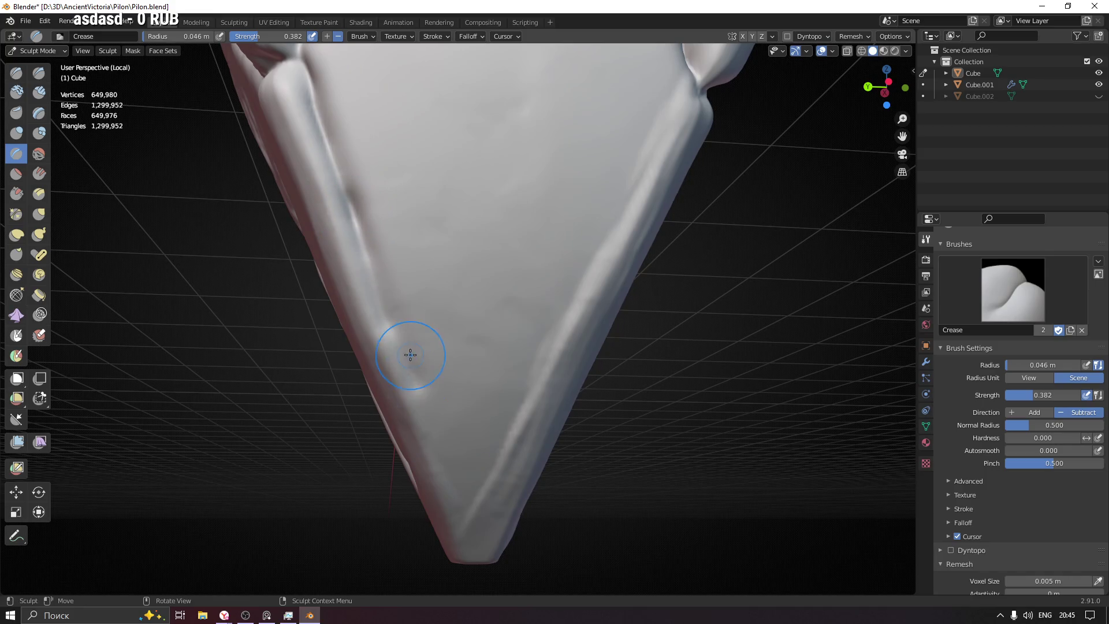
mouse_move(427, 395)
left_mouse_down()
mouse_move(397, 359)
mouse_move(384, 312)
mouse_move(440, 454)
mouse_move(368, 255)
left_mouse_up()
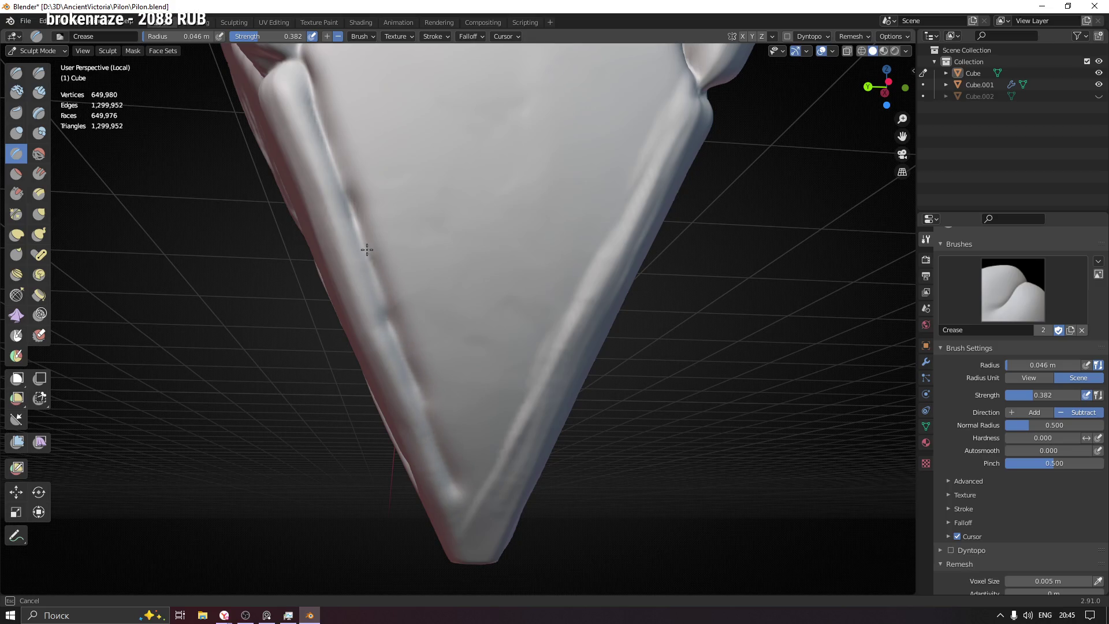
left_click_drag(333, 152, 331, 155)
left_click_drag(416, 401, 448, 472)
left_click_drag(389, 315, 365, 235)
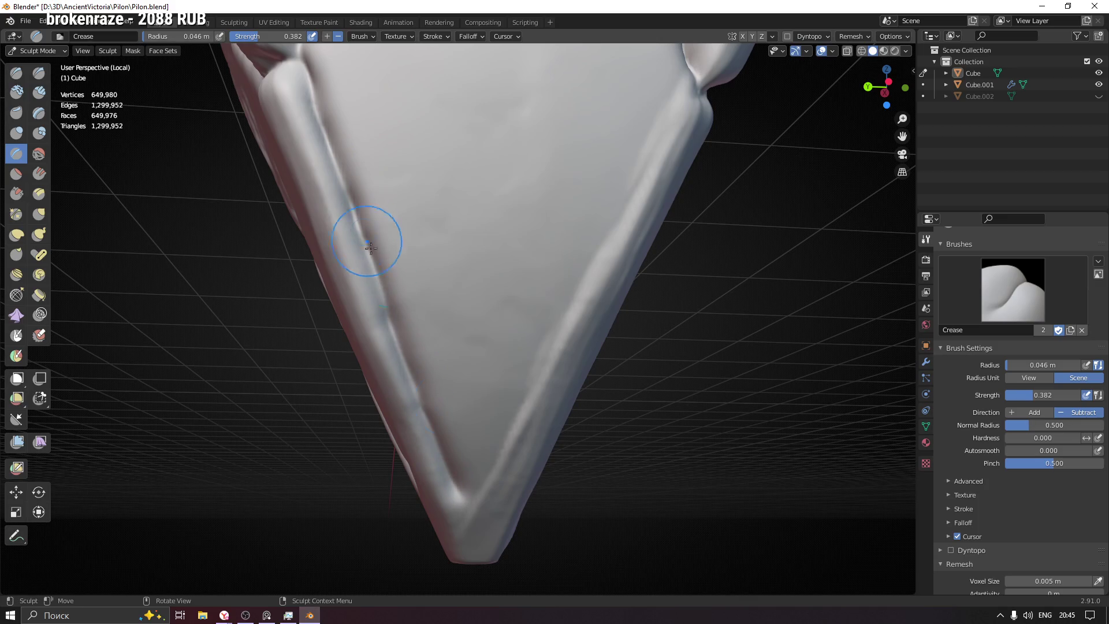
mouse_move(466, 494)
left_mouse_down()
mouse_move(610, 212)
mouse_move(557, 337)
mouse_move(474, 479)
left_mouse_up()
middle_click_drag(599, 275, 441, 383, "shift")
Step: Deepen the creases running up and down from the panel junctions
mouse_move(441, 384)
left_mouse_down()
mouse_move(461, 375)
mouse_move(541, 232)
left_mouse_up()
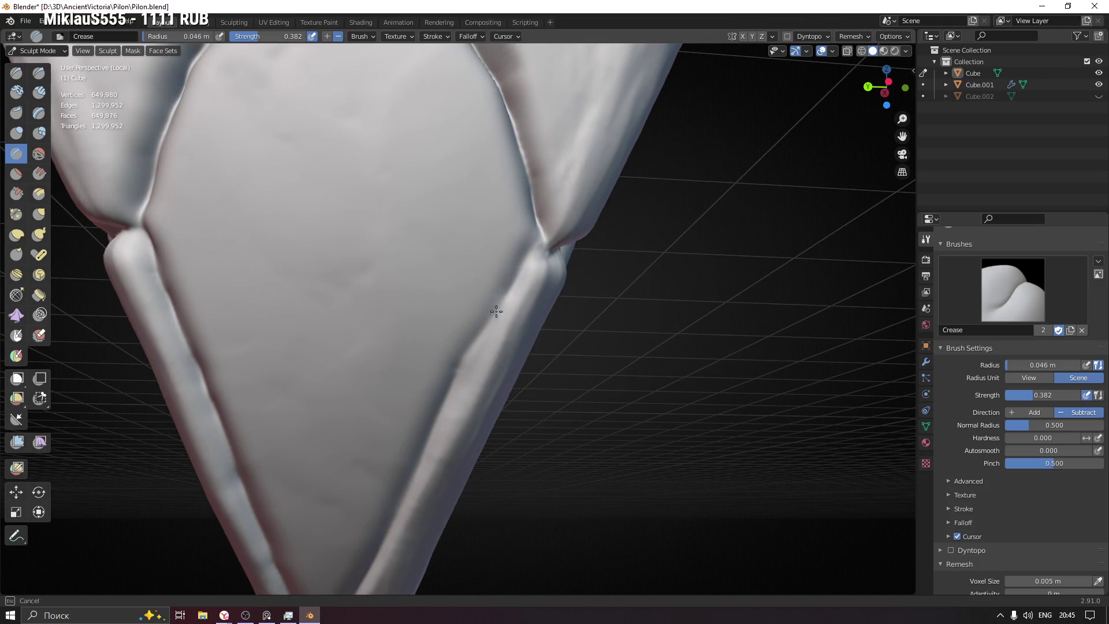
mouse_move(468, 358)
left_mouse_down()
mouse_move(508, 288)
mouse_move(556, 269)
left_mouse_up()
mouse_move(556, 269)
middle_mouse_down()
mouse_move(523, 242)
mouse_move(557, 230)
middle_mouse_up()
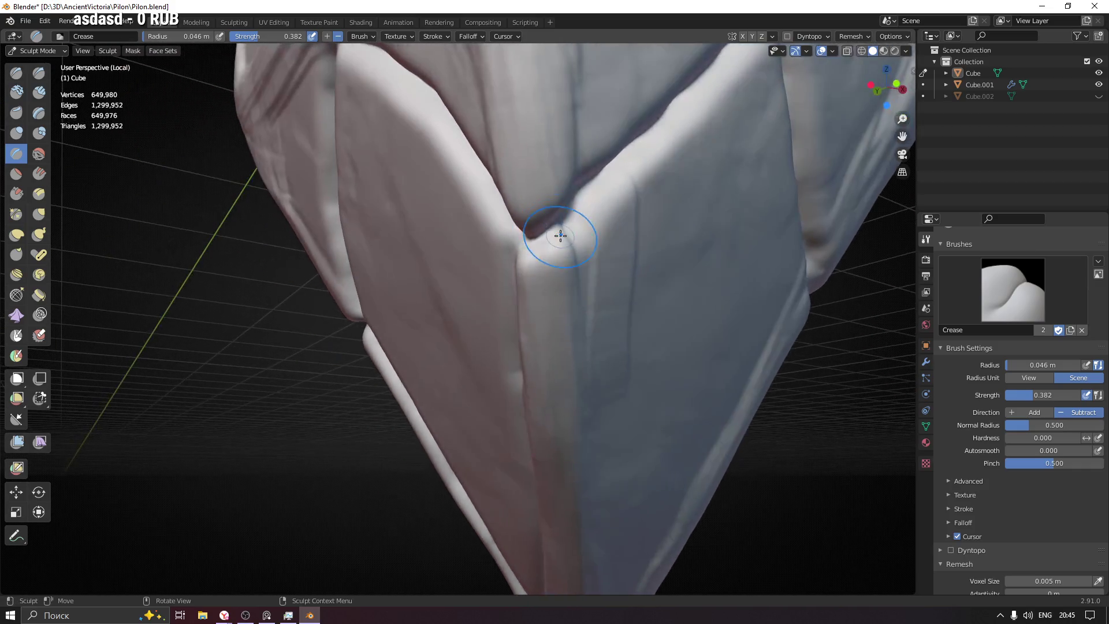
mouse_move(574, 235)
left_mouse_down()
mouse_move(581, 300)
mouse_move(569, 225)
left_mouse_up()
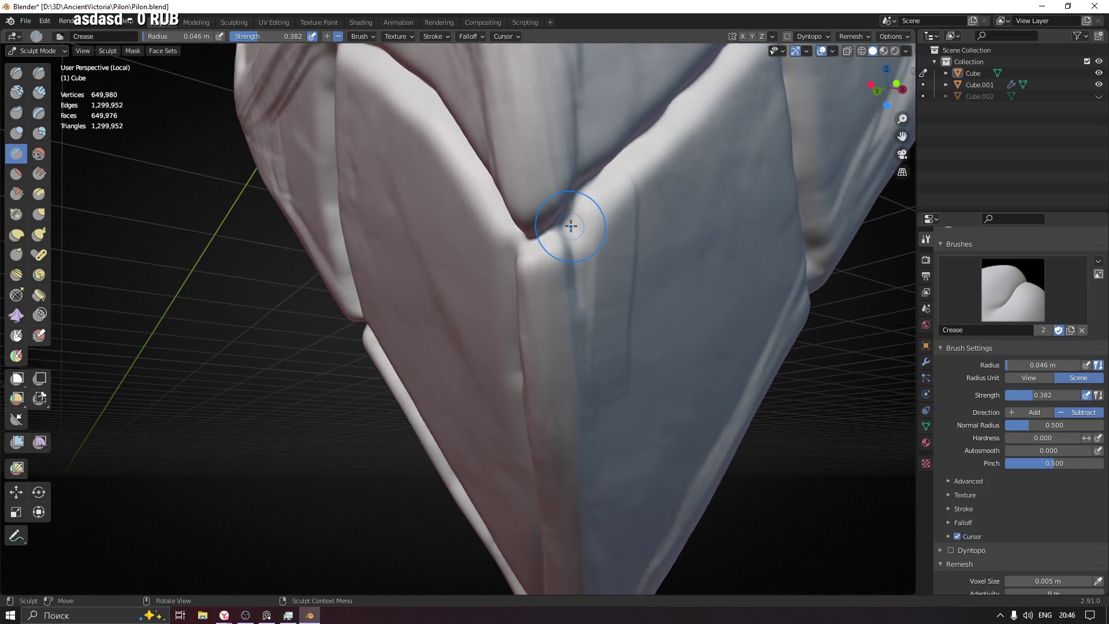
middle_click_drag(580, 315, 525, 188)
left_click_drag(478, 144, 532, 337)
left_click_drag(522, 297, 495, 179)
Step: Carve a V-shaped groove near the tip and deepen the right panel edge
middle_click_drag(560, 403, 453, 223, "shift")
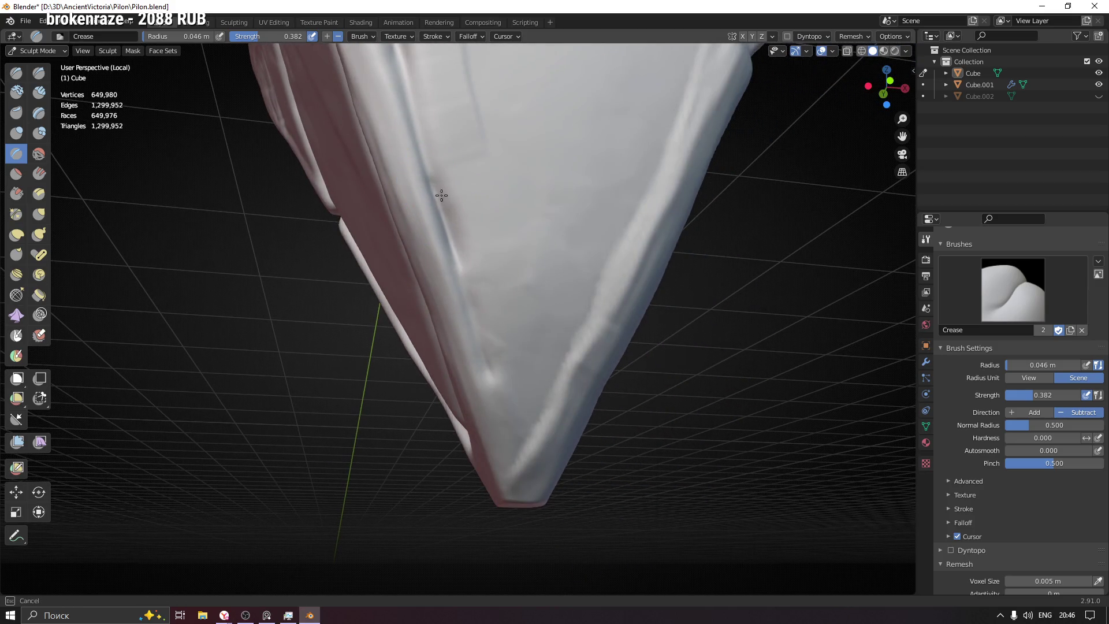
mouse_move(488, 370)
left_mouse_down()
mouse_move(508, 440)
mouse_move(552, 381)
mouse_move(522, 416)
mouse_move(503, 413)
left_mouse_up()
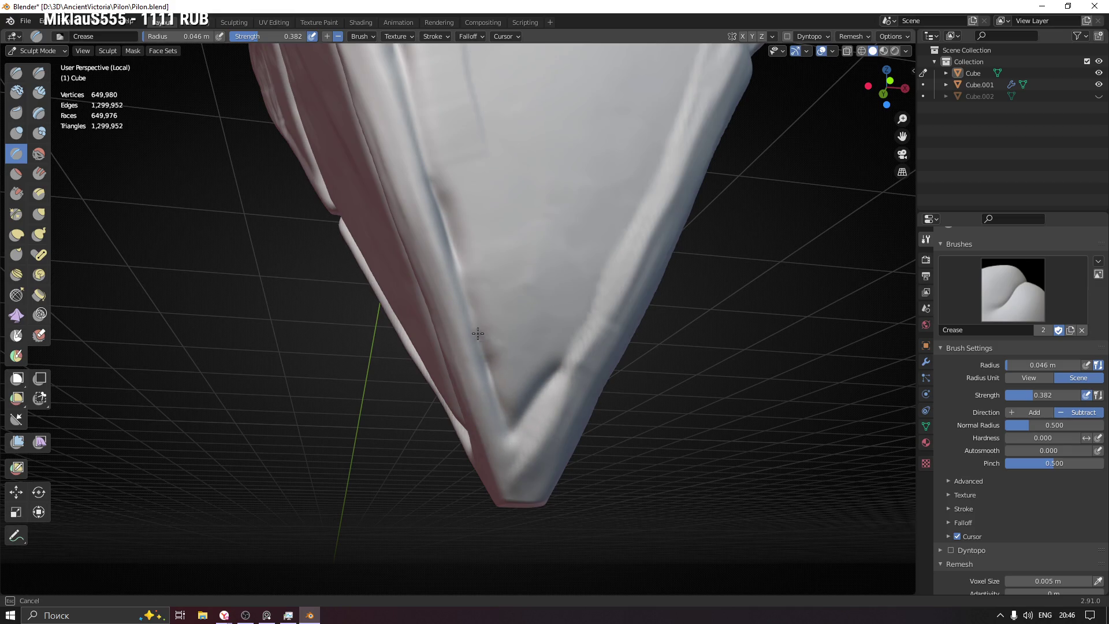
left_click_drag(455, 247, 480, 347)
middle_click_drag(548, 373, 404, 404, "shift")
mouse_move(439, 409)
left_mouse_down()
mouse_move(515, 231)
mouse_move(429, 430)
mouse_move(508, 227)
mouse_move(463, 366)
mouse_move(528, 218)
left_mouse_up()
scroll(468, 257, "up", 3)
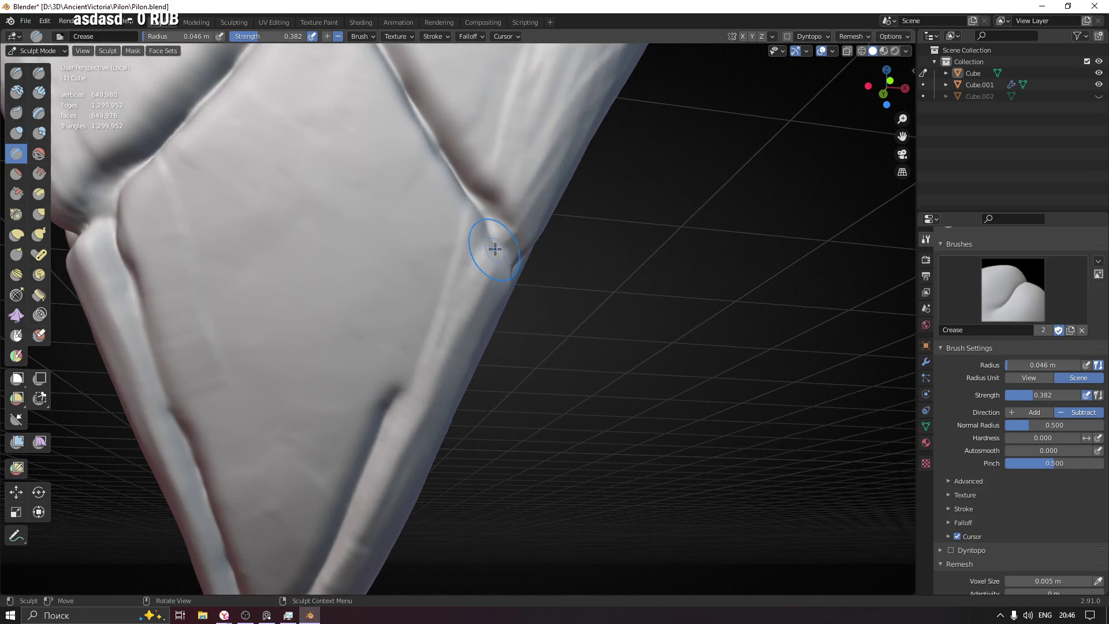
mouse_move(470, 242)
left_mouse_down()
mouse_move(399, 399)
mouse_move(449, 287)
left_mouse_up()
Step: Crease along the centre seam and near the upper diamond panel junction
middle_click_drag(386, 413, 459, 223)
left_click_drag(458, 223, 463, 237)
mouse_move(463, 237)
middle_mouse_down()
mouse_move(445, 256)
mouse_move(520, 231)
middle_mouse_up()
left_click_drag(520, 231, 514, 231)
left_click_drag(536, 148, 537, 145)
middle_click_drag(538, 144, 421, 260)
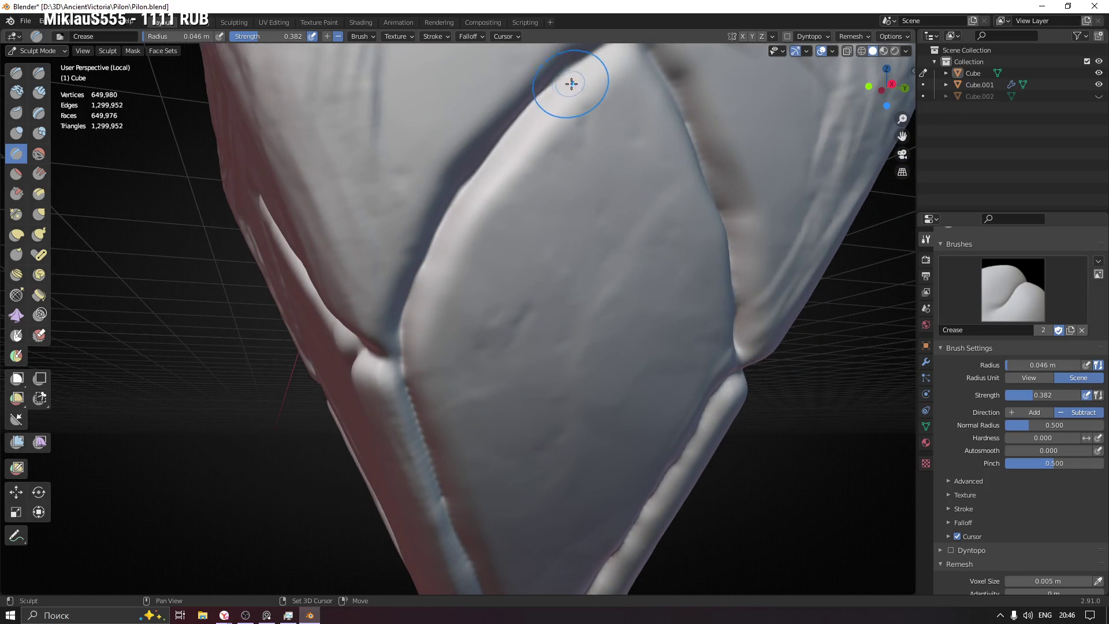
middle_click_drag(570, 84, 361, 211)
mouse_move(361, 211)
left_mouse_down()
mouse_move(419, 170)
mouse_move(445, 174)
left_mouse_up()
Step: Darken the left and right edges of the V-shaped ridge from a low side view
mouse_move(445, 174)
middle_mouse_down()
mouse_move(453, 200)
mouse_move(462, 181)
middle_mouse_up()
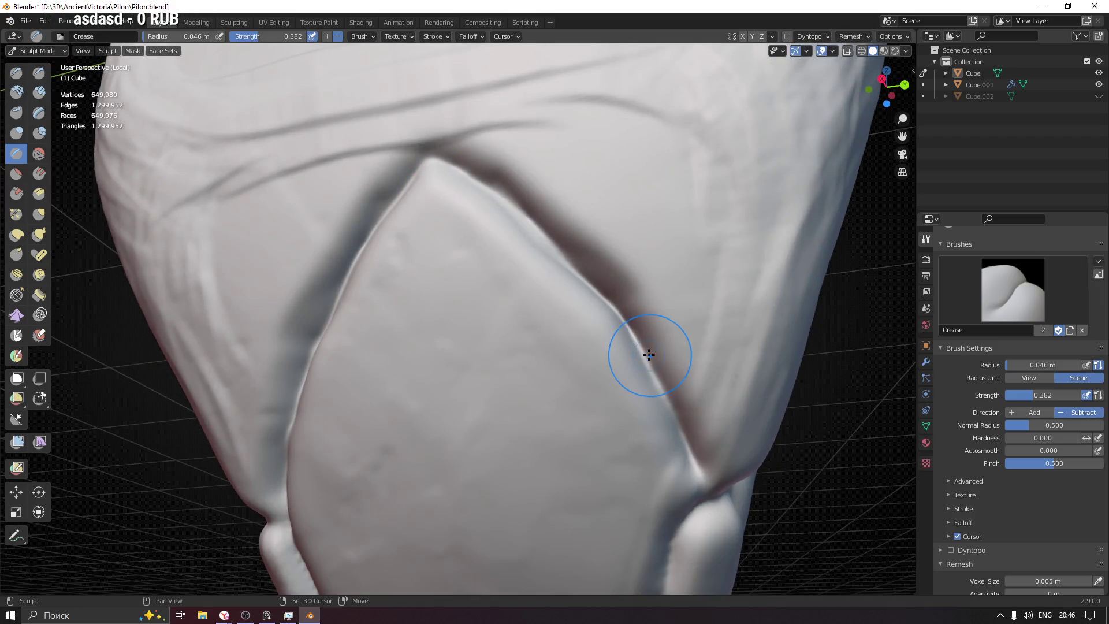
middle_click_drag(649, 355, 389, 193)
mouse_move(437, 289)
middle_mouse_down()
mouse_move(471, 285)
mouse_move(491, 255)
middle_mouse_up()
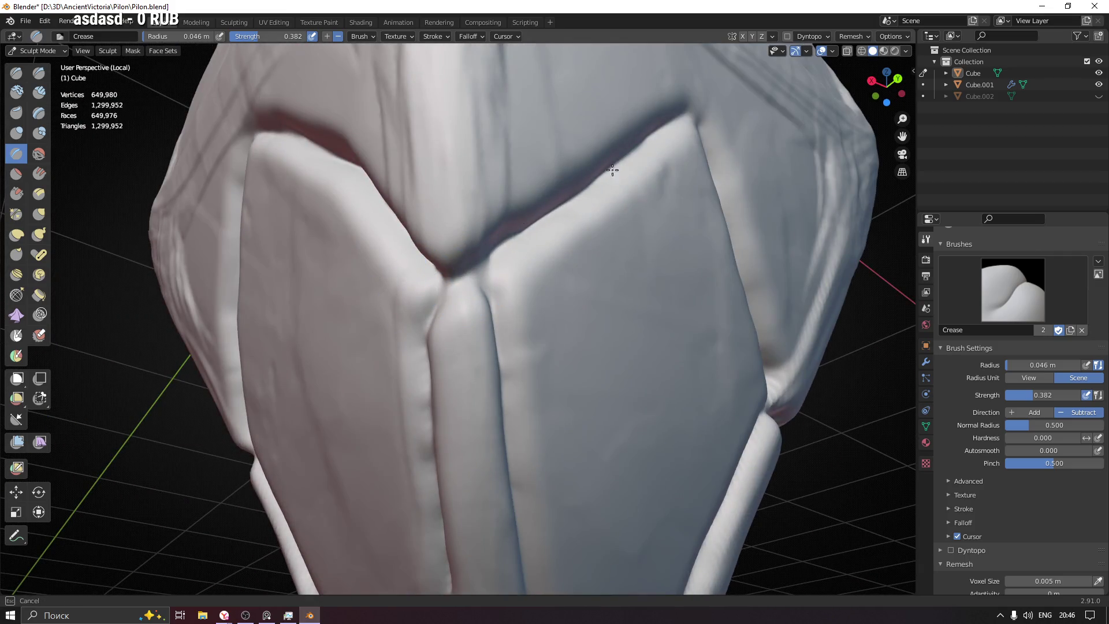
middle_click_drag(681, 119, 290, 287)
left_click_drag(256, 271, 300, 209)
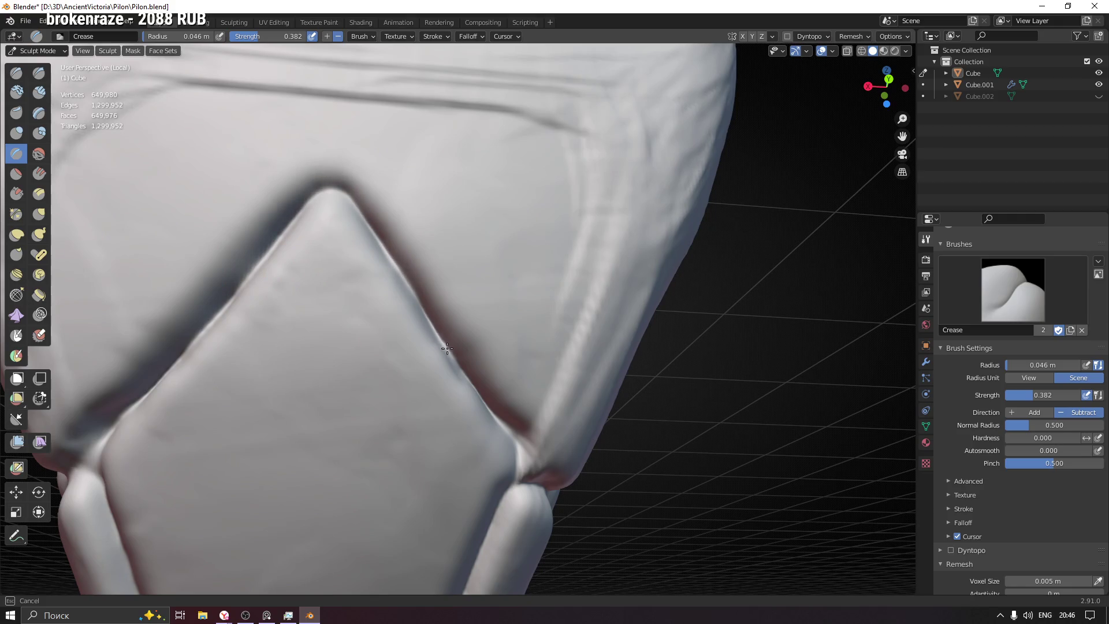
middle_click_drag(519, 439, 297, 248)
left_click_drag(297, 248, 302, 310)
middle_click_drag(302, 311, 520, 113)
left_click_drag(520, 113, 440, 285)
mouse_move(380, 428)
middle_mouse_down()
mouse_move(520, 277)
mouse_move(636, 218)
middle_mouse_up()
left_click_drag(636, 218, 625, 247)
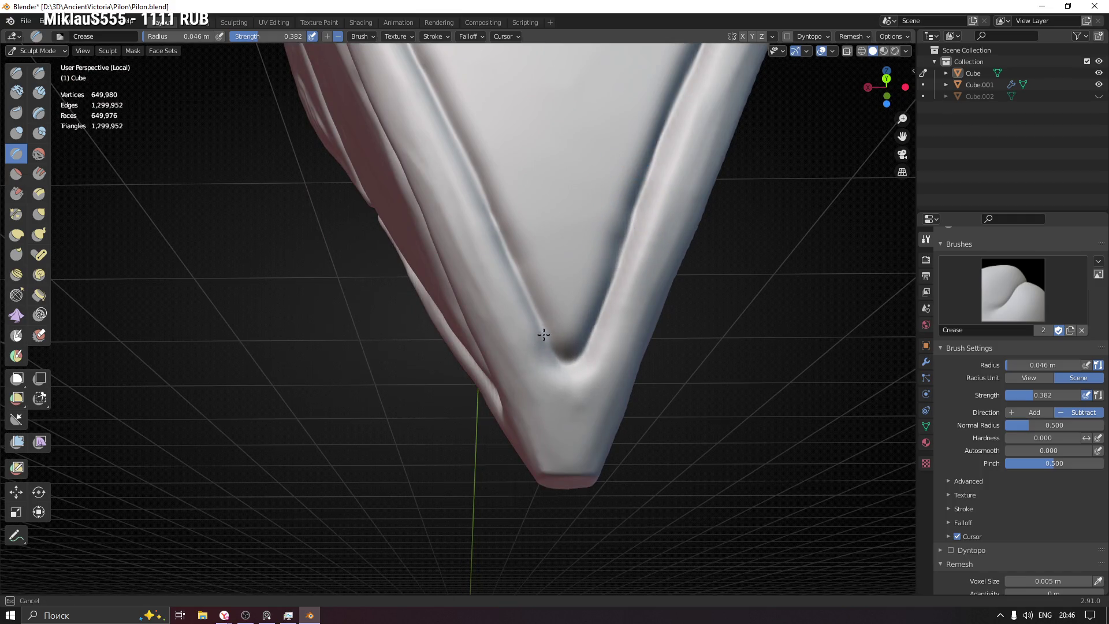
Step: Deepen the left edge of the V groove and save Pilon.blend
left_click_drag(533, 320, 466, 163)
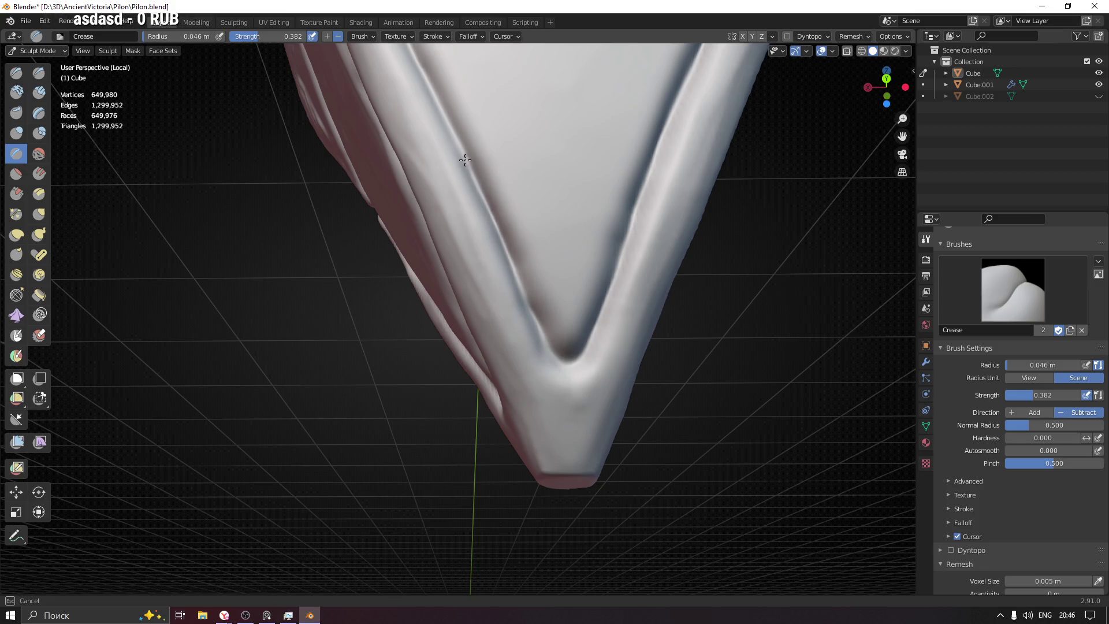
middle_click_drag(427, 85, 523, 315)
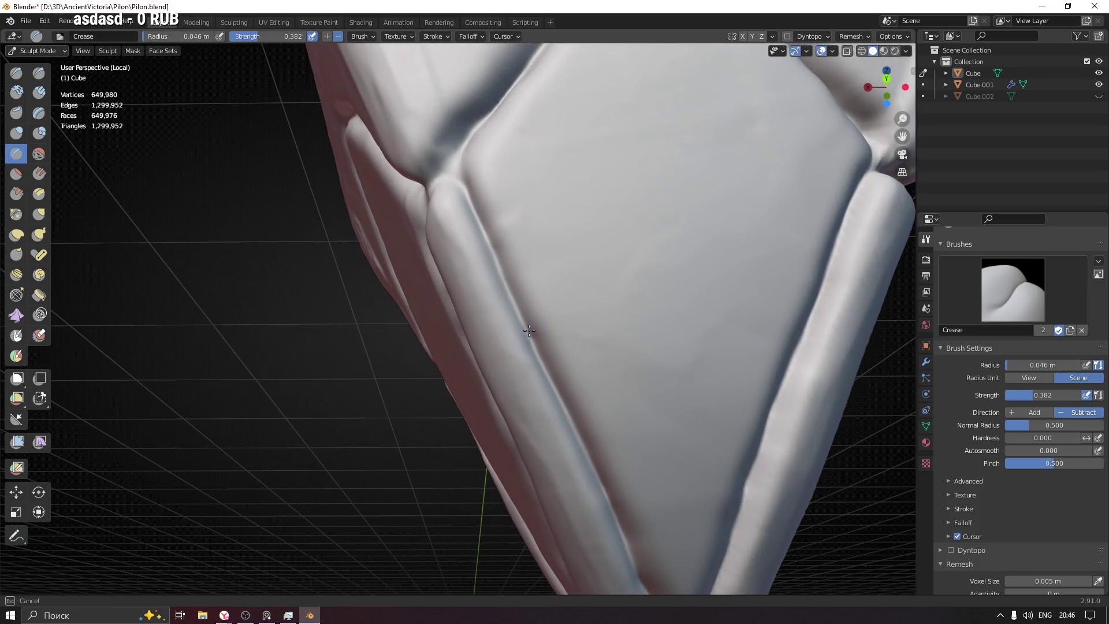
middle_click_drag(449, 218, 517, 226)
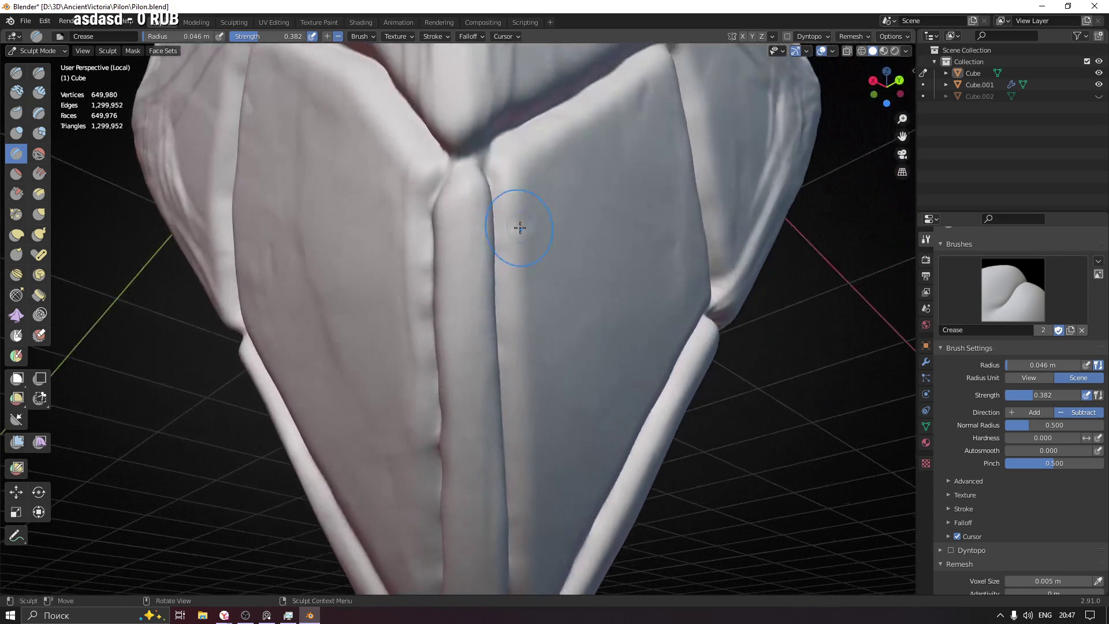
scroll(518, 226, "down", 3)
key("ctrl+s")
middle_click_drag(441, 185, 508, 257)
Step: Enlarge the Crease brush radius to 0.13 m and pinch the band above the tip panels
scroll(511, 350, "up", 2)
middle_click_drag(511, 349, 485, 315)
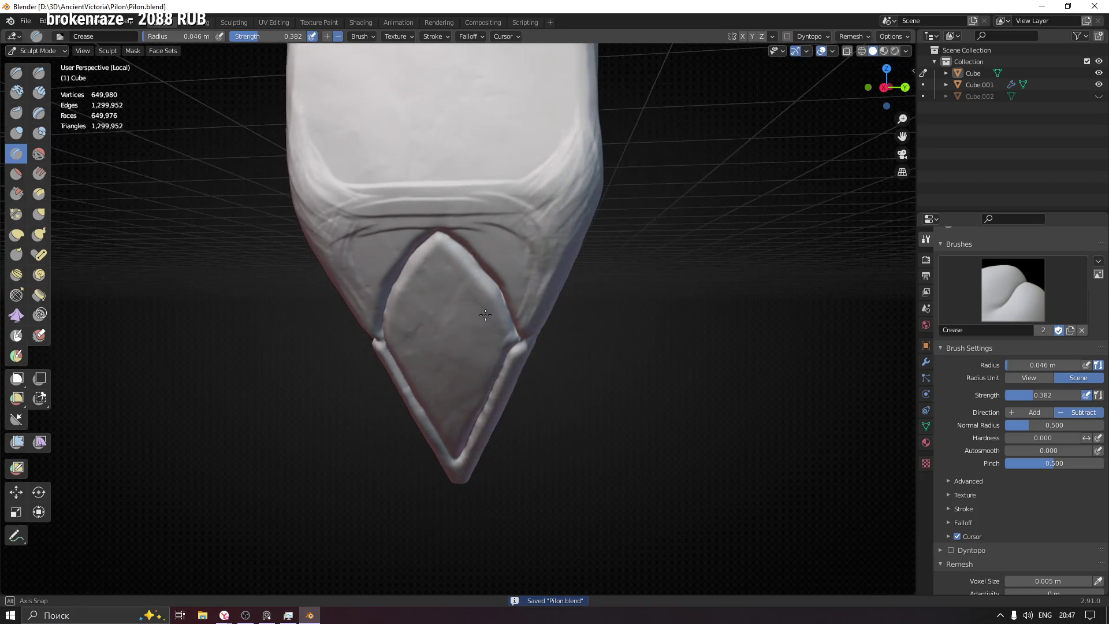
middle_click_drag(615, 256, 422, 261)
mouse_move(634, 242)
middle_mouse_down("shift")
mouse_move(518, 296)
mouse_move(555, 284)
middle_mouse_up("shift")
key("f")
left_click(562, 279)
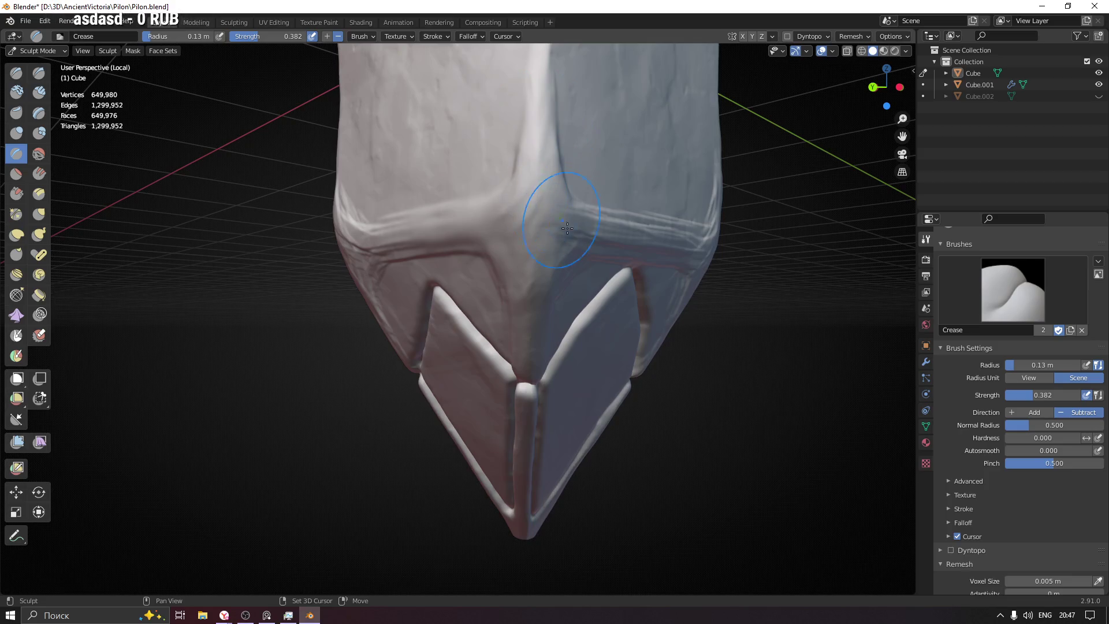
middle_click_drag(532, 322, 584, 298)
left_click_drag(572, 237, 738, 231)
Step: Deepen the groove above the tip panel, pinching it toward the right
middle_click_drag(564, 216, 433, 240)
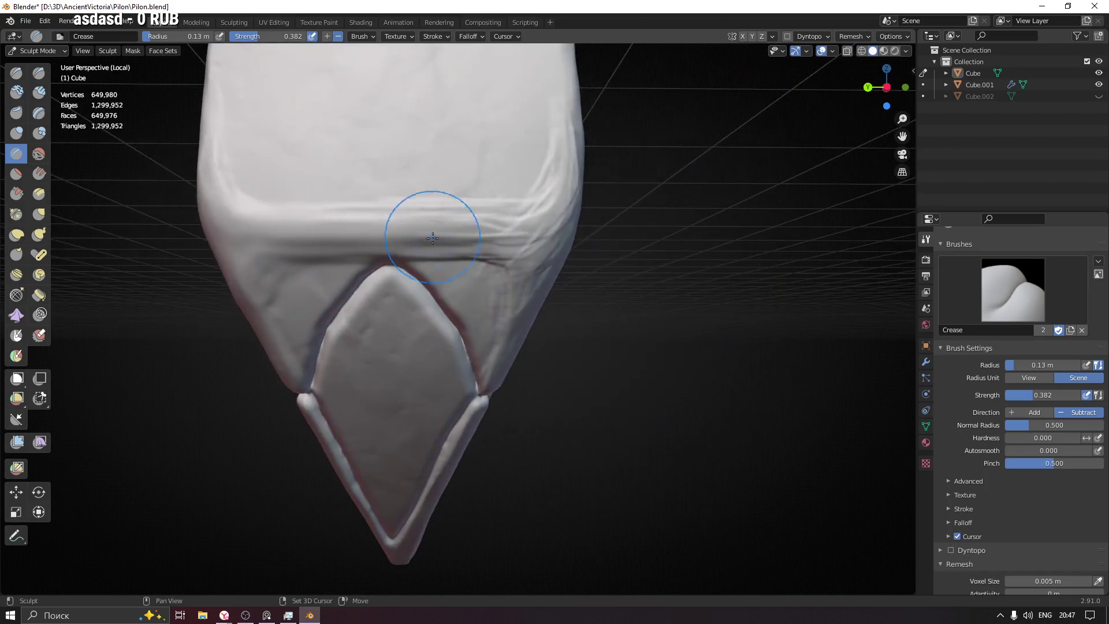
middle_click_drag(532, 248, 483, 218)
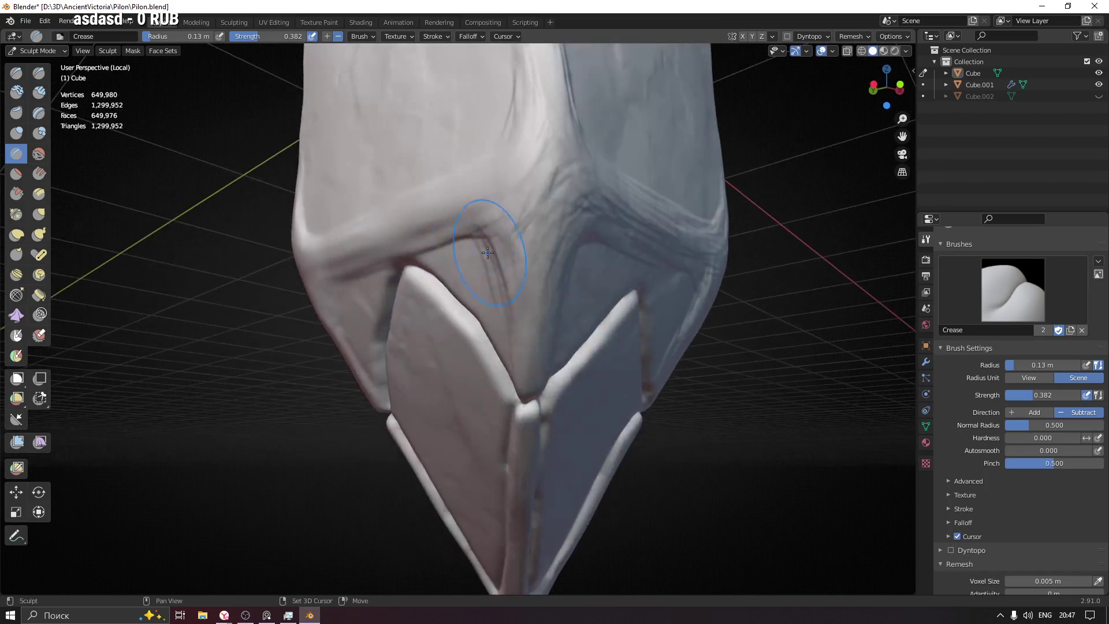
mouse_move(590, 259)
middle_mouse_down()
mouse_move(429, 257)
mouse_move(459, 265)
mouse_move(574, 253)
middle_mouse_up()
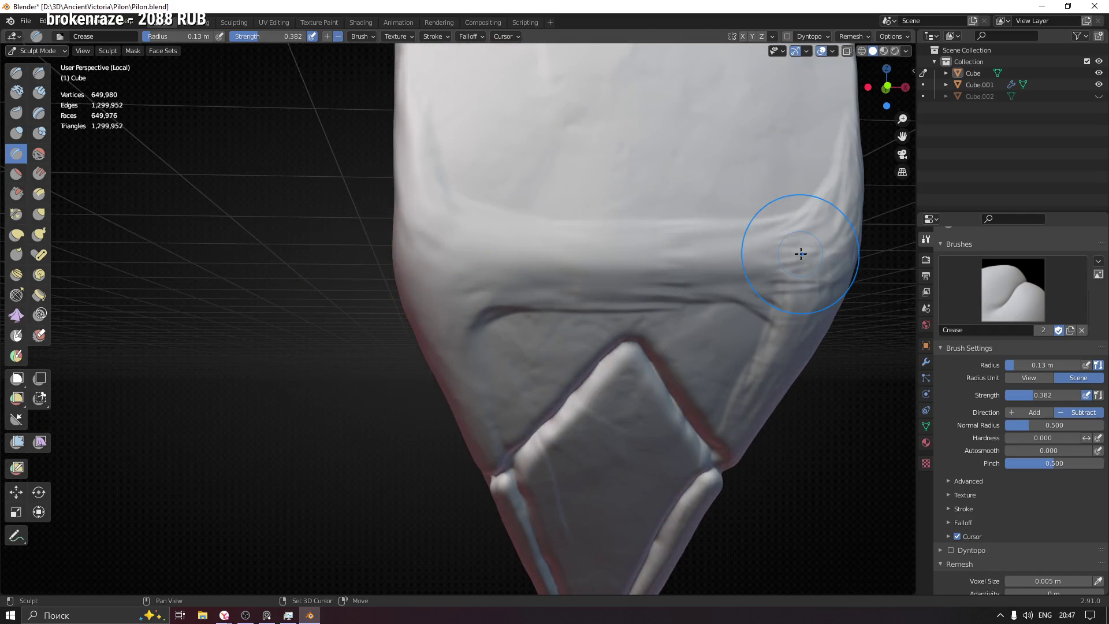
middle_click_drag(768, 308, 346, 255, "shift")
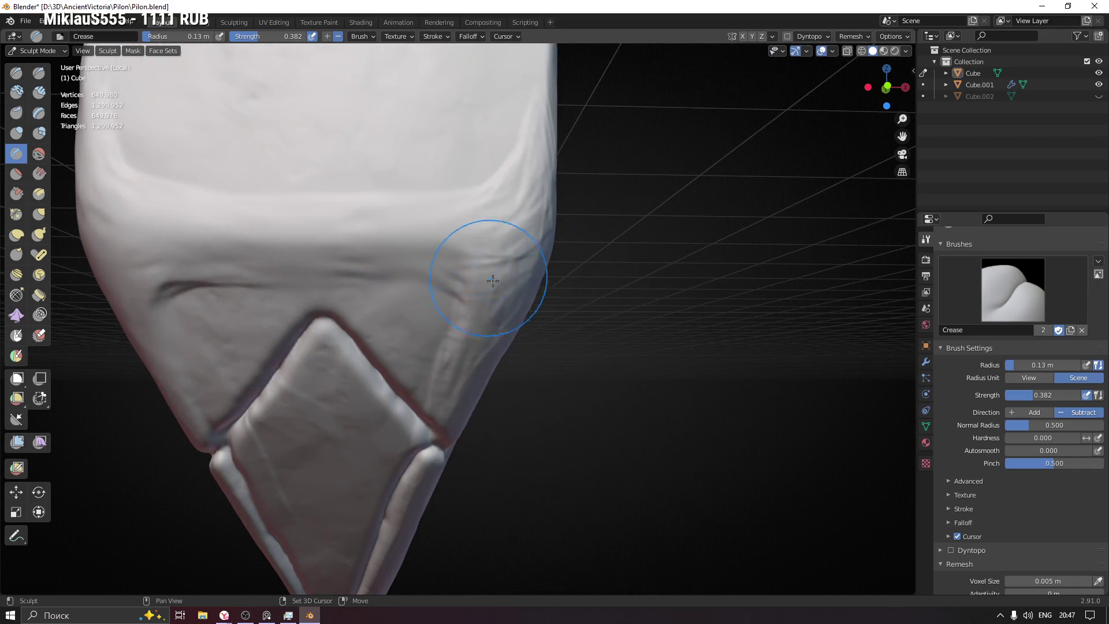
middle_click_drag(456, 381, 319, 238)
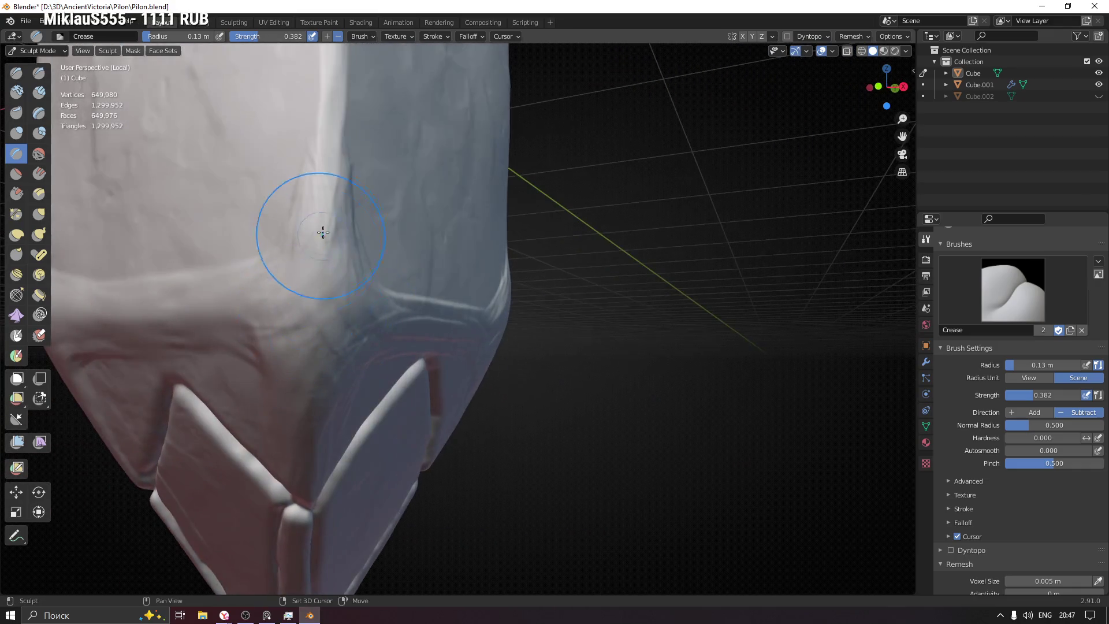
middle_click_drag(310, 416, 360, 363)
mouse_move(340, 350)
left_mouse_down()
mouse_move(462, 327)
mouse_move(630, 344)
left_mouse_up()
middle_click_drag(635, 347, 462, 335, "shift")
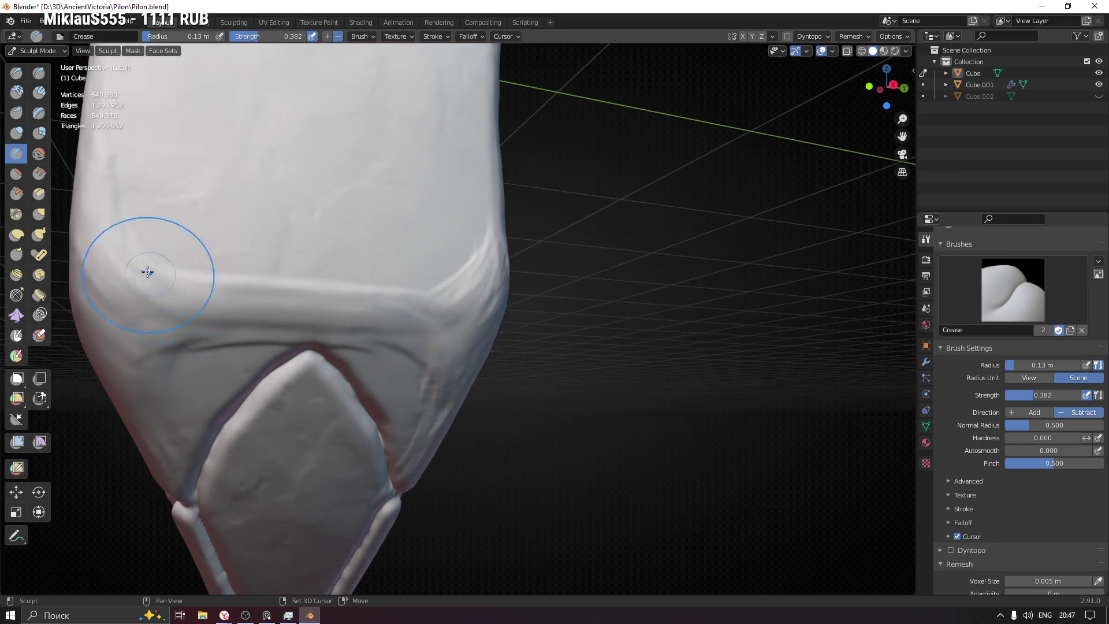
Step: Check the sculpt's side faces and save the Pilon file
mouse_move(119, 198)
middle_mouse_down()
mouse_move(483, 248)
mouse_move(552, 180)
middle_mouse_up()
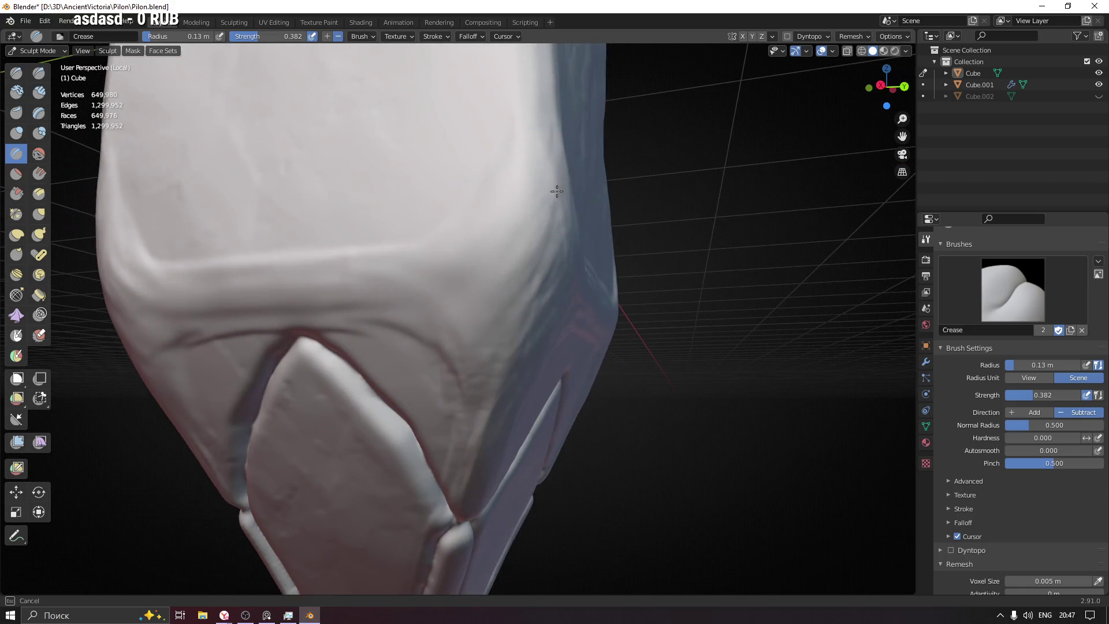
middle_click_drag(468, 430, 513, 371)
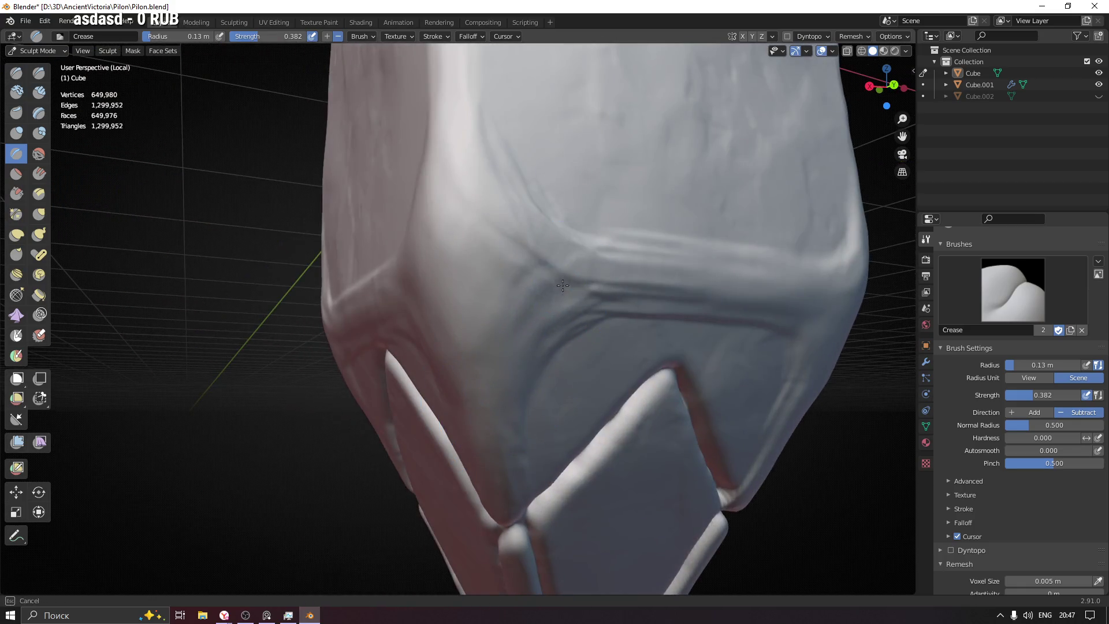
mouse_move(639, 285)
middle_mouse_down()
mouse_move(638, 335)
mouse_move(716, 266)
mouse_move(346, 235)
middle_mouse_up()
scroll(338, 299, "up", 2)
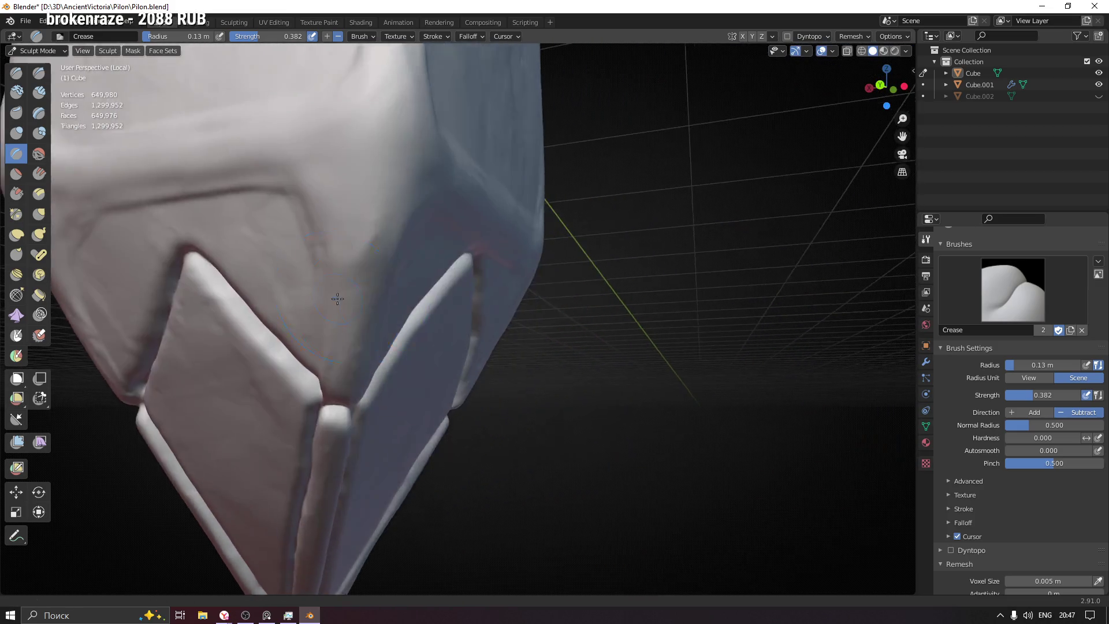
scroll(338, 299, "down", 3)
middle_click_drag(338, 299, 466, 310)
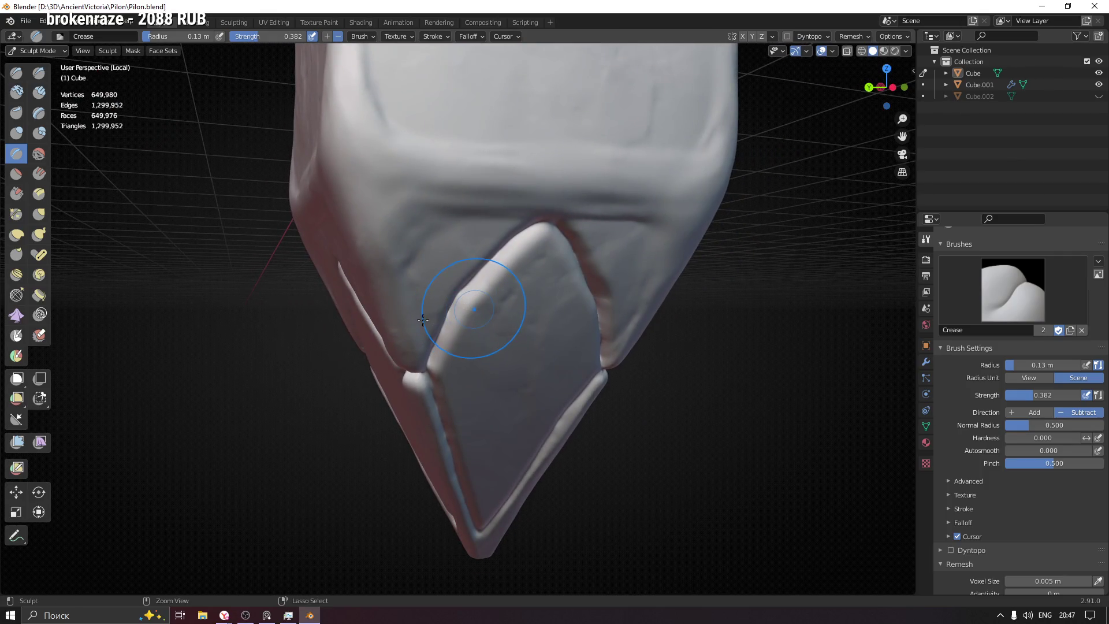
key("ctrl+s")
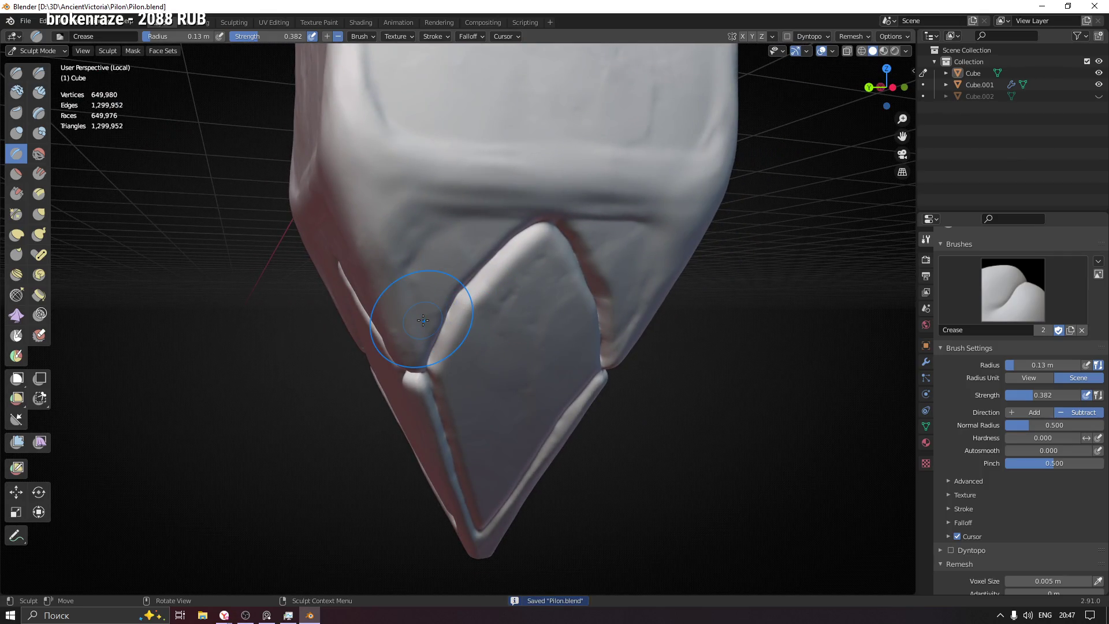
Step: Shrink the Crease brush radius to 0.055 m
middle_click_drag(413, 280, 453, 237)
key("f")
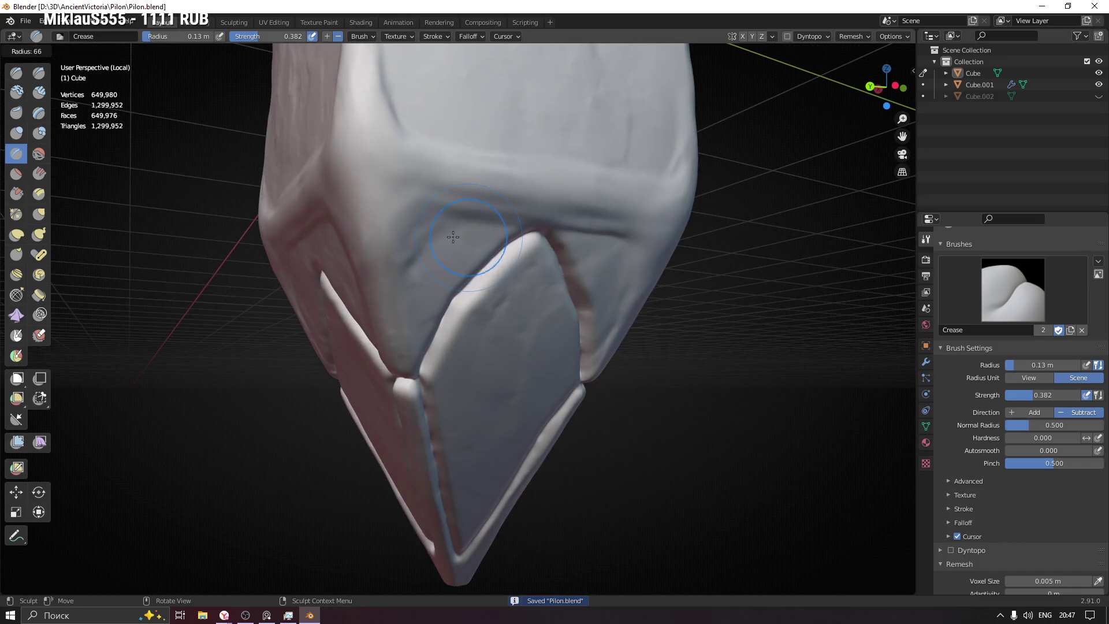
left_click(438, 236)
Step: Pinch a crease along the upper face's lower border and up its corner
scroll(445, 162, "up", 2)
mouse_move(408, 131)
middle_mouse_down("shift")
mouse_move(431, 298)
mouse_move(416, 272)
middle_mouse_up("shift")
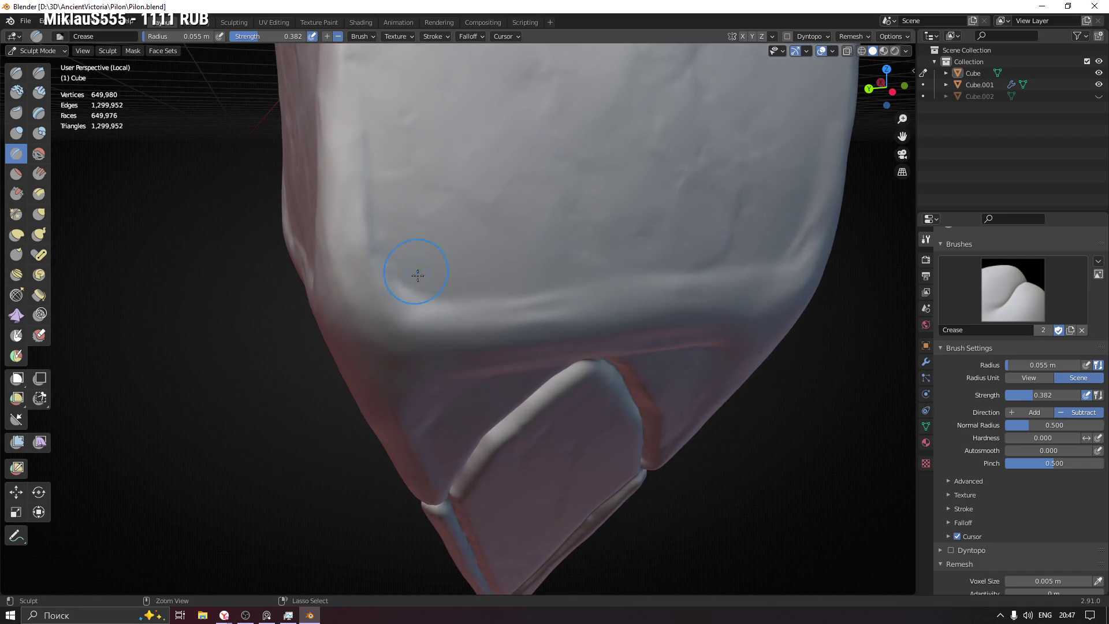
left_click_drag(452, 301, 424, 295)
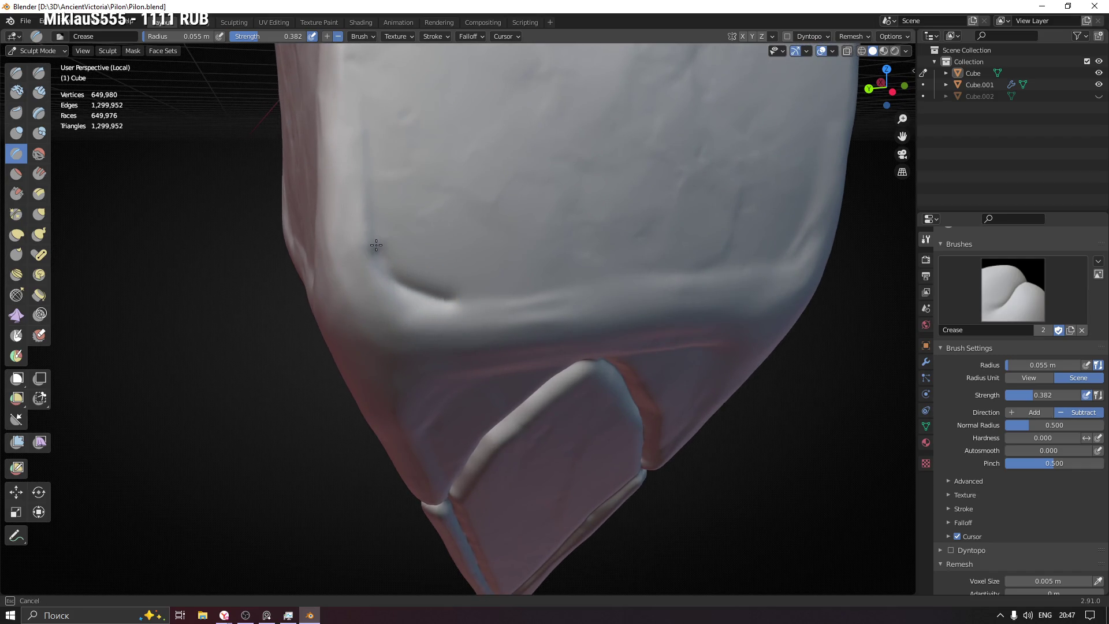
left_click_drag(377, 247, 372, 203)
left_click_drag(351, 85, 339, 67)
Step: Deepen the corner seam groove and run the crease along the lower groove
middle_click_drag(339, 67, 423, 215)
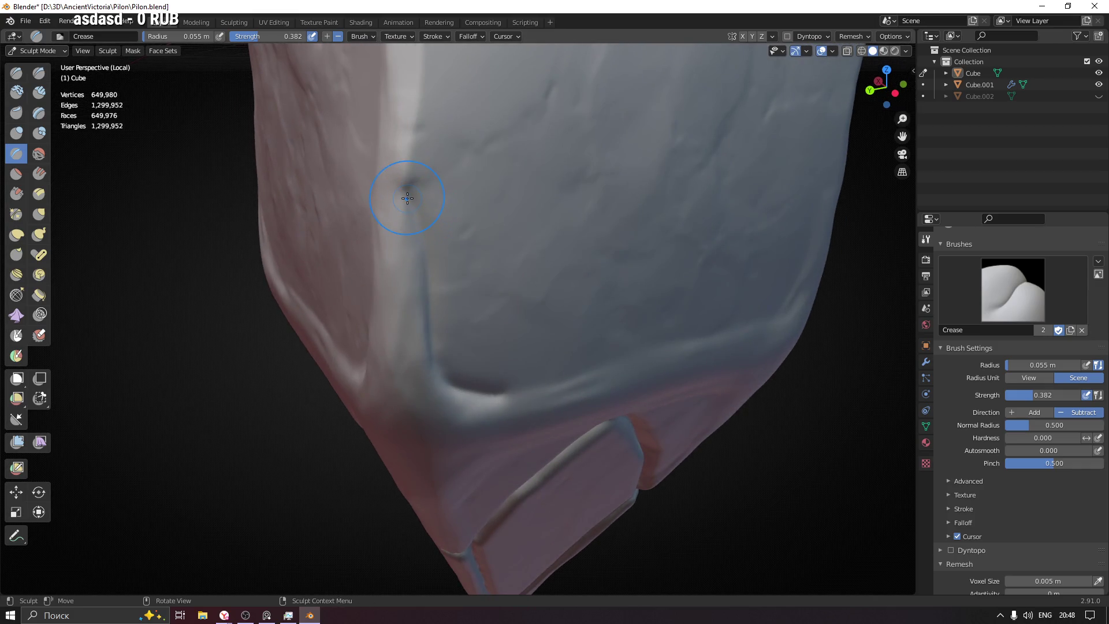
left_click_drag(407, 198, 397, 183)
middle_click_drag(415, 203, 397, 178)
left_click_drag(396, 178, 378, 186)
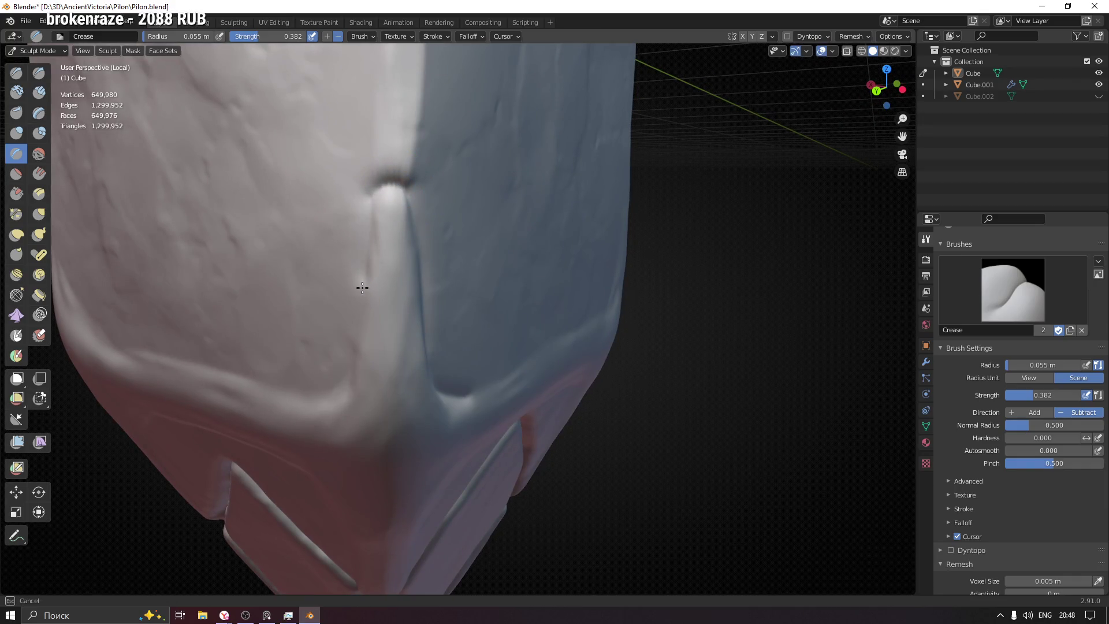
middle_click_drag(302, 395, 290, 402)
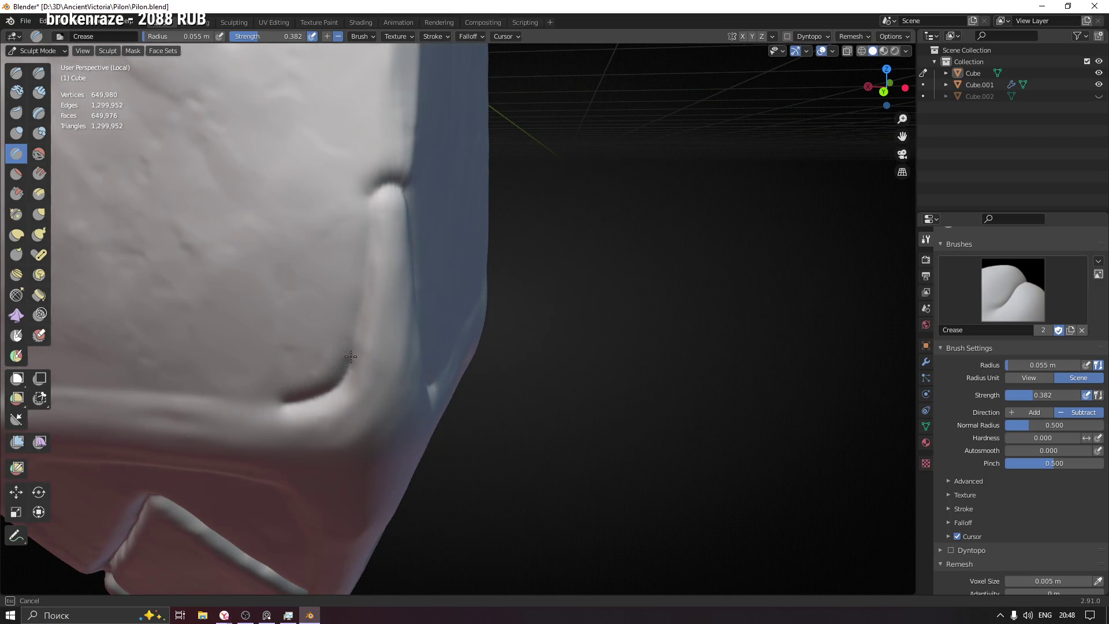
mouse_move(361, 306)
left_mouse_down()
mouse_move(369, 211)
mouse_move(394, 176)
left_mouse_up()
middle_click_drag(443, 208, 367, 206)
mouse_move(366, 206)
left_mouse_down()
mouse_move(389, 243)
mouse_move(404, 357)
left_mouse_up()
left_click_drag(430, 415, 497, 430)
middle_click_drag(379, 257, 409, 239)
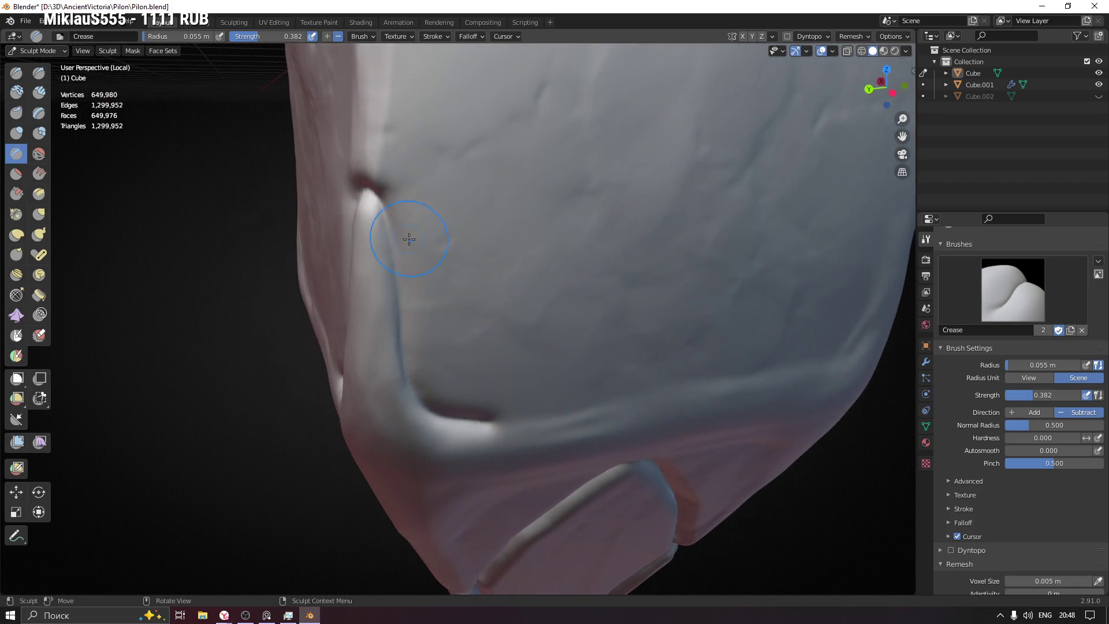
Step: Set the Crease brush to 0.045 m radius and 0.461 strength
scroll(383, 260, "up", 2)
key("f")
left_click(364, 161)
left_click_drag(364, 161, 386, 297)
key("shift+f")
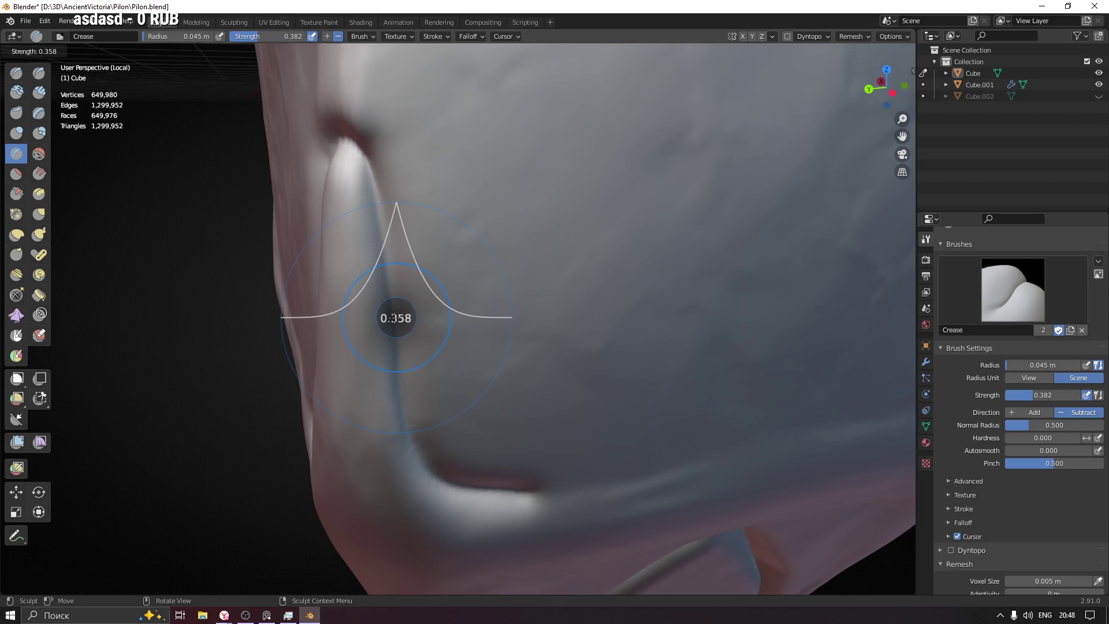
left_click(404, 318)
Step: Crease from the top of the corner groove down to the lower lip corner
mouse_move(372, 165)
left_mouse_down()
mouse_move(407, 419)
mouse_move(431, 477)
mouse_move(500, 488)
mouse_move(516, 469)
left_mouse_up()
mouse_move(515, 469)
middle_mouse_down()
mouse_move(483, 458)
mouse_move(557, 471)
middle_mouse_up()
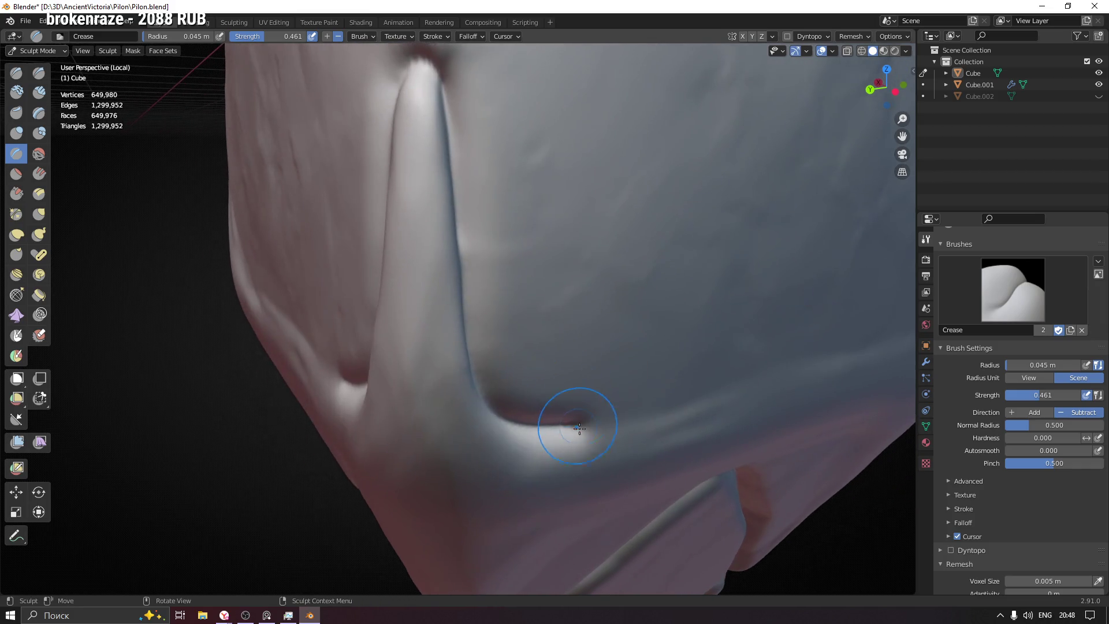
left_click_drag(575, 429, 516, 423)
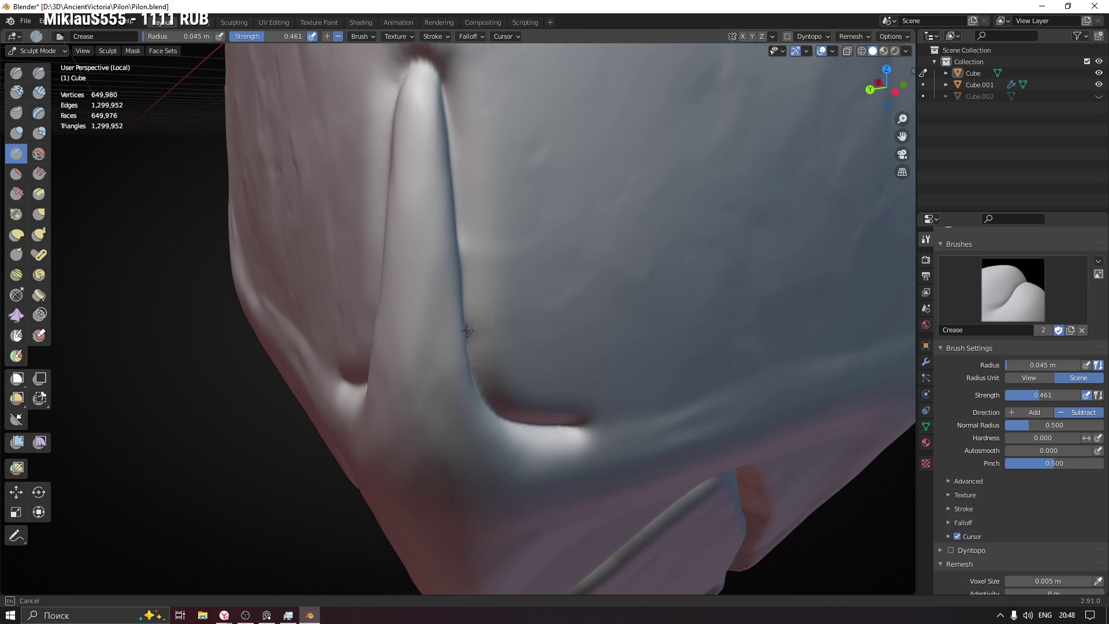
left_click_drag(460, 270, 446, 210)
middle_click_drag(445, 210, 439, 186)
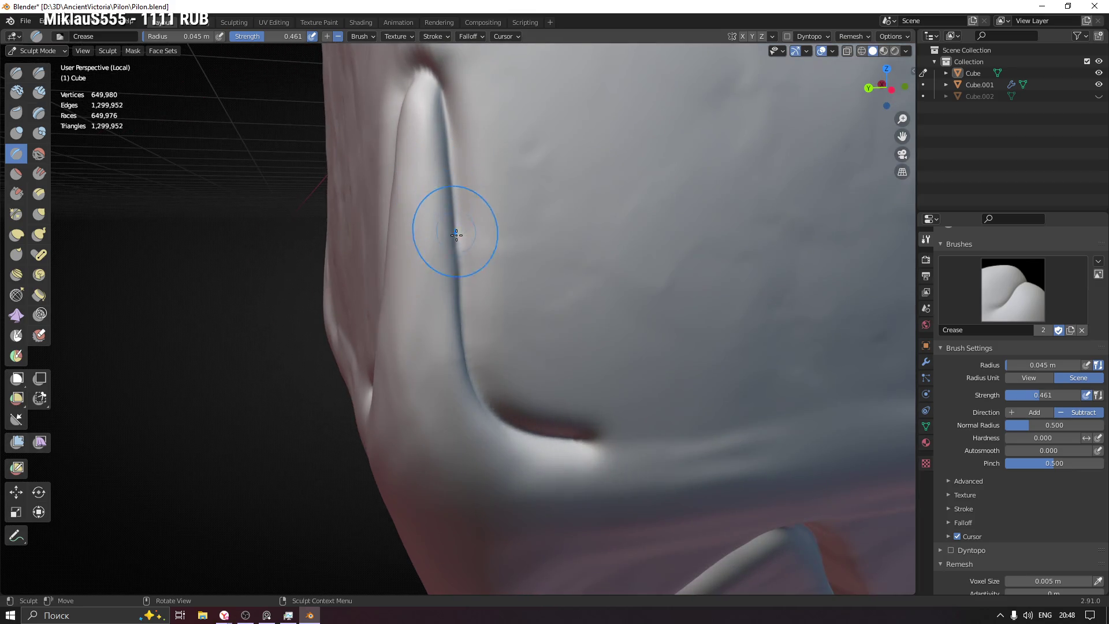
mouse_move(452, 182)
left_mouse_down()
mouse_move(469, 340)
mouse_move(493, 407)
mouse_move(583, 436)
left_mouse_up()
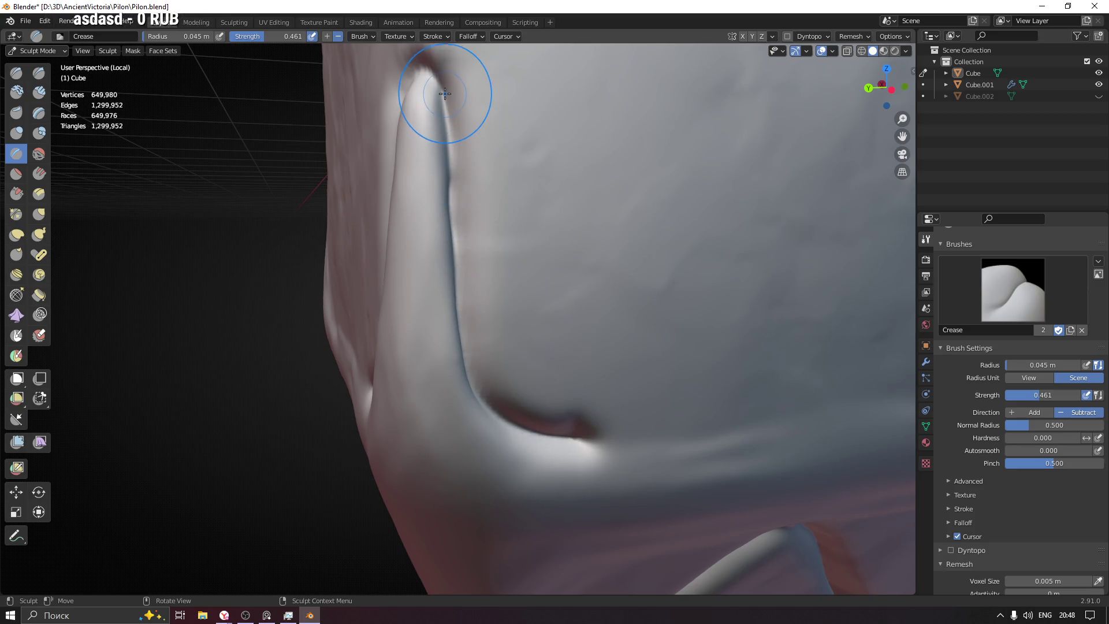
left_click_drag(443, 106, 445, 159)
Step: Re-crease the corner groove and extend it leftward along the bottom edge
mouse_move(453, 198)
middle_mouse_down("shift")
mouse_move(541, 275)
mouse_move(508, 212)
middle_mouse_up("shift")
mouse_move(520, 193)
left_mouse_down()
mouse_move(510, 178)
mouse_move(491, 194)
left_mouse_up()
mouse_move(492, 194)
middle_mouse_down()
mouse_move(509, 197)
mouse_move(483, 193)
middle_mouse_up()
left_click_drag(483, 193, 471, 347)
middle_click_drag(465, 279, 490, 168, "shift")
mouse_move(491, 168)
left_mouse_down()
mouse_move(477, 335)
mouse_move(453, 400)
mouse_move(405, 436)
mouse_move(324, 447)
mouse_move(448, 401)
mouse_move(482, 330)
mouse_move(497, 185)
left_mouse_up()
mouse_move(470, 371)
middle_mouse_down()
mouse_move(607, 248)
mouse_move(520, 316)
mouse_move(508, 305)
middle_mouse_up()
mouse_move(508, 304)
left_mouse_down()
mouse_move(266, 300)
mouse_move(491, 299)
mouse_move(276, 303)
left_mouse_up()
middle_click_drag(276, 303, 674, 322)
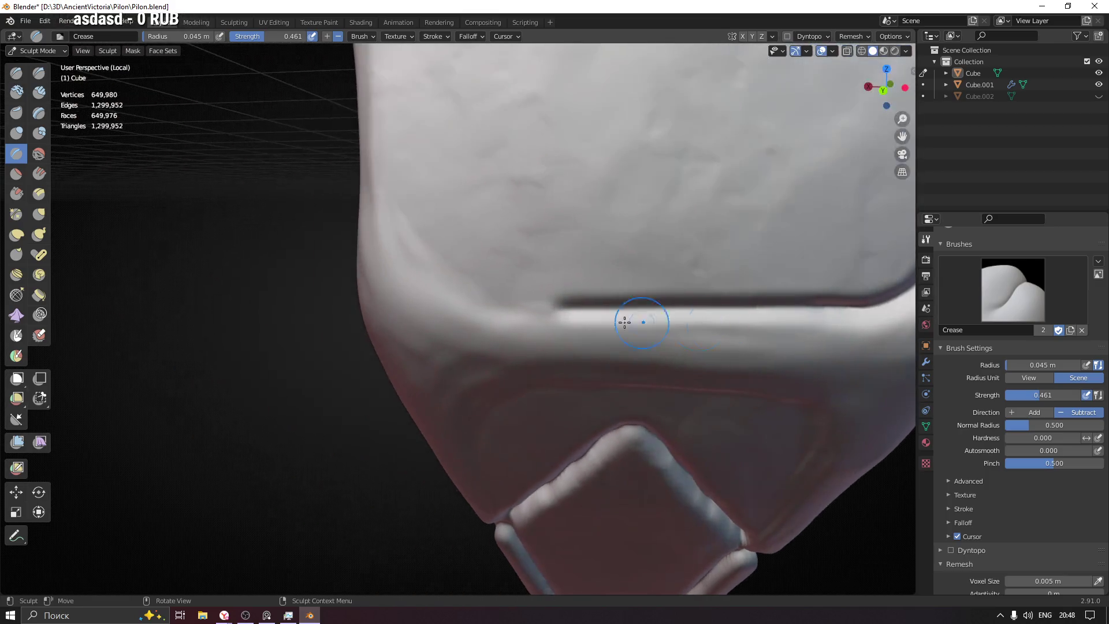
Step: Crease the groove along the face's bottom edge and up its right side
mouse_move(580, 310)
left_mouse_down()
mouse_move(445, 280)
mouse_move(408, 234)
left_mouse_up()
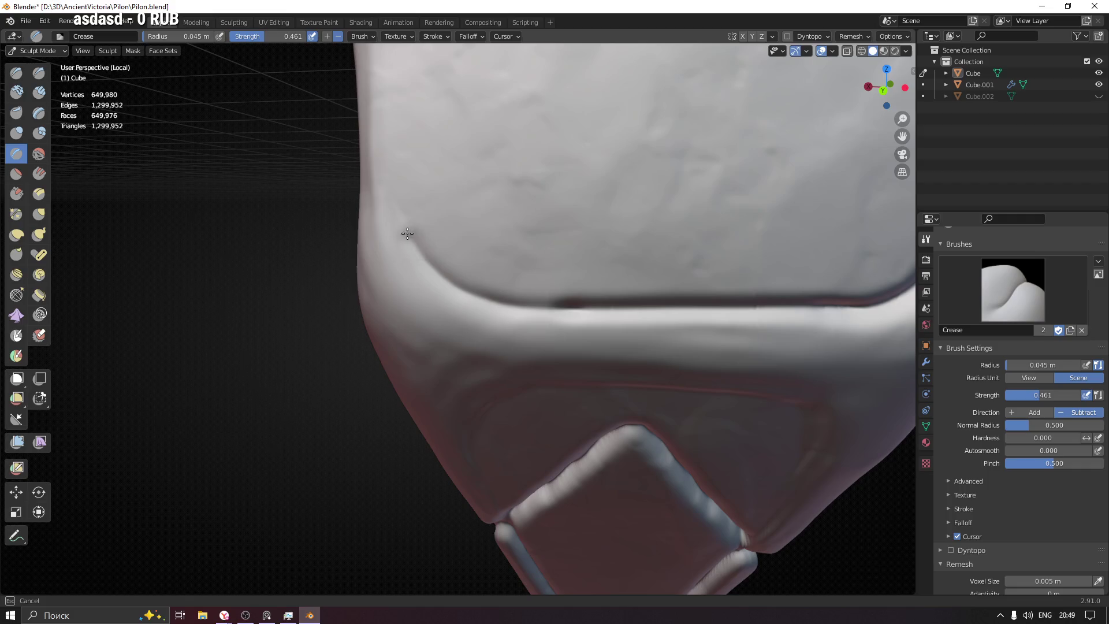
mouse_move(436, 273)
left_mouse_down()
mouse_move(523, 306)
mouse_move(572, 299)
mouse_move(442, 280)
left_mouse_up()
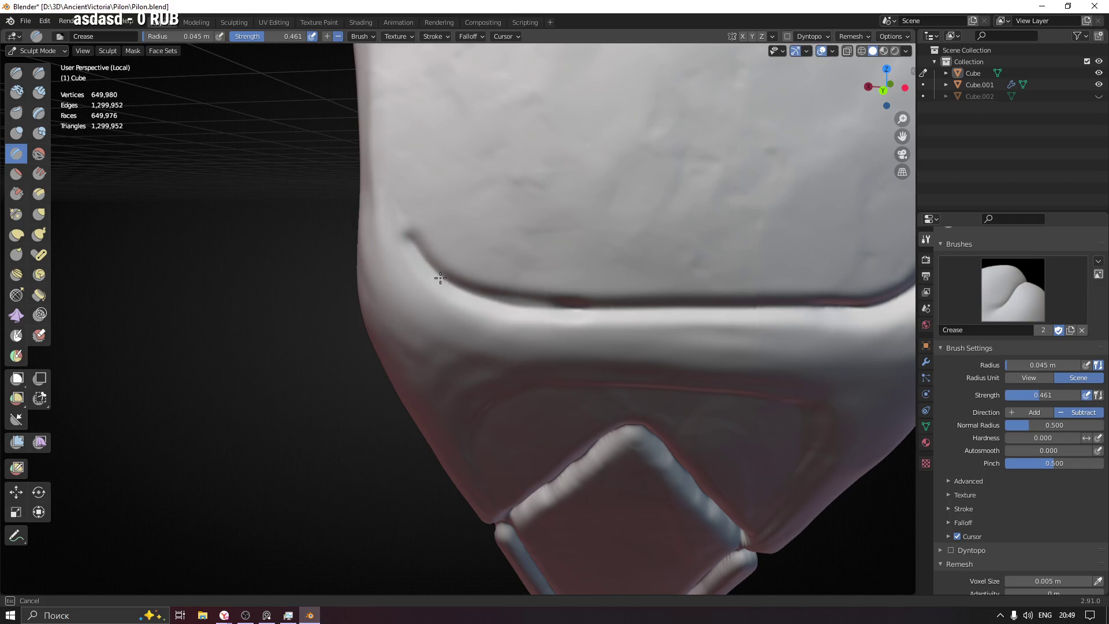
mouse_move(402, 228)
left_mouse_down()
mouse_move(459, 283)
mouse_move(621, 310)
left_mouse_up()
middle_click_drag(621, 311, 603, 344)
left_click_drag(633, 336, 619, 298)
left_click_drag(604, 231, 634, 337)
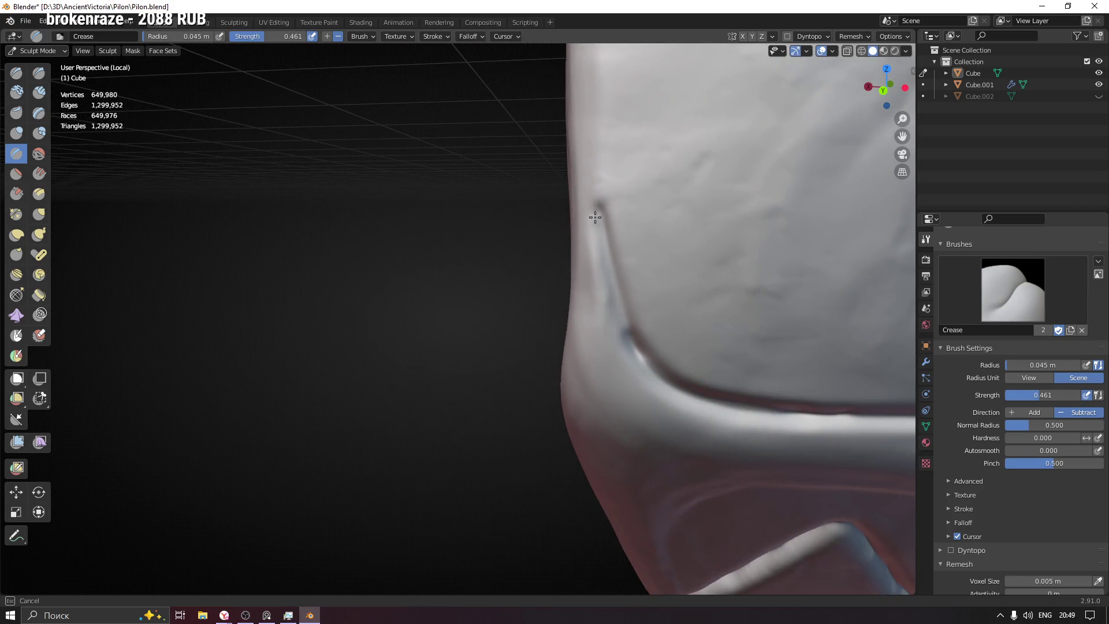
Step: Carve the far-side groove down to the bottom and back up, then save Pilon
mouse_move(593, 203)
middle_mouse_down()
mouse_move(537, 235)
mouse_move(564, 207)
middle_mouse_up()
left_click_drag(564, 207, 559, 207)
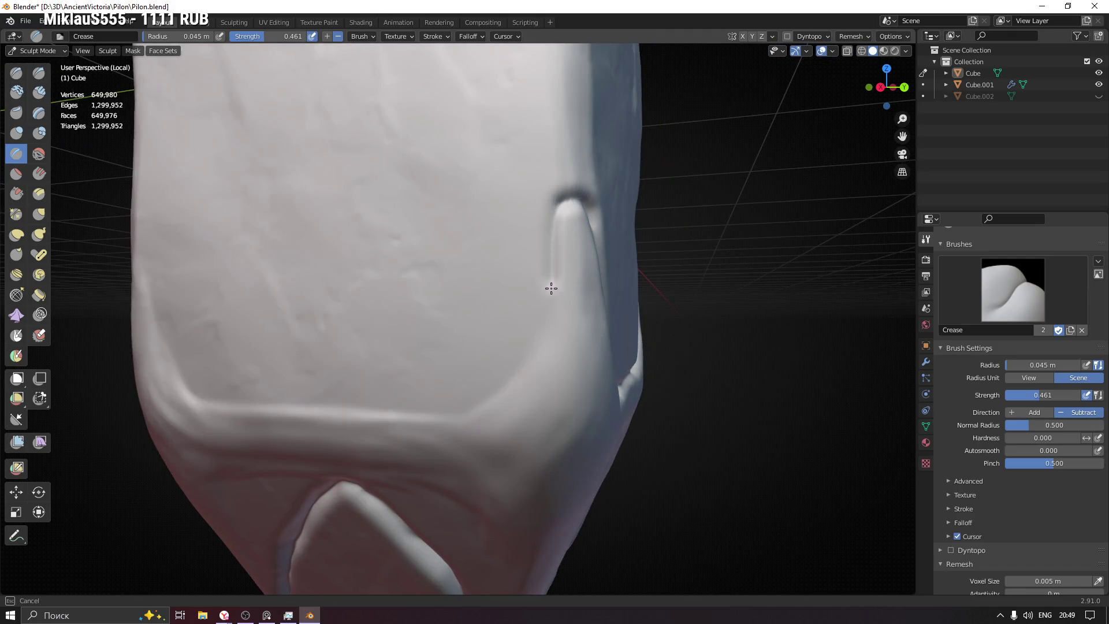
mouse_move(537, 342)
left_mouse_down()
mouse_move(505, 384)
mouse_move(448, 407)
mouse_move(502, 391)
left_mouse_up()
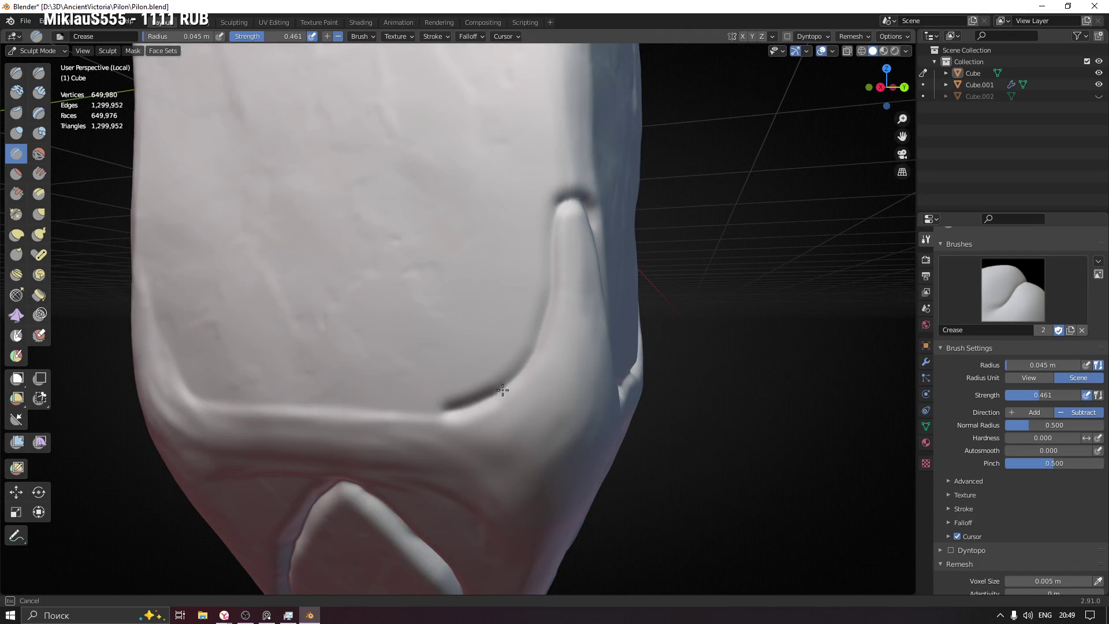
left_click_drag(552, 279, 559, 215)
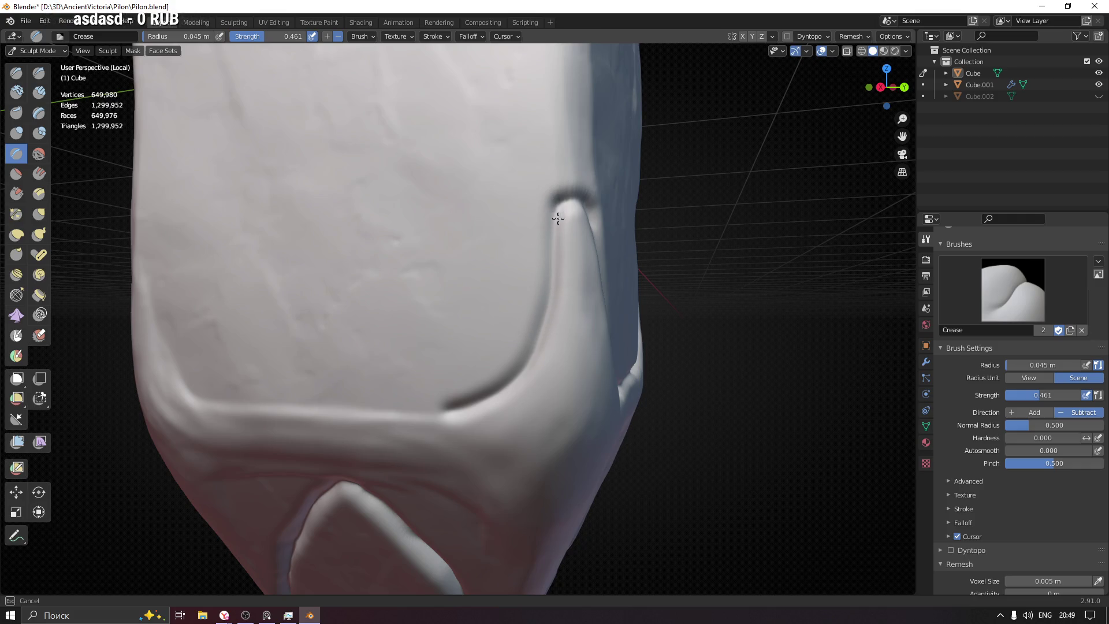
left_click_drag(443, 411, 553, 309)
mouse_move(553, 310)
middle_mouse_down()
mouse_move(567, 247)
mouse_move(488, 354)
mouse_move(713, 315)
middle_mouse_up()
scroll(520, 260, "up", 4)
key("ctrl+s")
Step: Deepen the groove's left end, the bottom edge and the lower-left corner up the left side
mouse_move(690, 353)
left_mouse_down()
mouse_move(471, 359)
mouse_move(692, 357)
left_mouse_up()
mouse_move(583, 363)
left_mouse_down()
mouse_move(408, 358)
mouse_move(354, 327)
mouse_move(307, 213)
left_mouse_up()
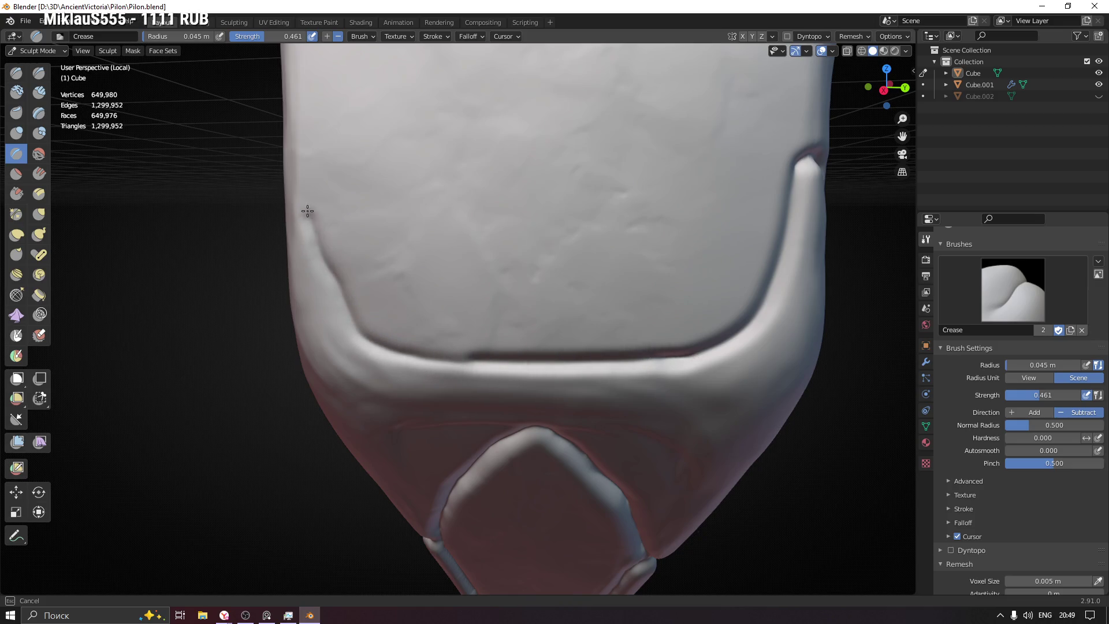
mouse_move(360, 327)
left_mouse_down()
mouse_move(426, 362)
mouse_move(517, 358)
left_mouse_up()
mouse_move(517, 359)
middle_mouse_down()
mouse_move(423, 325)
mouse_move(434, 373)
mouse_move(410, 337)
middle_mouse_up()
left_click_drag(354, 295, 363, 311)
left_click_drag(423, 419, 420, 411)
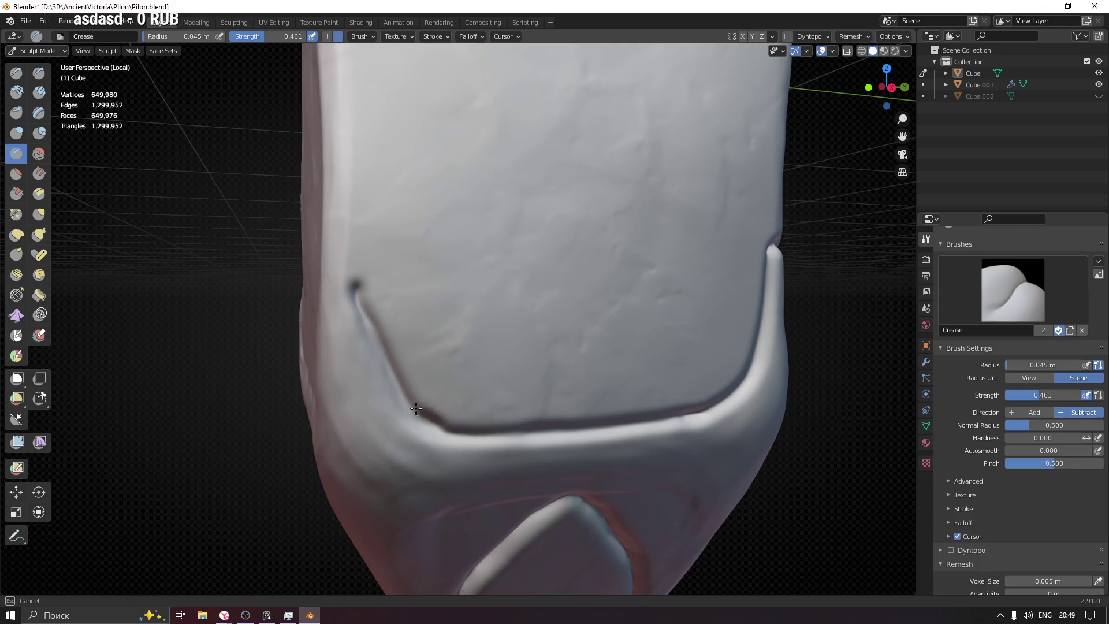
middle_click_drag(386, 359, 403, 328)
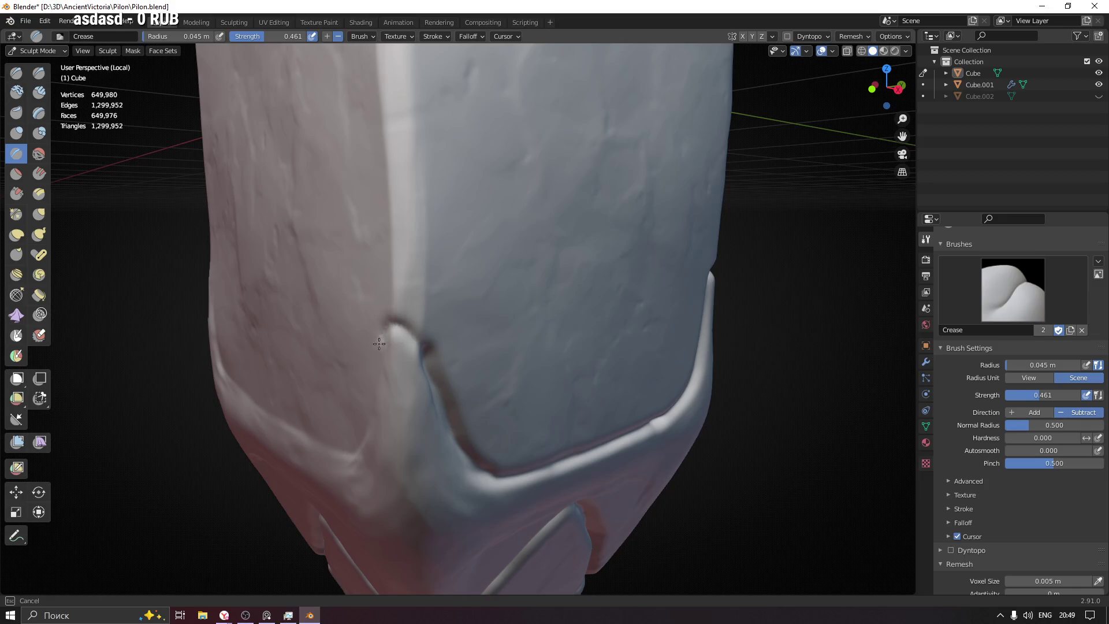
Step: Deepen the crease beside the bump and trace it down the pillar edge
mouse_move(379, 352)
left_mouse_down()
mouse_move(412, 334)
mouse_move(431, 341)
left_mouse_up()
scroll(413, 332, "up", 4)
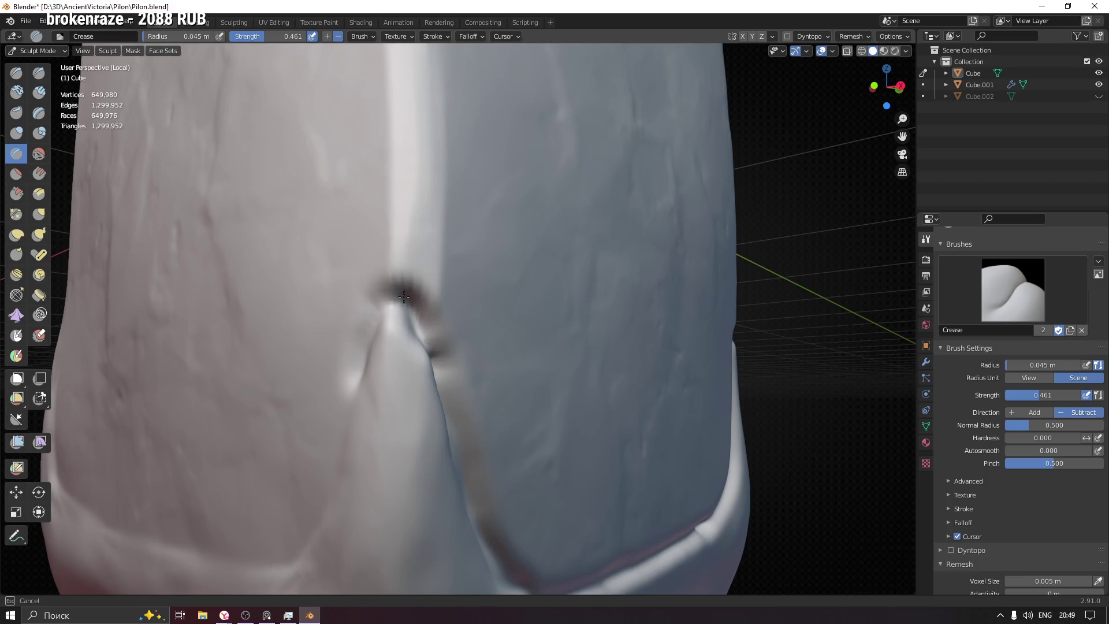
middle_click_drag(359, 364, 379, 354)
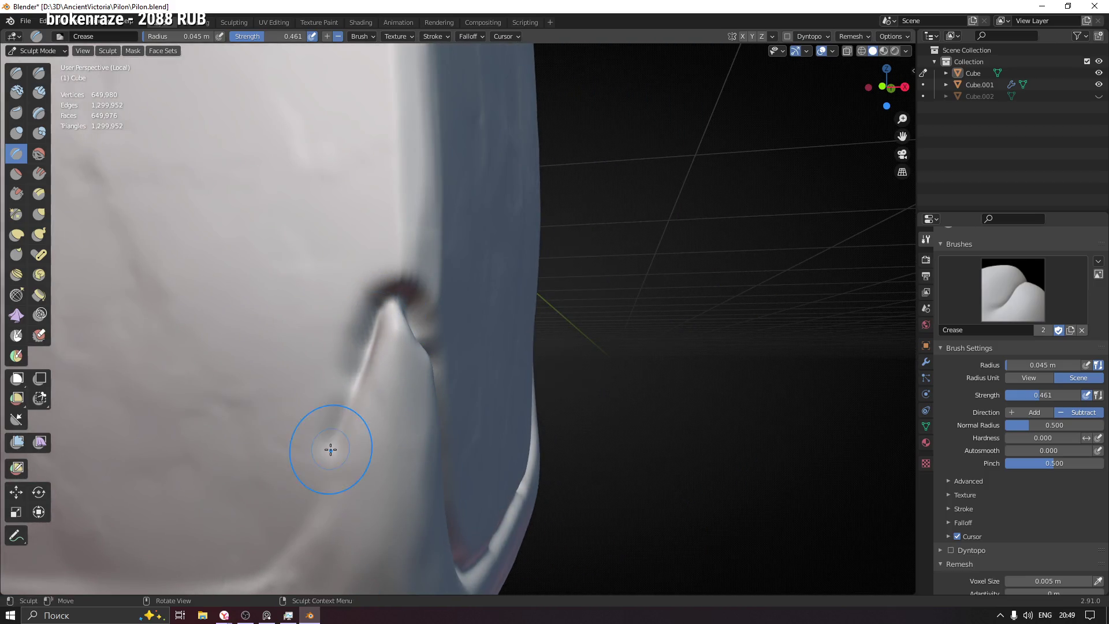
scroll(330, 446, "up", 2)
middle_click_drag(330, 446, 562, 248, "shift")
mouse_move(569, 199)
left_mouse_down()
mouse_move(533, 297)
mouse_move(478, 384)
mouse_move(445, 382)
mouse_move(547, 250)
mouse_move(587, 135)
mouse_move(538, 280)
mouse_move(418, 404)
mouse_move(310, 409)
mouse_move(509, 351)
left_mouse_up()
Step: Extend the horizontal fold leftward and curve its end up the pillar edge
mouse_move(573, 189)
middle_mouse_down()
mouse_move(543, 243)
mouse_move(612, 347)
mouse_move(670, 373)
middle_mouse_up()
mouse_move(671, 372)
left_mouse_down()
mouse_move(344, 382)
mouse_move(567, 384)
mouse_move(720, 368)
mouse_move(266, 378)
left_mouse_up()
scroll(445, 404, "up", 3)
middle_click_drag(446, 404, 681, 409, "shift")
mouse_move(681, 409)
left_mouse_down()
mouse_move(629, 403)
mouse_move(569, 344)
mouse_move(525, 217)
mouse_move(582, 371)
mouse_move(694, 407)
mouse_move(636, 399)
mouse_move(553, 341)
left_mouse_up()
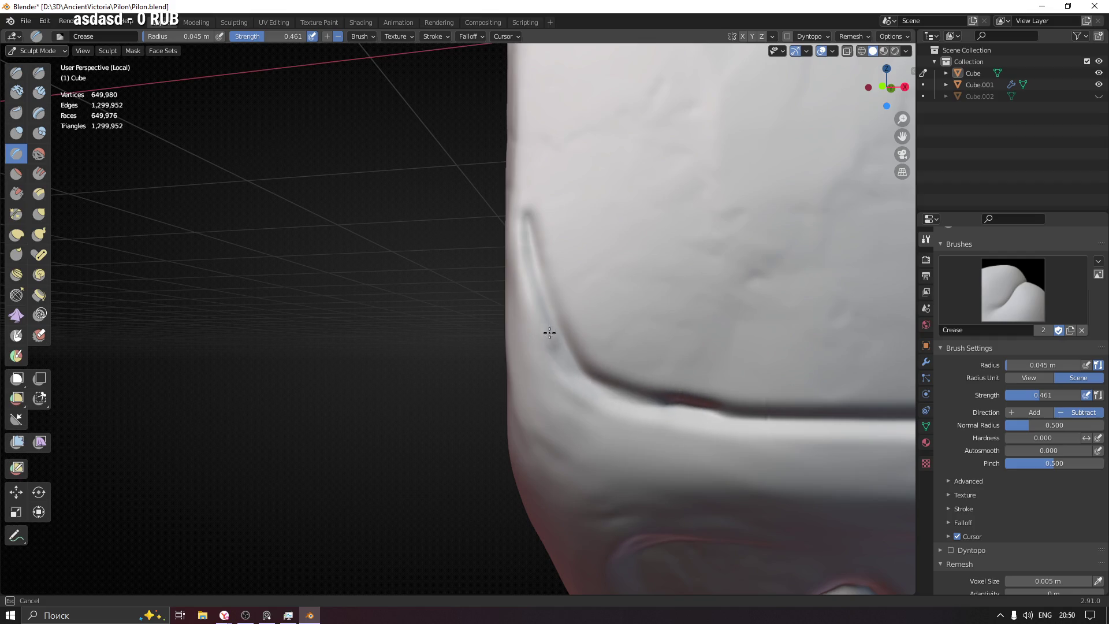
scroll(524, 230, "down", 2)
middle_click_drag(524, 229, 532, 242)
mouse_move(532, 248)
left_mouse_down()
mouse_move(523, 196)
mouse_move(492, 200)
mouse_move(539, 220)
left_mouse_up()
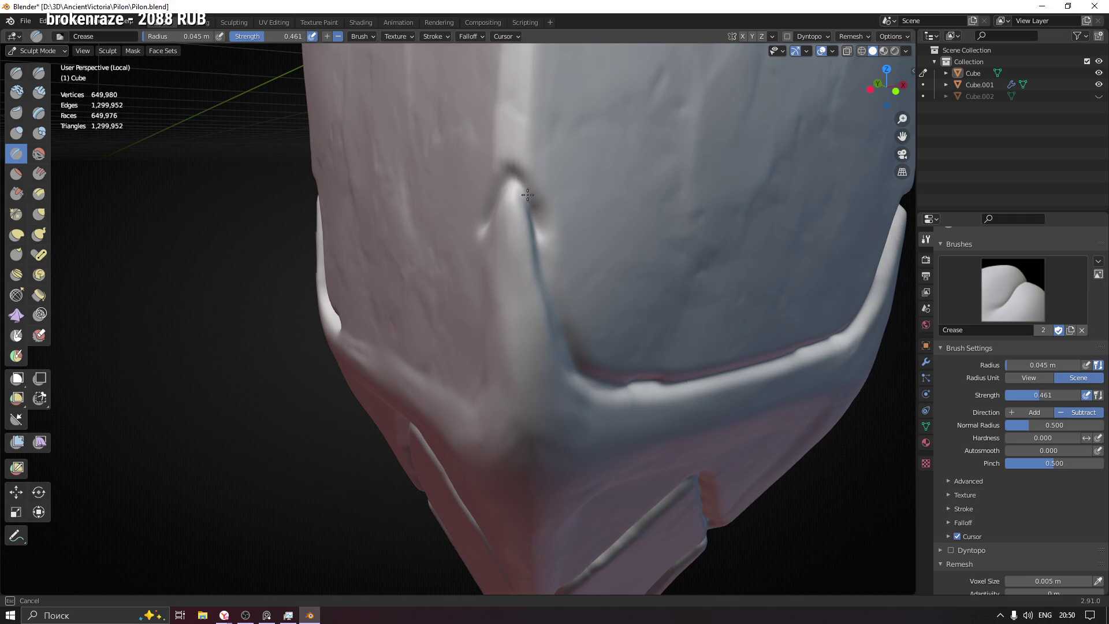
Step: Crease grooves on both the right and left sides of the bump
middle_click_drag(495, 201, 528, 203)
left_click_drag(527, 202, 570, 358)
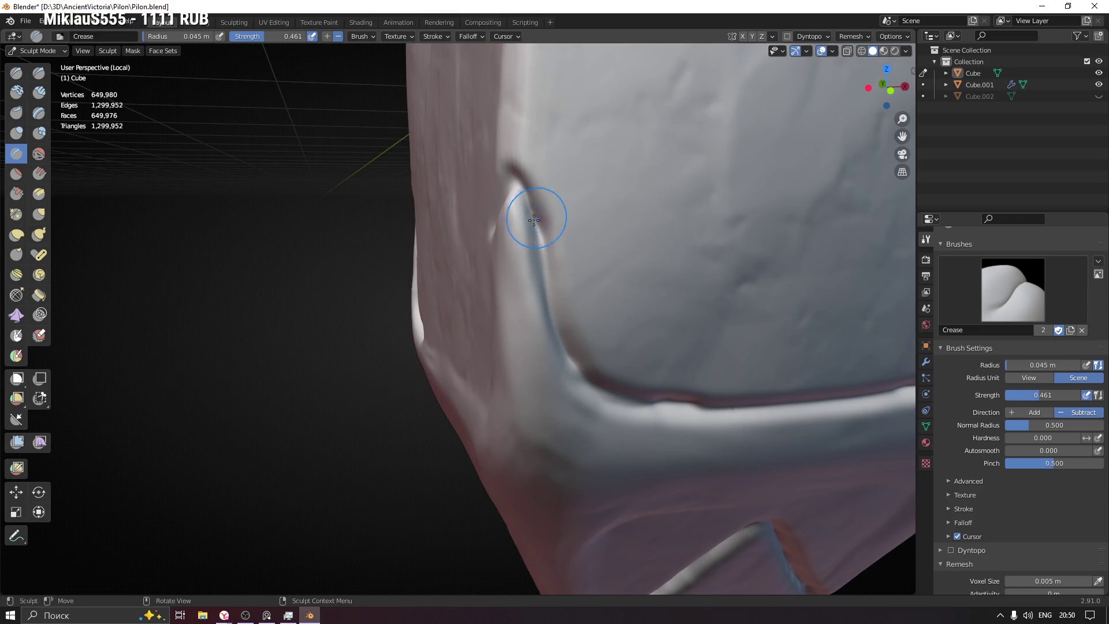
middle_click_drag(527, 211, 605, 242)
mouse_move(508, 188)
left_mouse_down()
mouse_move(483, 260)
mouse_move(484, 395)
mouse_move(426, 433)
mouse_move(410, 431)
mouse_move(487, 379)
left_mouse_up()
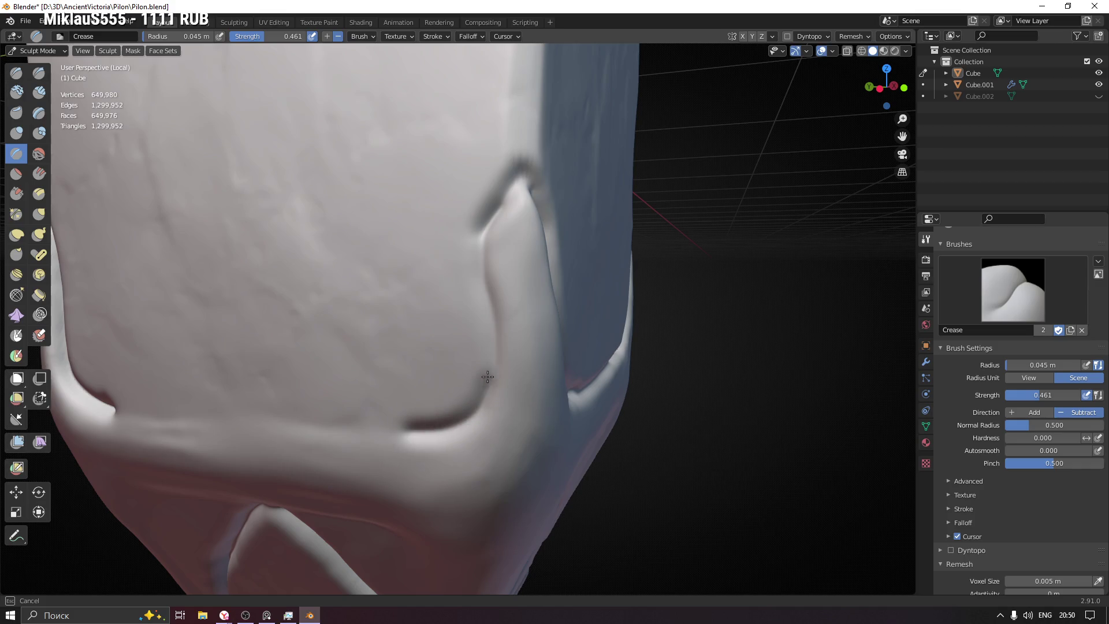
mouse_move(492, 313)
left_mouse_down()
mouse_move(483, 241)
mouse_move(512, 184)
mouse_move(476, 273)
left_mouse_up()
Step: Deepen the lower horizontal groove, the right-side crease and the bottom border groove
left_click_drag(461, 429, 354, 428)
mouse_move(354, 428)
middle_mouse_down()
mouse_move(560, 389)
mouse_move(577, 364)
middle_mouse_up()
mouse_move(565, 372)
left_mouse_down()
mouse_move(285, 364)
mouse_move(661, 368)
left_mouse_up()
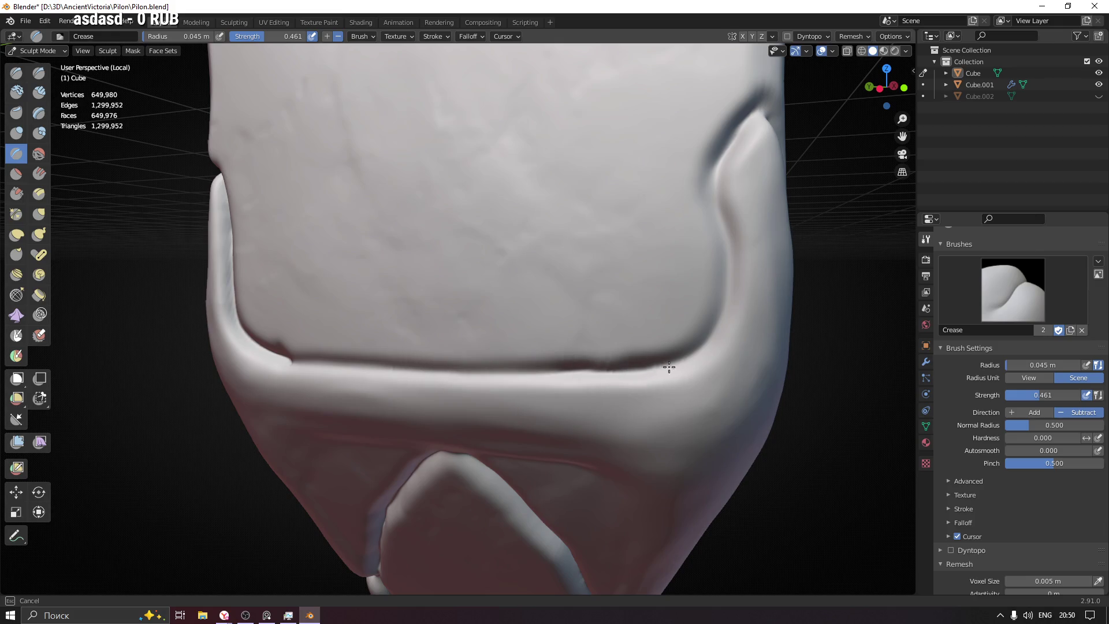
left_click_drag(716, 319, 716, 236)
mouse_move(716, 235)
middle_mouse_down()
mouse_move(687, 277)
mouse_move(745, 329)
middle_mouse_up()
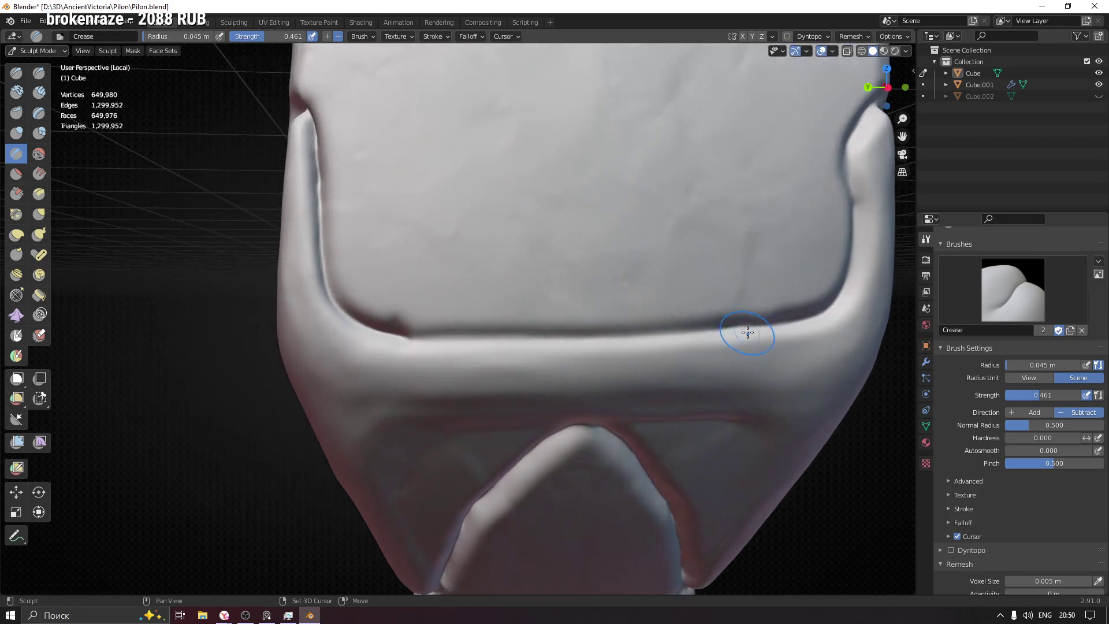
mouse_move(704, 331)
left_mouse_down()
mouse_move(402, 335)
mouse_move(556, 338)
left_mouse_up()
scroll(751, 327, "down", 8)
mouse_move(549, 408)
middle_mouse_down()
mouse_move(695, 340)
mouse_move(372, 363)
middle_mouse_up()
middle_click_drag(609, 392, 531, 391)
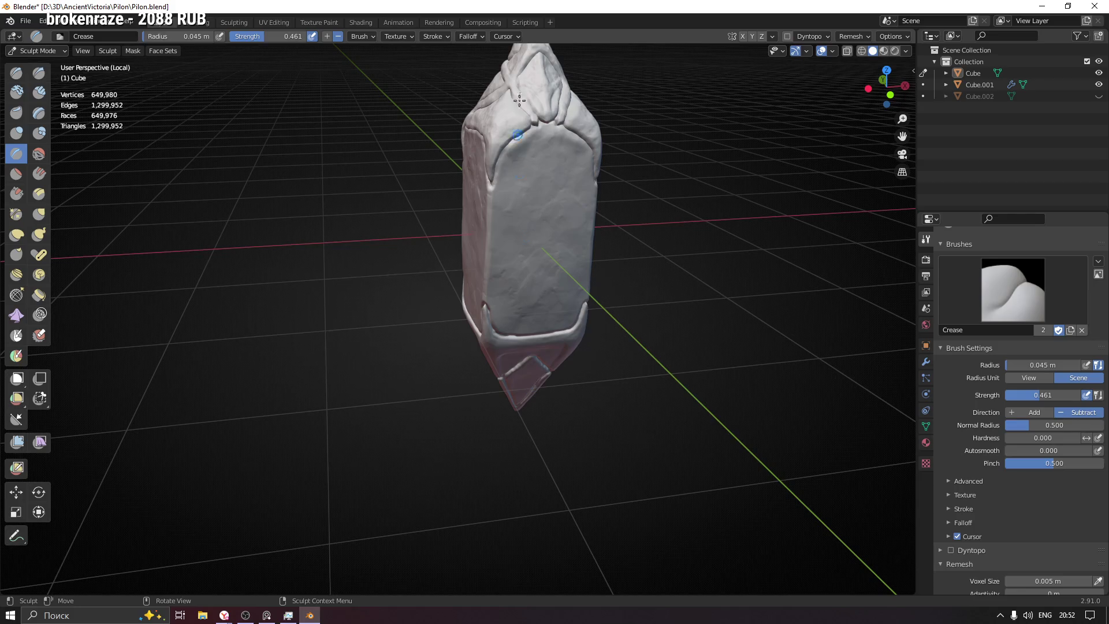
Step: Crease a groove across the top of the lower diamond tip panel, curving it down
middle_click_drag(658, 250, 714, 243)
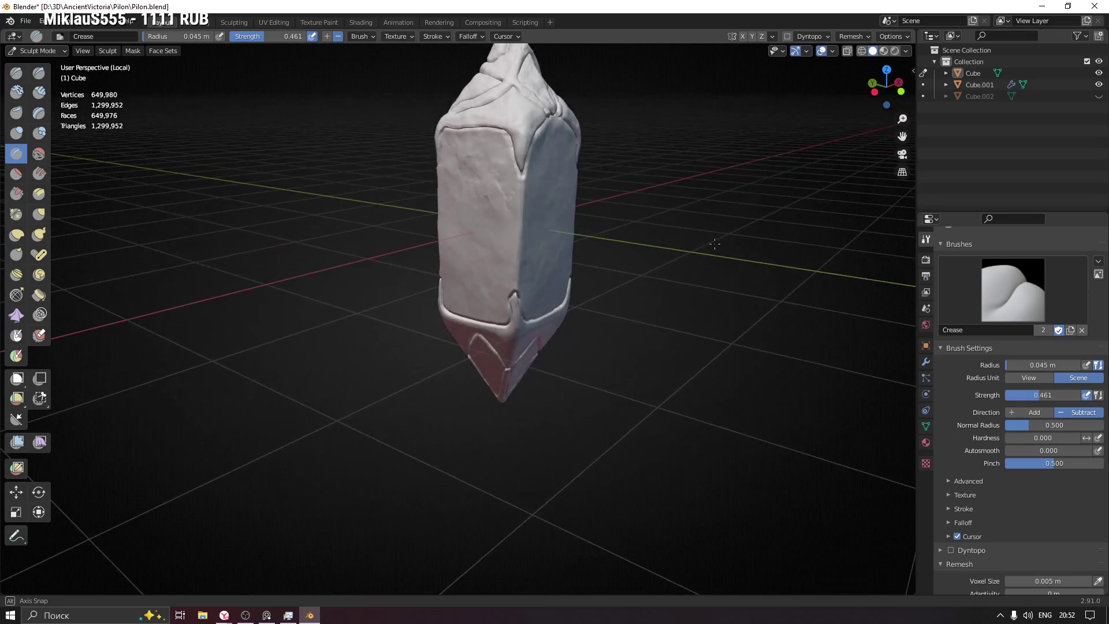
middle_click_drag(534, 298, 542, 276)
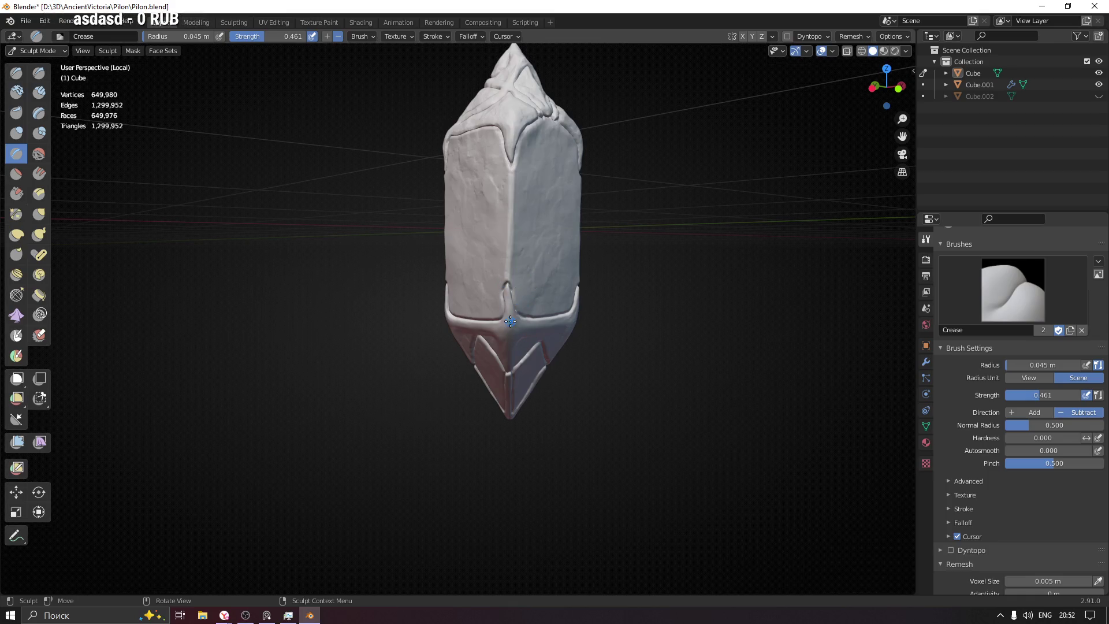
scroll(511, 322, "up", 6)
mouse_move(510, 191)
middle_mouse_down()
mouse_move(591, 255)
mouse_move(567, 246)
middle_mouse_up()
scroll(538, 295, "up", 3)
scroll(547, 435, "down", 4)
mouse_move(547, 436)
middle_mouse_down()
mouse_move(564, 367)
mouse_move(490, 331)
middle_mouse_up()
scroll(490, 331, "up", 2)
mouse_move(457, 240)
left_mouse_down()
mouse_move(743, 227)
mouse_move(485, 246)
left_mouse_up()
mouse_move(718, 230)
left_mouse_down()
mouse_move(442, 248)
mouse_move(420, 288)
mouse_move(470, 251)
left_mouse_up()
Step: Sharpen the wedge's left edge up to the new groove
middle_click_drag(470, 250, 453, 258)
mouse_move(453, 258)
left_mouse_down()
mouse_move(435, 267)
mouse_move(431, 346)
mouse_move(504, 514)
left_mouse_up()
mouse_move(478, 478)
left_mouse_down()
mouse_move(433, 366)
mouse_move(429, 271)
mouse_move(422, 292)
mouse_move(466, 439)
left_mouse_up()
mouse_move(516, 514)
middle_mouse_down()
mouse_move(532, 470)
mouse_move(545, 330)
mouse_move(647, 360)
mouse_move(574, 241)
middle_mouse_up()
Step: Carve a groove rightward from the wedge tip and down the triangle's right side
scroll(575, 240, "up", 2)
scroll(438, 235, "up", 2)
scroll(349, 176, "up", 3)
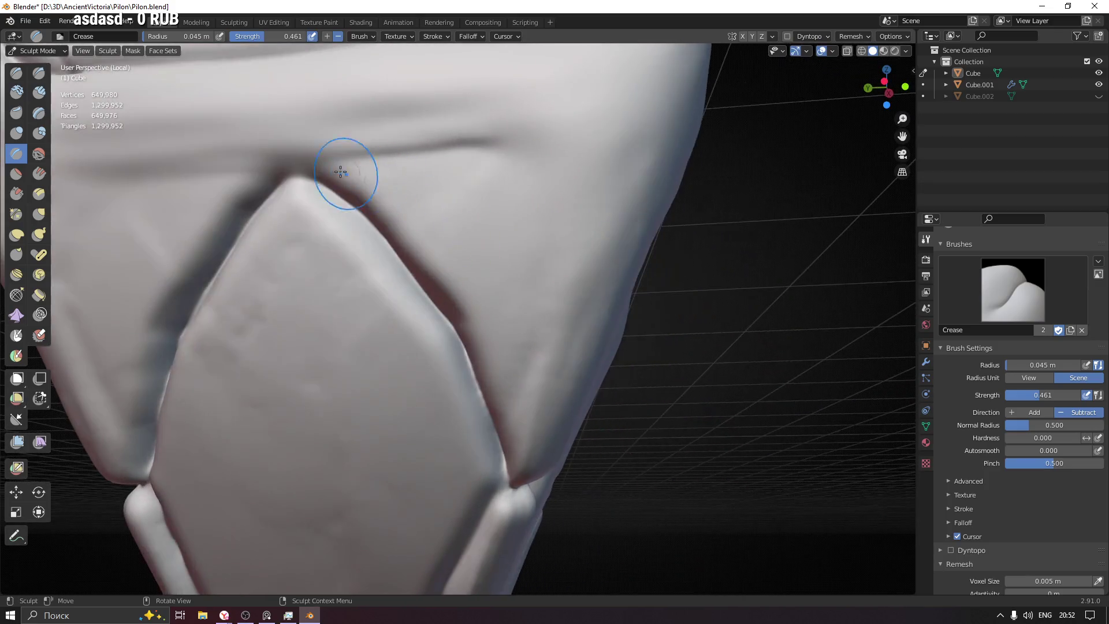
mouse_move(304, 160)
left_mouse_down()
mouse_move(508, 150)
mouse_move(549, 171)
mouse_move(560, 231)
mouse_move(551, 163)
mouse_move(498, 149)
mouse_move(301, 168)
left_mouse_up()
mouse_move(560, 240)
left_mouse_down()
mouse_move(519, 428)
mouse_move(563, 191)
mouse_move(547, 160)
left_mouse_up()
mouse_move(563, 239)
left_mouse_down()
mouse_move(537, 376)
mouse_move(510, 446)
left_mouse_up()
Step: Deepen the groove from the triangle's peak down its left inner edge and near the top
mouse_move(544, 320)
middle_mouse_down("shift")
mouse_move(674, 277)
mouse_move(674, 227)
middle_mouse_up("shift")
mouse_move(674, 228)
left_mouse_down()
mouse_move(673, 218)
mouse_move(613, 214)
mouse_move(670, 215)
mouse_move(497, 223)
mouse_move(448, 254)
mouse_move(420, 305)
left_mouse_up()
mouse_move(603, 215)
left_mouse_down()
mouse_move(515, 220)
mouse_move(448, 246)
mouse_move(426, 295)
mouse_move(456, 429)
mouse_move(503, 500)
mouse_move(465, 449)
mouse_move(435, 356)
mouse_move(424, 298)
mouse_move(441, 276)
left_mouse_up()
mouse_move(441, 275)
middle_mouse_down()
mouse_move(478, 297)
mouse_move(426, 217)
mouse_move(380, 229)
middle_mouse_up()
mouse_move(380, 229)
left_mouse_down()
mouse_move(390, 295)
mouse_move(431, 393)
left_mouse_up()
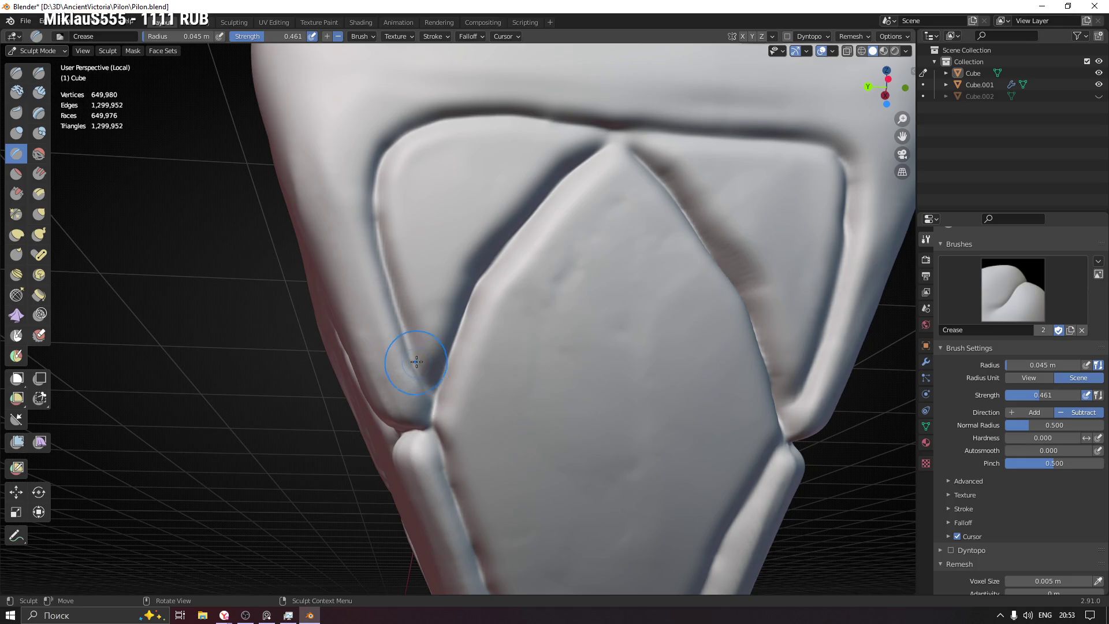
mouse_move(389, 247)
middle_mouse_down()
mouse_move(447, 266)
mouse_move(389, 191)
mouse_move(438, 181)
middle_mouse_up()
mouse_move(384, 144)
left_mouse_down()
mouse_move(551, 140)
mouse_move(639, 156)
mouse_move(659, 205)
mouse_move(658, 280)
mouse_move(609, 440)
left_mouse_up()
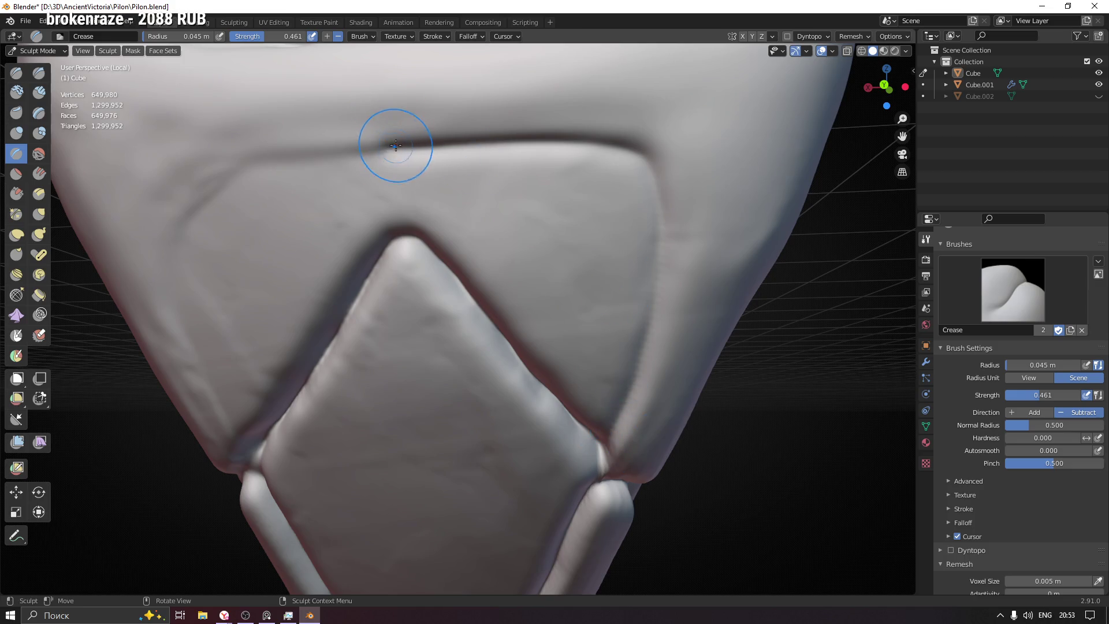
Step: Deepen the panel's top groove end to end and down its right side
mouse_move(391, 146)
left_mouse_down()
mouse_move(550, 142)
mouse_move(624, 151)
mouse_move(654, 179)
mouse_move(658, 309)
mouse_move(635, 372)
left_mouse_up()
left_click_drag(608, 439, 609, 440)
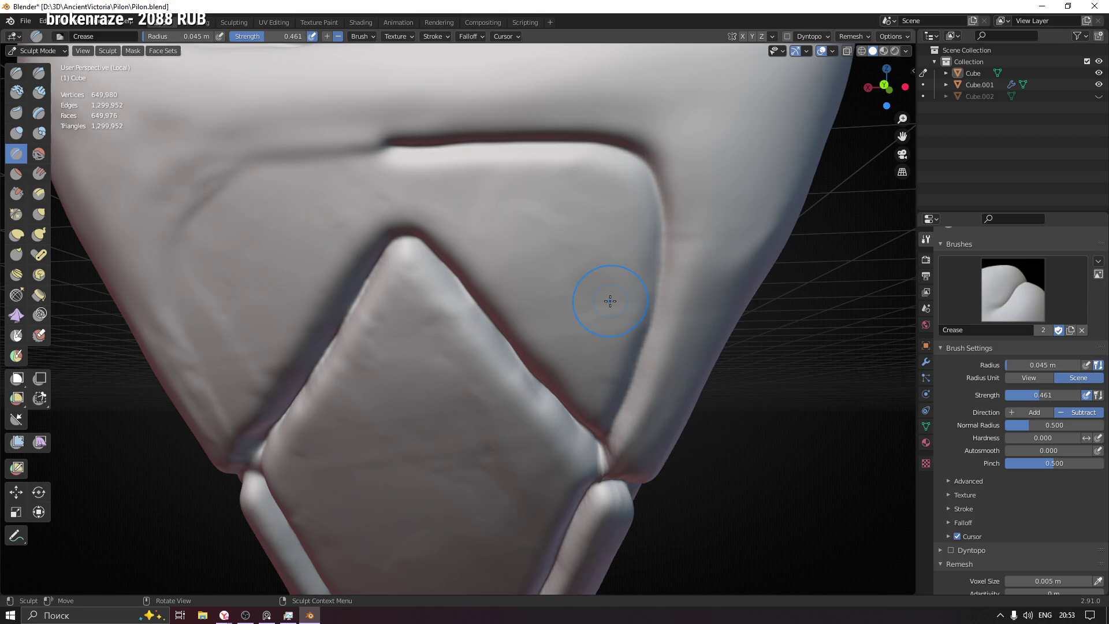
left_click_drag(404, 141, 394, 146)
left_click_drag(503, 143, 611, 149)
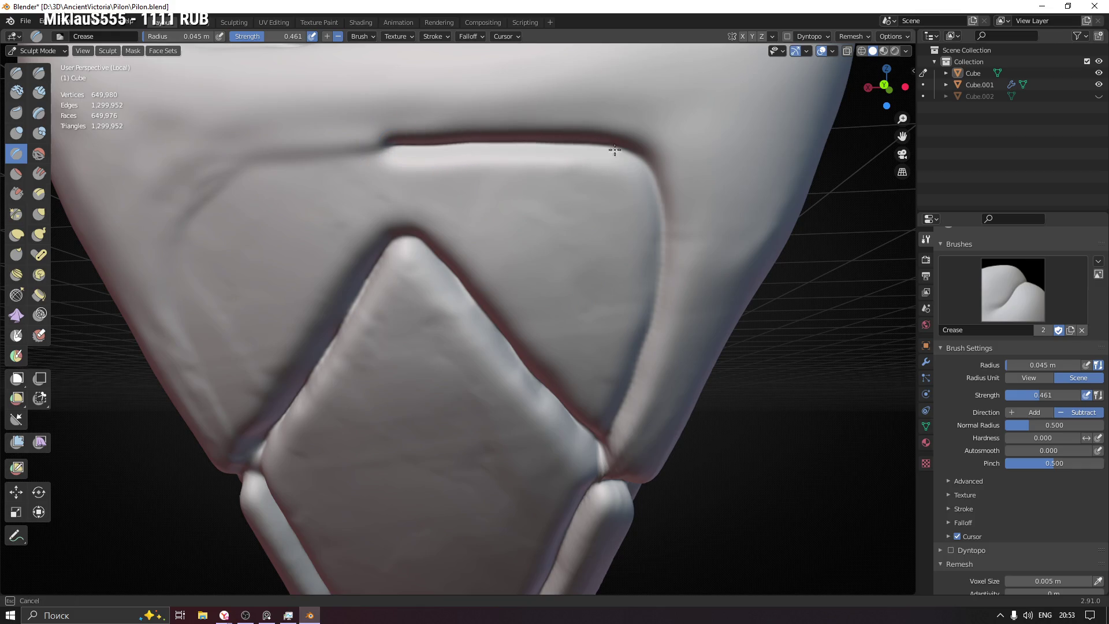
mouse_move(652, 182)
left_mouse_down()
mouse_move(661, 248)
mouse_move(650, 330)
left_mouse_up()
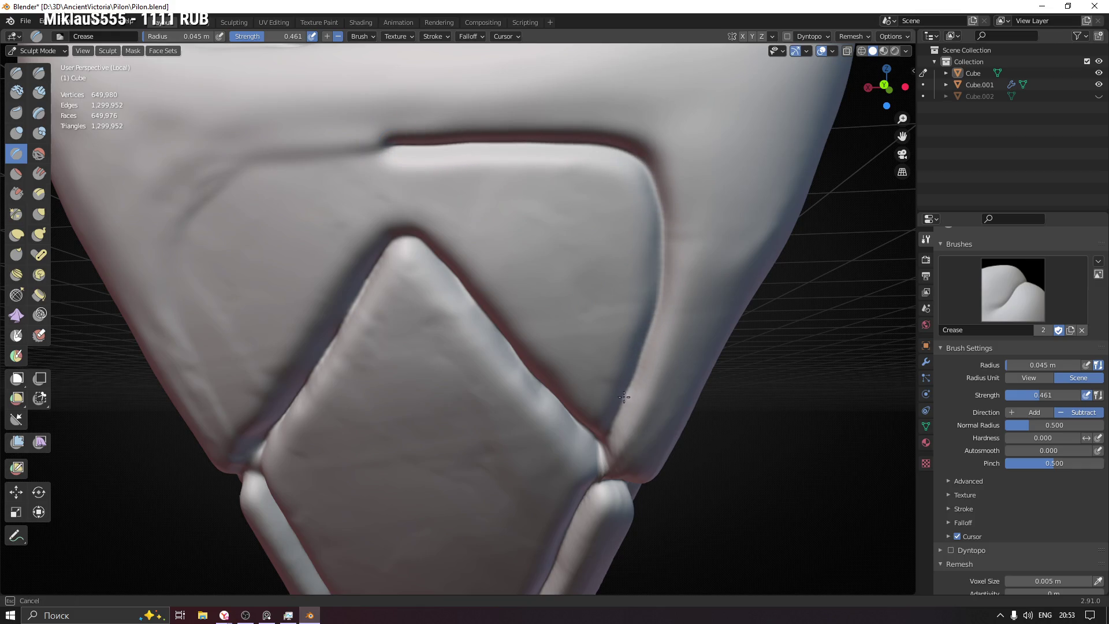
left_click_drag(605, 433, 605, 434)
mouse_move(537, 220)
middle_mouse_down()
mouse_move(503, 164)
mouse_move(565, 129)
mouse_move(490, 302)
middle_mouse_up()
Step: Crease the left edge, lower-left corner and V junction, then save Pilon.blend
mouse_move(428, 451)
left_mouse_down()
mouse_move(391, 367)
mouse_move(375, 248)
mouse_move(416, 191)
mouse_move(481, 158)
mouse_move(549, 140)
mouse_move(619, 141)
left_mouse_up()
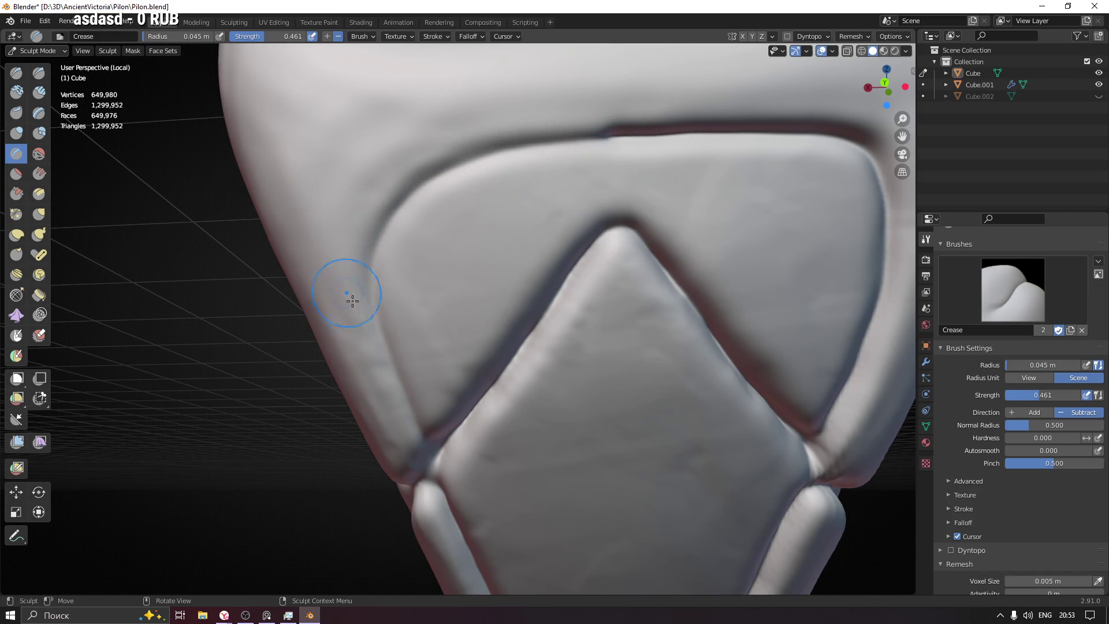
mouse_move(436, 442)
left_mouse_down()
mouse_move(379, 335)
mouse_move(369, 283)
mouse_move(407, 184)
mouse_move(623, 138)
left_mouse_up()
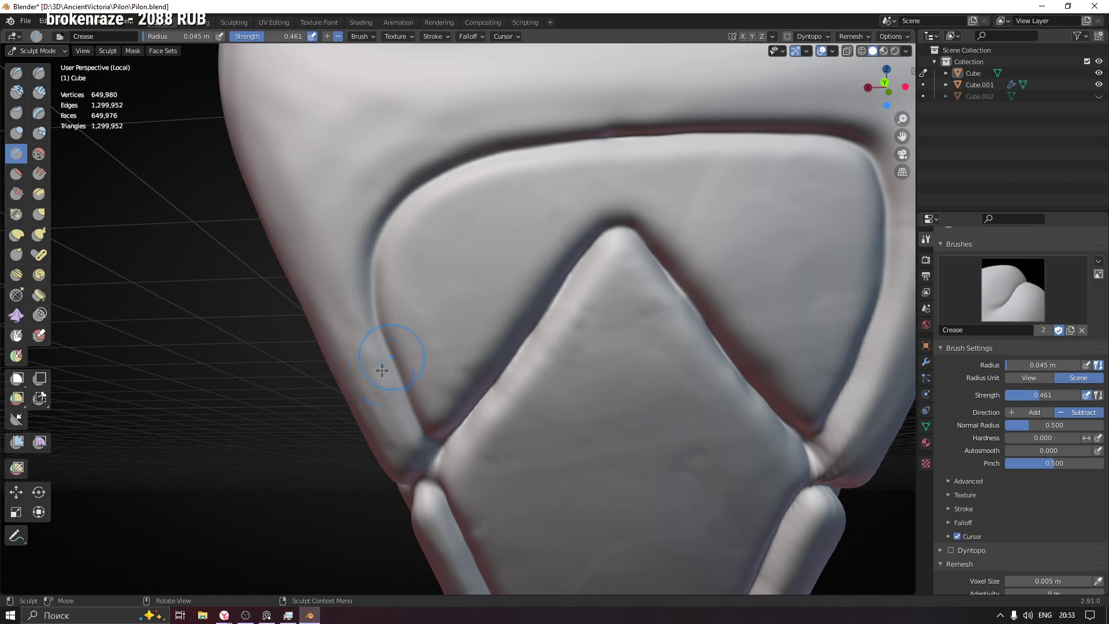
left_click_drag(447, 446, 432, 442)
mouse_move(399, 374)
left_mouse_down()
mouse_move(377, 323)
mouse_move(375, 267)
left_mouse_up()
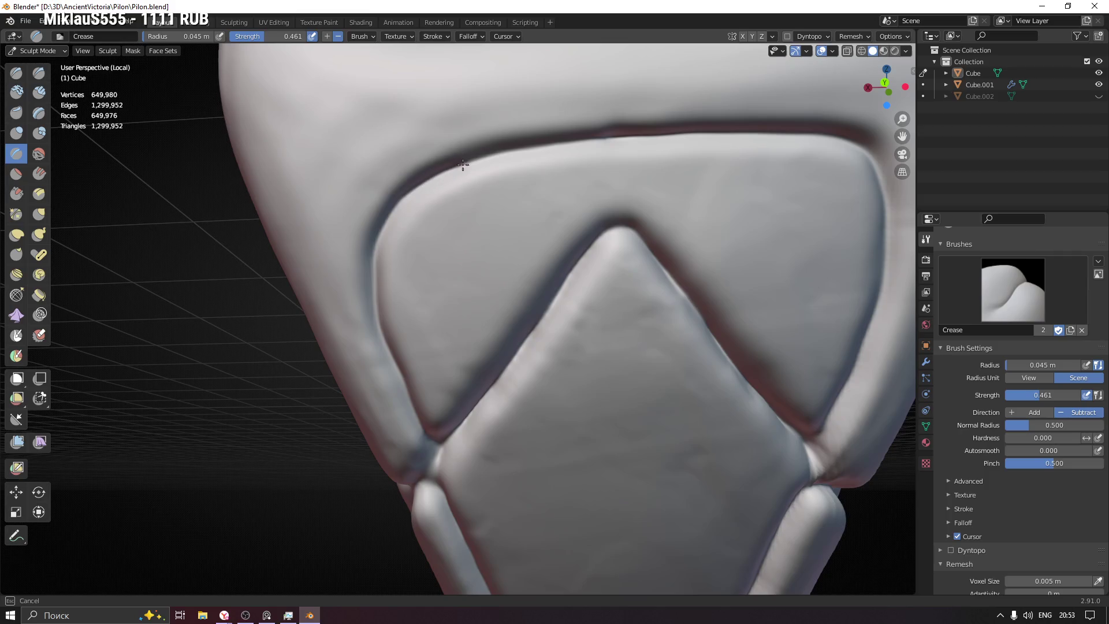
left_click_drag(558, 145, 639, 136)
mouse_move(462, 416)
middle_mouse_down()
mouse_move(516, 380)
mouse_move(309, 284)
mouse_move(465, 305)
mouse_move(433, 294)
mouse_move(494, 303)
mouse_move(542, 277)
mouse_move(515, 279)
mouse_move(528, 280)
middle_mouse_up()
key("ctrl+s")
Step: Sharpen the panel edge and right-side groove down to the lower groove
mouse_move(589, 480)
left_mouse_down()
mouse_move(646, 313)
mouse_move(624, 248)
mouse_move(581, 203)
mouse_move(492, 179)
mouse_move(347, 193)
left_mouse_up()
mouse_move(585, 493)
left_mouse_down()
mouse_move(641, 315)
mouse_move(639, 269)
mouse_move(611, 231)
mouse_move(549, 191)
mouse_move(439, 181)
mouse_move(346, 193)
mouse_move(477, 179)
left_mouse_up()
mouse_move(549, 191)
left_mouse_down()
mouse_move(607, 228)
mouse_move(636, 283)
mouse_move(644, 353)
mouse_move(615, 426)
left_mouse_up()
left_click_drag(594, 466, 586, 472)
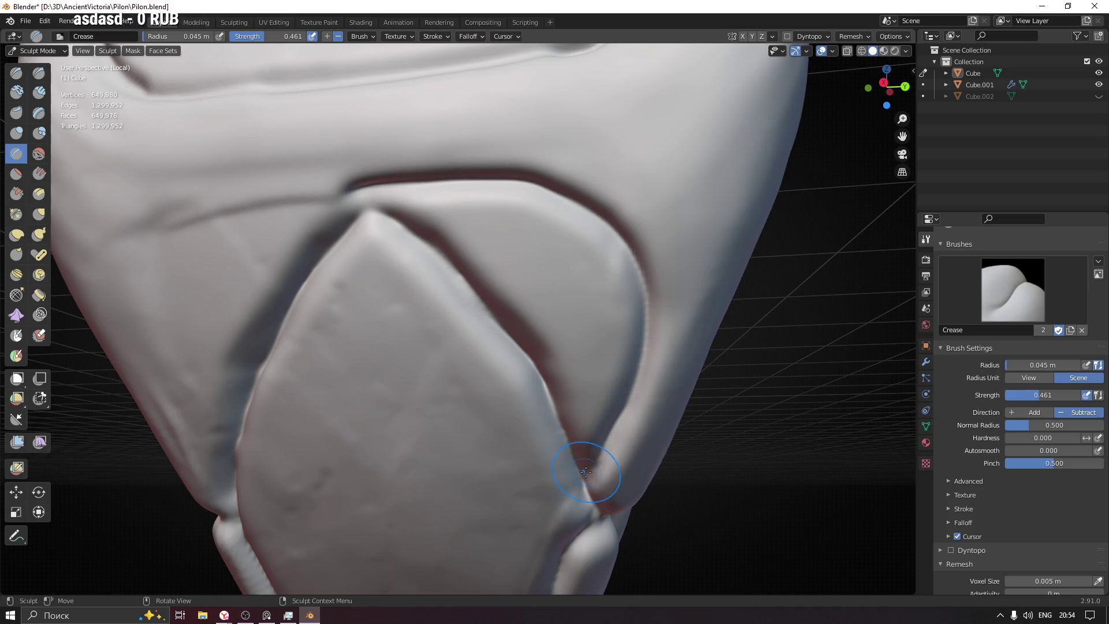
left_click_drag(644, 281, 647, 315)
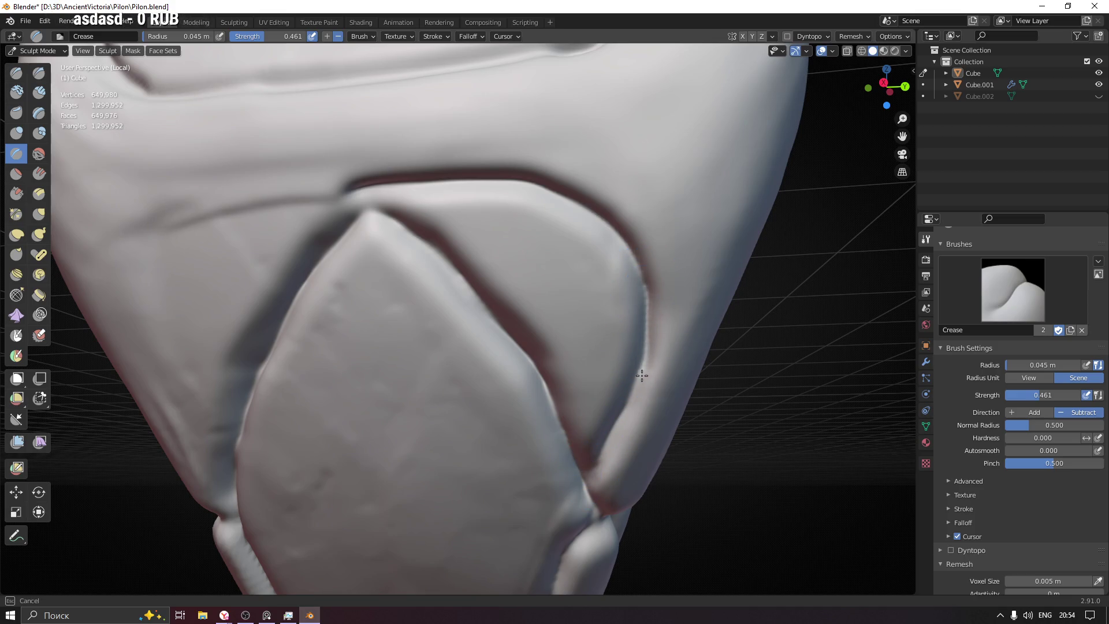
left_click_drag(590, 468, 590, 470)
middle_click_drag(414, 260, 738, 241, "shift")
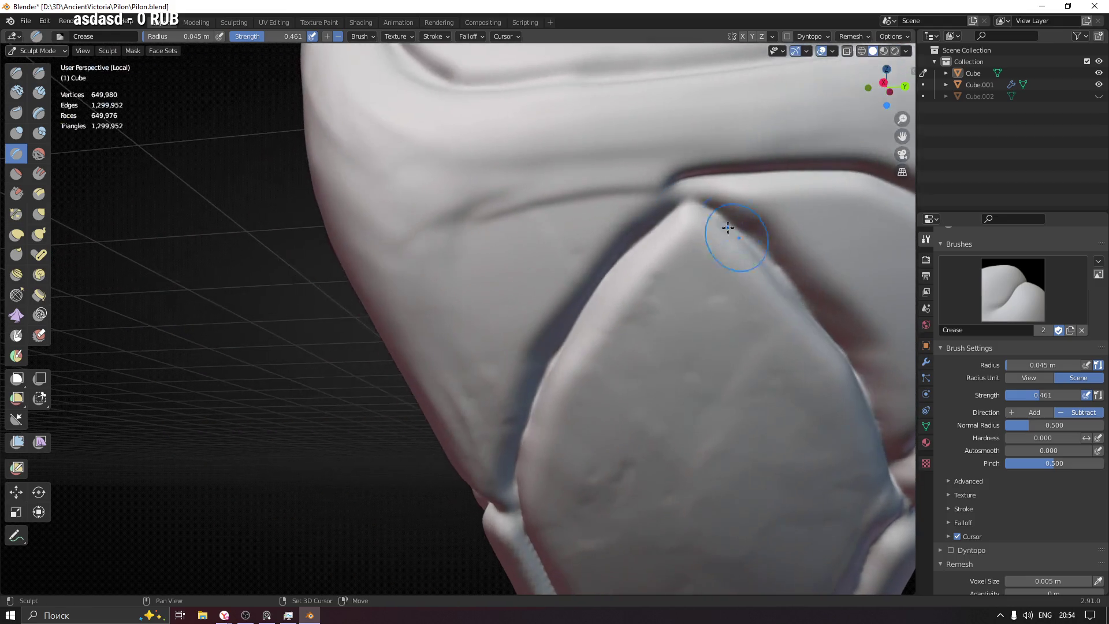
Step: Crease the adjacent panel's upper groove leftward and around the corner
mouse_move(673, 181)
left_mouse_down()
mouse_move(547, 195)
mouse_move(460, 226)
mouse_move(434, 284)
mouse_move(431, 327)
left_mouse_up()
mouse_move(669, 193)
left_mouse_down()
mouse_move(583, 188)
mouse_move(486, 213)
mouse_move(441, 263)
mouse_move(435, 338)
left_mouse_up()
middle_click_drag(586, 209, 621, 218)
left_click_drag(652, 209, 600, 207)
left_click_drag(506, 205, 433, 240)
Step: Deepen the left-edge border groove down toward the junction above the diamond tip
left_click_drag(419, 298, 424, 371)
middle_click_drag(424, 371, 423, 277, "shift")
mouse_move(412, 209)
left_mouse_down()
mouse_move(431, 332)
mouse_move(456, 393)
mouse_move(421, 297)
mouse_move(411, 218)
left_mouse_up()
left_click_drag(424, 155, 420, 181)
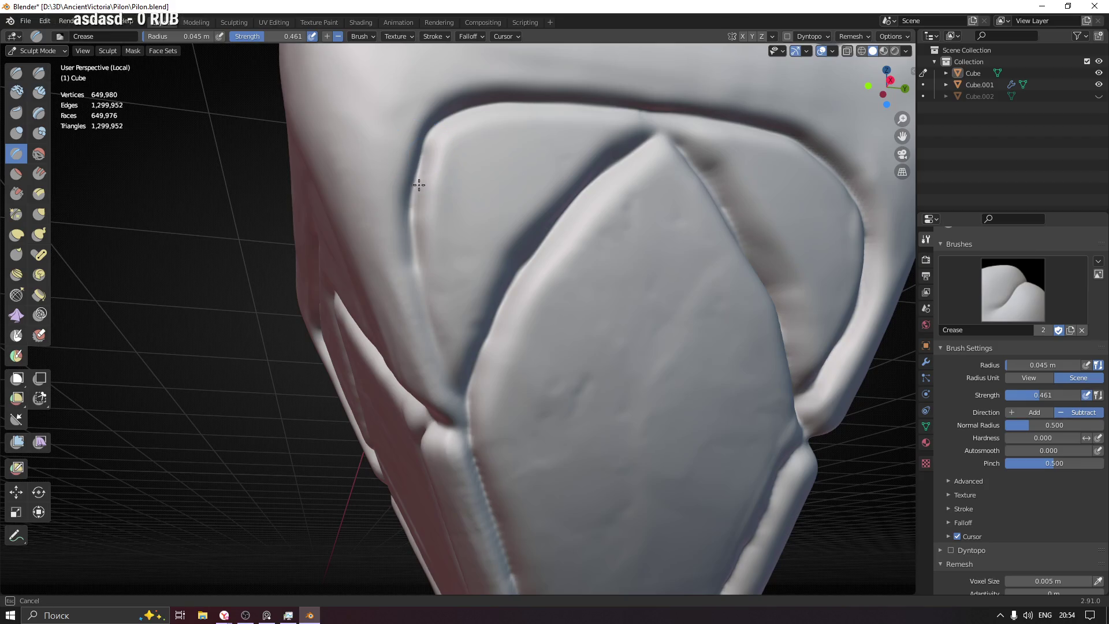
left_click_drag(417, 255, 431, 332)
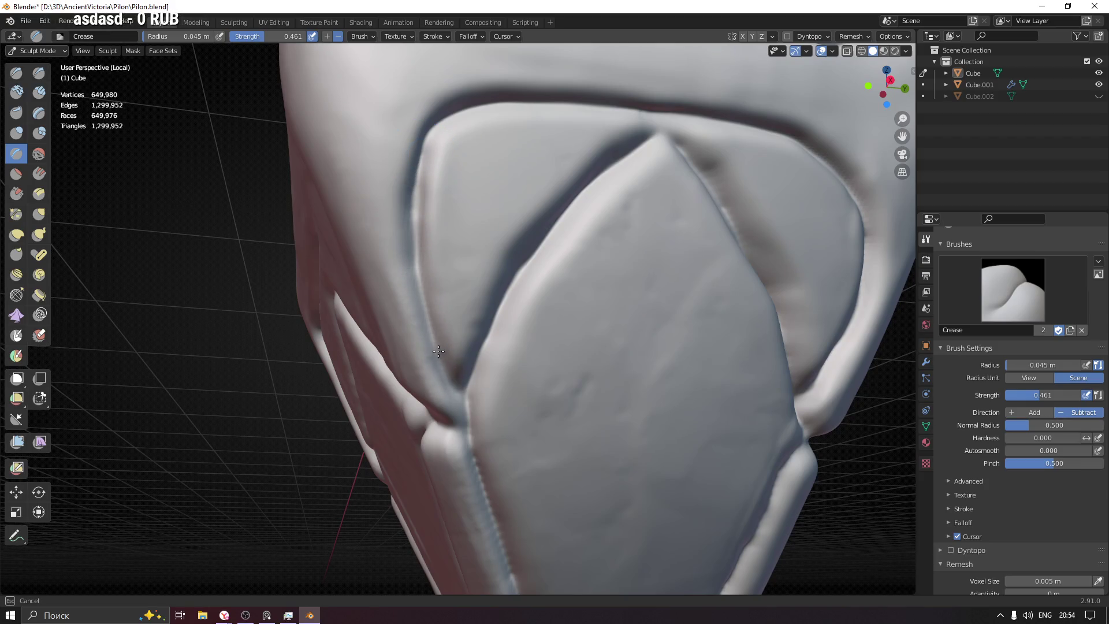
left_click_drag(414, 176, 416, 240)
mouse_move(416, 240)
middle_mouse_down()
mouse_move(520, 255)
mouse_move(369, 146)
middle_mouse_up()
mouse_move(365, 132)
left_mouse_down()
mouse_move(495, 124)
mouse_move(520, 193)
mouse_move(507, 406)
left_mouse_up()
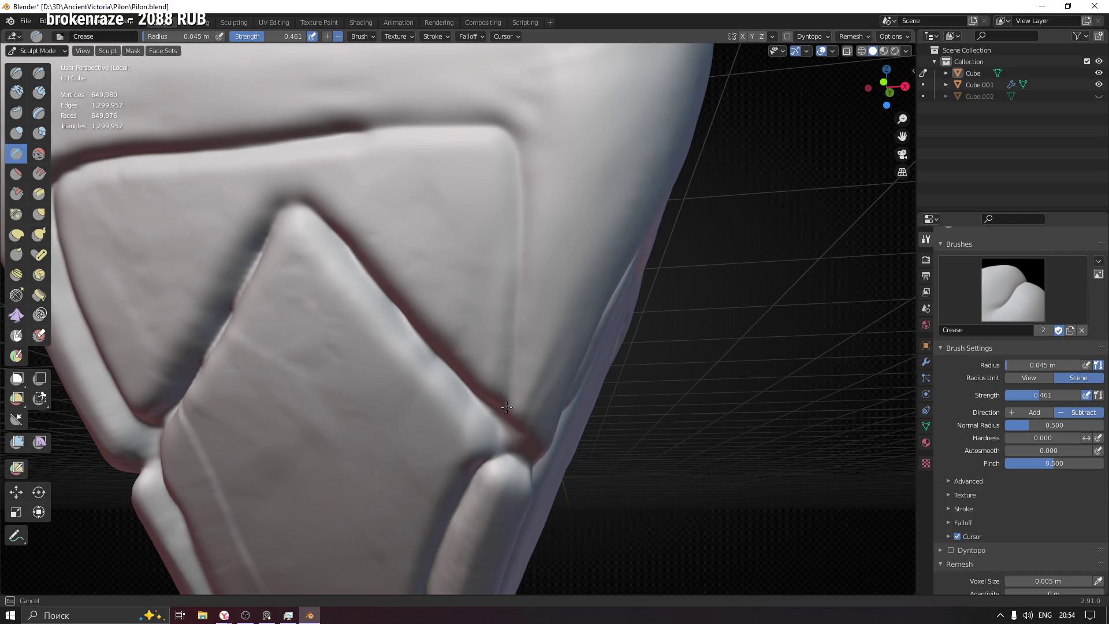
Step: Deepen the vertical groove from the top corner downward and the top horizontal groove
left_click_drag(515, 341, 516, 157)
mouse_move(458, 122)
left_mouse_down()
mouse_move(352, 129)
mouse_move(449, 124)
left_mouse_up()
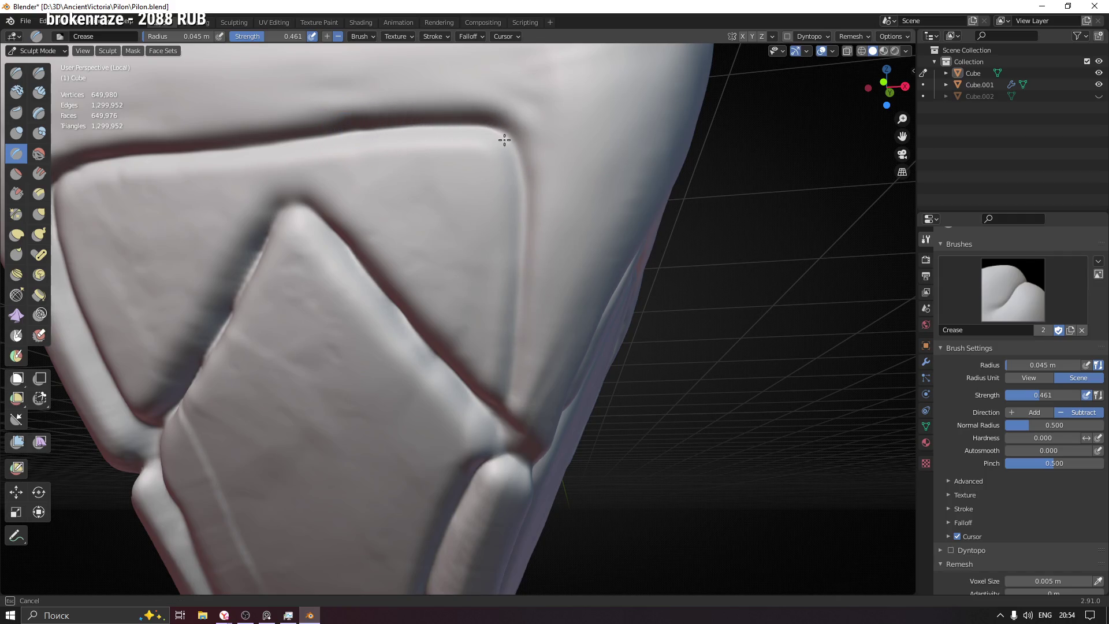
left_click_drag(523, 196, 508, 415)
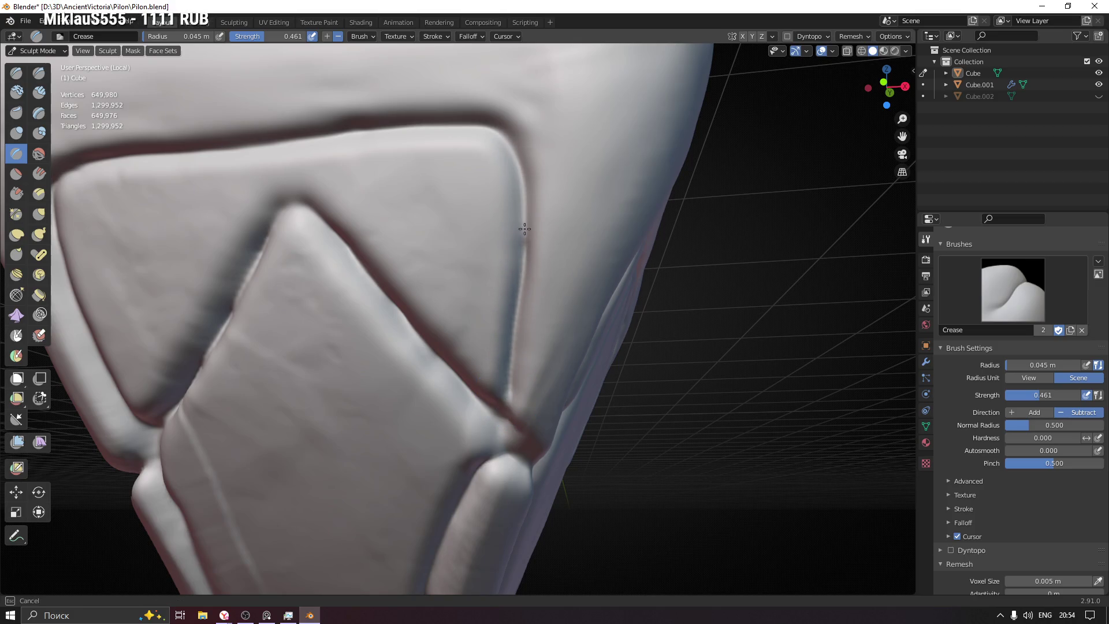
left_click_drag(517, 153, 495, 136)
middle_click_drag(560, 269, 524, 142, "shift")
left_click_drag(474, 223, 469, 266)
Step: Carve a groove down the pillar's left panel border toward the tip
left_click_drag(474, 198, 491, 151)
middle_click_drag(491, 152, 466, 293)
scroll(510, 329, "up", 2)
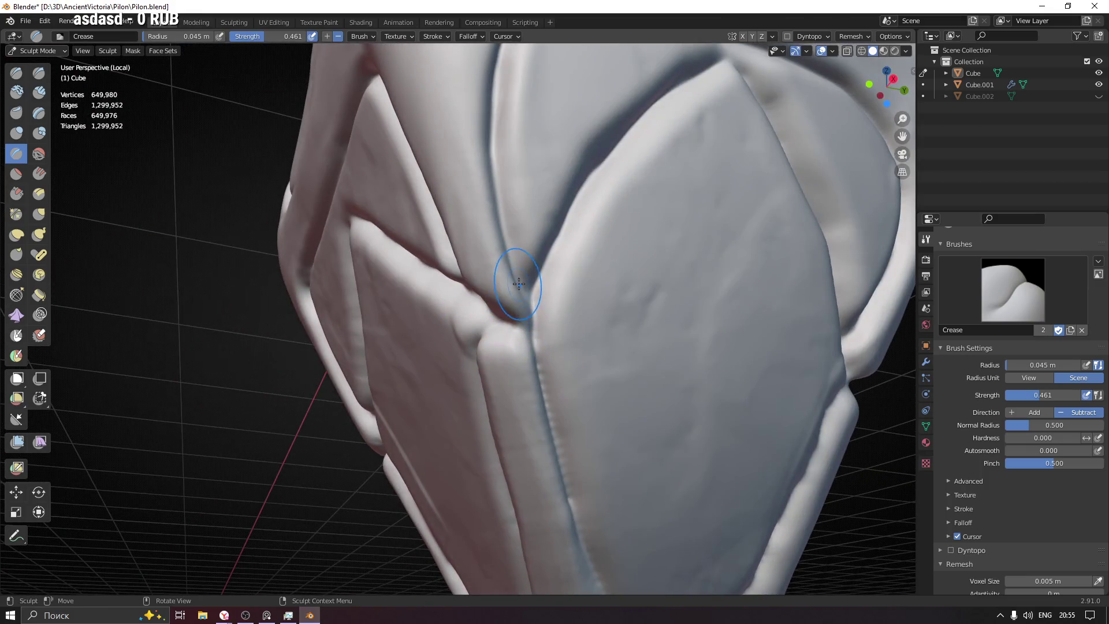
mouse_move(508, 322)
middle_mouse_down()
mouse_move(548, 310)
mouse_move(494, 326)
middle_mouse_up()
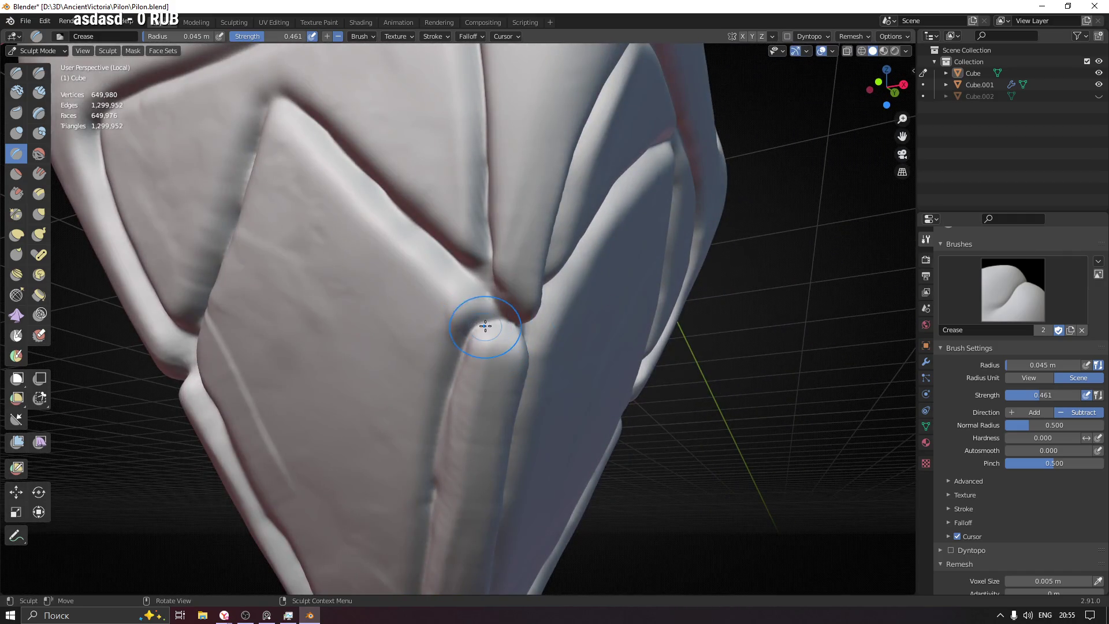
left_click_drag(467, 354, 433, 482)
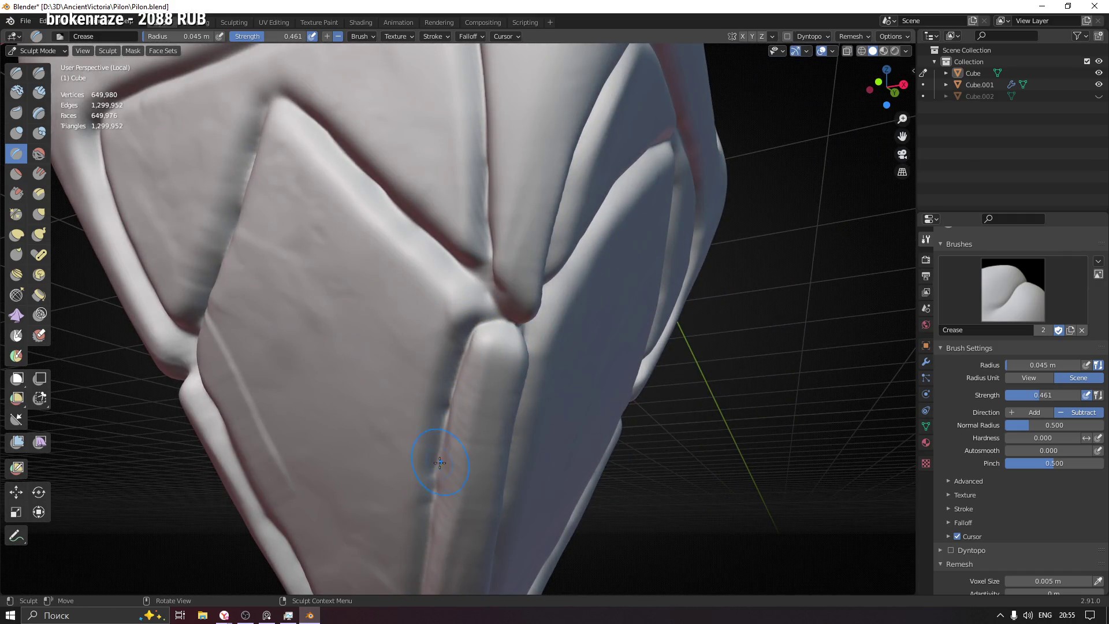
mouse_move(438, 505)
middle_mouse_down()
mouse_move(557, 266)
mouse_move(563, 356)
mouse_move(368, 332)
mouse_move(416, 231)
middle_mouse_up()
scroll(426, 227, "up", 5)
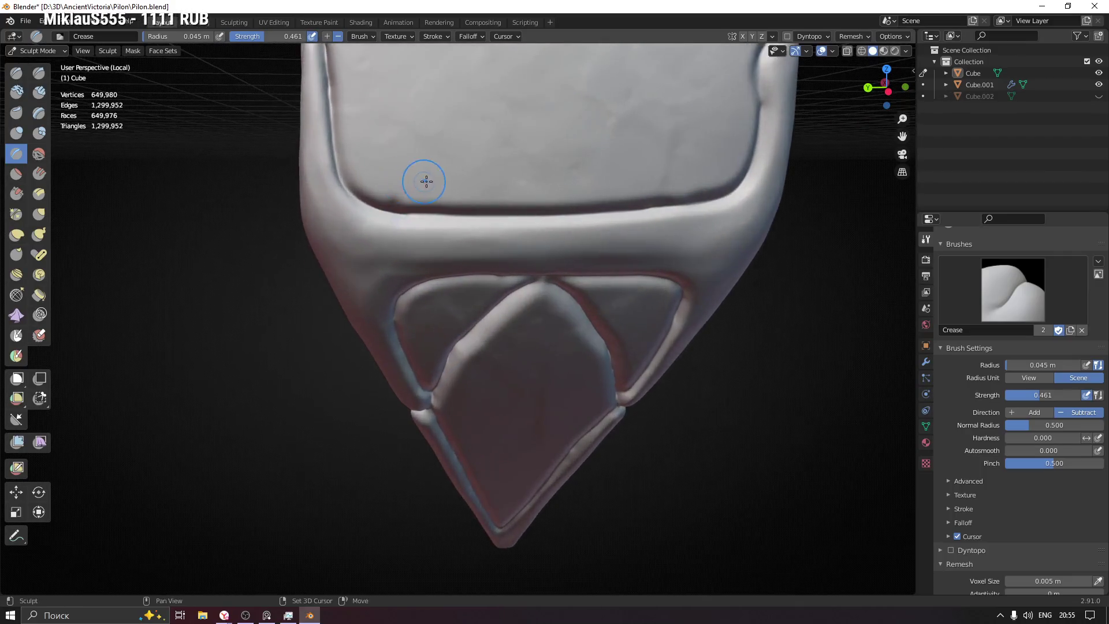
Step: Switch to the Pinch/Magnify brush and pinch the upper border crease sharper
left_click(16, 214)
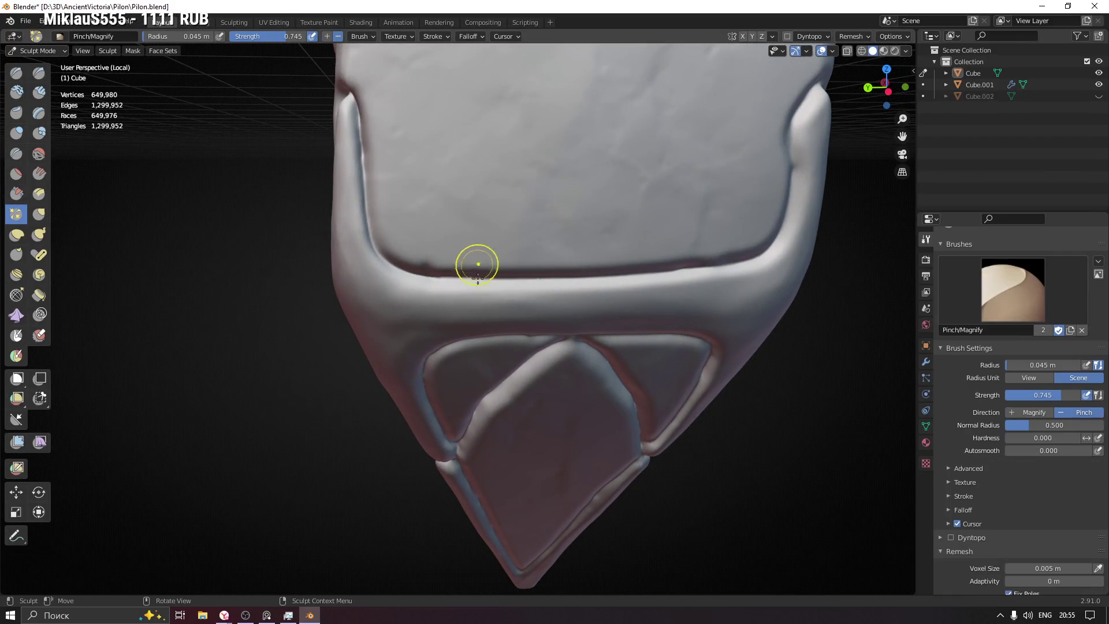
scroll(455, 285, "up", 2)
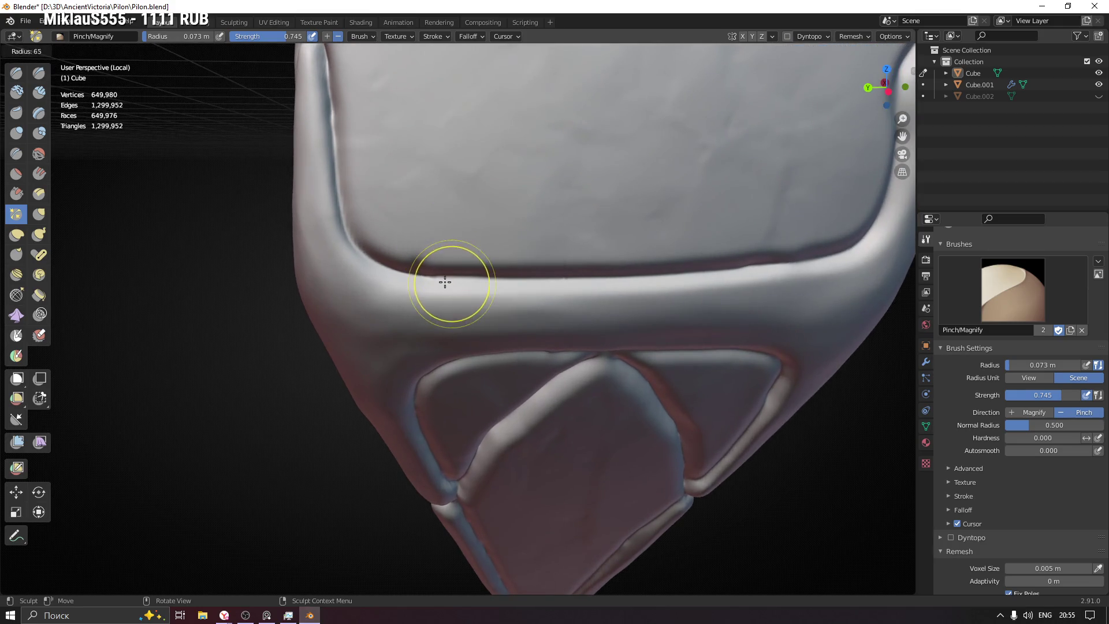
mouse_move(389, 255)
middle_mouse_down()
mouse_move(420, 266)
mouse_move(441, 255)
middle_mouse_up()
mouse_move(440, 255)
left_mouse_down()
mouse_move(773, 250)
mouse_move(761, 251)
left_mouse_up()
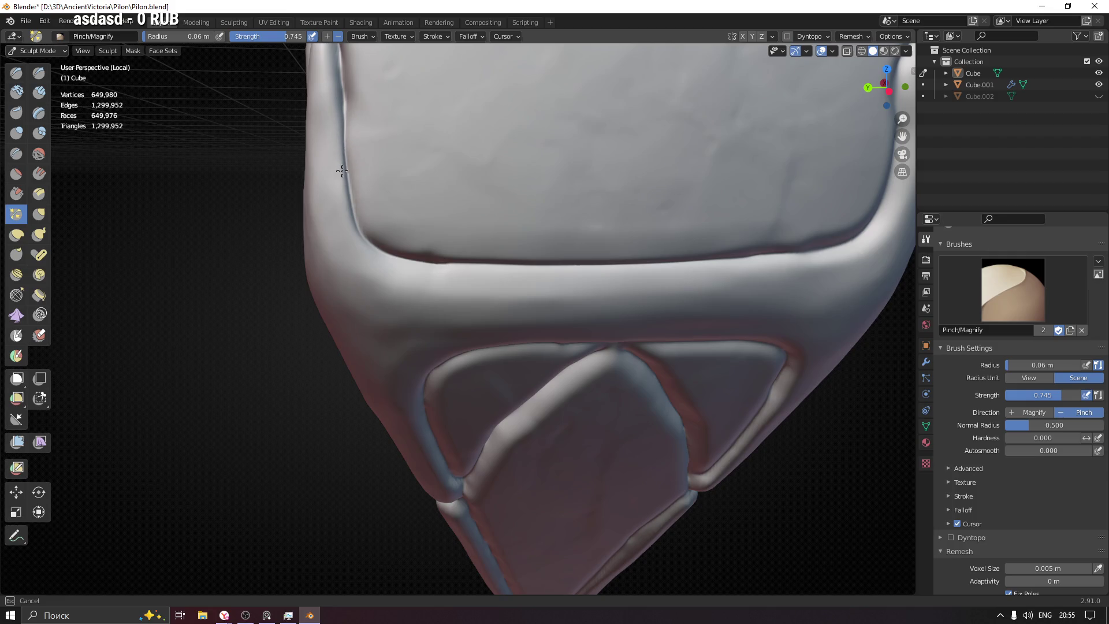
Step: Shrink the brush radius to 0.043 m and pinch the crease from several side angles
left_click_drag(457, 264, 503, 228)
mouse_move(503, 228)
middle_mouse_down()
mouse_move(570, 327)
mouse_move(534, 260)
middle_mouse_up()
key("f")
left_click(531, 258)
middle_click_drag(540, 218, 520, 310)
left_click_drag(520, 310, 517, 320)
mouse_move(505, 130)
left_mouse_down()
mouse_move(513, 238)
mouse_move(515, 156)
left_mouse_up()
mouse_move(515, 156)
middle_mouse_down()
mouse_move(569, 317)
mouse_move(572, 268)
middle_mouse_up()
Step: At a 0.032 m radius, pinch the side ridge's tip into a sharp point
key("f")
left_click(571, 254)
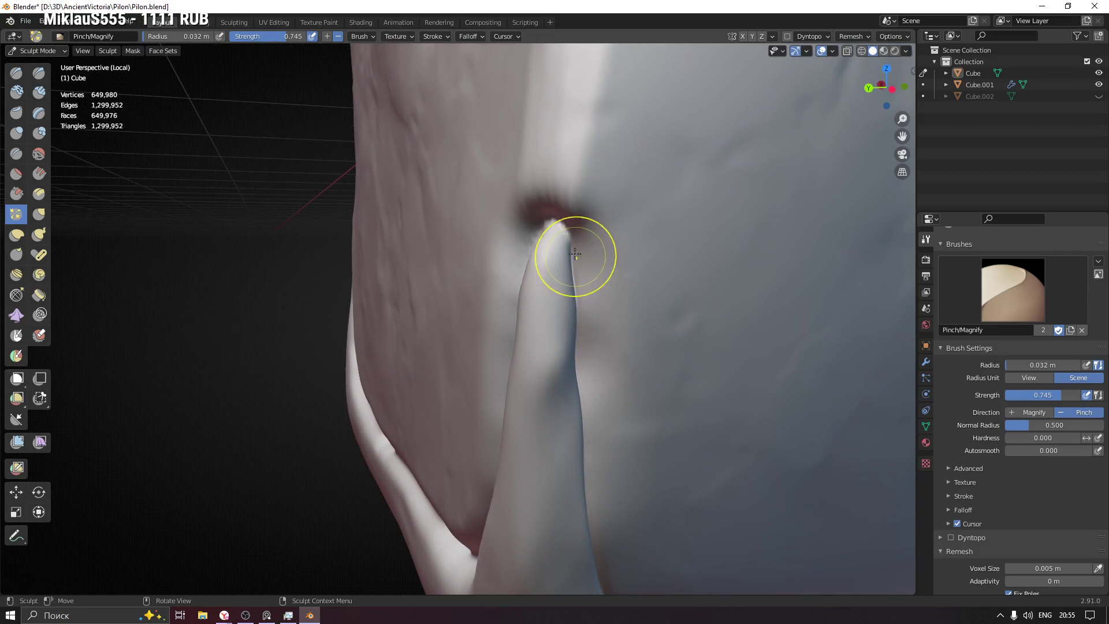
middle_click_drag(556, 207, 557, 209)
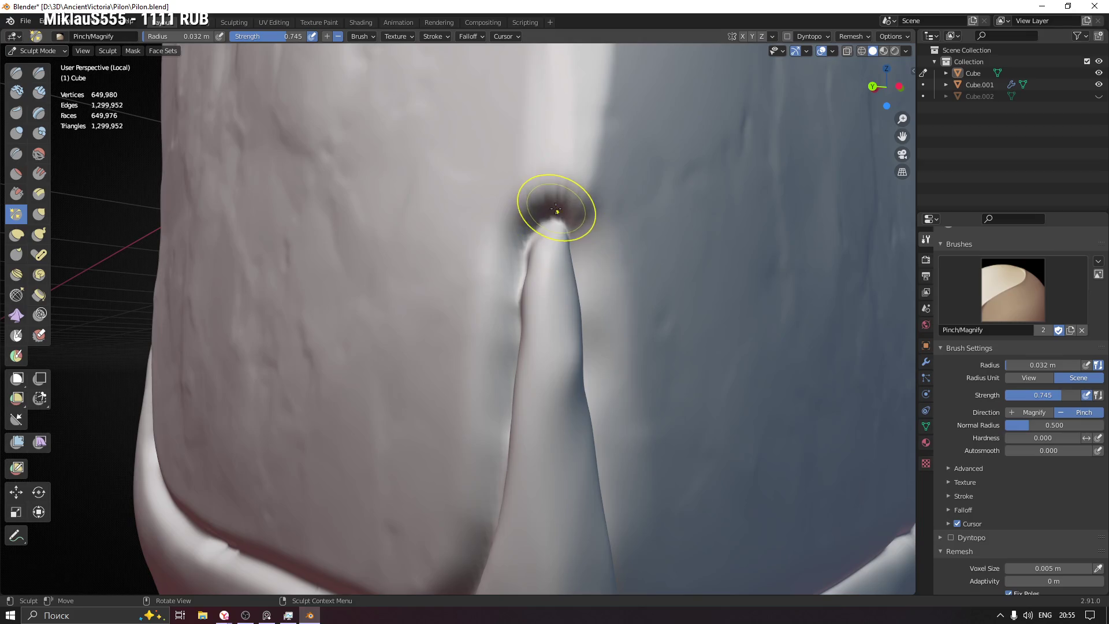
mouse_move(557, 204)
left_mouse_down()
mouse_move(515, 258)
mouse_move(520, 329)
mouse_move(528, 233)
left_mouse_up()
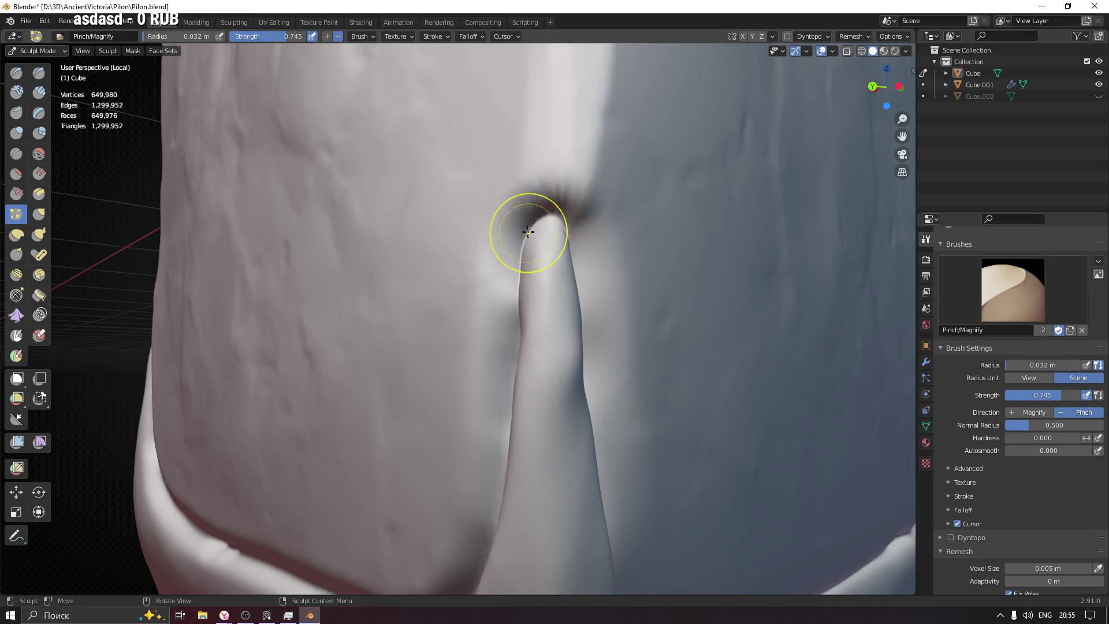
mouse_move(617, 253)
middle_mouse_down()
mouse_move(557, 248)
mouse_move(619, 250)
mouse_move(567, 265)
mouse_move(560, 218)
middle_mouse_up()
mouse_move(566, 306)
middle_mouse_down()
mouse_move(564, 324)
mouse_move(571, 247)
middle_mouse_up()
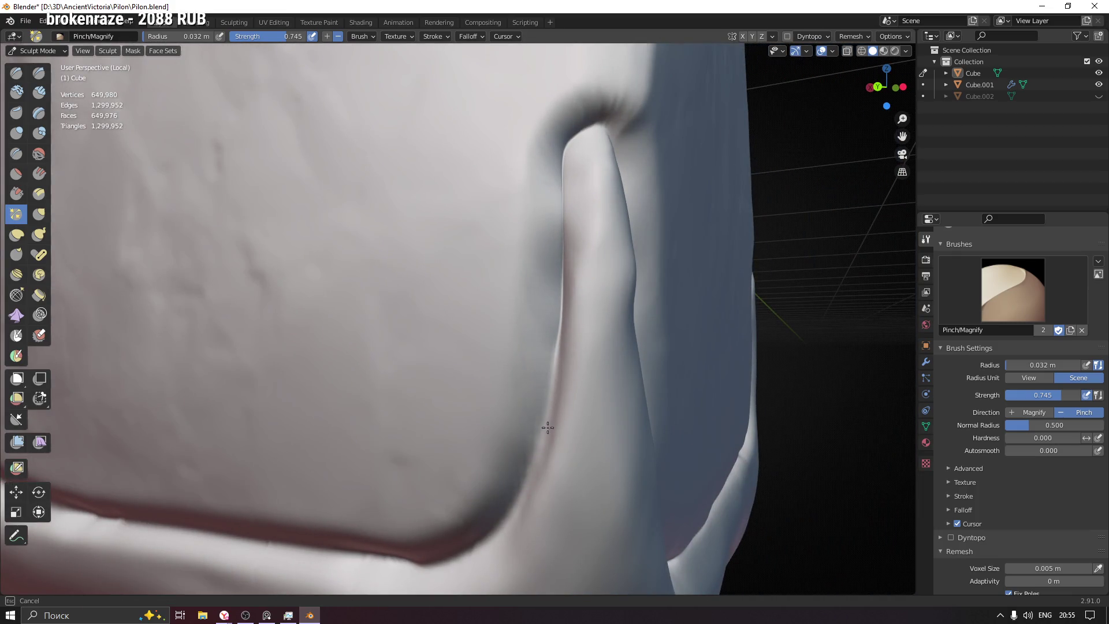
Step: Pinch the lower border crease sharper, sweeping left and right along its length
mouse_move(549, 416)
middle_mouse_down()
mouse_move(576, 293)
mouse_move(573, 324)
middle_mouse_up()
left_click_drag(577, 239, 582, 261)
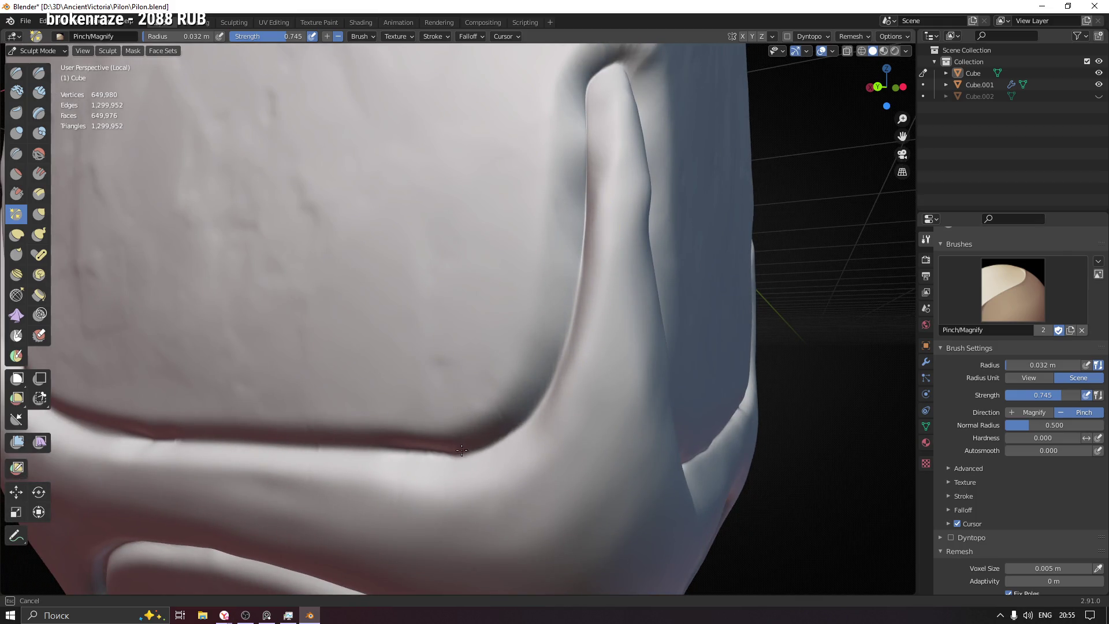
left_click_drag(466, 449, 368, 449)
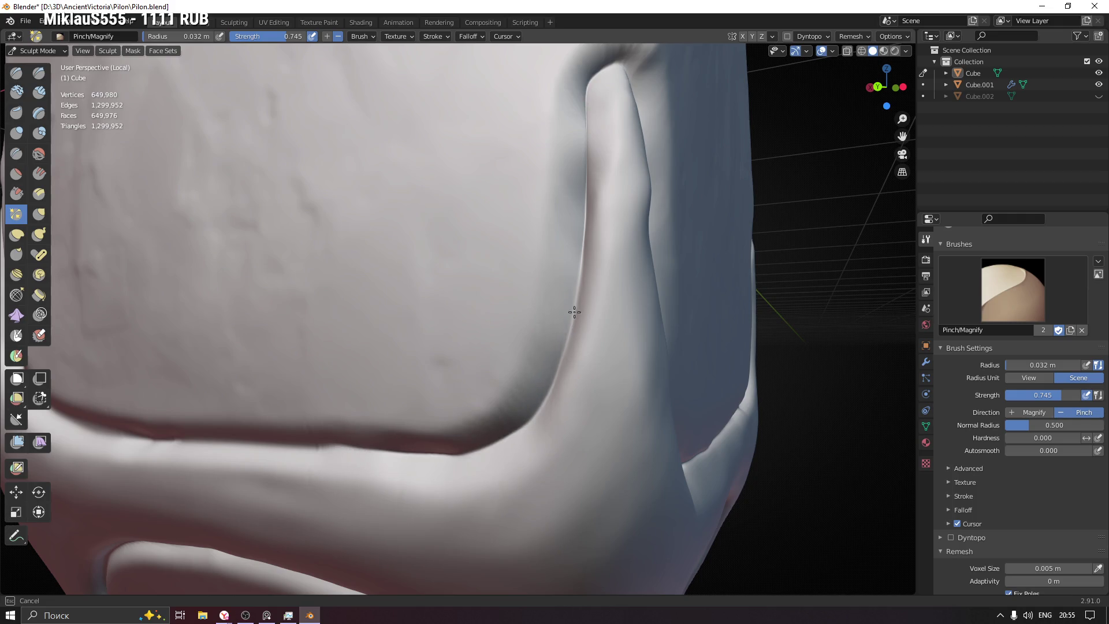
left_click_drag(401, 458, 402, 457)
middle_click_drag(402, 457, 698, 303)
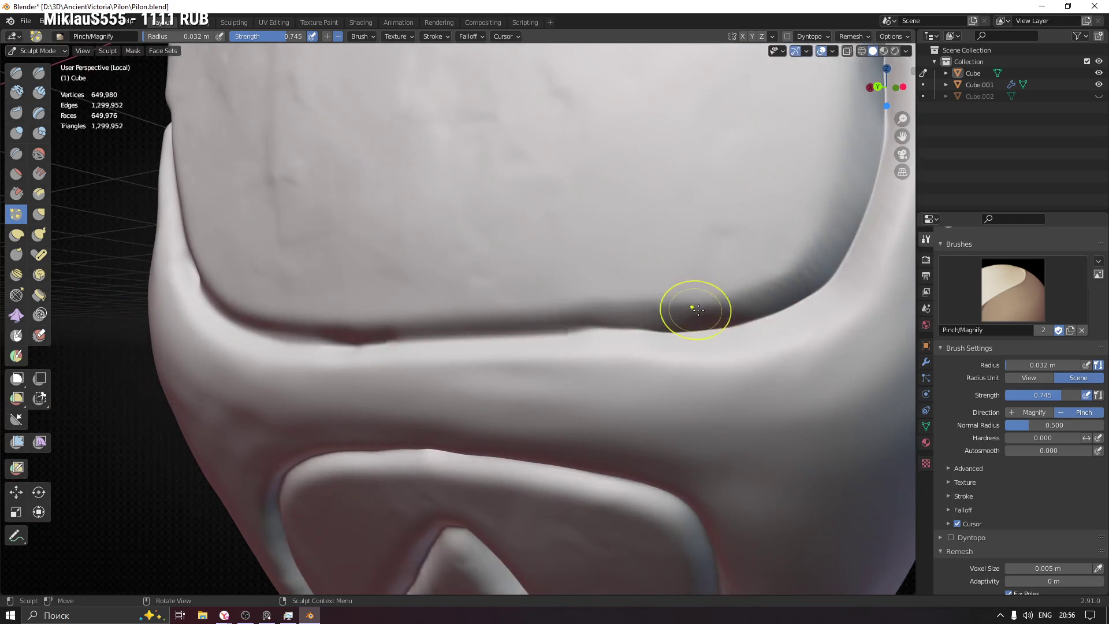
left_click_drag(668, 332, 593, 333)
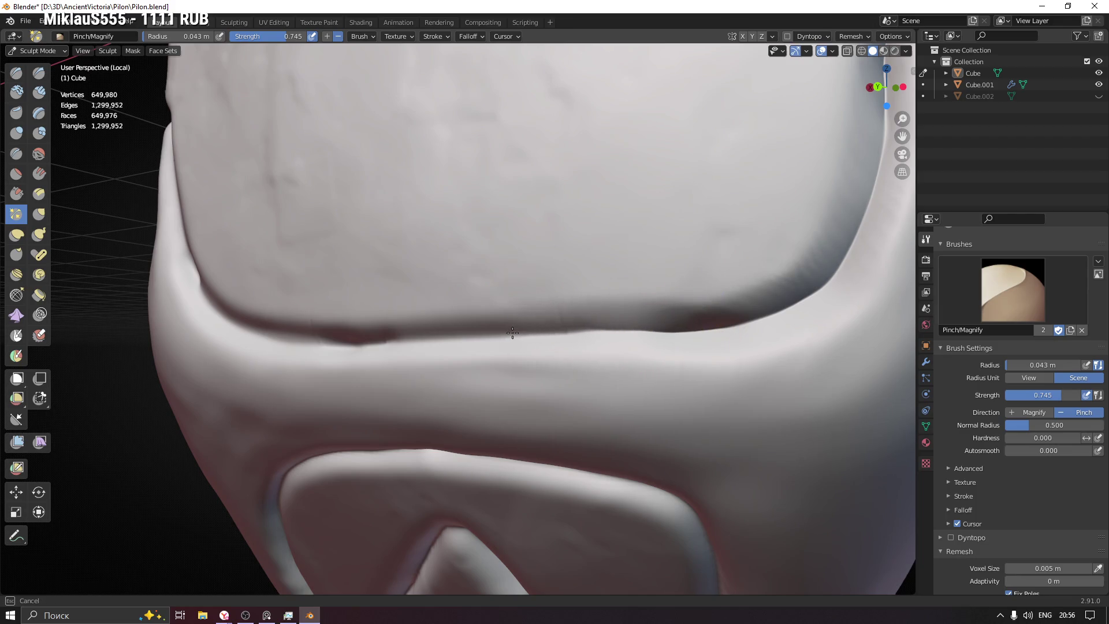
left_click_drag(403, 335, 746, 319)
Step: Zoom in and pinch the border crease near its middle and further left
left_click_drag(822, 284, 823, 284)
middle_click_drag(627, 319, 578, 347, "shift")
left_click_drag(577, 347, 515, 339)
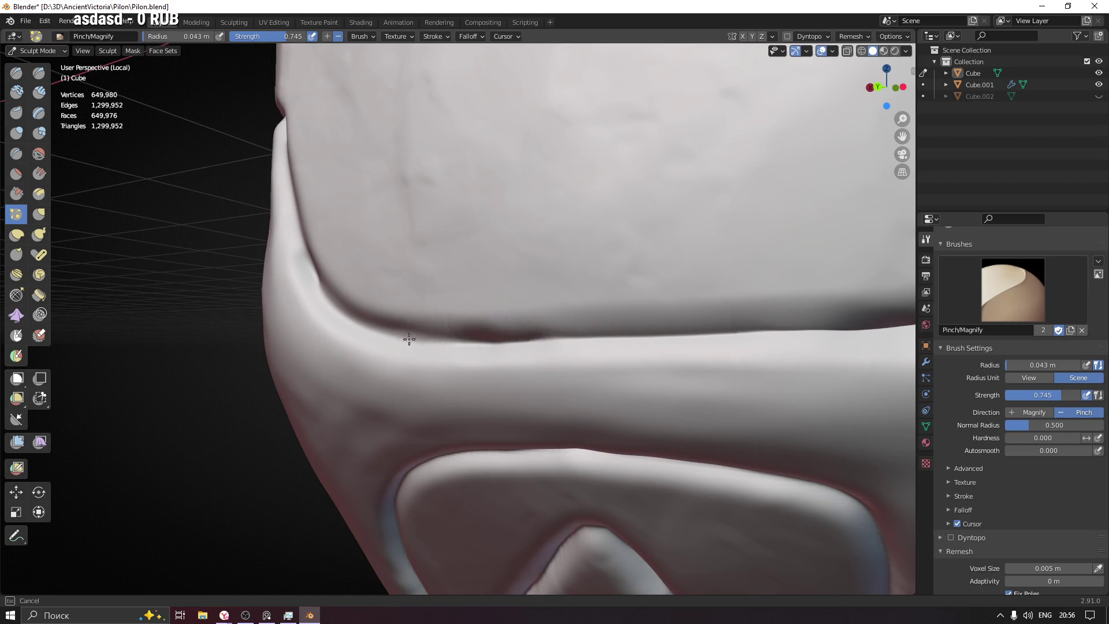
left_click_drag(624, 333, 404, 330)
mouse_move(404, 329)
middle_mouse_down()
mouse_move(520, 355)
mouse_move(503, 372)
middle_mouse_up()
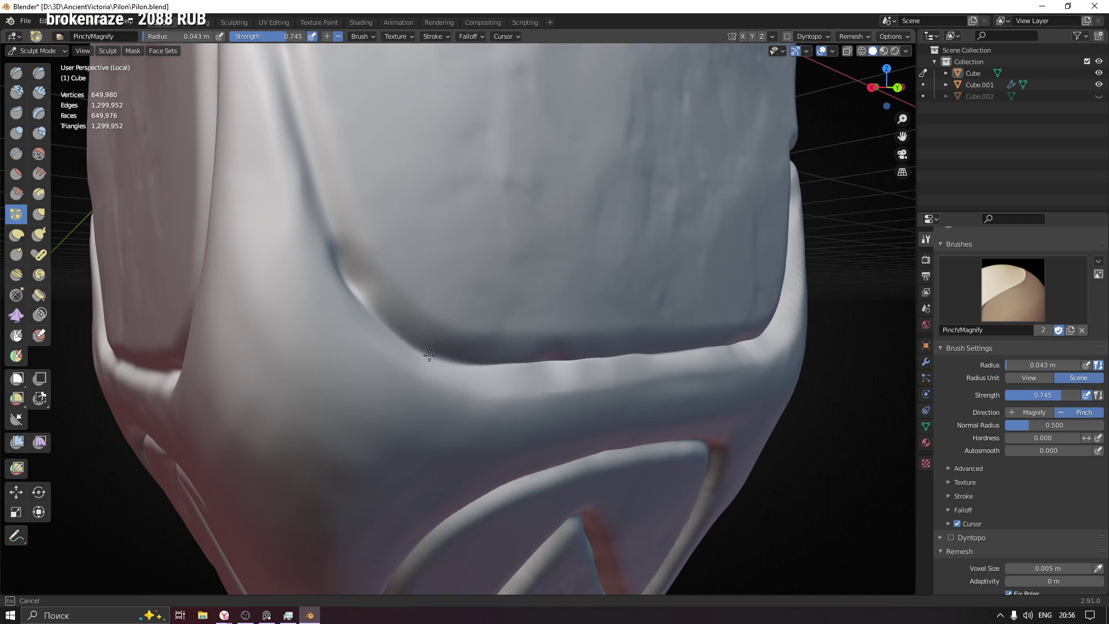
mouse_move(401, 322)
middle_mouse_down()
mouse_move(352, 297)
mouse_move(465, 384)
middle_mouse_up()
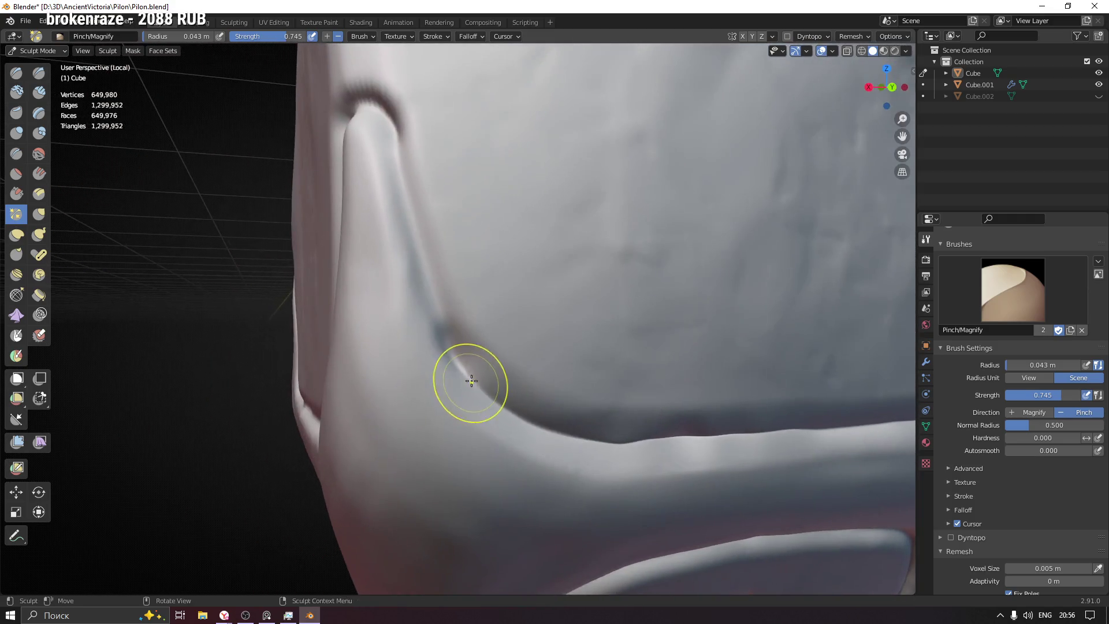
Step: Pinch down the left side crease, then set the brush radius to 0.035 m
left_click_drag(396, 148, 416, 260)
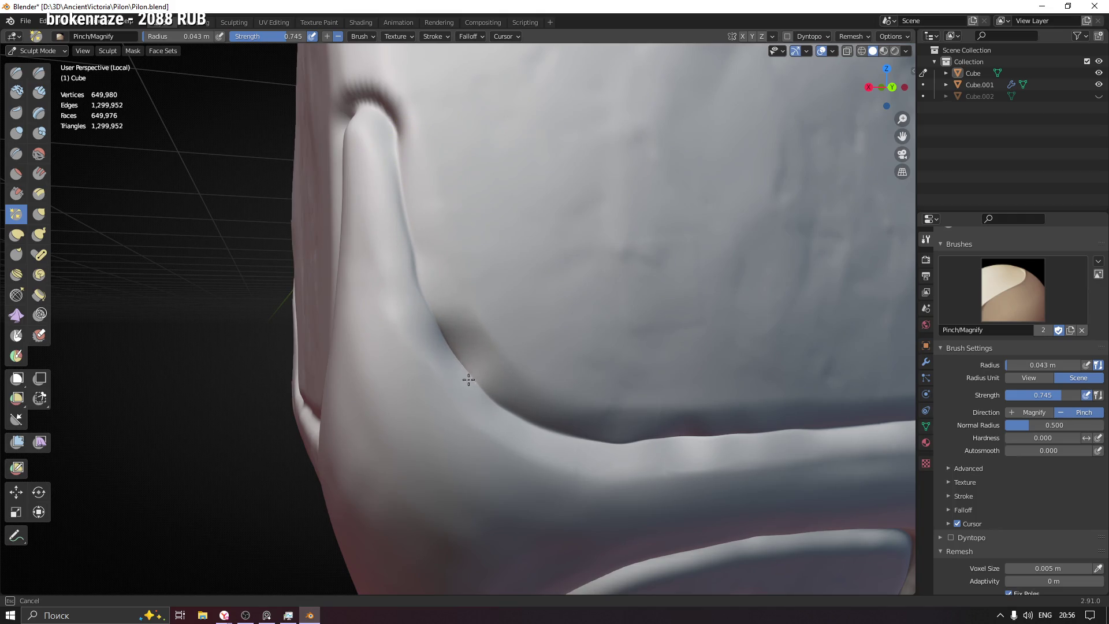
mouse_move(607, 446)
middle_mouse_down()
mouse_move(555, 405)
mouse_move(589, 359)
middle_mouse_up()
key("bracketleft")
key("bracketleft")
key("bracketleft")
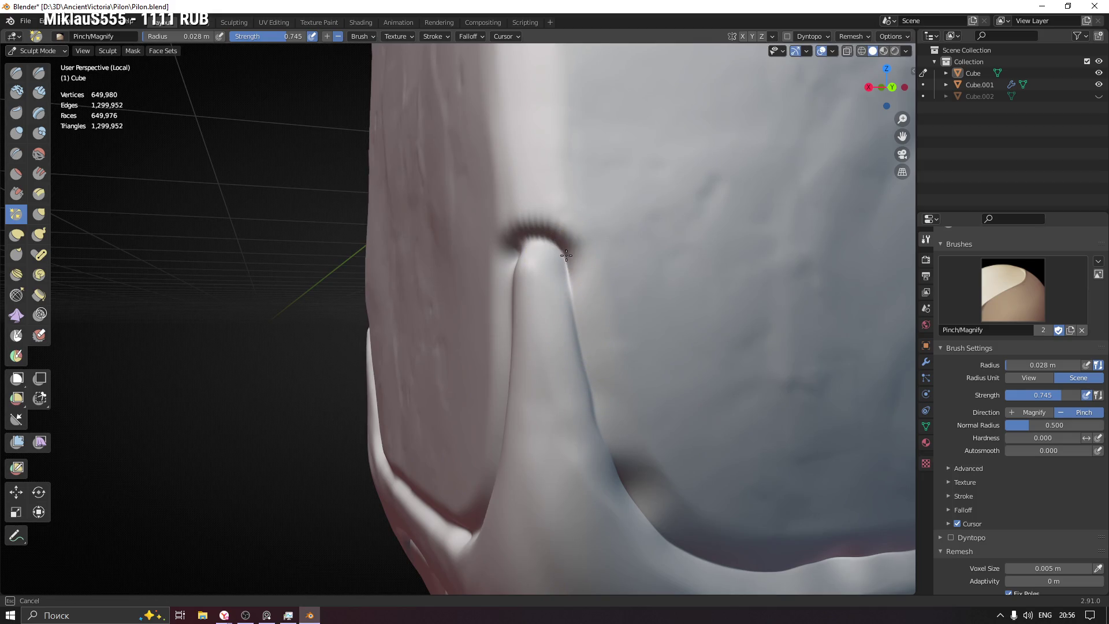
mouse_move(548, 251)
middle_mouse_down()
mouse_move(582, 251)
mouse_move(533, 231)
middle_mouse_up()
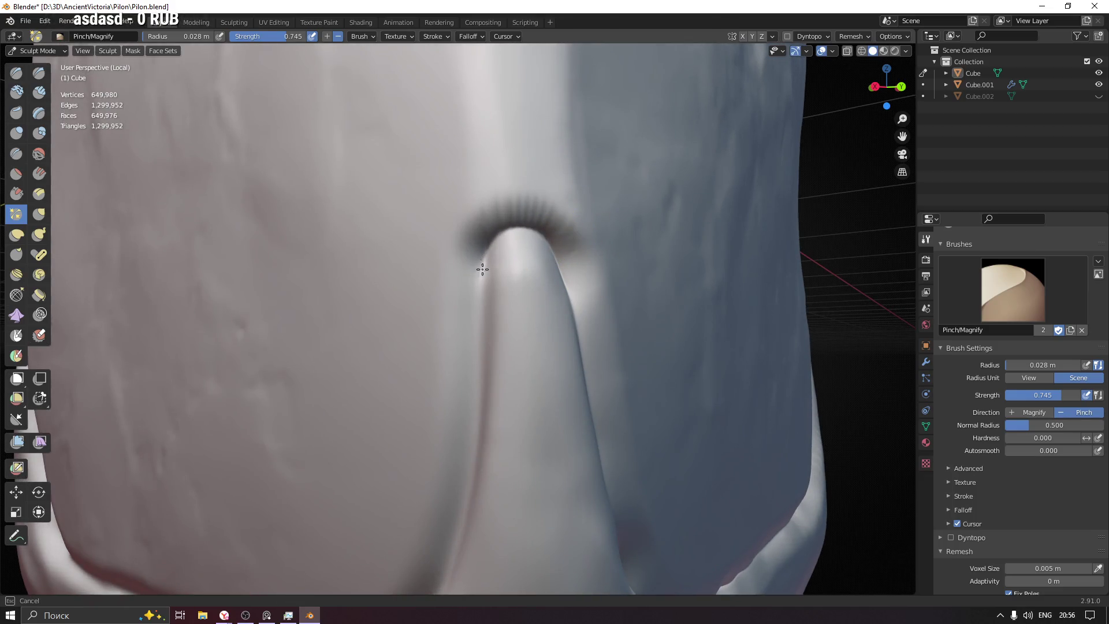
key("bracketright")
key("bracketright")
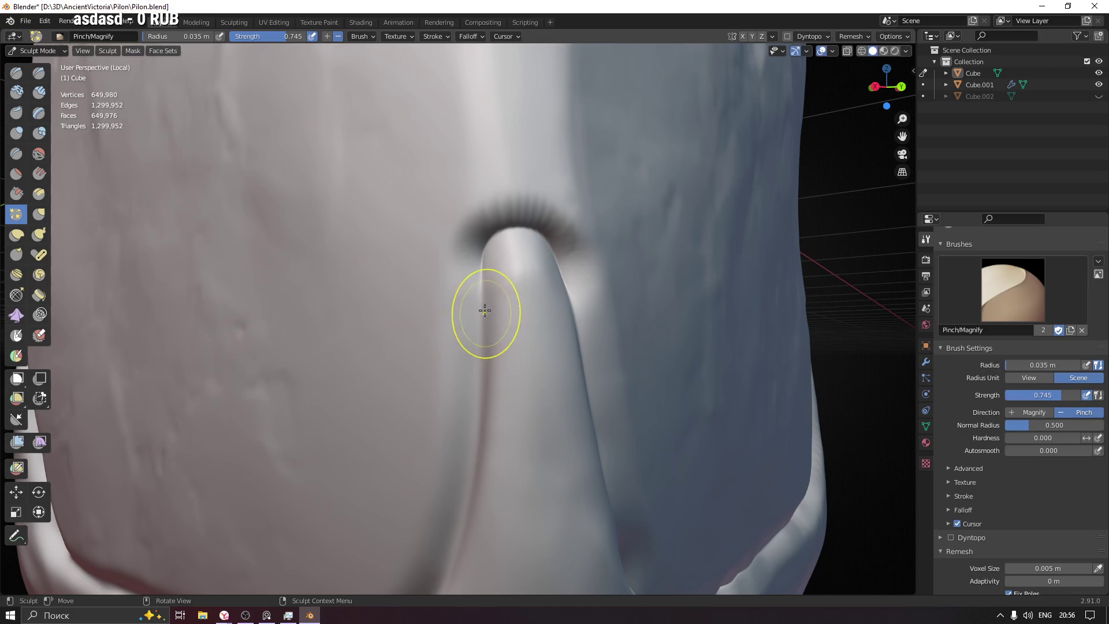
Step: Pinch the lower body crease toward the dark notch and along its horizontal run
left_click_drag(482, 402, 485, 462)
mouse_move(484, 462)
middle_mouse_down()
mouse_move(547, 336)
mouse_move(587, 193)
middle_mouse_up()
mouse_move(586, 193)
left_mouse_down()
mouse_move(546, 379)
mouse_move(591, 190)
left_mouse_up()
mouse_move(559, 346)
middle_mouse_down()
mouse_move(532, 433)
mouse_move(617, 319)
middle_mouse_up()
mouse_move(628, 298)
left_mouse_down()
mouse_move(555, 379)
mouse_move(497, 407)
mouse_move(323, 427)
mouse_move(476, 409)
mouse_move(272, 445)
left_mouse_up()
middle_click_drag(272, 446, 786, 372)
mouse_move(785, 371)
left_mouse_down()
mouse_move(637, 384)
mouse_move(272, 384)
mouse_move(558, 381)
left_mouse_up()
left_click_drag(854, 360, 494, 385)
mouse_move(237, 389)
middle_mouse_down("shift")
mouse_move(706, 408)
mouse_move(624, 411)
mouse_move(551, 380)
middle_mouse_up("shift")
Step: At a 0.041 m brush radius, pinch the diagonal ridge crease along its length
key("f")
left_click(414, 154)
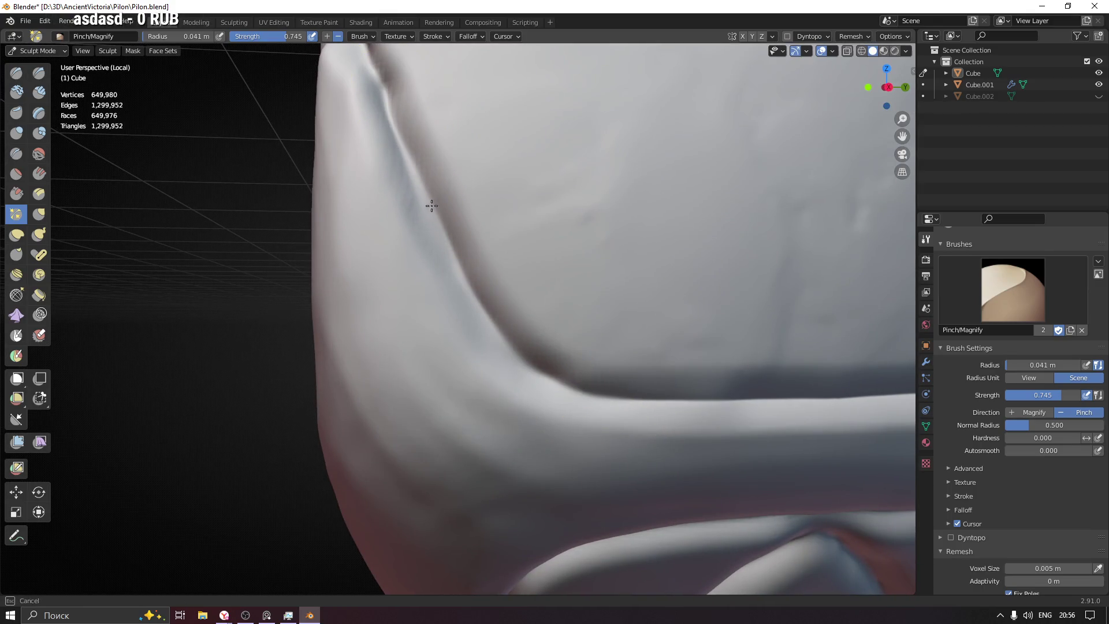
left_click_drag(471, 290, 378, 102)
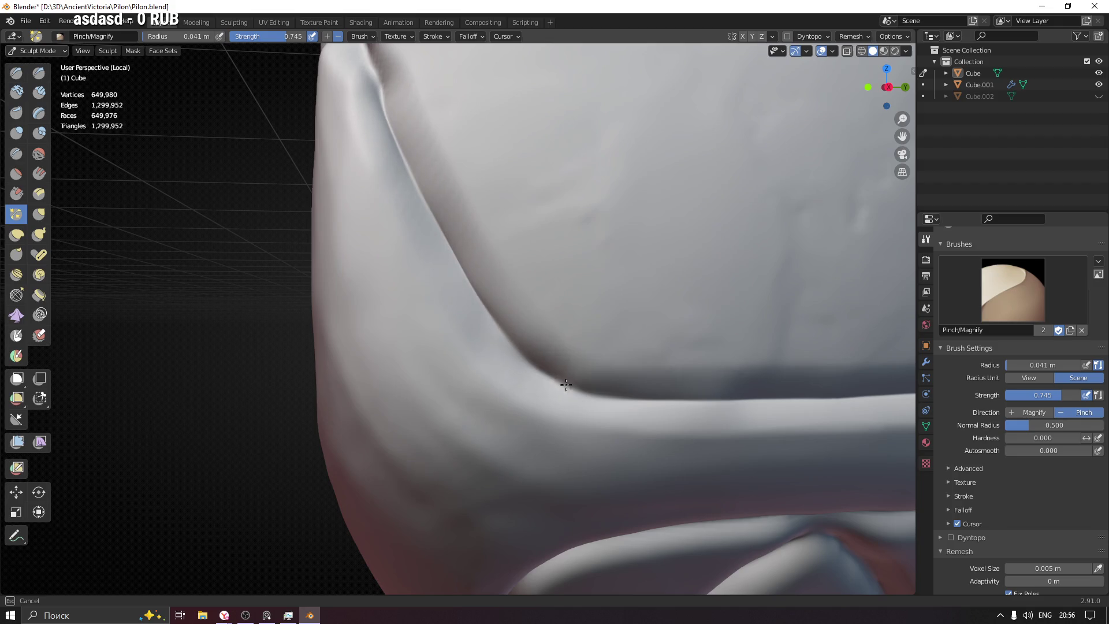
middle_click_drag(428, 227, 693, 471)
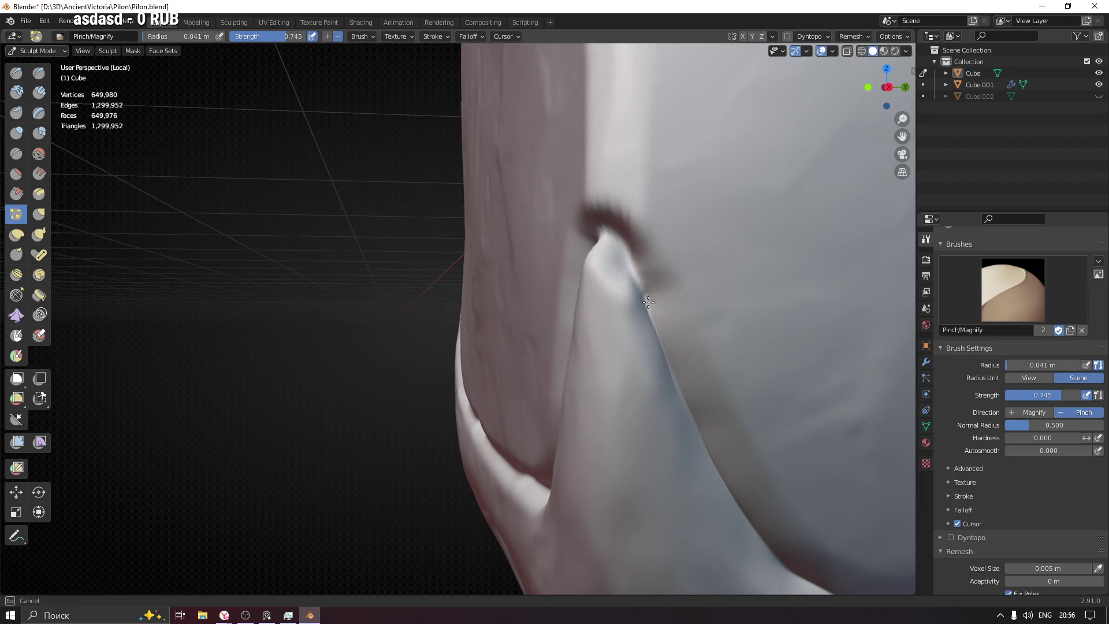
mouse_move(639, 296)
middle_mouse_down()
mouse_move(651, 290)
mouse_move(638, 278)
middle_mouse_up()
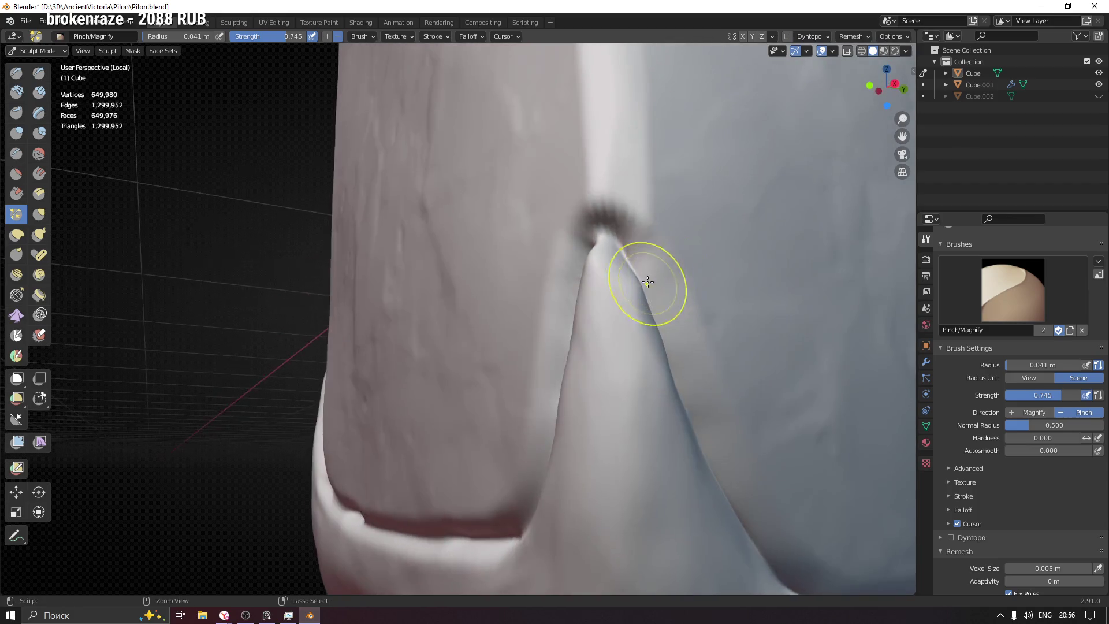
Step: With a 0.025 m radius, pinch the ridge below the crease tip thinner and sharper
scroll(614, 218, "up", 3)
left_click(605, 221)
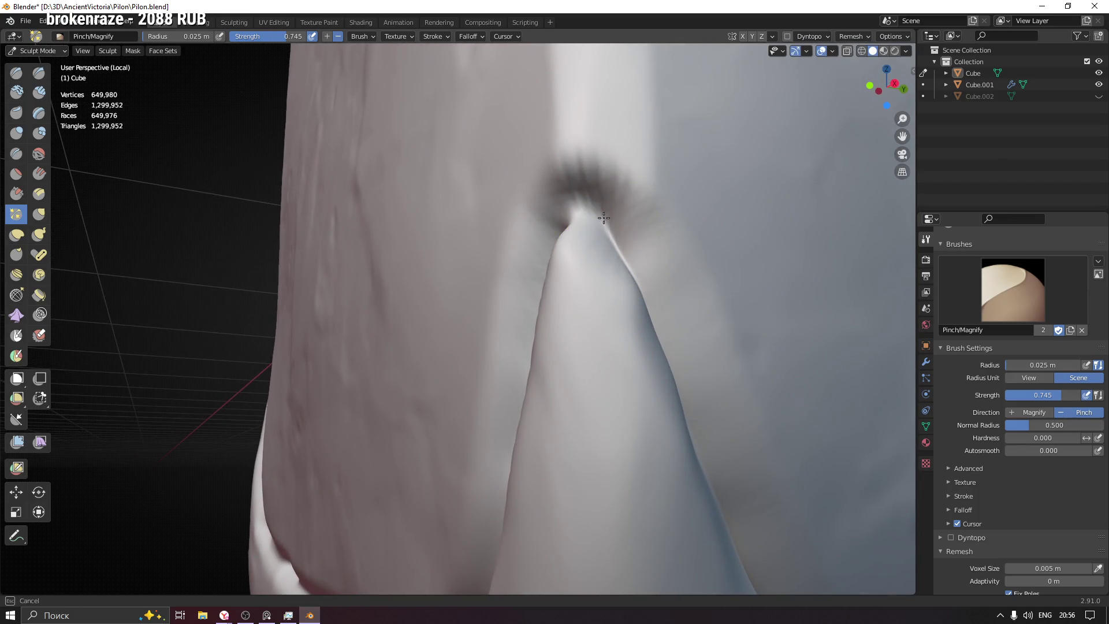
mouse_move(590, 202)
middle_mouse_down()
mouse_move(602, 218)
mouse_move(593, 198)
middle_mouse_up()
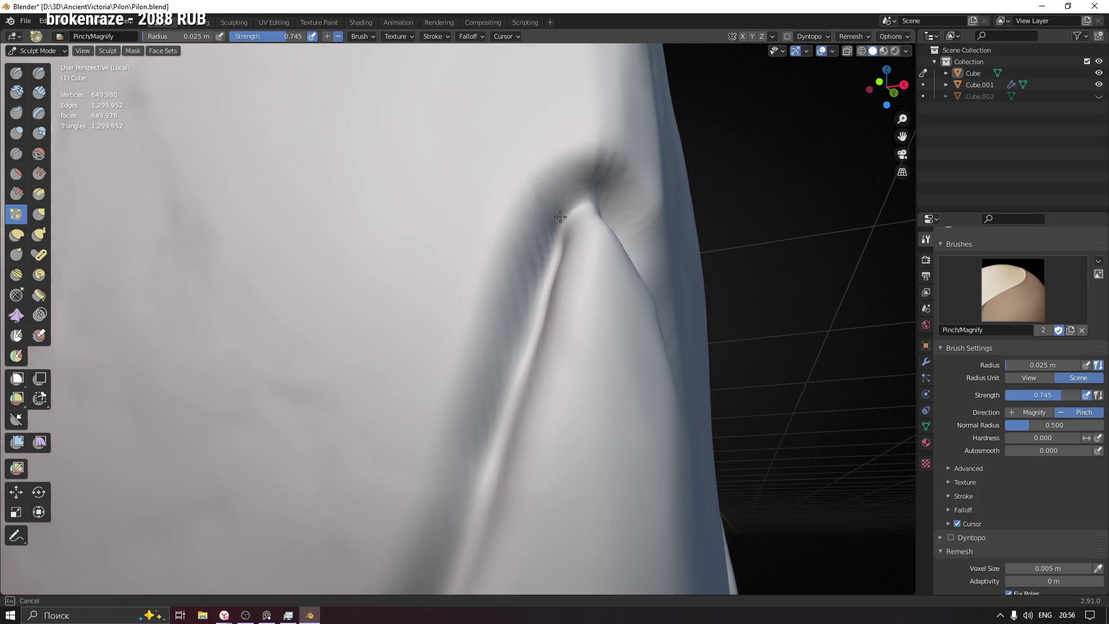
mouse_move(549, 232)
left_mouse_down()
mouse_move(557, 218)
mouse_move(540, 342)
left_mouse_up()
left_click_drag(546, 245, 543, 250)
scroll(508, 408, "down", 4)
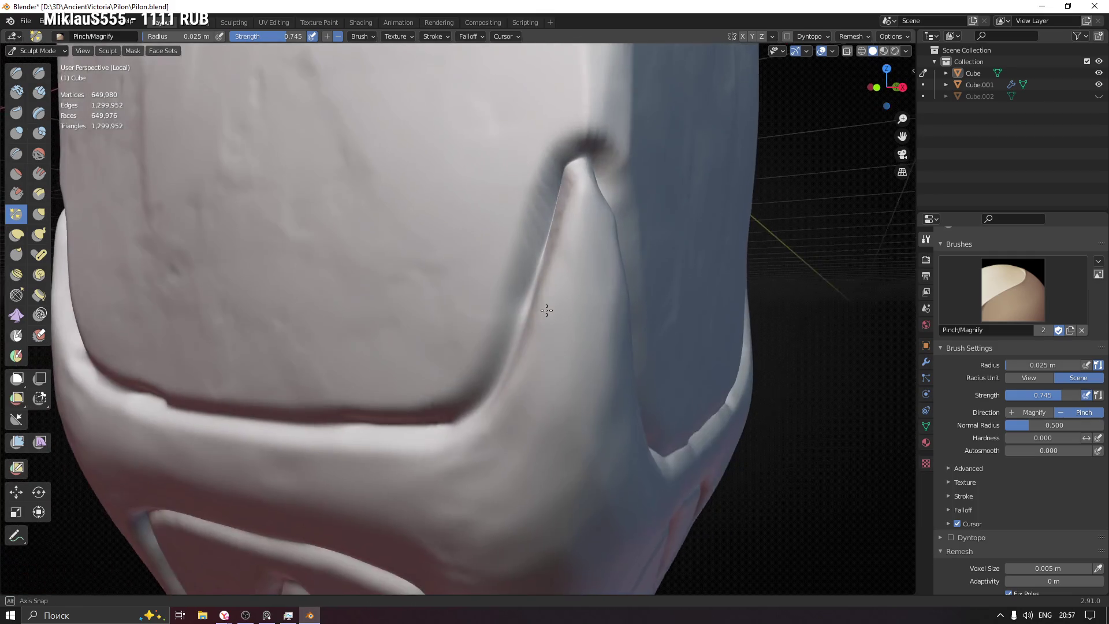
scroll(545, 307, "up", 3)
mouse_move(540, 293)
left_mouse_down()
mouse_move(540, 263)
mouse_move(507, 365)
left_mouse_up()
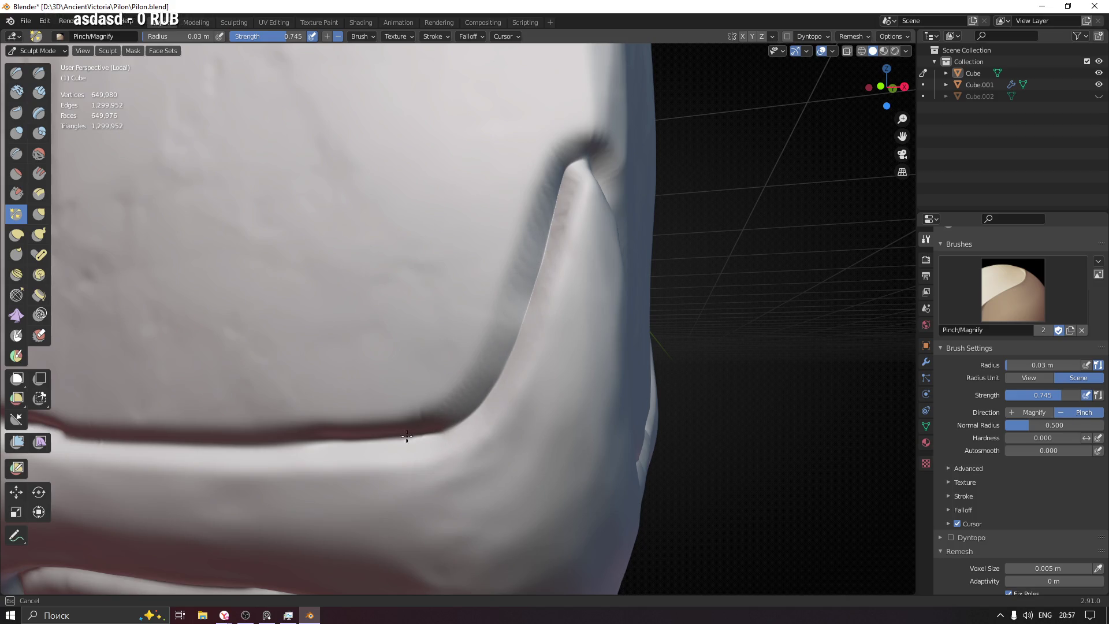
scroll(282, 443, "down", 5)
Step: Enlarge the brush to 0.062 m and pinch the crease back and forth along its length
key("f")
left_click(594, 321)
left_click_drag(594, 321, 602, 315)
mouse_move(536, 321)
left_mouse_down()
mouse_move(458, 327)
mouse_move(608, 311)
mouse_move(347, 329)
mouse_move(396, 322)
left_mouse_up()
middle_click_drag(397, 322, 782, 307, "shift")
left_click_drag(738, 310, 440, 309)
mouse_move(439, 309)
middle_mouse_down("shift")
mouse_move(515, 322)
mouse_move(520, 312)
middle_mouse_up("shift")
left_click_drag(358, 228, 506, 315)
Step: Pinch the vertical fold deeper, reducing the brush radius to 0.041 m
scroll(505, 315, "up", 2)
middle_click_drag(505, 314, 520, 347, "shift")
mouse_move(520, 347)
left_mouse_down()
mouse_move(468, 180)
mouse_move(527, 355)
left_mouse_up()
scroll(565, 314, "up", 3)
middle_click_drag(565, 314, 622, 317, "shift")
key("f")
left_click(594, 322)
left_click_drag(595, 322, 572, 231)
mouse_move(572, 231)
middle_mouse_down()
mouse_move(565, 210)
mouse_move(591, 184)
middle_mouse_up()
Step: At a 0.034 m radius, pinch the fold's top and tip into a sharper crease
key("f")
left_click(554, 184)
left_click_drag(555, 184, 544, 195)
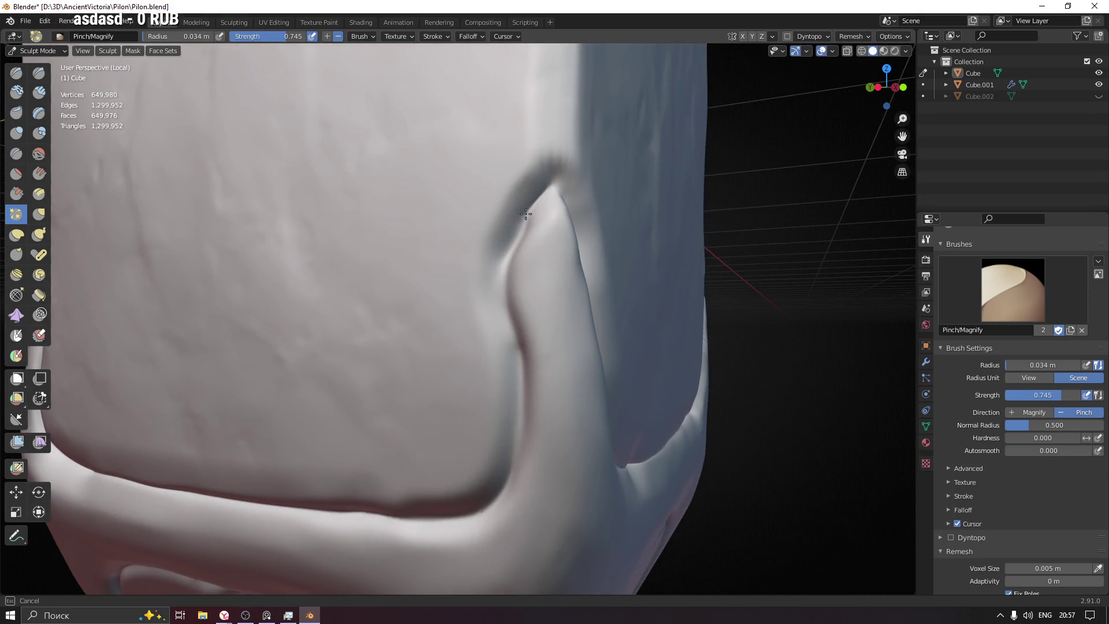
left_click_drag(513, 240, 517, 234)
middle_click_drag(517, 234, 540, 194)
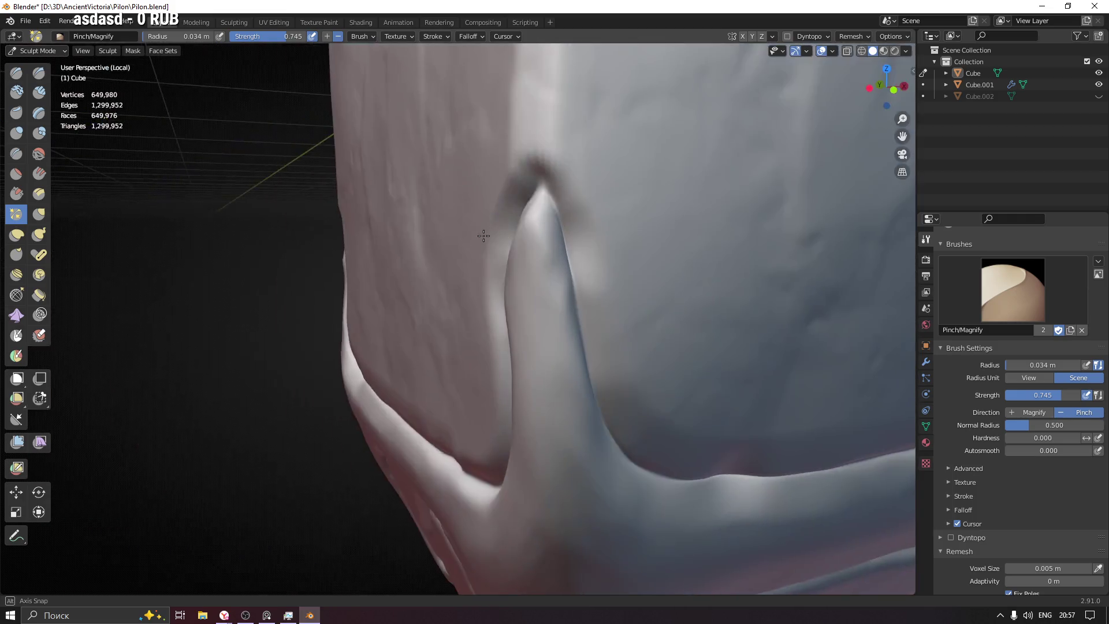
left_click_drag(541, 193, 560, 229)
left_click_drag(573, 287, 569, 283)
middle_click_drag(569, 283, 537, 238)
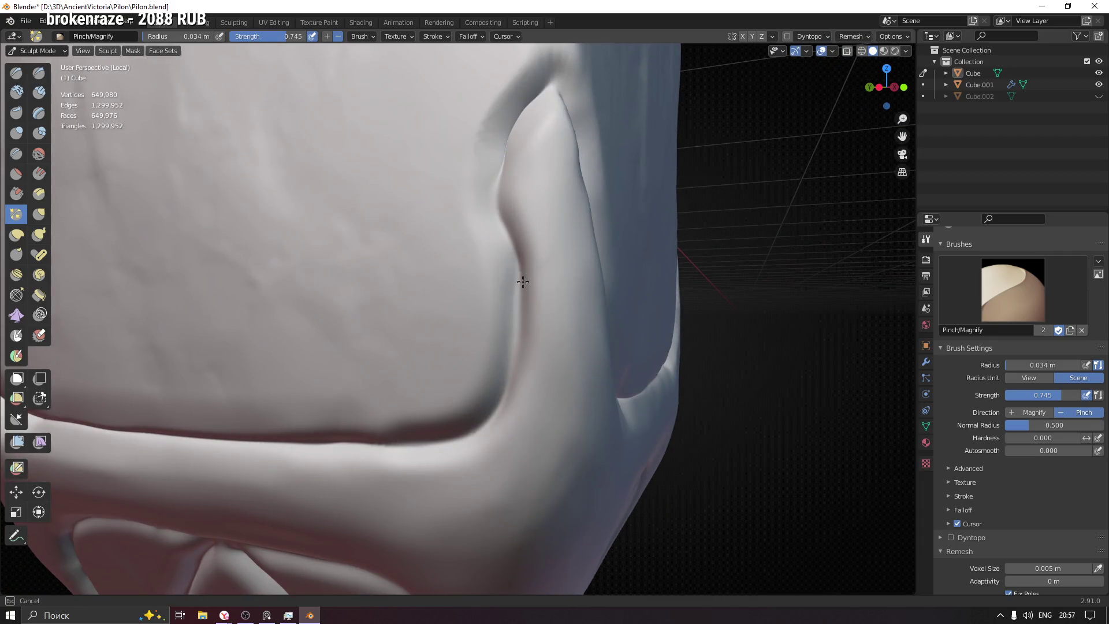
middle_click_drag(506, 156, 554, 233)
Step: Pinch the fold crease tighter left and right, then orbit to the pylon's pointed tip
left_click_drag(490, 331, 392, 342)
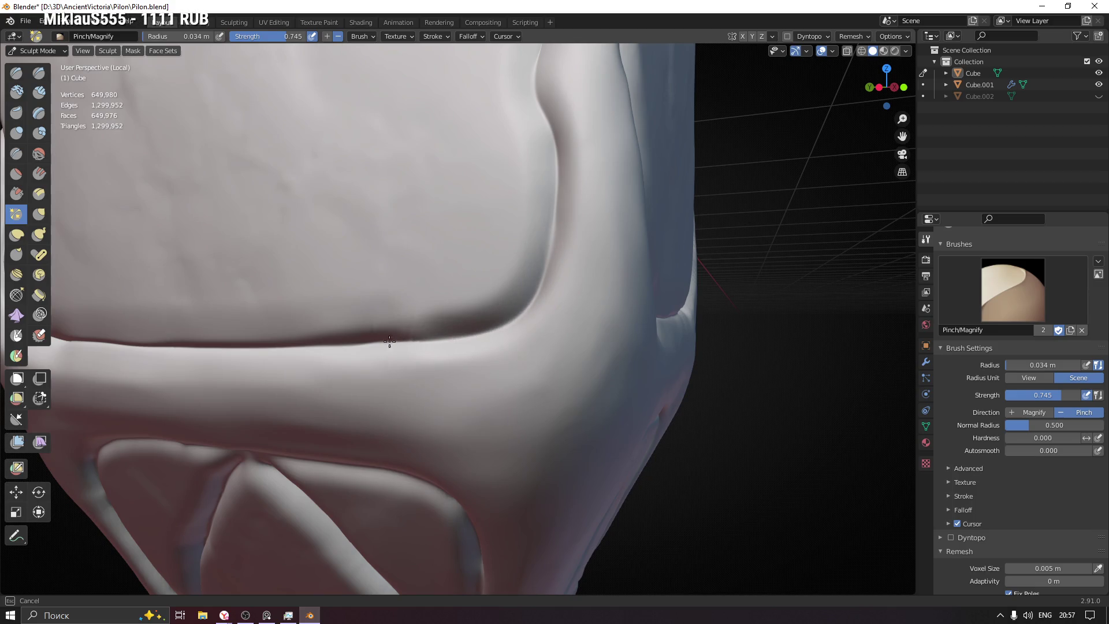
mouse_move(291, 349)
left_mouse_down()
mouse_move(413, 349)
mouse_move(530, 310)
left_mouse_up()
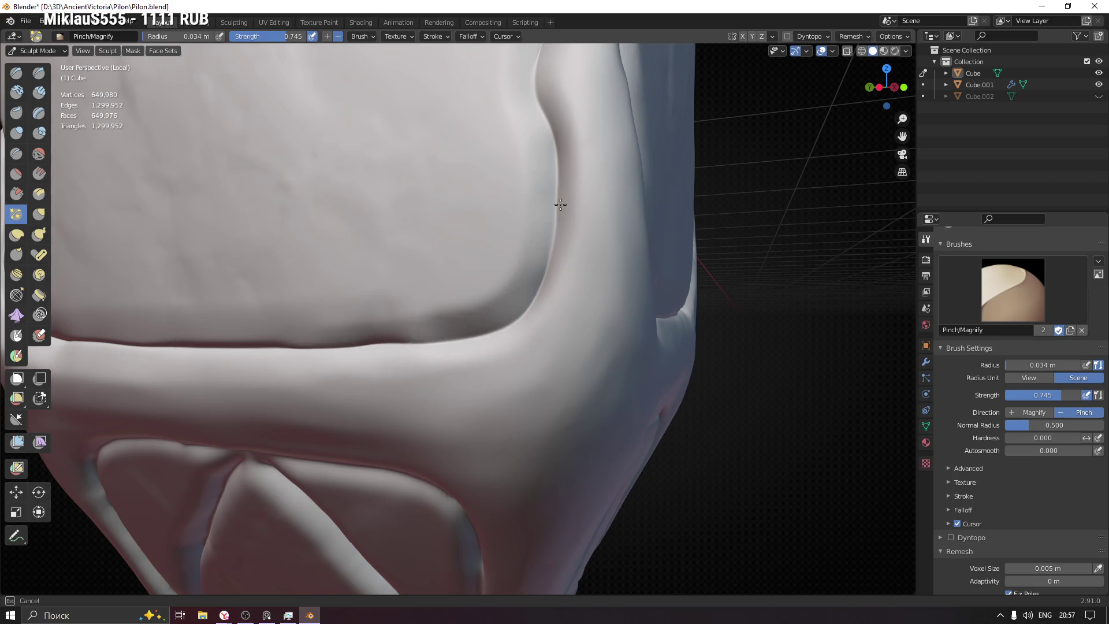
scroll(551, 133, "down", 5)
mouse_move(552, 133)
middle_mouse_down()
mouse_move(693, 321)
mouse_move(635, 333)
middle_mouse_up()
middle_click_drag(732, 285, 520, 260)
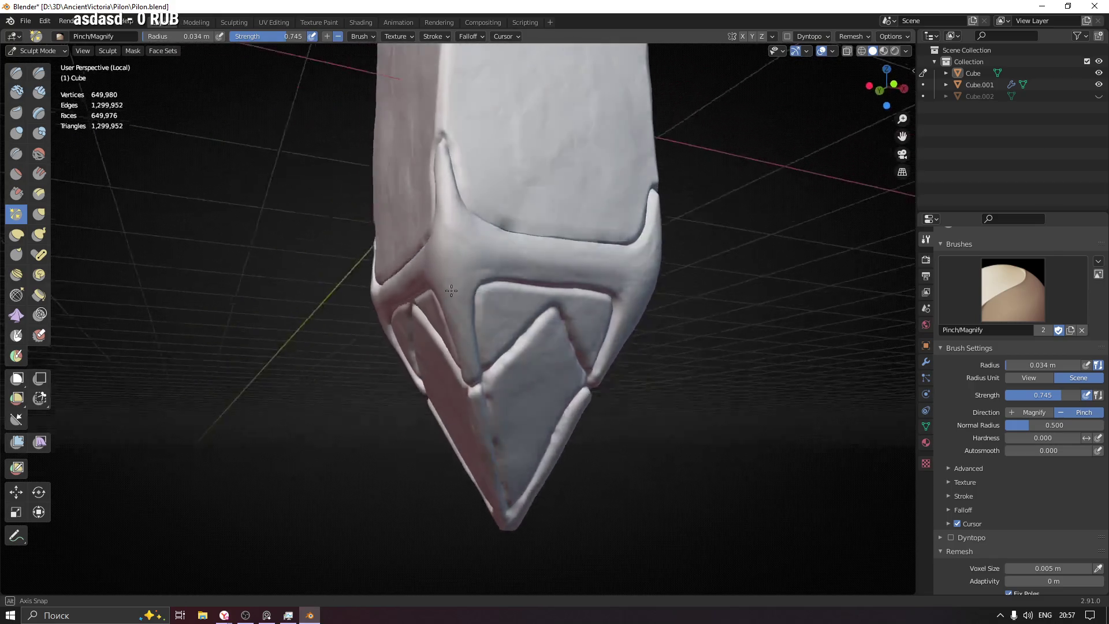
scroll(467, 248, "up", 5)
scroll(468, 248, "down", 3)
Step: Set the Pinch brush radius to 0.035 m and sharpen the groove along the tip panel's edge
key("f")
left_click(472, 361)
mouse_move(473, 361)
middle_mouse_down()
mouse_move(540, 280)
mouse_move(553, 223)
middle_mouse_up()
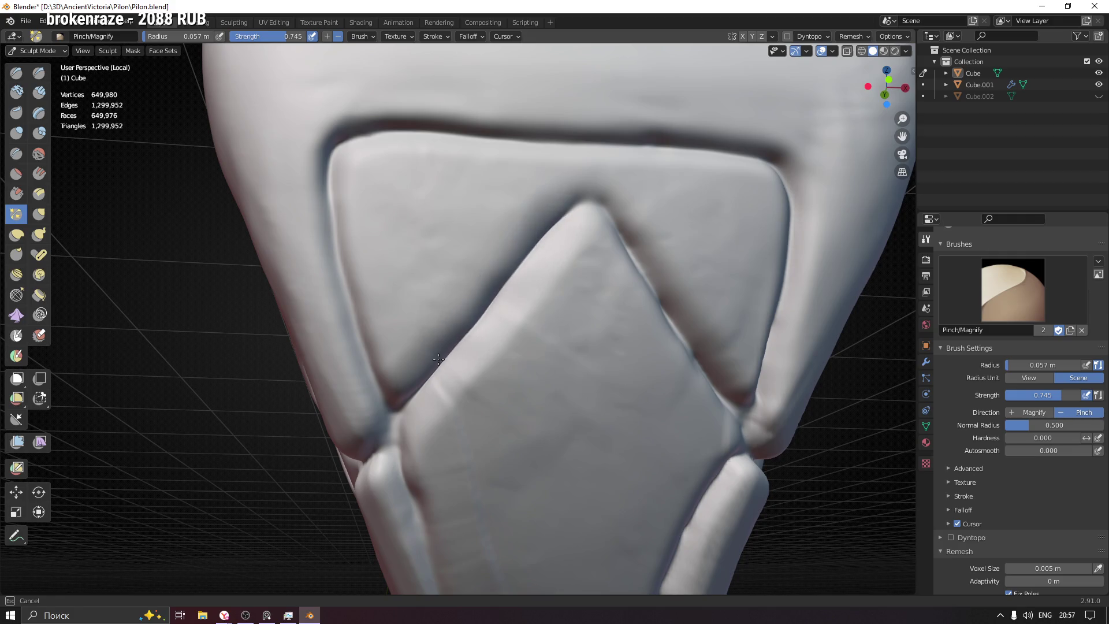
key("f")
left_click(515, 272)
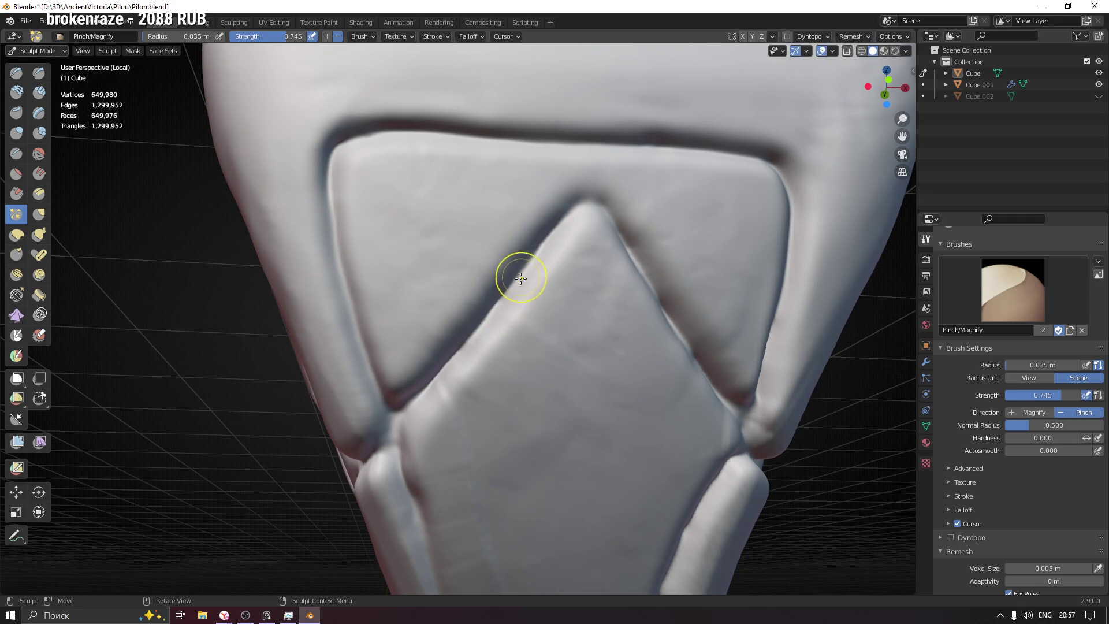
scroll(515, 272, "up", 3)
left_click_drag(382, 420, 504, 288)
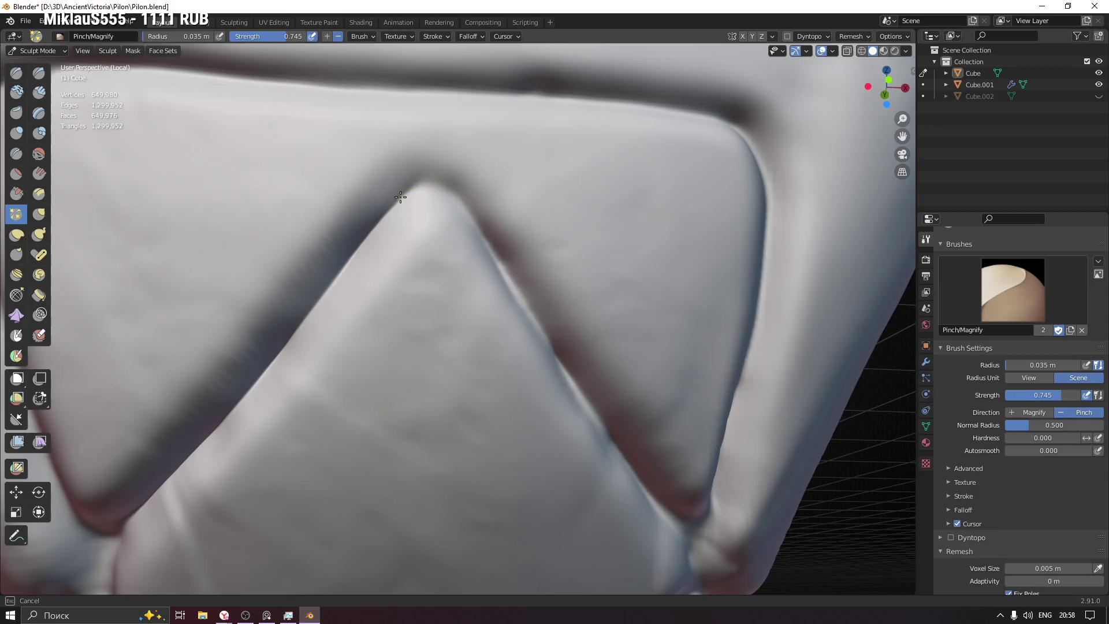
Step: Reshape the right flank of the panel peak and soften the dark crease near its corner
left_click_drag(411, 187, 472, 220)
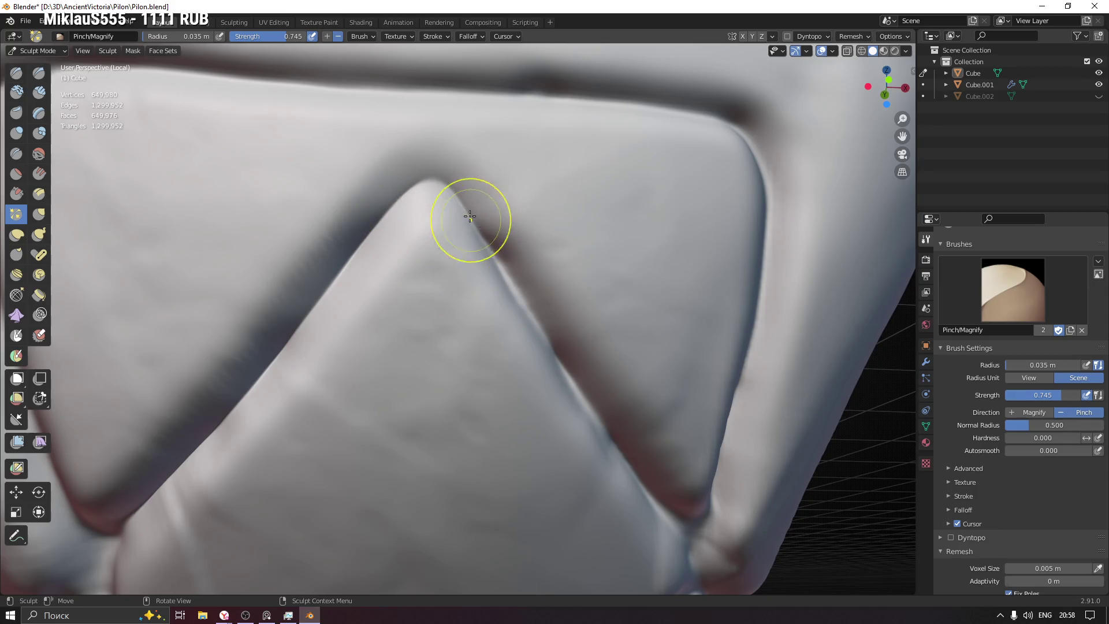
mouse_move(520, 295)
middle_mouse_down()
mouse_move(497, 312)
mouse_move(409, 258)
middle_mouse_up()
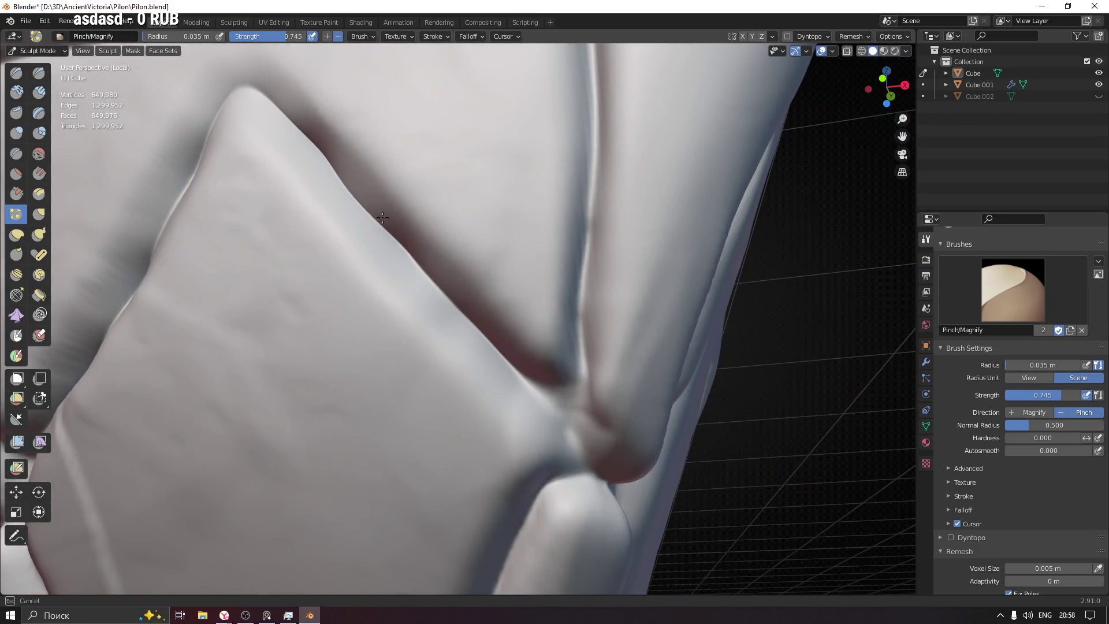
mouse_move(518, 361)
middle_mouse_down("shift")
mouse_move(527, 389)
mouse_move(409, 318)
middle_mouse_up("shift")
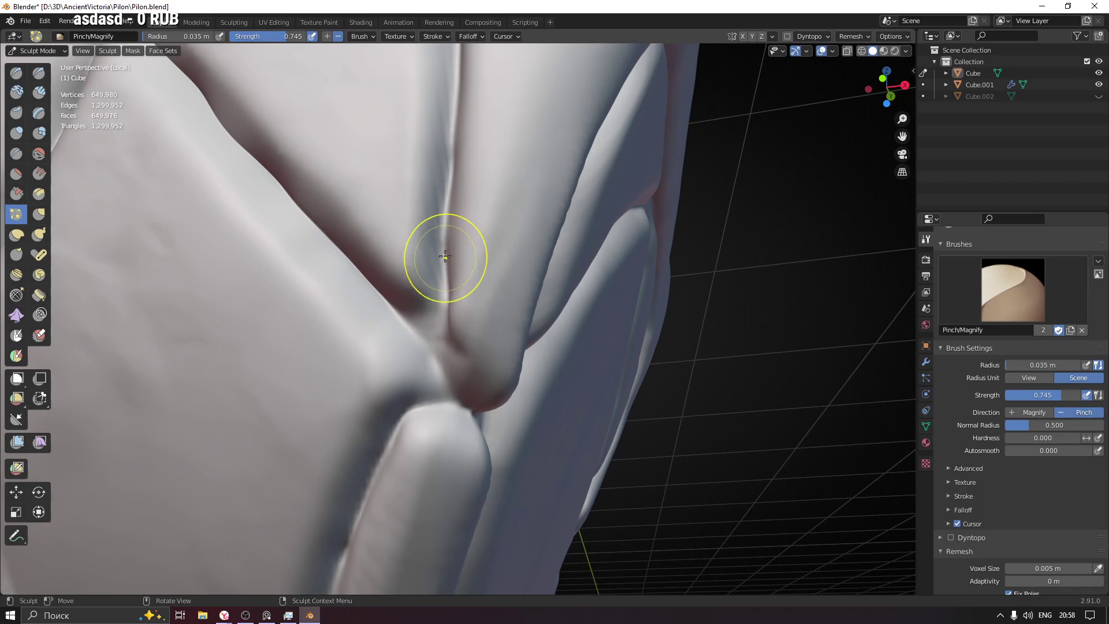
scroll(471, 218, "up", 5)
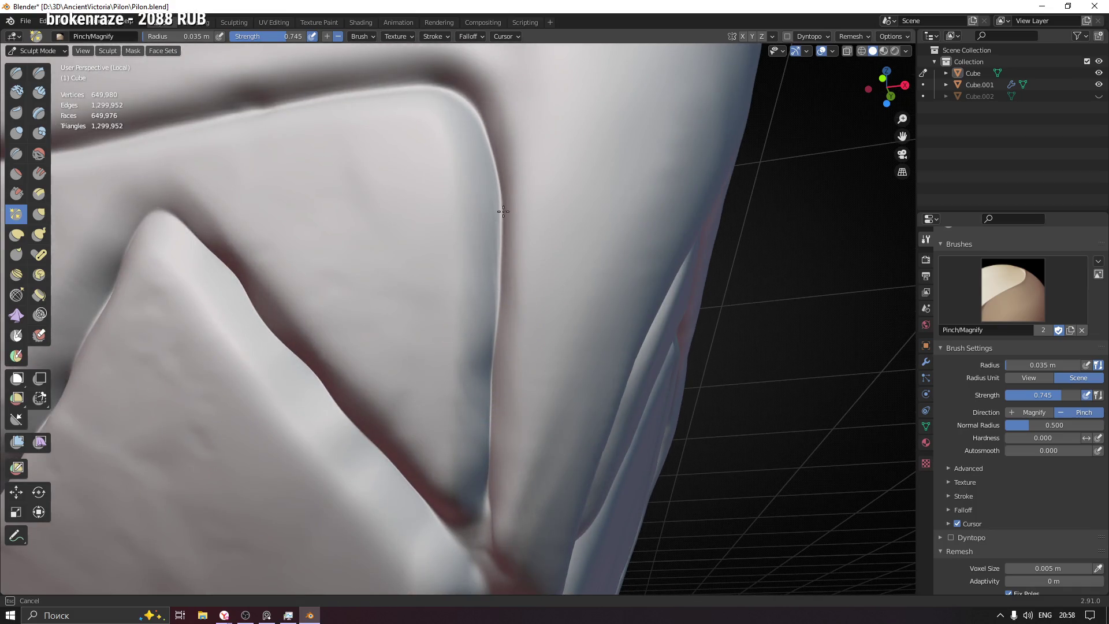
middle_click_drag(491, 237, 701, 318, "shift")
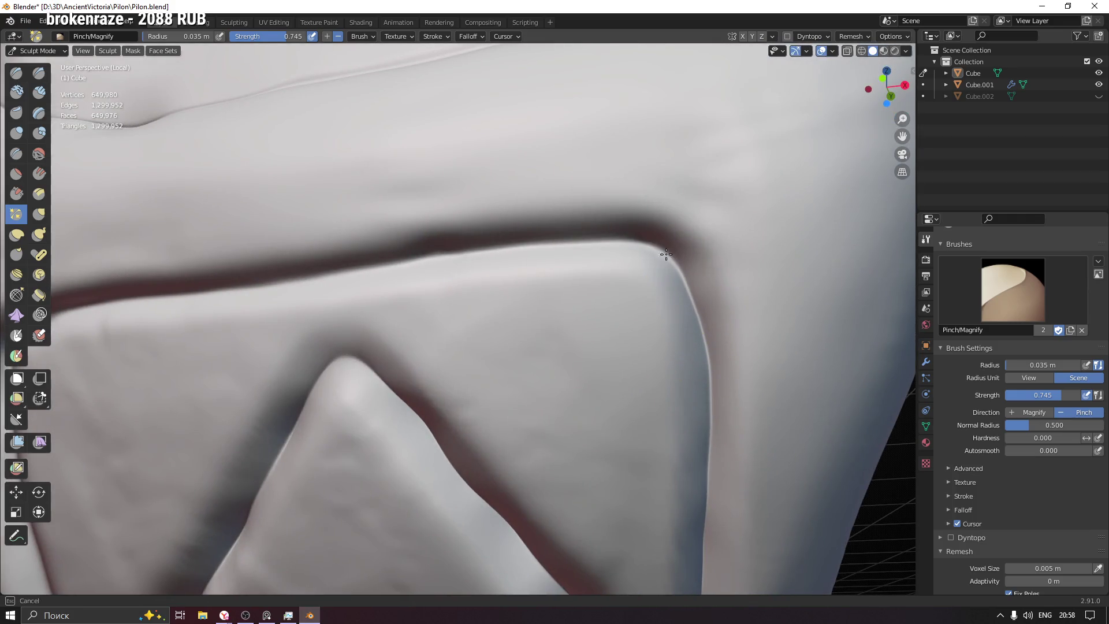
mouse_move(395, 265)
left_mouse_down()
mouse_move(653, 245)
mouse_move(451, 258)
mouse_move(316, 290)
left_mouse_up()
Step: Pinch the opposite crease and its lower V sharper, then switch to the Flatten/Contrast brush
middle_click_drag(316, 289, 770, 230, "shift")
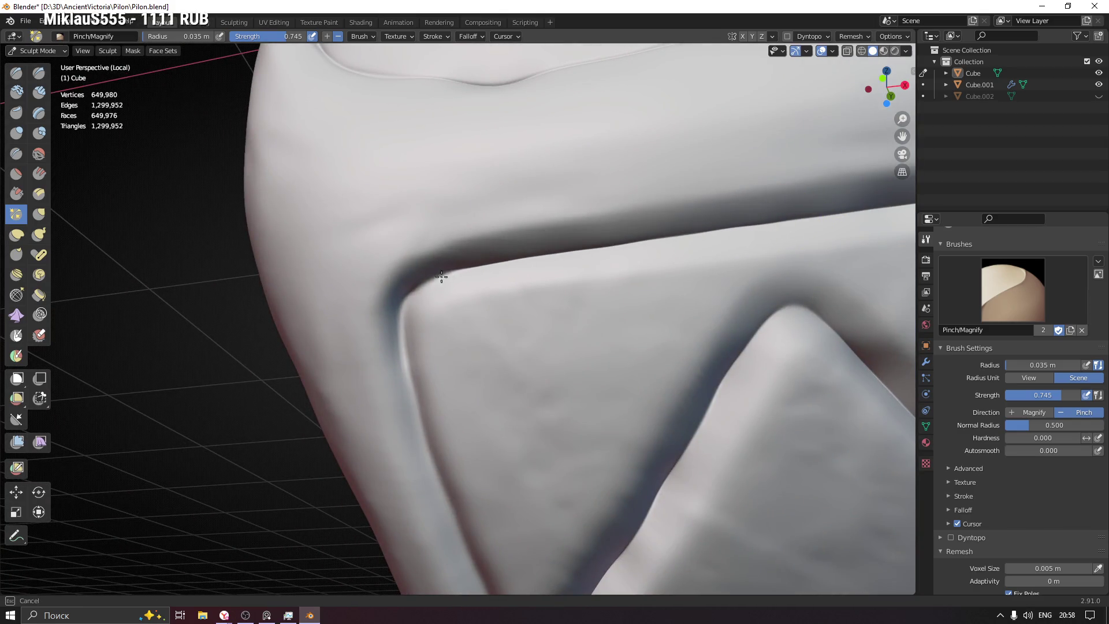
middle_click_drag(418, 297, 433, 185, "shift")
left_click_drag(433, 186, 449, 280)
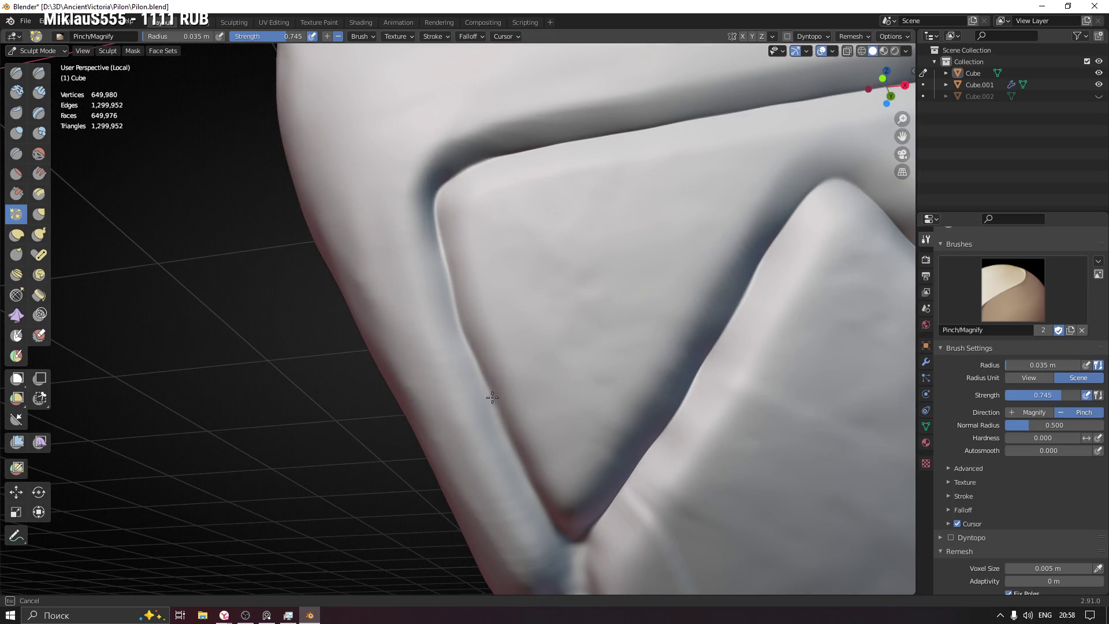
mouse_move(543, 491)
left_mouse_down()
mouse_move(491, 404)
mouse_move(444, 279)
left_mouse_up()
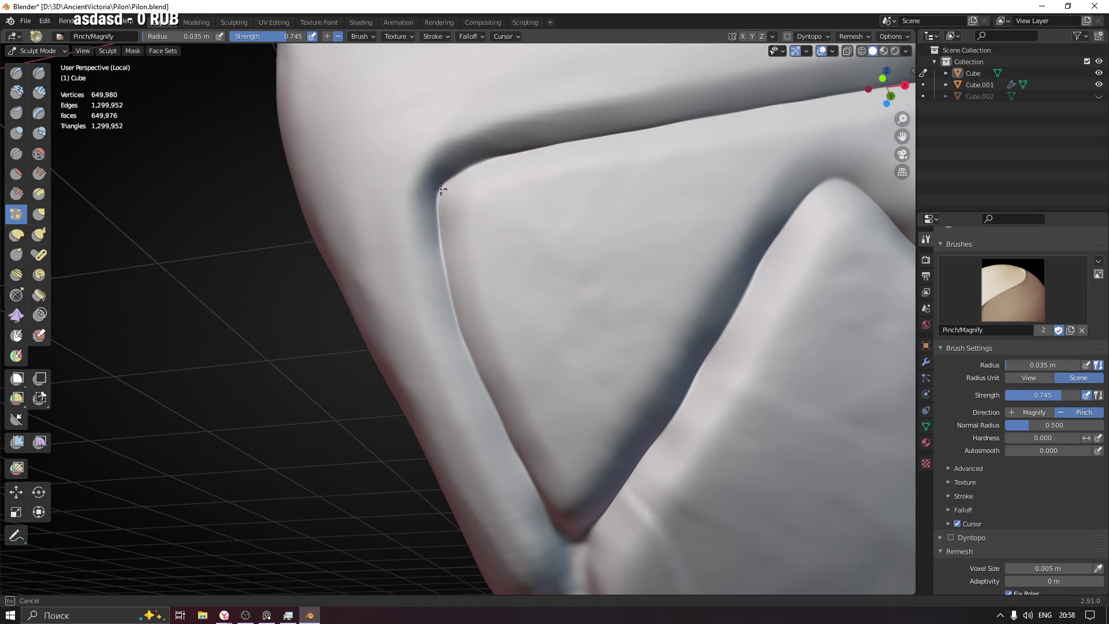
middle_click_drag(490, 329, 403, 191, "shift")
left_click_drag(512, 392, 559, 305)
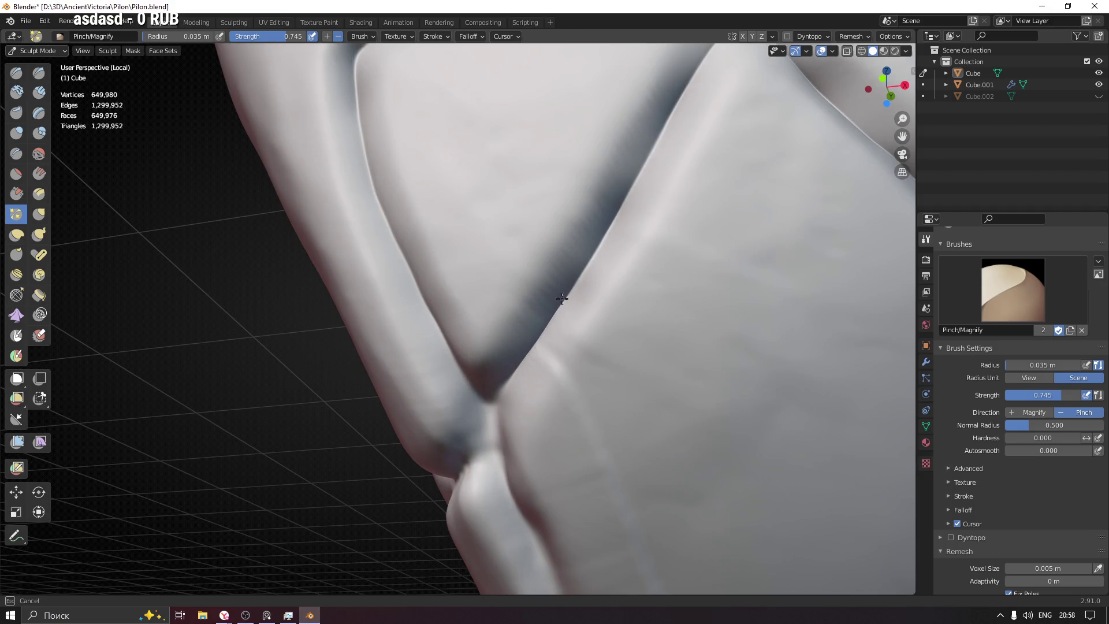
middle_click_drag(686, 91, 659, 168, "shift")
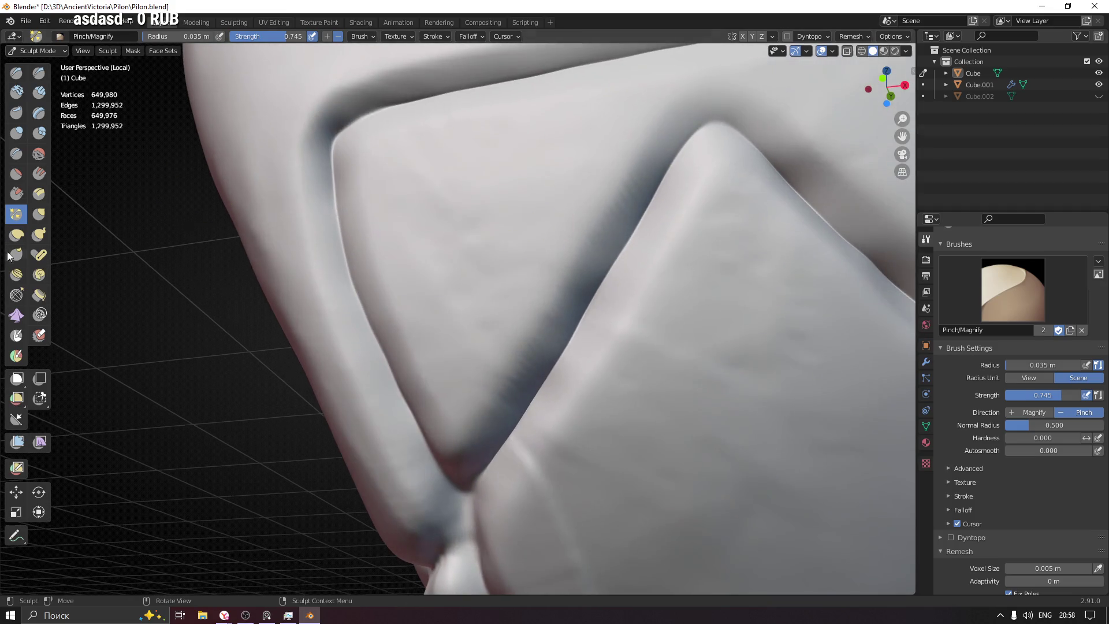
left_click(15, 174)
mouse_move(421, 193)
middle_mouse_down()
mouse_move(465, 208)
mouse_move(442, 322)
middle_mouse_up()
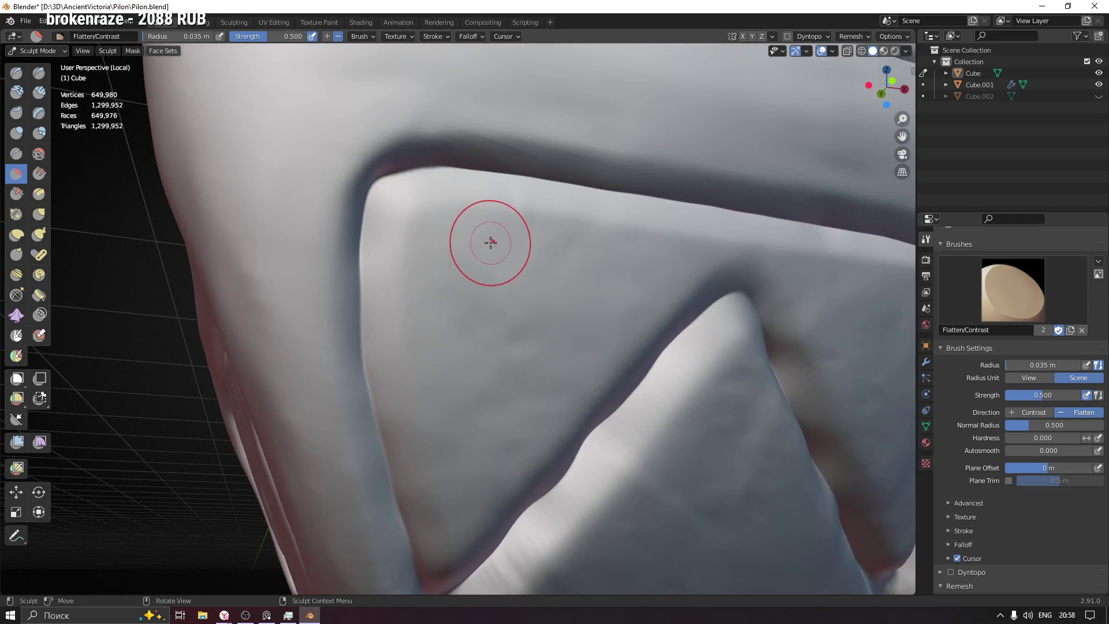
Step: At a 0.024 m radius, flatten the panel surface near its edge, along the border, and inside the V
mouse_move(483, 241)
middle_mouse_down()
mouse_move(433, 227)
mouse_move(410, 189)
middle_mouse_up()
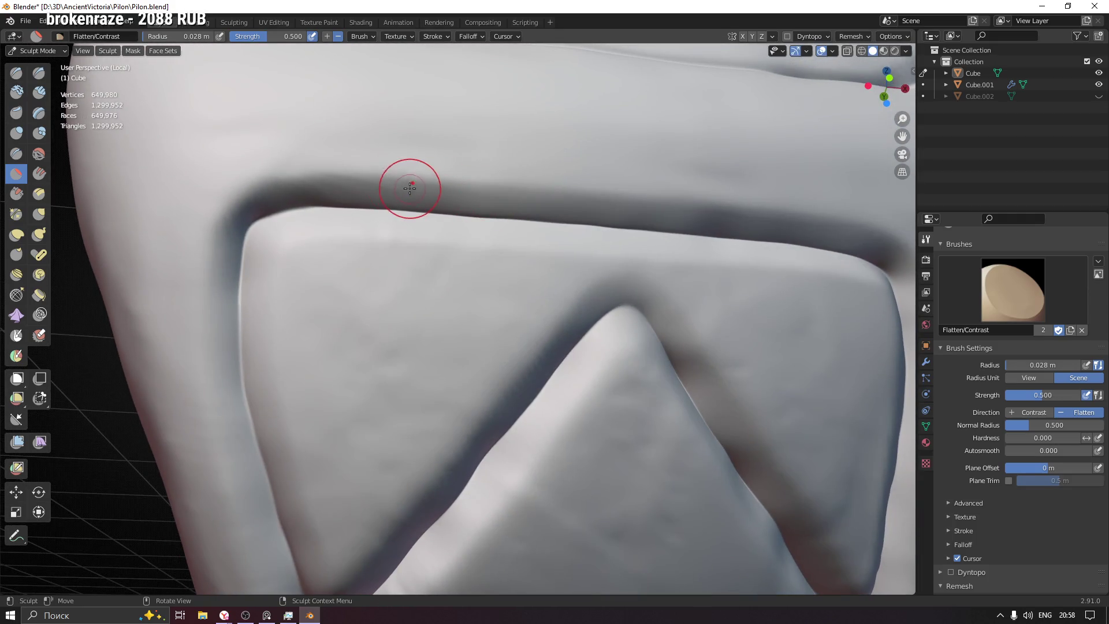
key("f")
left_click(468, 186)
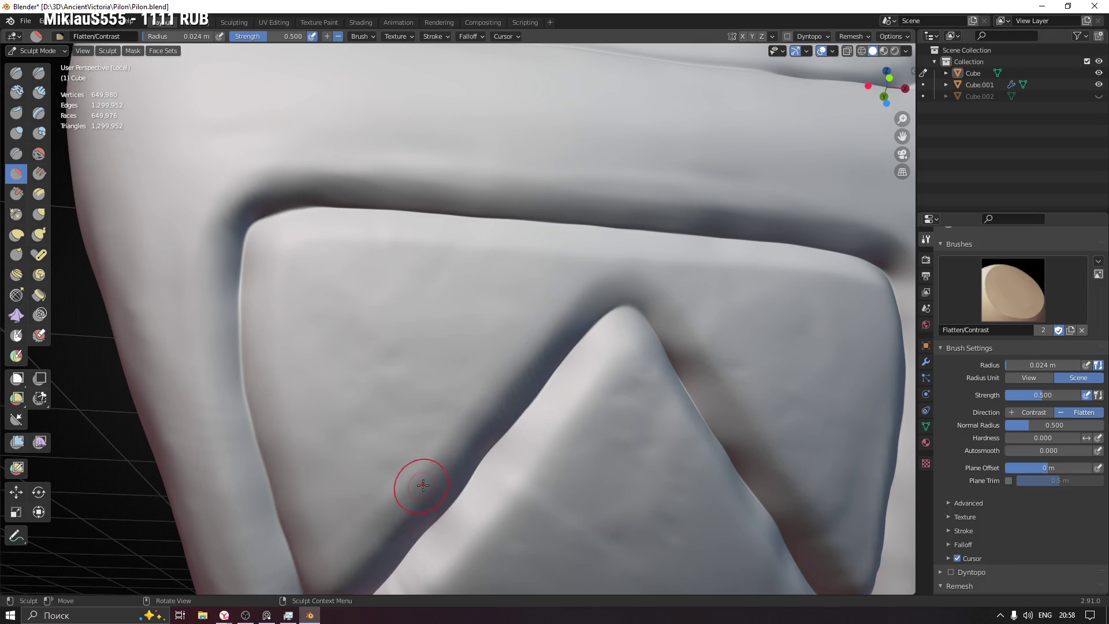
left_click_drag(638, 273, 572, 415)
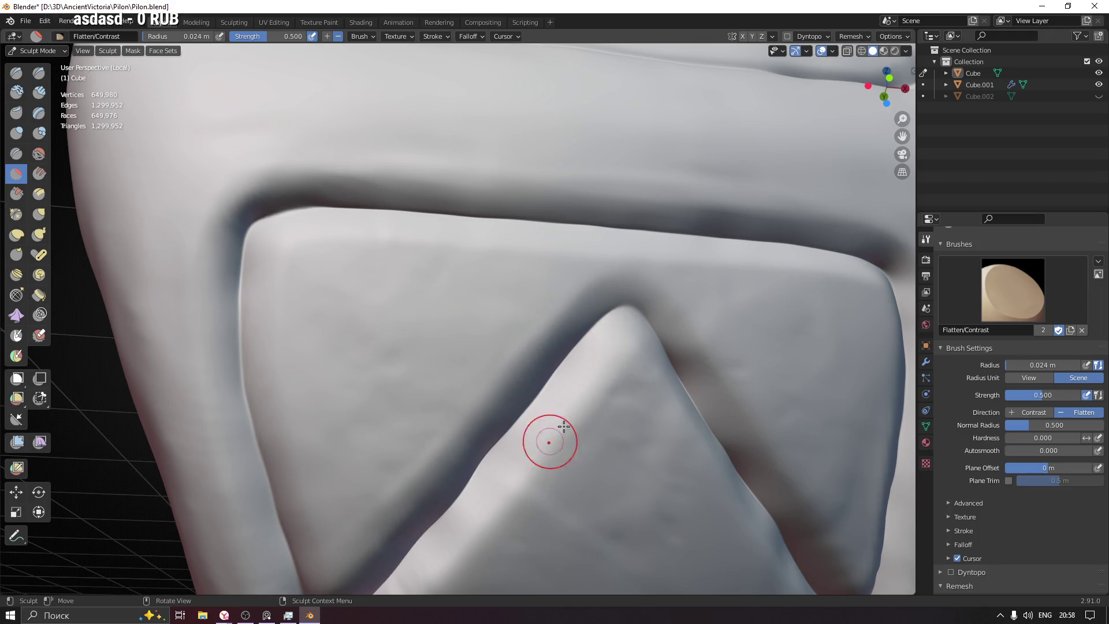
middle_click_drag(608, 382, 674, 403, "shift")
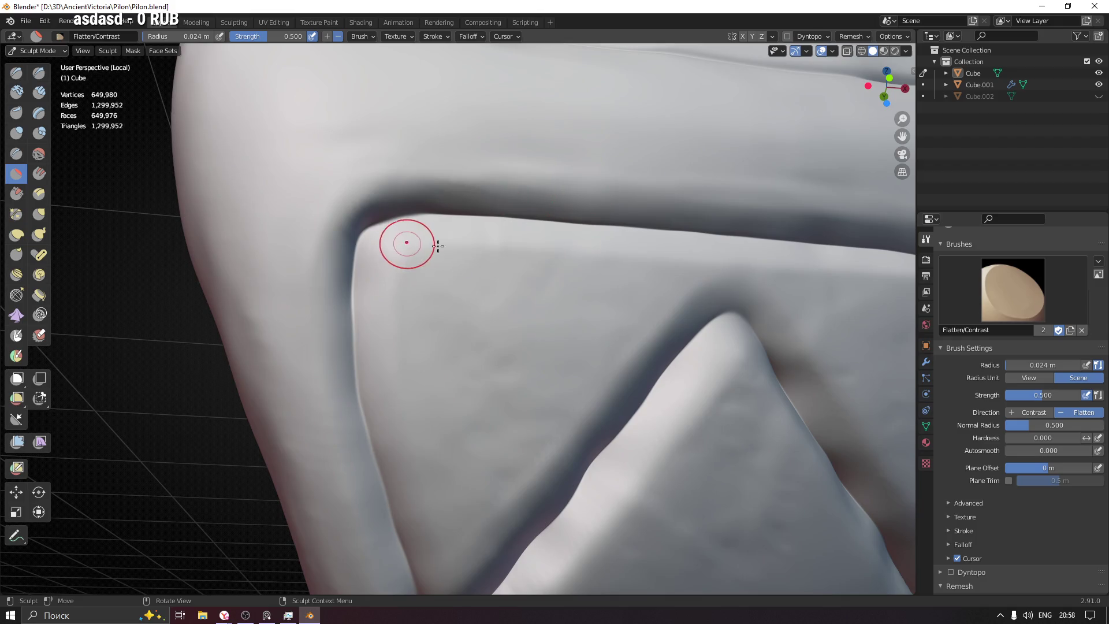
mouse_move(328, 289)
middle_mouse_down("shift")
mouse_move(322, 247)
mouse_move(326, 336)
middle_mouse_up("shift")
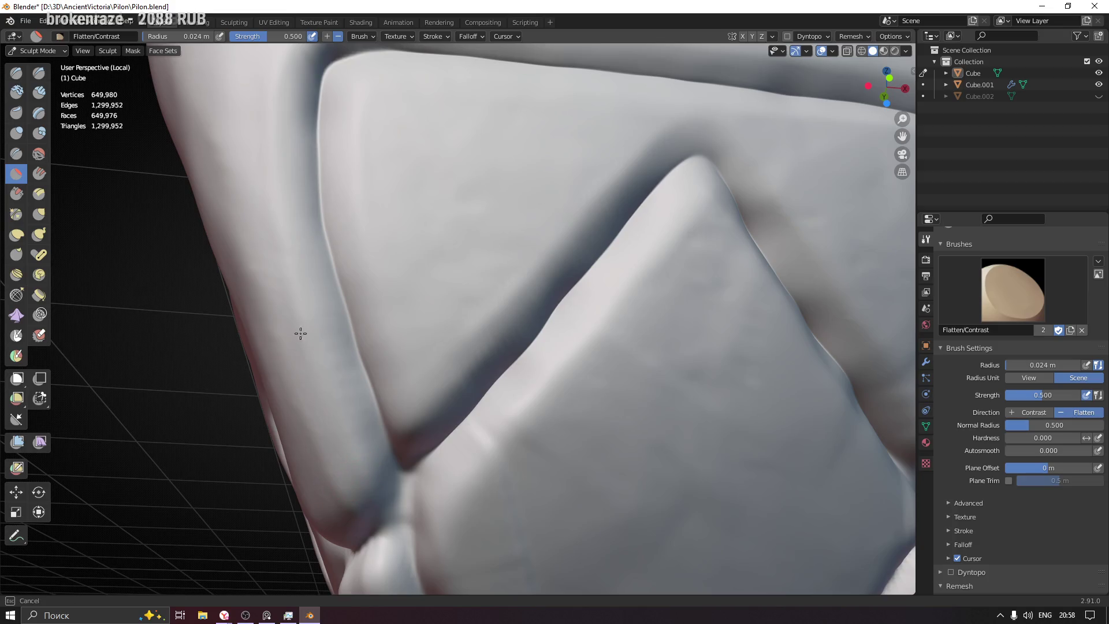
middle_click_drag(260, 241, 426, 371)
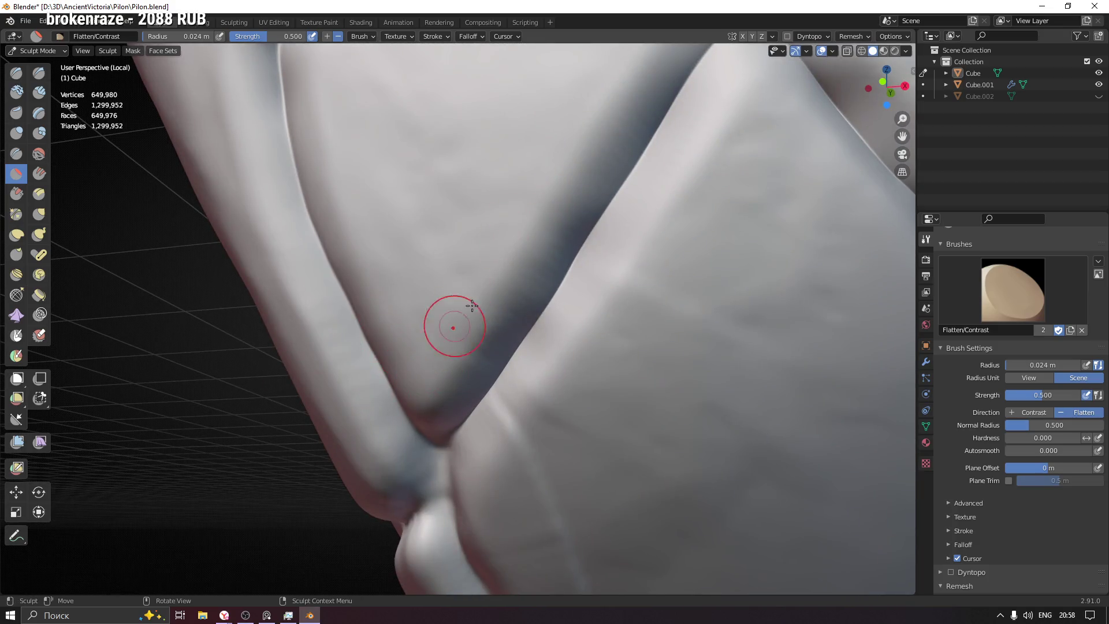
mouse_move(495, 252)
middle_mouse_down("shift")
mouse_move(481, 243)
mouse_move(494, 178)
middle_mouse_up("shift")
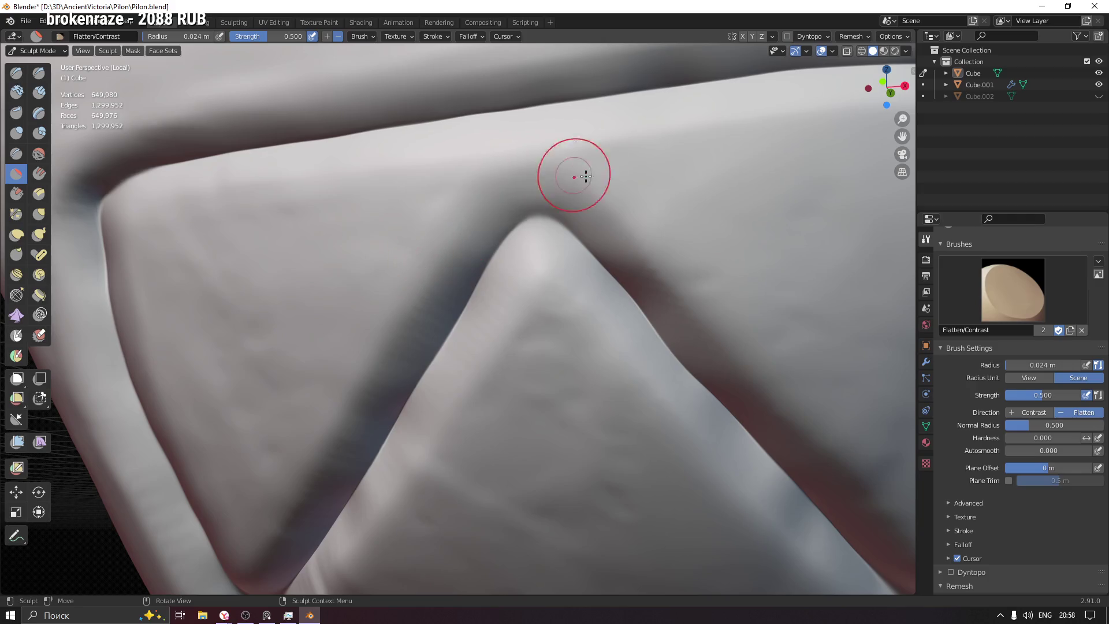
Step: Flatten the large lower side face with a 0.04 m brush, then return to 0.024 m
middle_click_drag(795, 415, 565, 317, "shift")
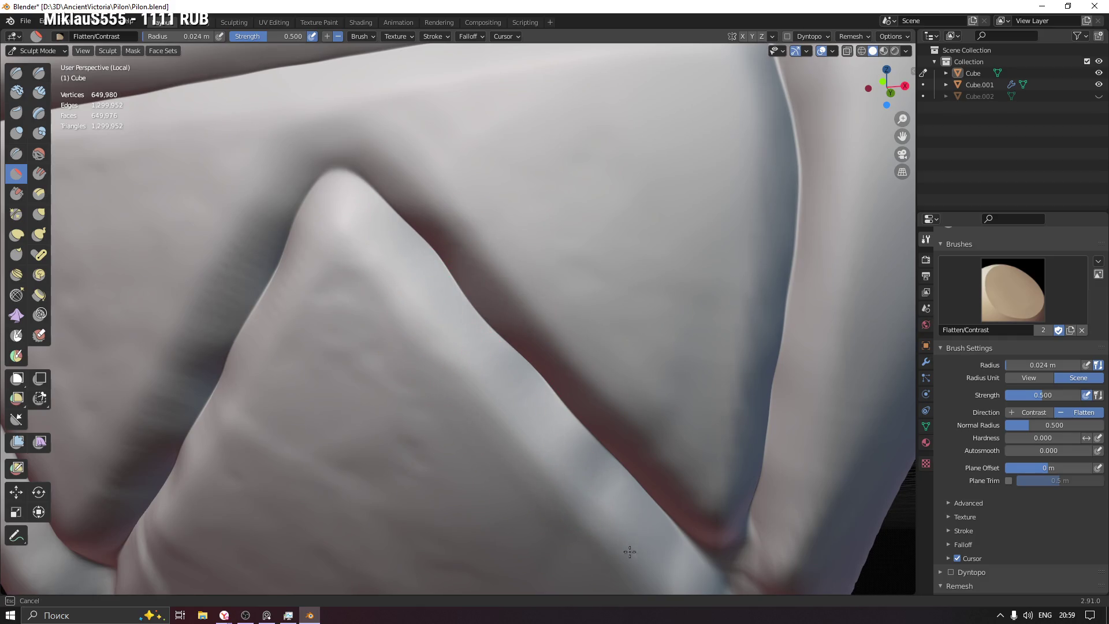
middle_click_drag(379, 296, 656, 122, "shift")
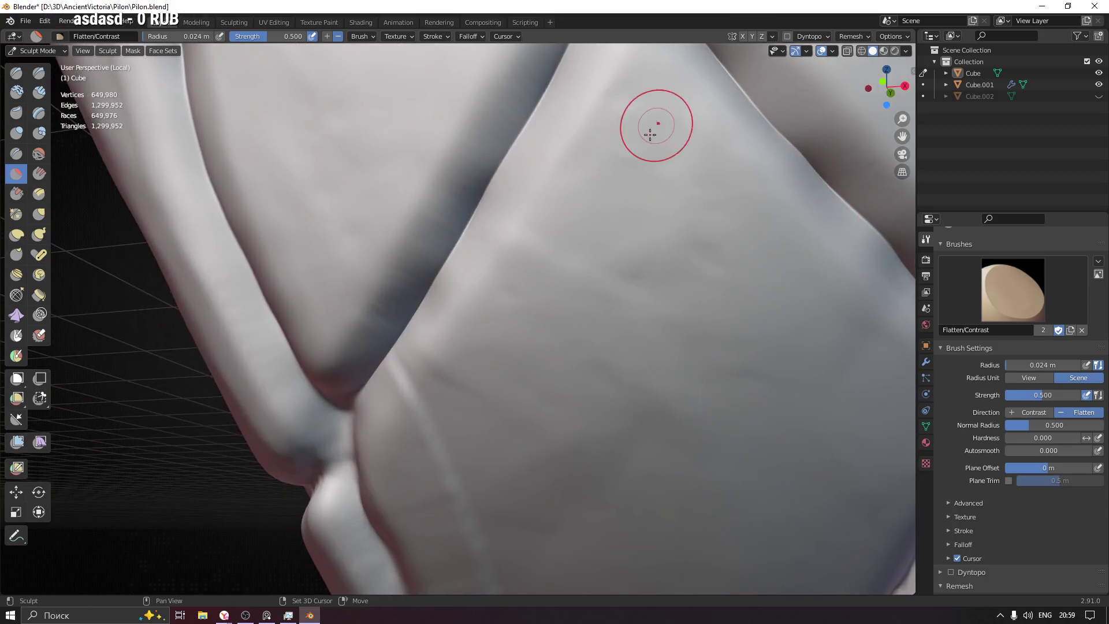
mouse_move(423, 361)
middle_mouse_down("shift")
mouse_move(565, 250)
mouse_move(567, 217)
middle_mouse_up("shift")
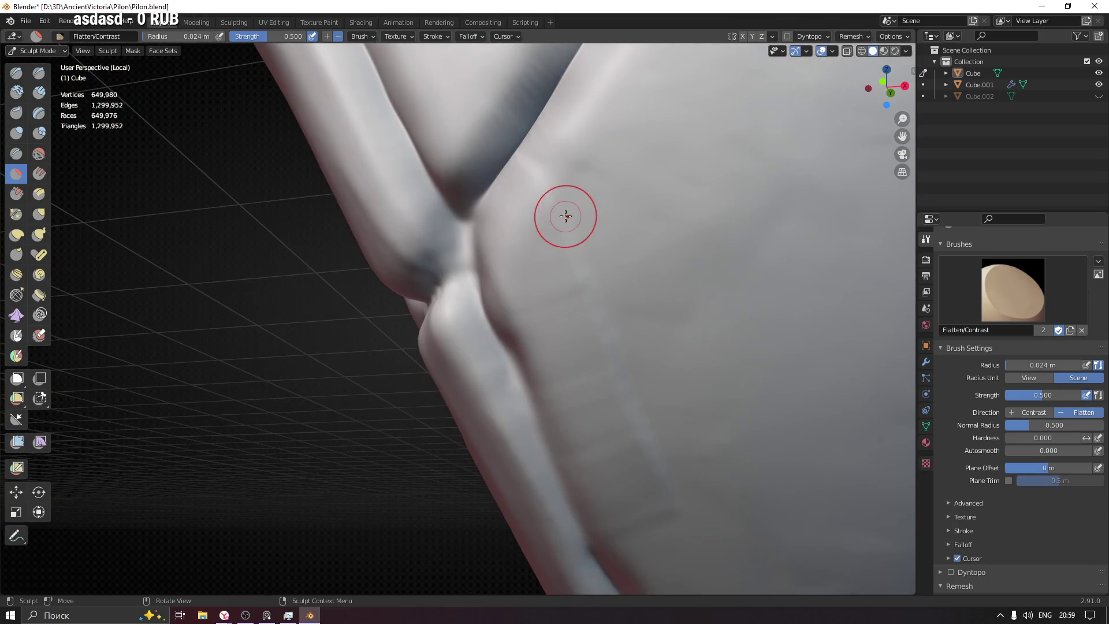
key("f")
left_click_drag(641, 479, 586, 400)
mouse_move(641, 283)
middle_mouse_down()
mouse_move(632, 255)
mouse_move(595, 329)
mouse_move(590, 309)
middle_mouse_up()
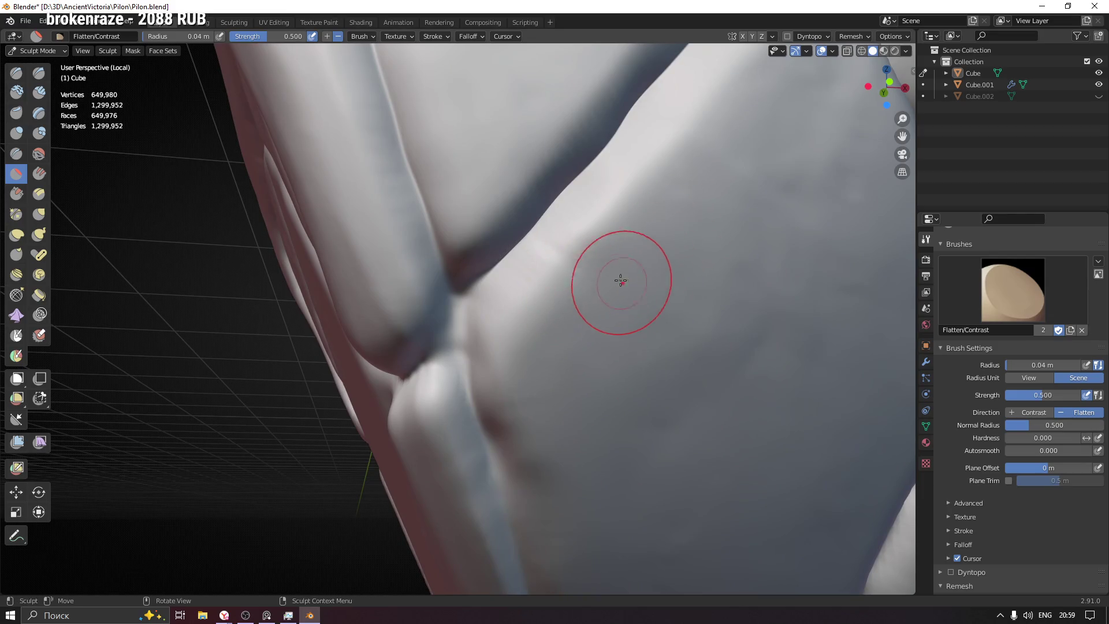
mouse_move(619, 255)
middle_mouse_down()
mouse_move(627, 248)
mouse_move(565, 318)
middle_mouse_up()
key("bracketleft")
key("bracketleft")
key("bracketleft")
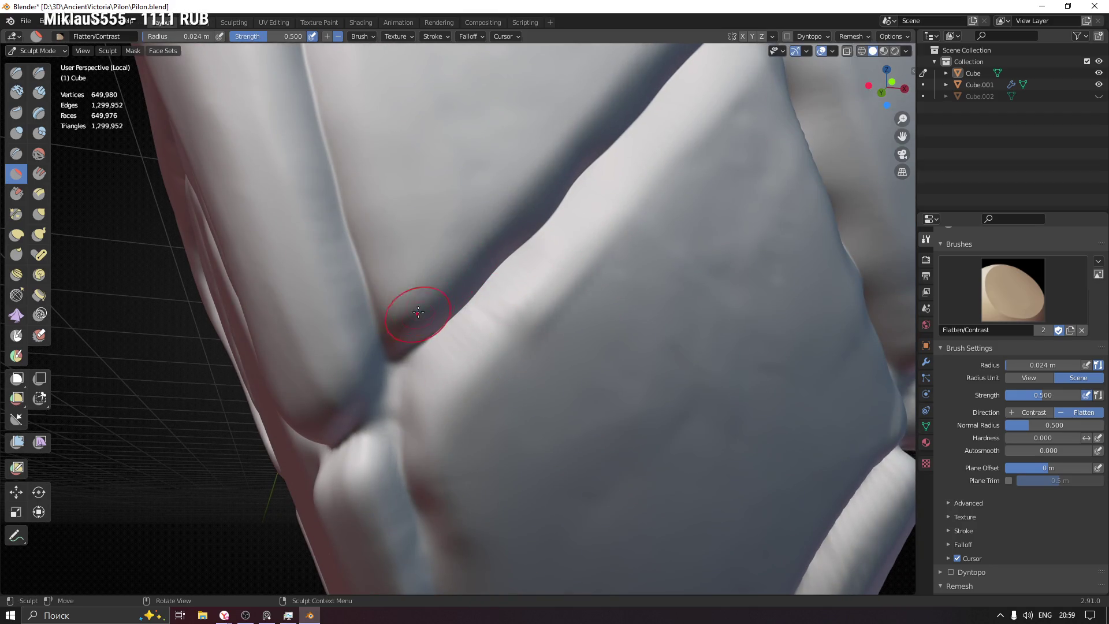
mouse_move(552, 200)
middle_mouse_down()
mouse_move(540, 198)
mouse_move(483, 109)
middle_mouse_up()
Step: Set the Flatten brush falloff to the Sharper curve preset
left_click(484, 36)
left_click(485, 35)
left_click(484, 35)
left_click(468, 59)
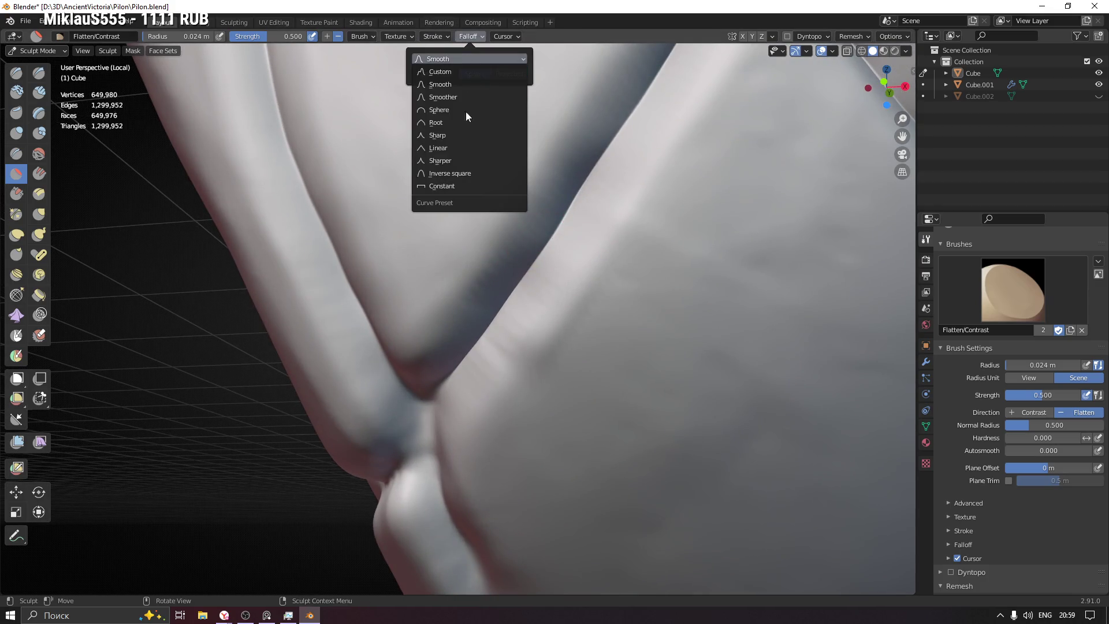
left_click(458, 161)
Step: Enlarge the brush radius to 0.031 m
middle_click_drag(532, 235, 575, 245)
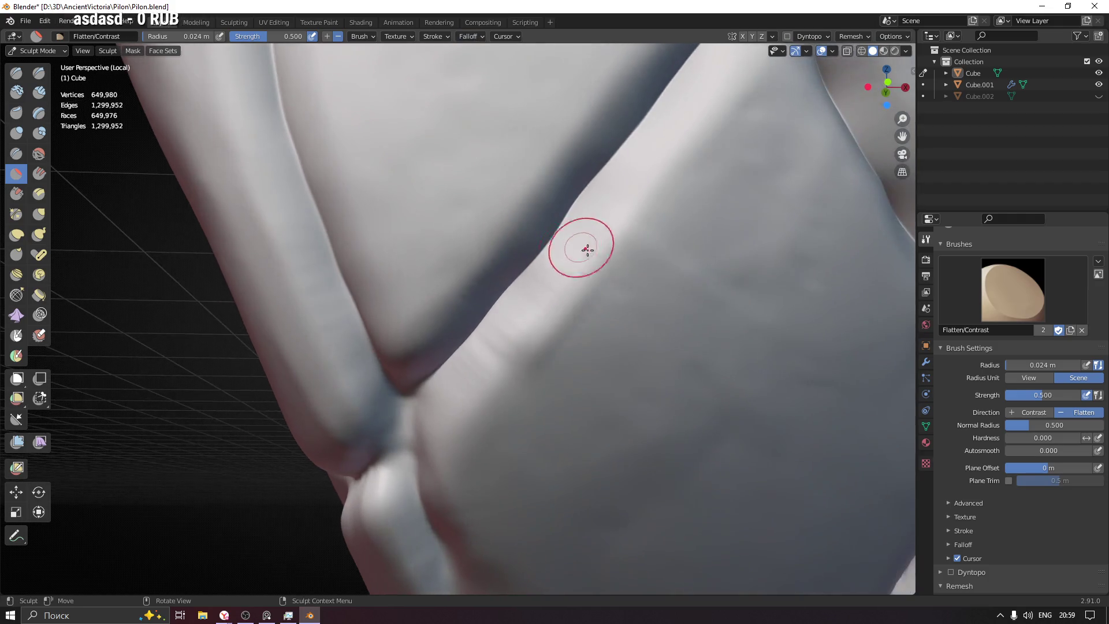
key("f")
left_click(567, 299)
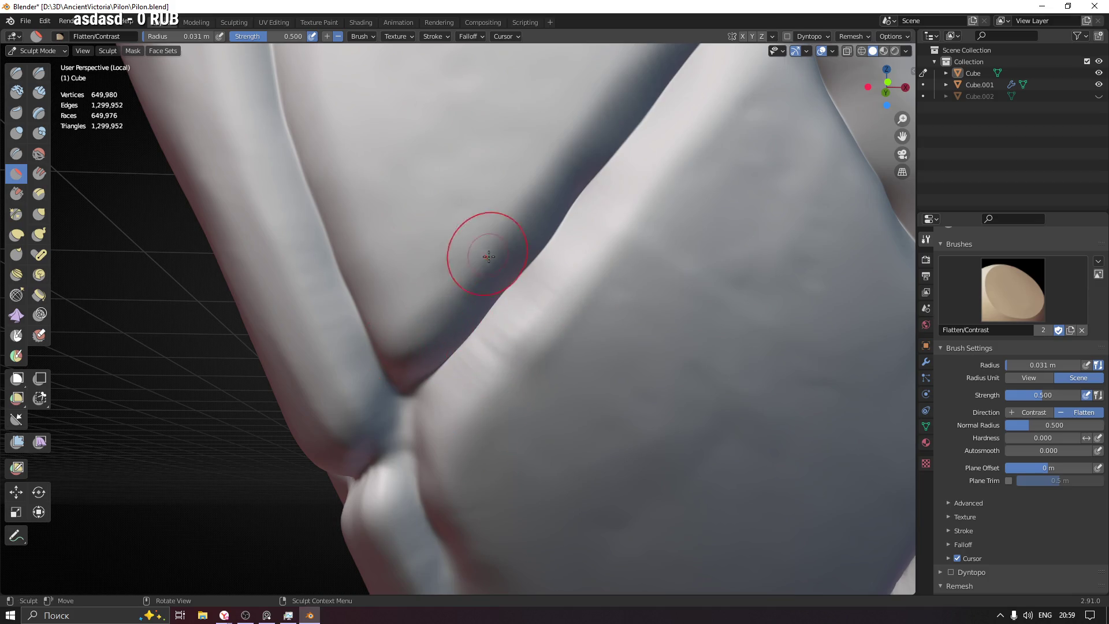
Step: Orbit and zoom in on the diamond panel's top border
middle_click_drag(579, 138, 362, 329)
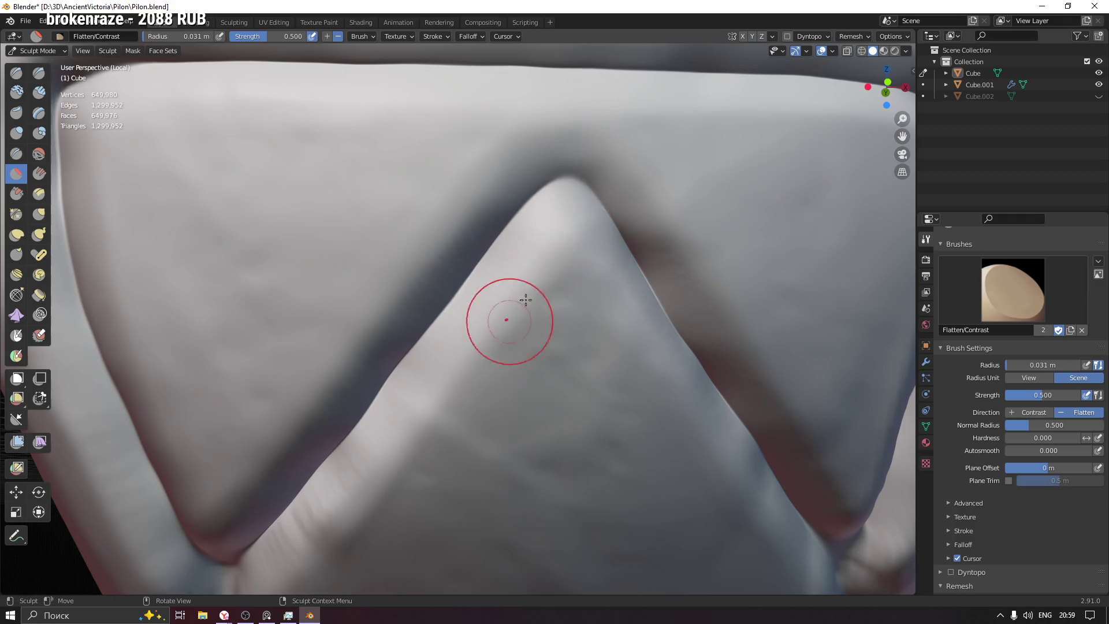
middle_click_drag(668, 377, 445, 297)
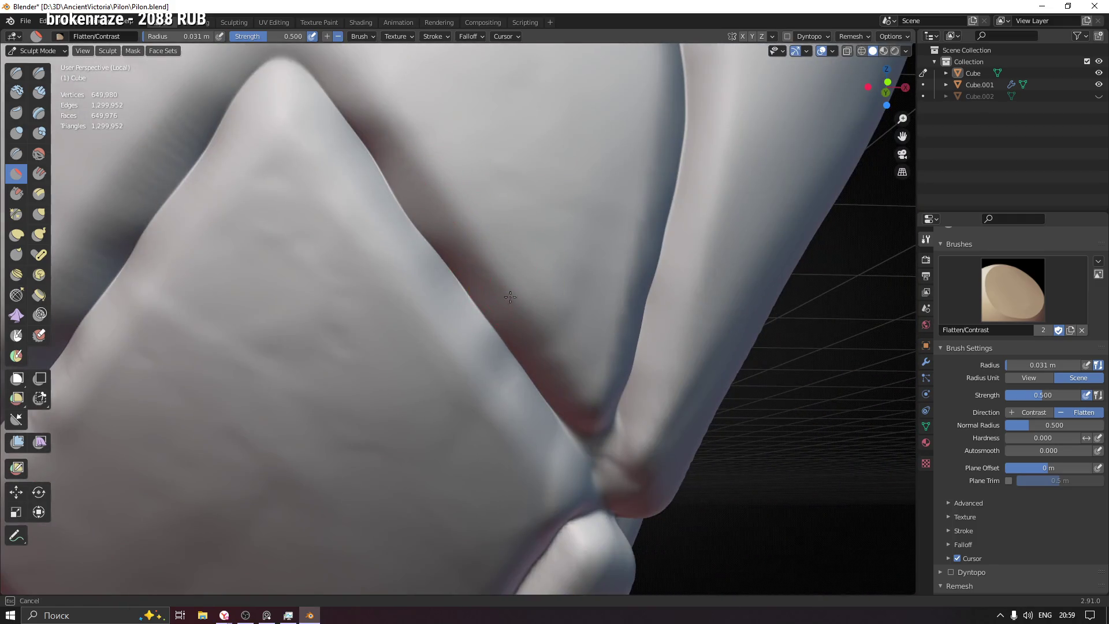
middle_click_drag(561, 357, 504, 340)
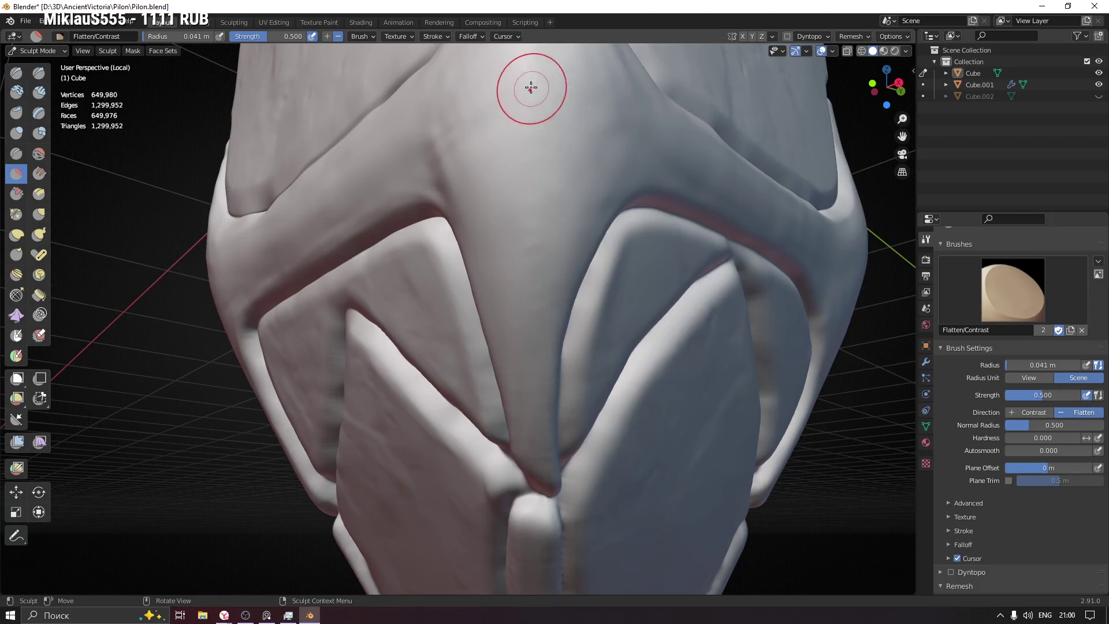
mouse_move(545, 332)
middle_mouse_down()
mouse_move(540, 353)
mouse_move(620, 266)
middle_mouse_up()
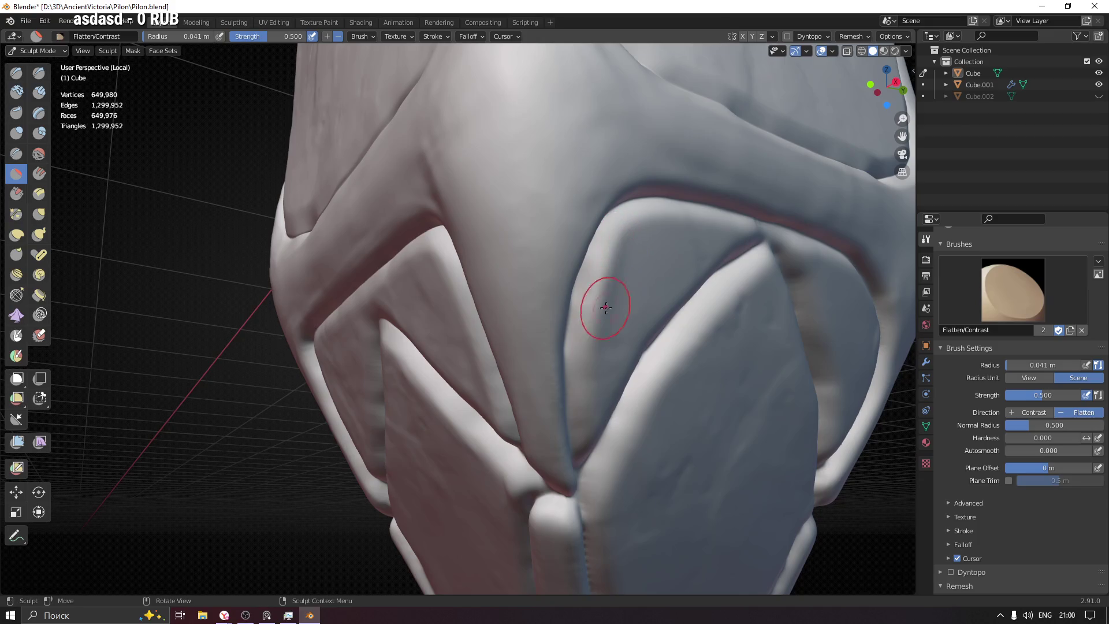
middle_click_drag(612, 327, 594, 371)
scroll(514, 310, "up", 3)
middle_click_drag(514, 310, 579, 317)
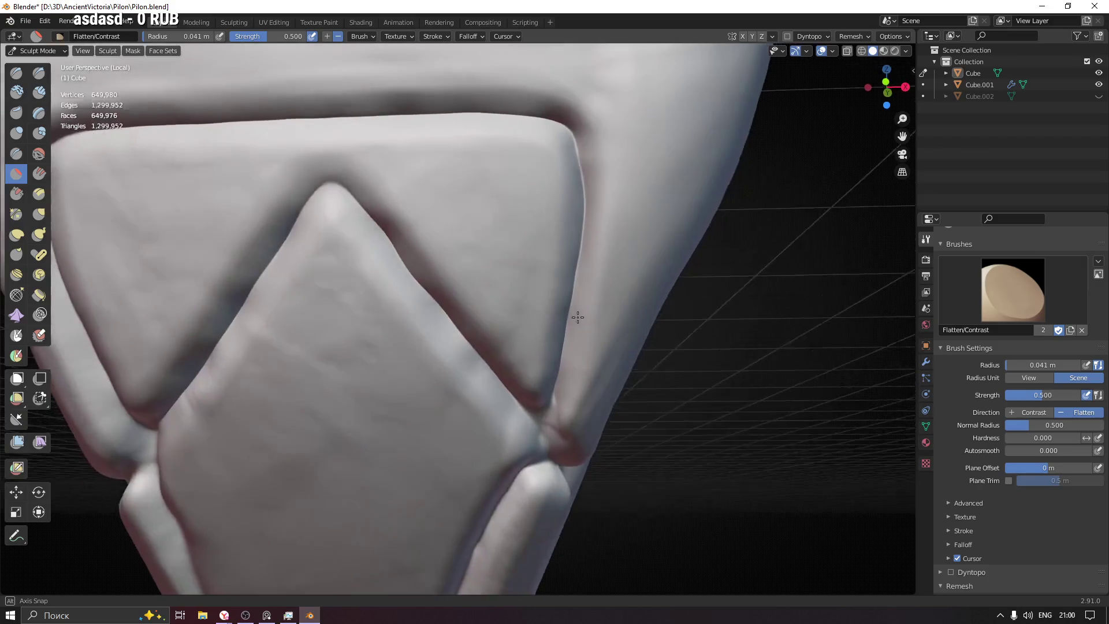
Step: Switch to the Pinch/Magnify brush and enlarge its radius to 0.072 m
key("p")
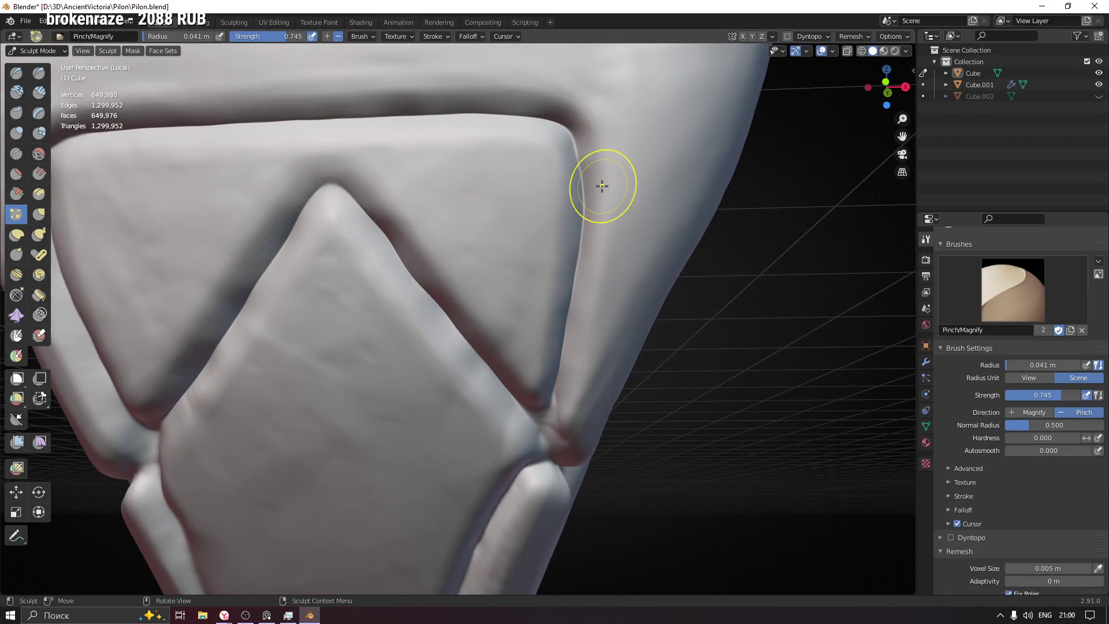
key("f")
left_click(577, 184)
mouse_move(576, 184)
middle_mouse_down()
mouse_move(595, 183)
mouse_move(565, 158)
middle_mouse_up()
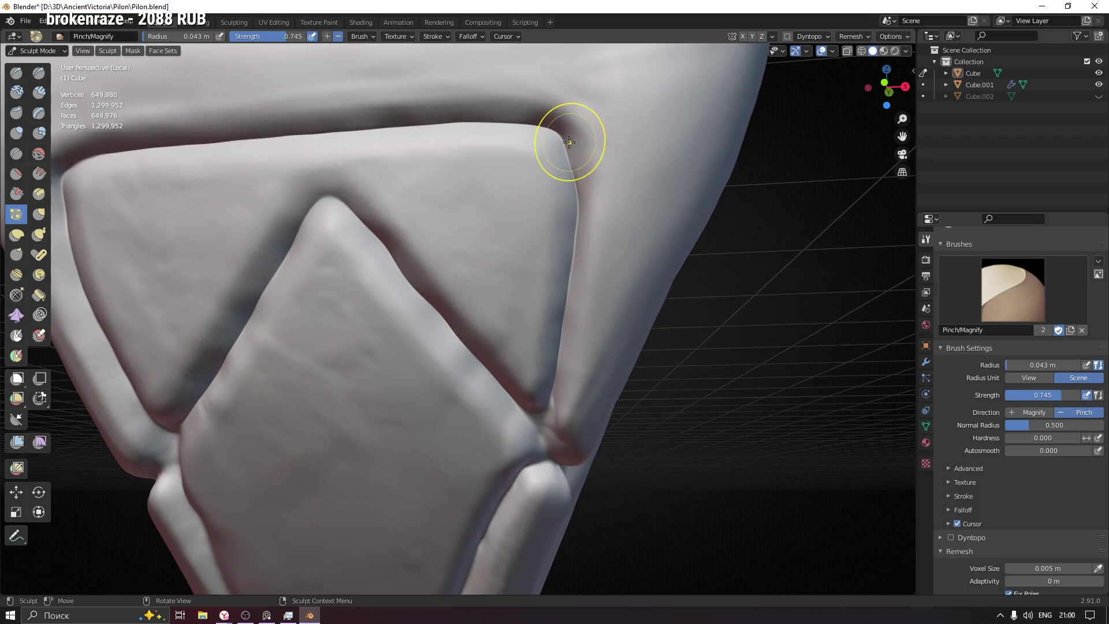
key("f")
left_click(522, 123)
Step: Pinch the ridge crease at its left and right ends and along the diamond's side
left_click_drag(521, 123, 441, 111)
mouse_move(441, 112)
middle_mouse_down()
mouse_move(652, 176)
mouse_move(657, 161)
middle_mouse_up()
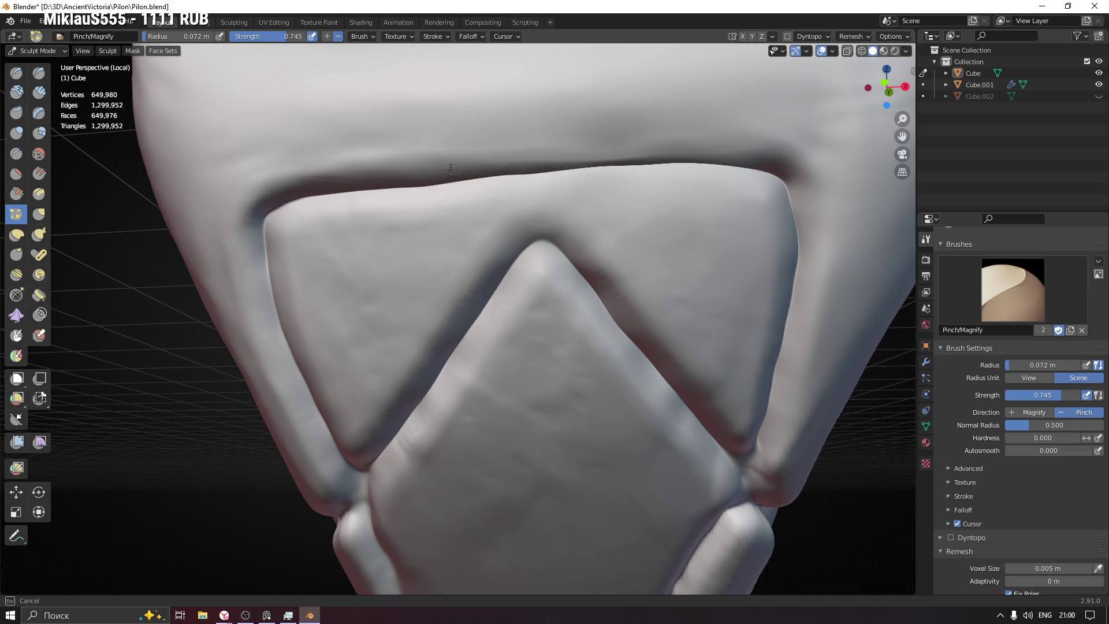
mouse_move(376, 168)
middle_mouse_down()
mouse_move(585, 190)
mouse_move(635, 179)
mouse_move(520, 188)
middle_mouse_up()
mouse_move(471, 207)
left_mouse_down()
mouse_move(458, 210)
mouse_move(485, 197)
mouse_move(472, 189)
left_mouse_up()
middle_click_drag(555, 211, 461, 226)
mouse_move(461, 219)
left_mouse_down()
mouse_move(438, 273)
mouse_move(510, 429)
mouse_move(549, 446)
mouse_move(601, 396)
left_mouse_up()
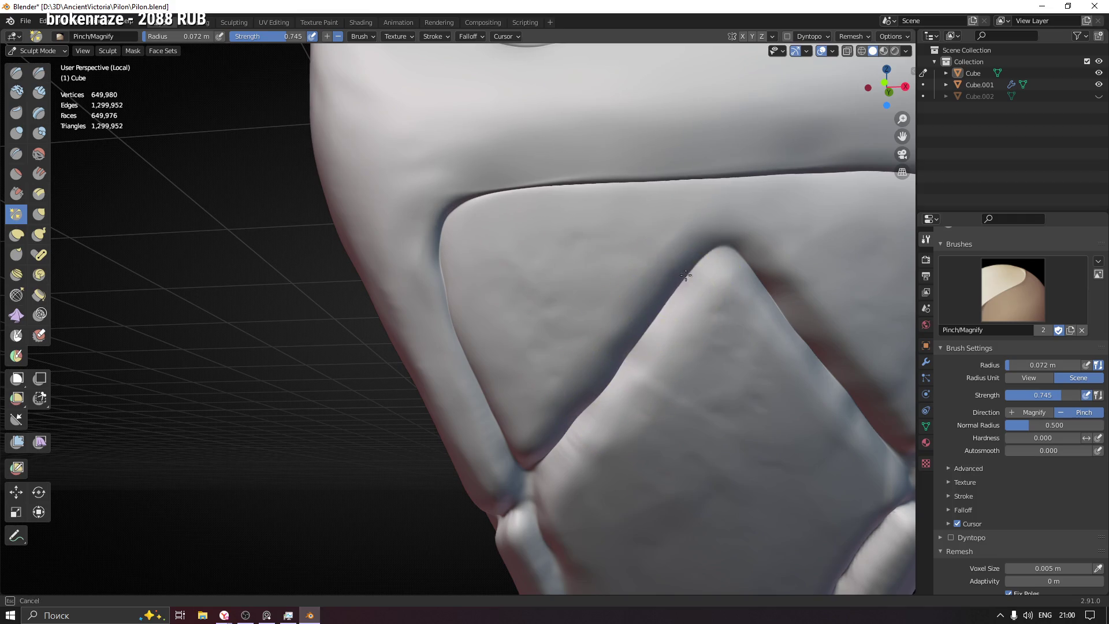
middle_click_drag(699, 297, 459, 206, "shift")
mouse_move(459, 206)
left_mouse_down()
mouse_move(448, 212)
mouse_move(508, 255)
mouse_move(604, 372)
left_mouse_up()
middle_click_drag(604, 373, 409, 322, "shift")
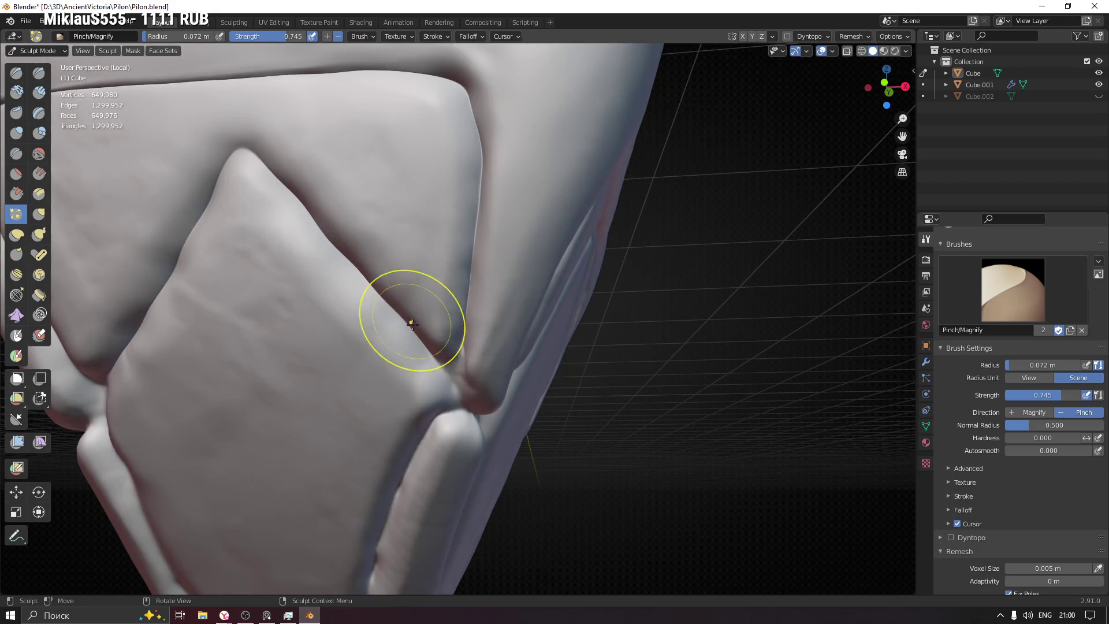
mouse_move(470, 153)
left_mouse_down()
mouse_move(478, 198)
mouse_move(465, 280)
left_mouse_up()
Step: Pinch the diagonal, left and upper creases above the diamond tip
mouse_move(465, 280)
middle_mouse_down()
mouse_move(481, 312)
mouse_move(570, 248)
mouse_move(347, 236)
middle_mouse_up()
mouse_move(317, 359)
left_mouse_down()
mouse_move(366, 416)
mouse_move(503, 266)
mouse_move(567, 228)
mouse_move(537, 230)
mouse_move(453, 317)
mouse_move(475, 278)
left_mouse_up()
left_click_drag(361, 173, 327, 260)
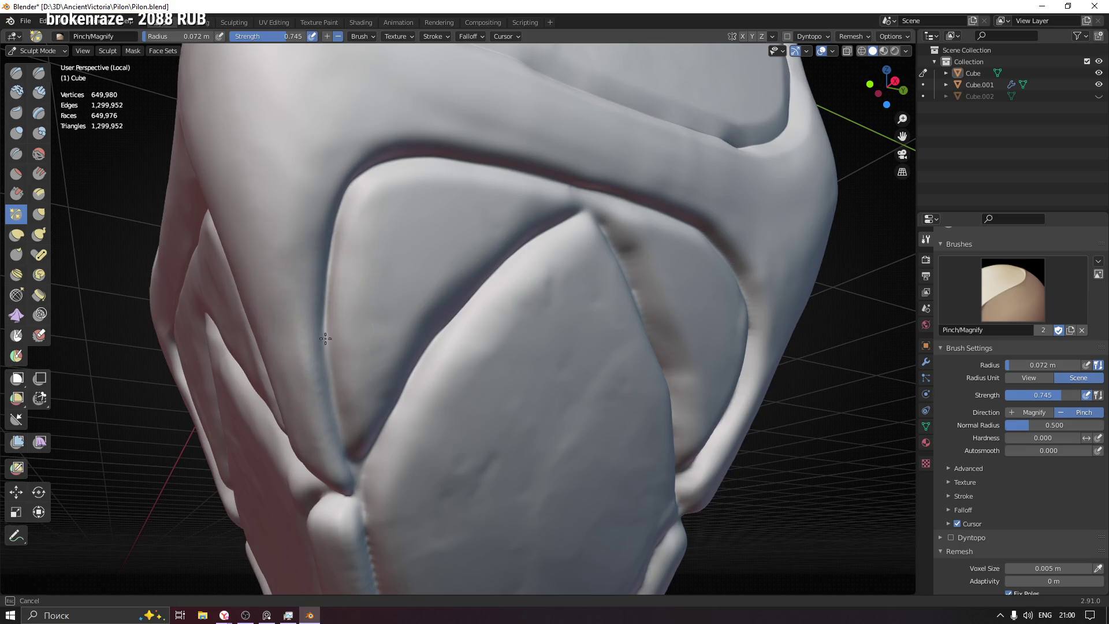
scroll(337, 215, "up", 3)
left_click_drag(385, 117, 594, 111)
mouse_move(595, 111)
middle_mouse_down()
mouse_move(495, 208)
mouse_move(450, 179)
mouse_move(614, 189)
middle_mouse_up()
scroll(614, 188, "up", 2)
mouse_move(415, 192)
left_mouse_down()
mouse_move(584, 188)
mouse_move(668, 317)
left_mouse_up()
Step: Pinch the right crease down toward the pylon's V-shaped tip
mouse_move(668, 318)
middle_mouse_down()
mouse_move(481, 193)
mouse_move(446, 140)
middle_mouse_up()
mouse_move(447, 140)
left_mouse_down()
mouse_move(471, 205)
mouse_move(477, 272)
left_mouse_up()
mouse_move(467, 336)
left_mouse_down()
mouse_move(470, 223)
mouse_move(446, 359)
left_mouse_up()
middle_click_drag(446, 359, 572, 150, "shift")
left_click_drag(572, 150, 436, 465)
middle_click_drag(435, 466, 561, 291)
mouse_move(562, 291)
left_mouse_down()
mouse_move(525, 359)
mouse_move(487, 396)
left_mouse_up()
mouse_move(488, 397)
middle_mouse_down()
mouse_move(609, 428)
mouse_move(564, 298)
mouse_move(584, 341)
mouse_move(514, 277)
middle_mouse_up()
Step: Shrink the pinch radius to 0.042 m and pinch along the upper crease
key("f")
left_click(578, 339)
left_click_drag(515, 277, 521, 322)
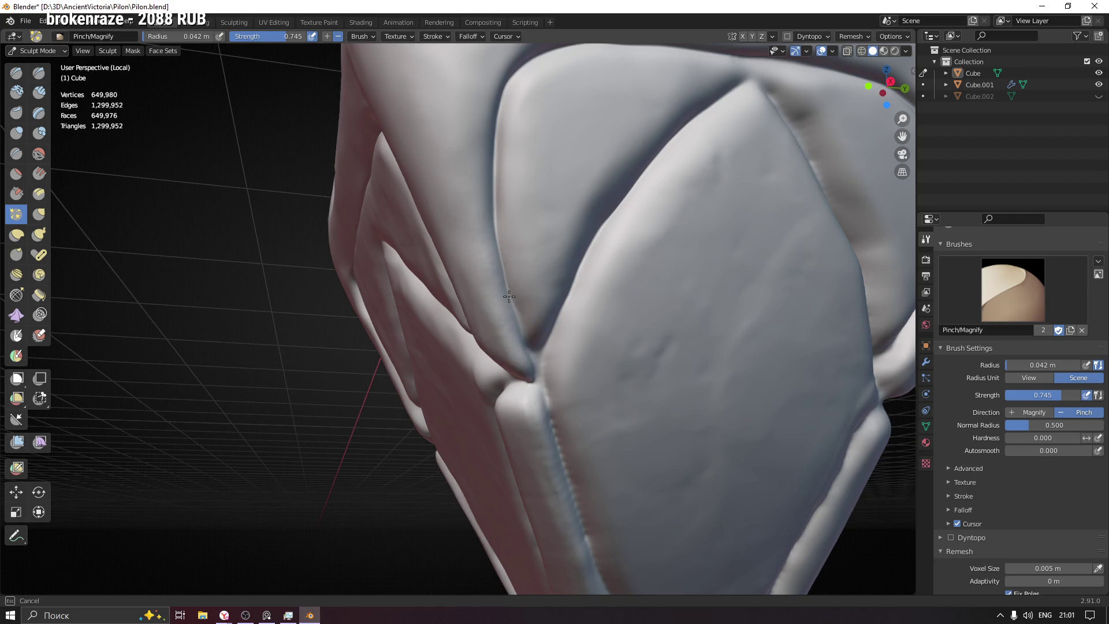
left_click_drag(489, 165, 496, 112)
mouse_move(495, 111)
middle_mouse_down()
mouse_move(458, 260)
mouse_move(470, 253)
middle_mouse_up()
left_click_drag(470, 253, 461, 209)
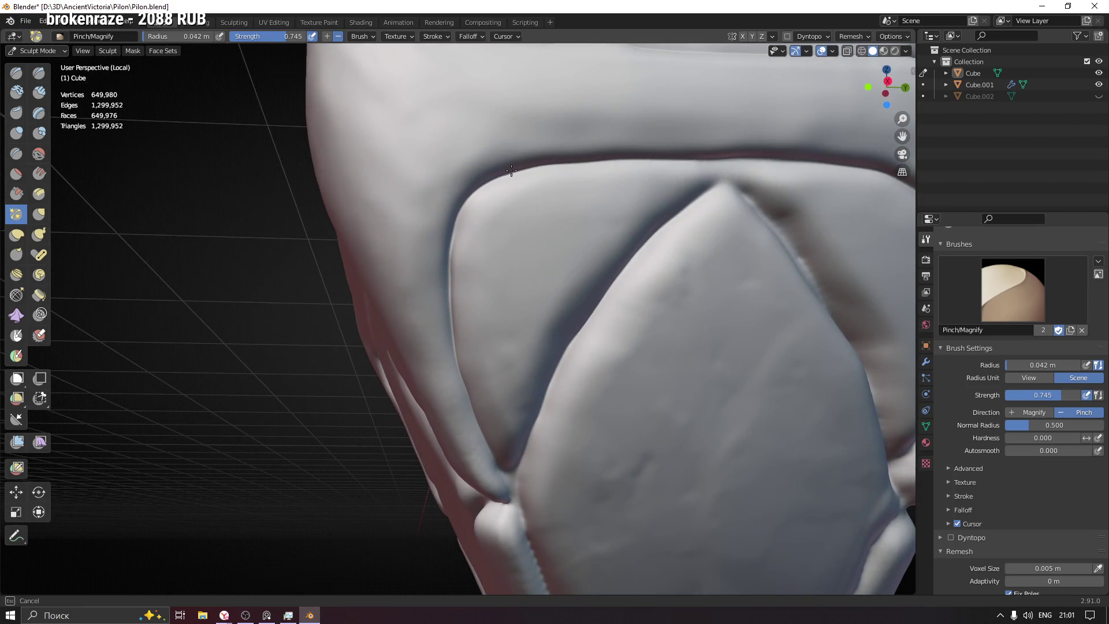
left_click_drag(614, 165, 719, 155)
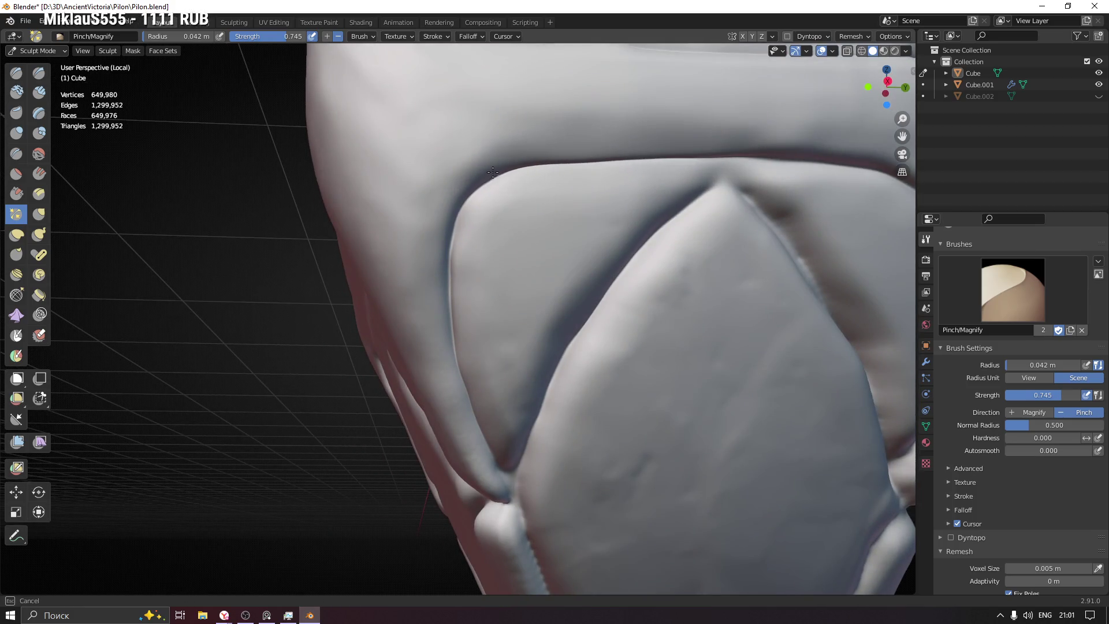
left_click_drag(452, 307, 453, 344)
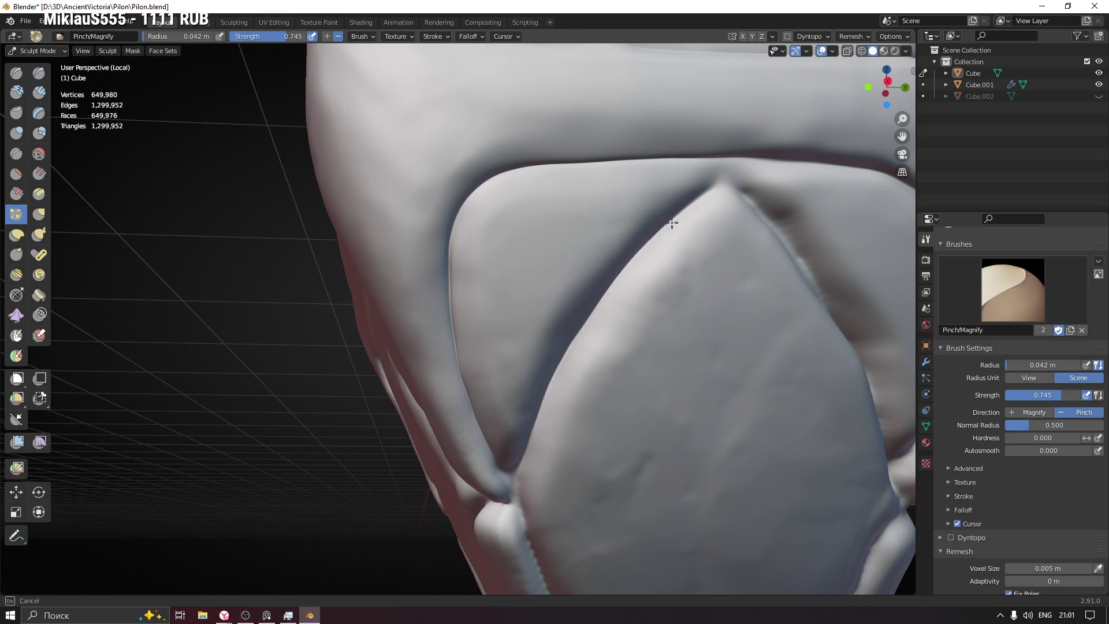
Step: Pinch the crease beside the side panel, the upper border and the panel junction
left_click_drag(692, 204, 693, 206)
middle_click_drag(606, 295, 546, 193)
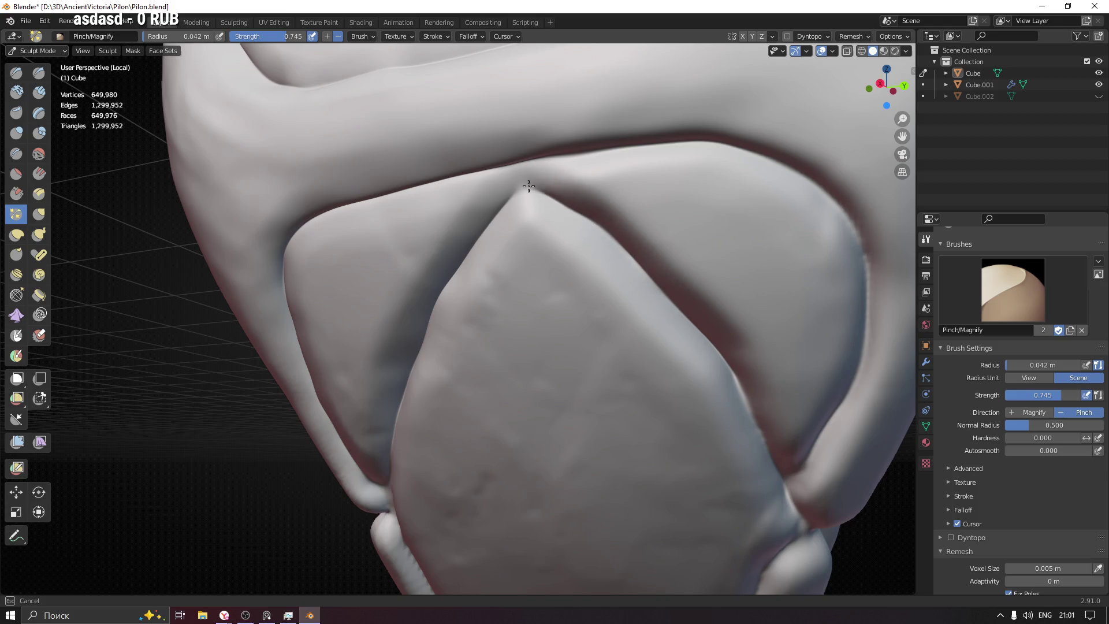
mouse_move(676, 297)
middle_mouse_down()
mouse_move(659, 327)
mouse_move(421, 210)
middle_mouse_up()
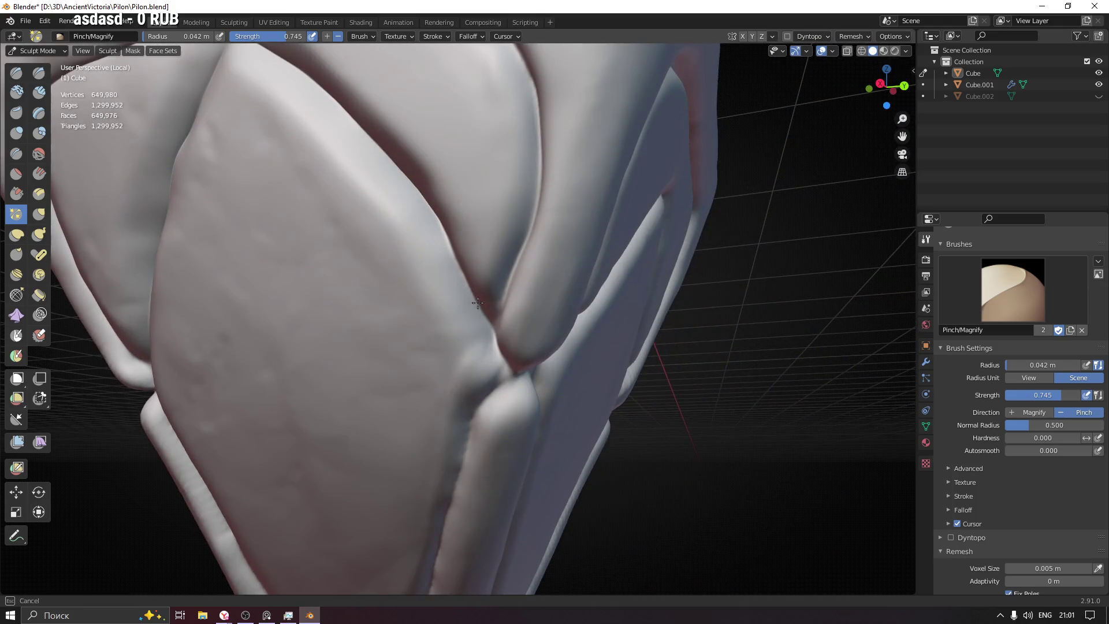
left_click_drag(480, 308, 506, 284)
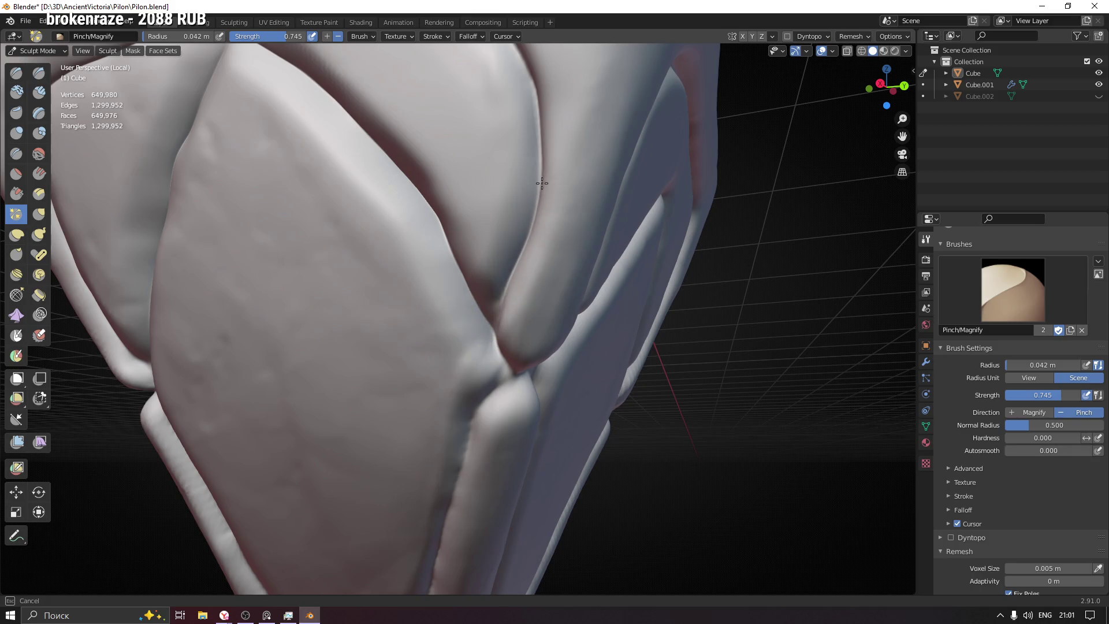
middle_click_drag(497, 299, 491, 344)
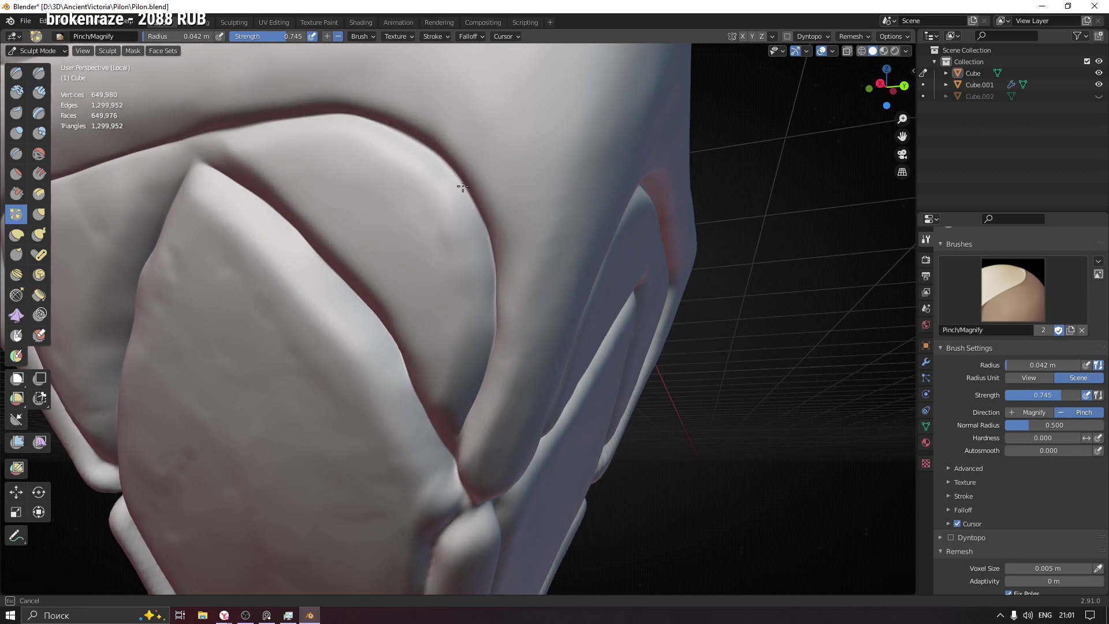
middle_click_drag(136, 149, 223, 112)
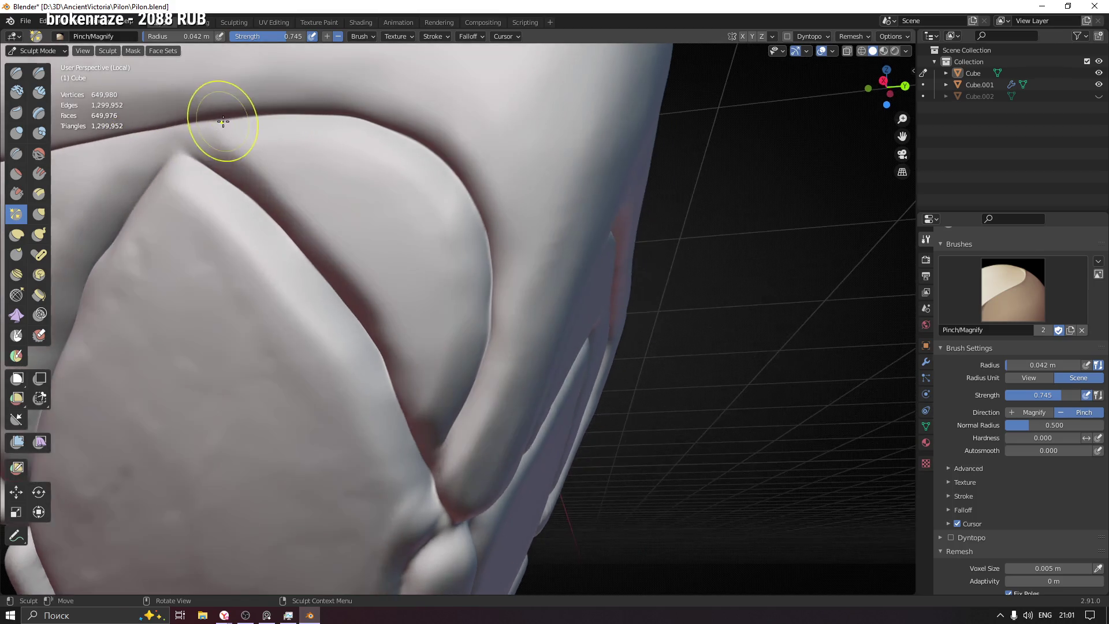
left_click_drag(434, 150, 491, 253)
mouse_move(474, 385)
middle_mouse_down()
mouse_move(434, 124)
mouse_move(425, 218)
mouse_move(400, 239)
middle_mouse_up()
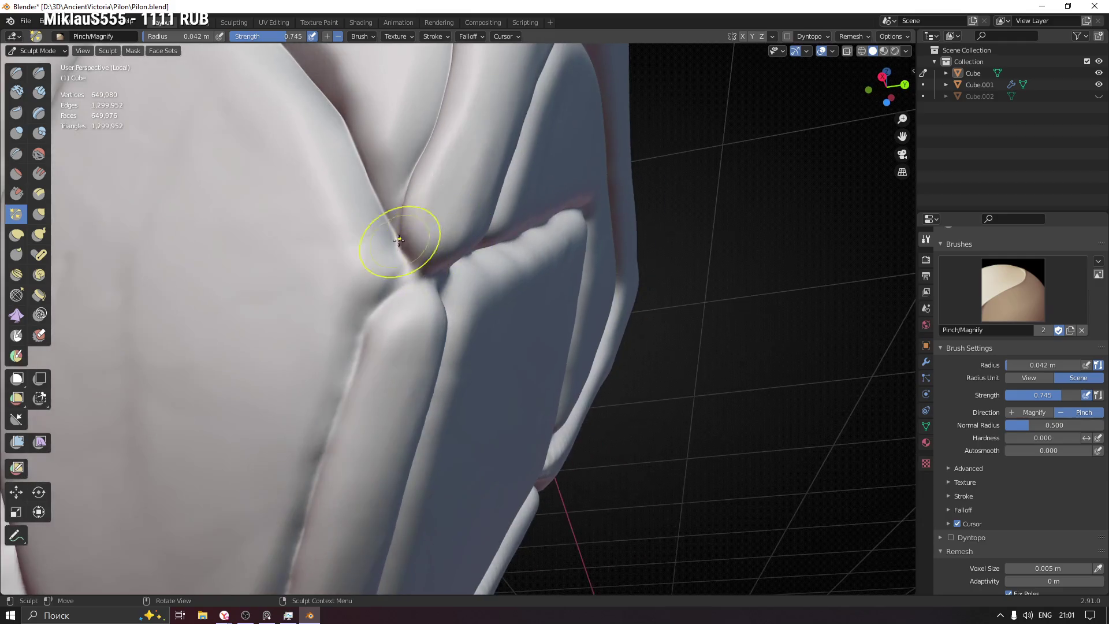
mouse_move(412, 286)
left_mouse_down()
mouse_move(413, 275)
mouse_move(347, 359)
left_mouse_up()
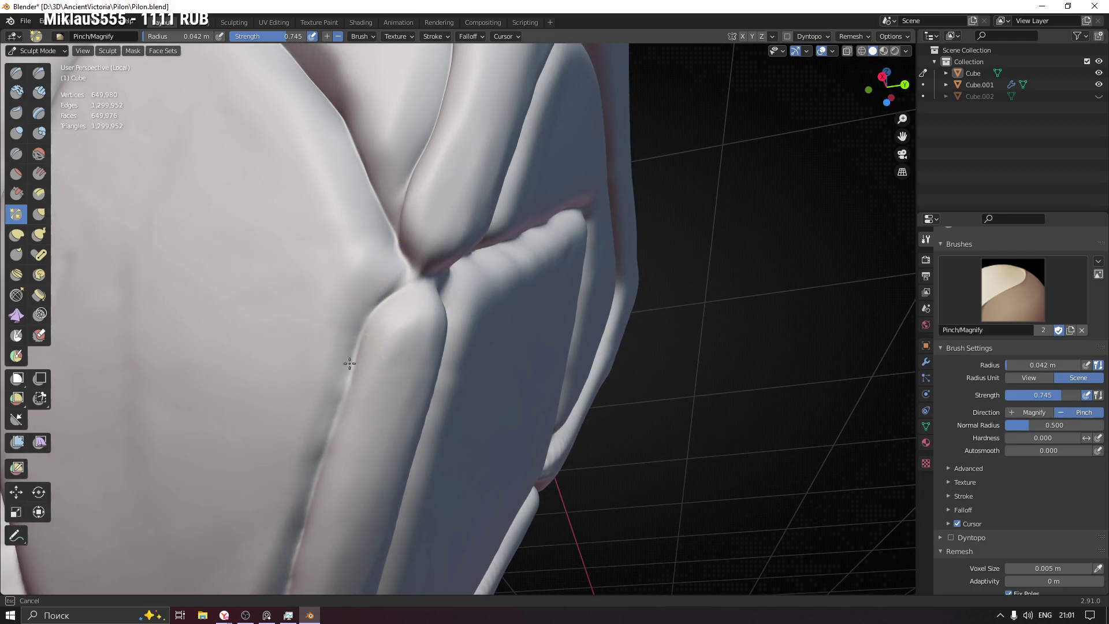
Step: Sharpen the long side crease down to the V and up its left ridge
middle_click_drag(352, 384, 587, 213)
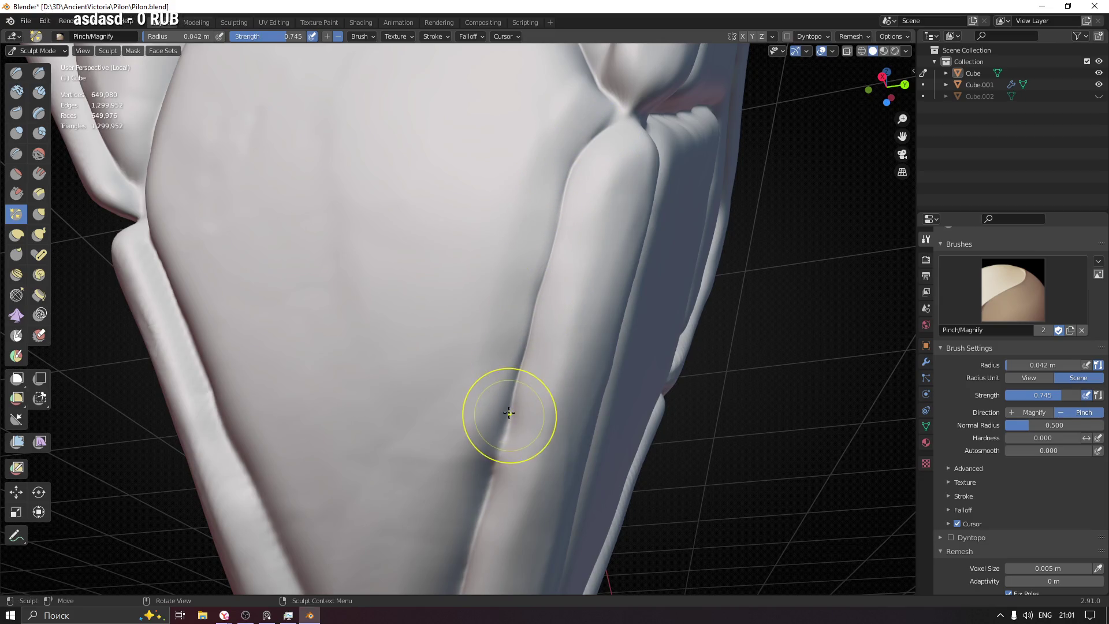
middle_click_drag(513, 416, 603, 194)
mouse_move(603, 194)
left_mouse_down()
mouse_move(567, 280)
mouse_move(582, 223)
mouse_move(522, 463)
left_mouse_up()
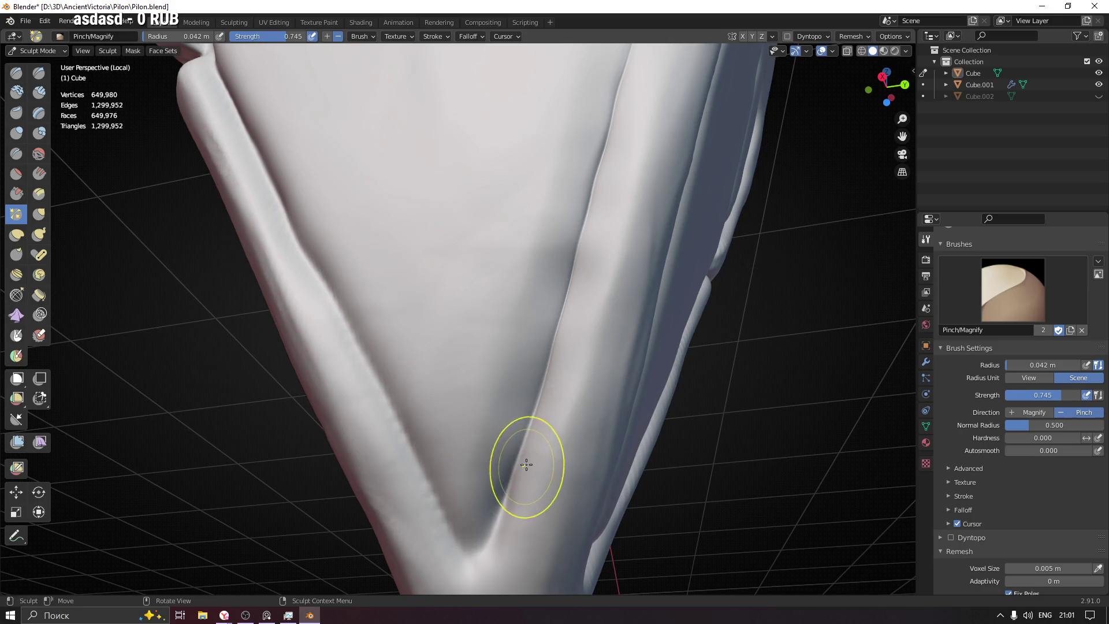
middle_click_drag(522, 462, 604, 370, "shift")
mouse_move(604, 370)
left_mouse_down()
mouse_move(564, 421)
mouse_move(550, 466)
mouse_move(514, 450)
mouse_move(497, 406)
mouse_move(508, 445)
mouse_move(507, 420)
left_mouse_up()
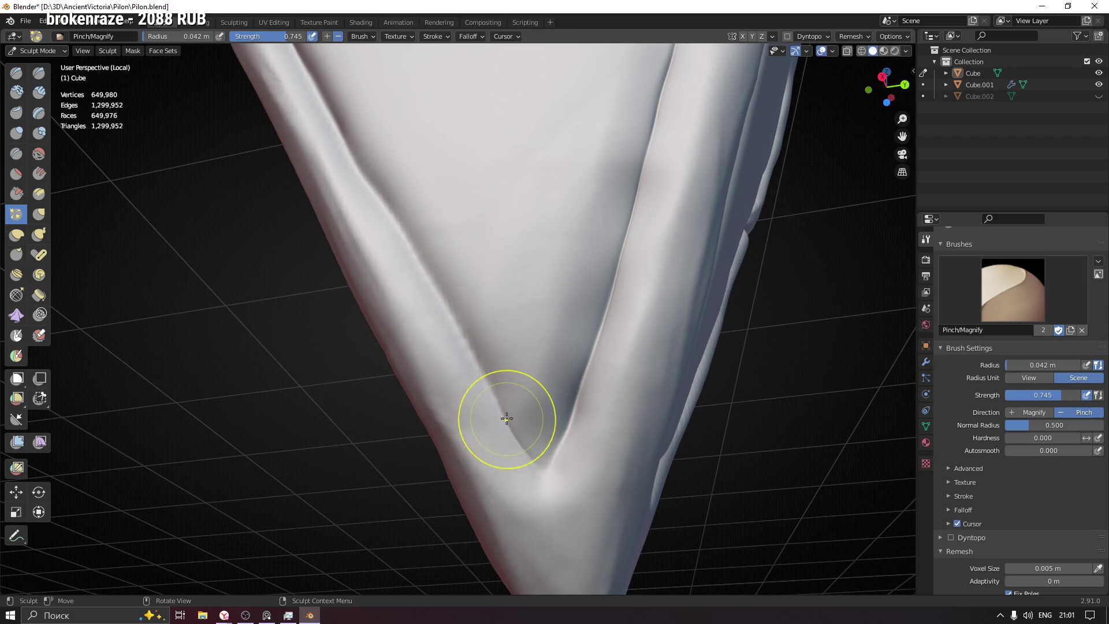
left_click_drag(486, 382, 355, 169)
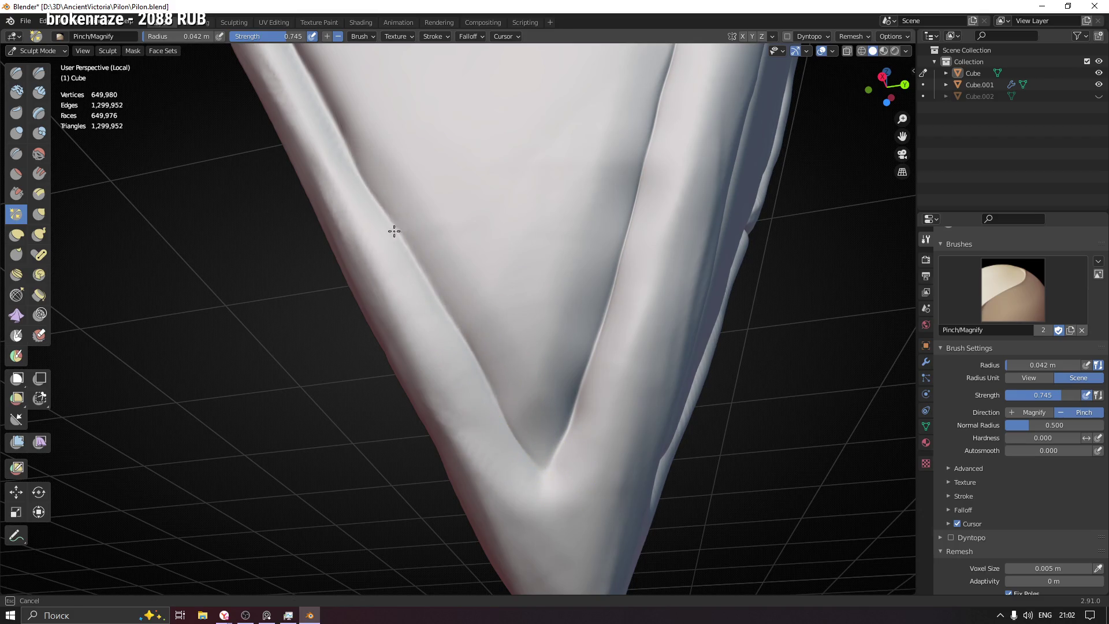
mouse_move(474, 349)
middle_mouse_down()
mouse_move(555, 370)
mouse_move(490, 219)
mouse_move(458, 198)
middle_mouse_up()
Step: Shrink the radius to 0.035 m and pinch the ridge where it meets the fold
key("f")
left_click(445, 191)
left_click_drag(445, 191, 546, 413)
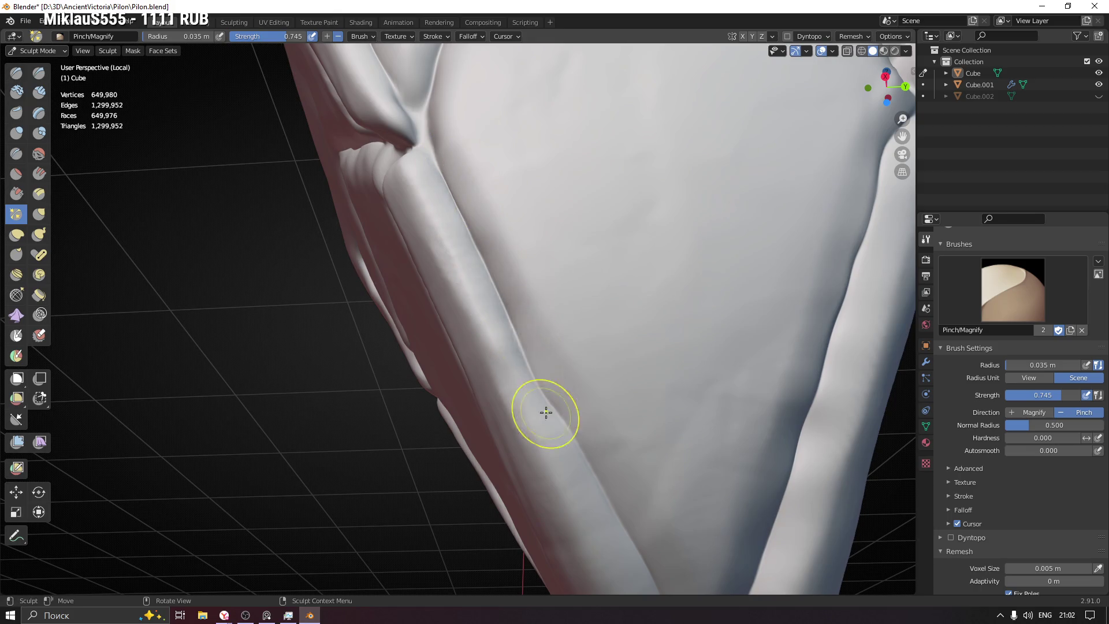
mouse_move(484, 226)
middle_mouse_down()
mouse_move(577, 243)
mouse_move(539, 258)
mouse_move(567, 178)
middle_mouse_up()
mouse_move(540, 164)
left_mouse_down()
mouse_move(509, 178)
mouse_move(526, 173)
mouse_move(495, 205)
left_mouse_up()
mouse_move(495, 206)
middle_mouse_down()
mouse_move(505, 285)
mouse_move(508, 188)
middle_mouse_up()
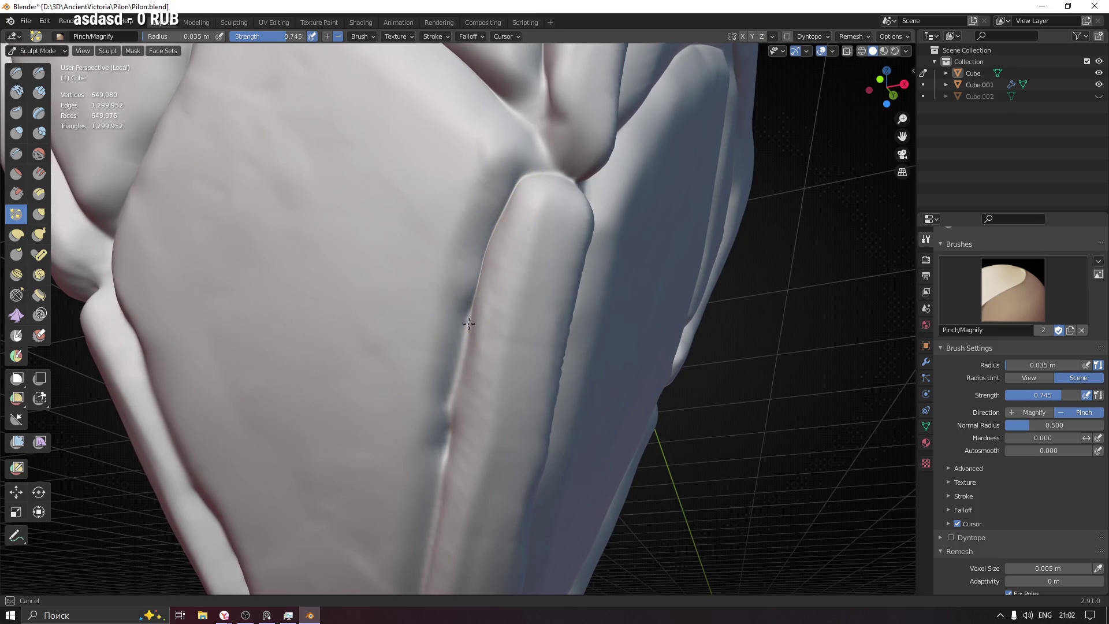
middle_click_drag(479, 312, 520, 198)
mouse_move(520, 198)
left_mouse_down()
mouse_move(502, 249)
mouse_move(517, 169)
mouse_move(492, 355)
left_mouse_up()
mouse_move(492, 355)
middle_mouse_down()
mouse_move(520, 347)
mouse_move(580, 185)
middle_mouse_up()
Step: Deepen the creases near the tip and pinch the junction where the two folds meet
mouse_move(561, 327)
left_mouse_down()
mouse_move(552, 389)
mouse_move(525, 448)
mouse_move(483, 488)
left_mouse_up()
middle_click_drag(483, 487, 492, 479)
left_click_drag(492, 479, 377, 151)
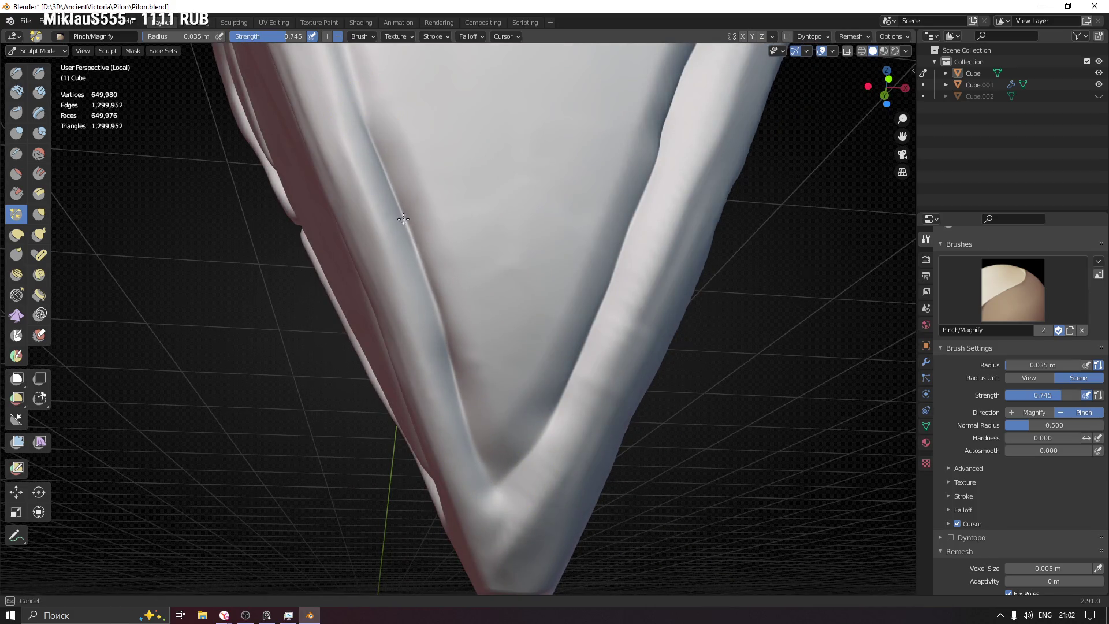
middle_click_drag(460, 308, 466, 425)
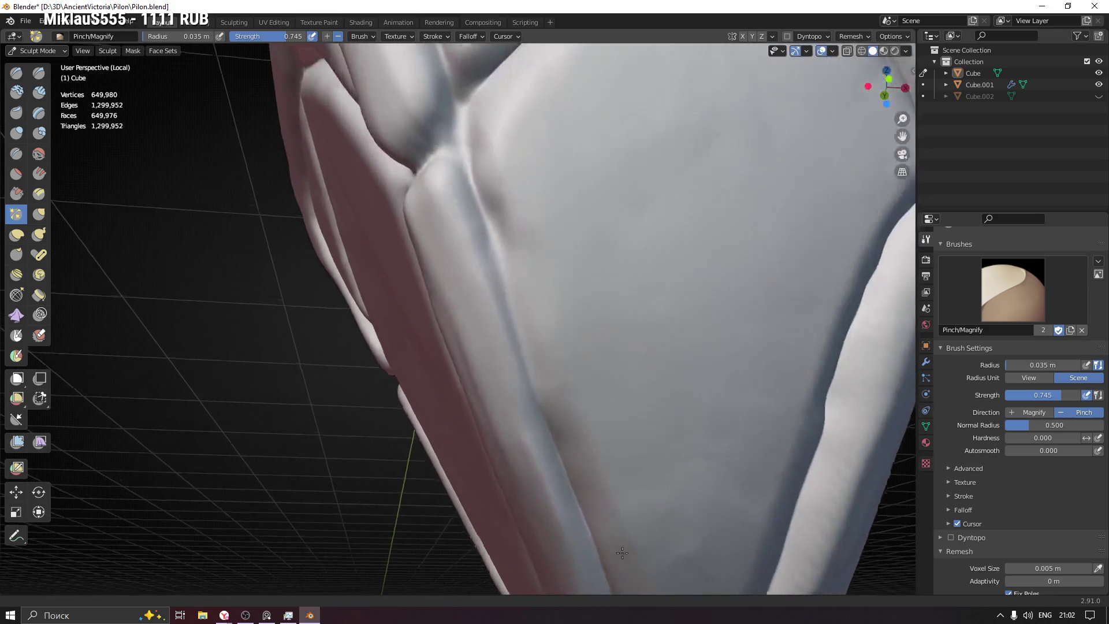
left_click_drag(466, 424, 536, 384)
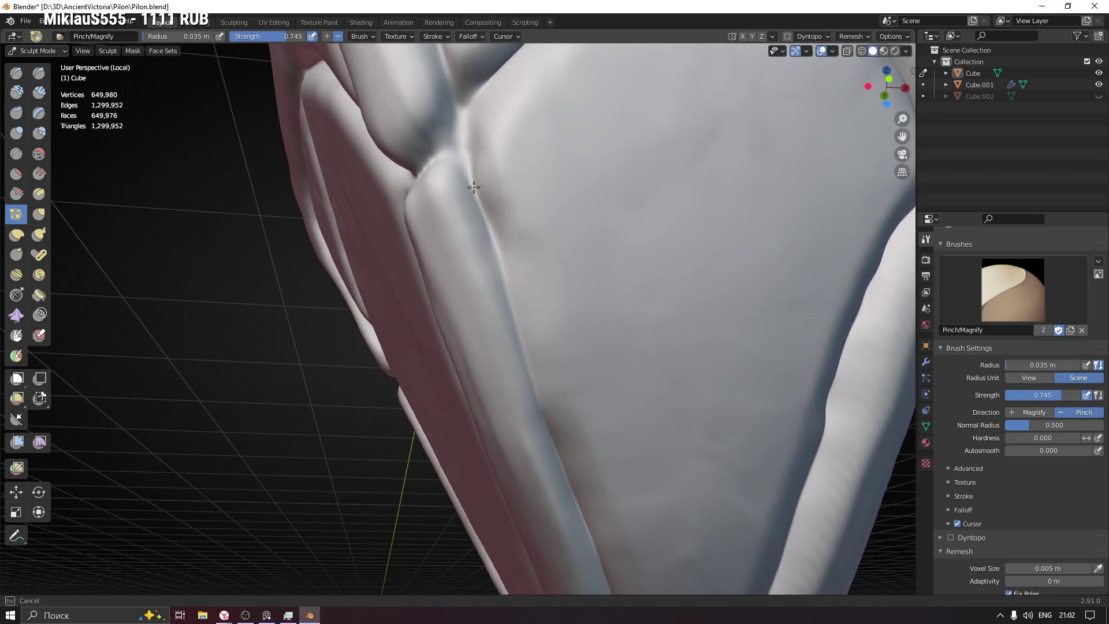
left_click_drag(475, 190, 472, 183)
scroll(522, 332, "down", 2)
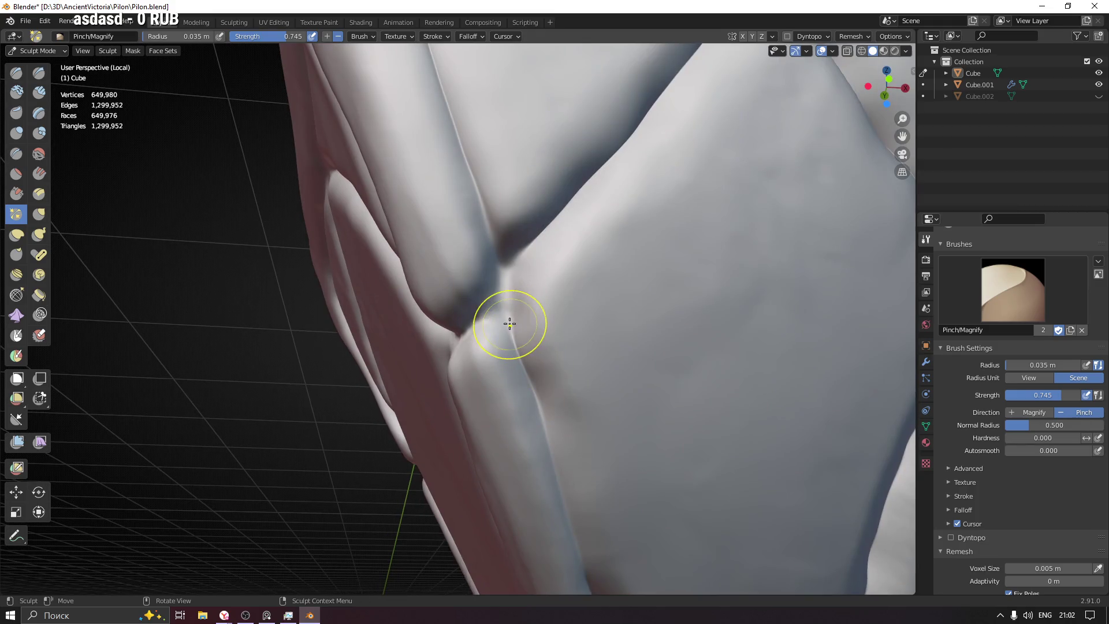
left_click_drag(516, 260, 515, 267)
left_click_drag(567, 196, 560, 202)
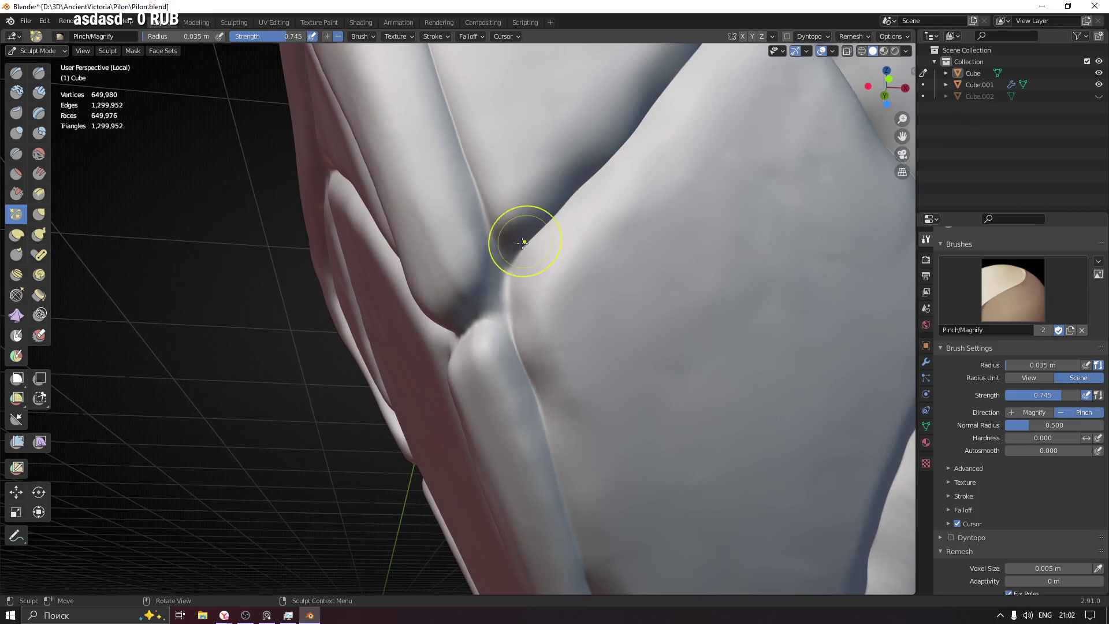
Step: Reduce the brush size and sharpen the crease running down the panel to the V apex
mouse_move(498, 292)
middle_mouse_down()
mouse_move(458, 310)
mouse_move(478, 324)
mouse_move(437, 319)
mouse_move(458, 351)
mouse_move(540, 228)
middle_mouse_up()
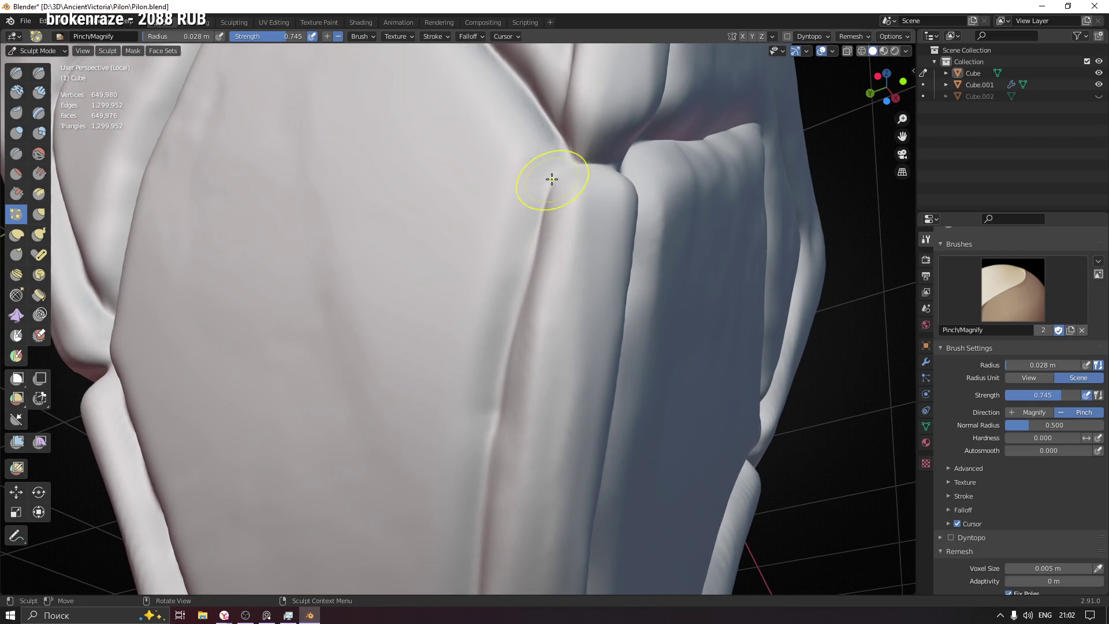
middle_click_drag(497, 426, 575, 210, "shift")
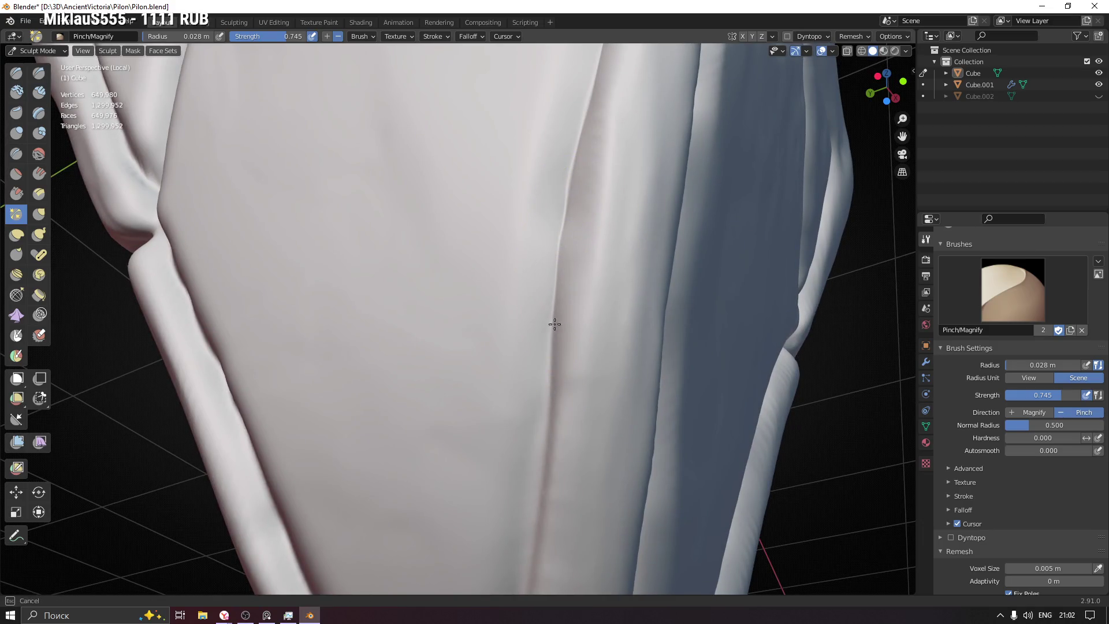
mouse_move(555, 359)
middle_mouse_down("shift")
mouse_move(602, 329)
mouse_move(626, 161)
middle_mouse_up("shift")
left_click_drag(627, 190, 605, 351)
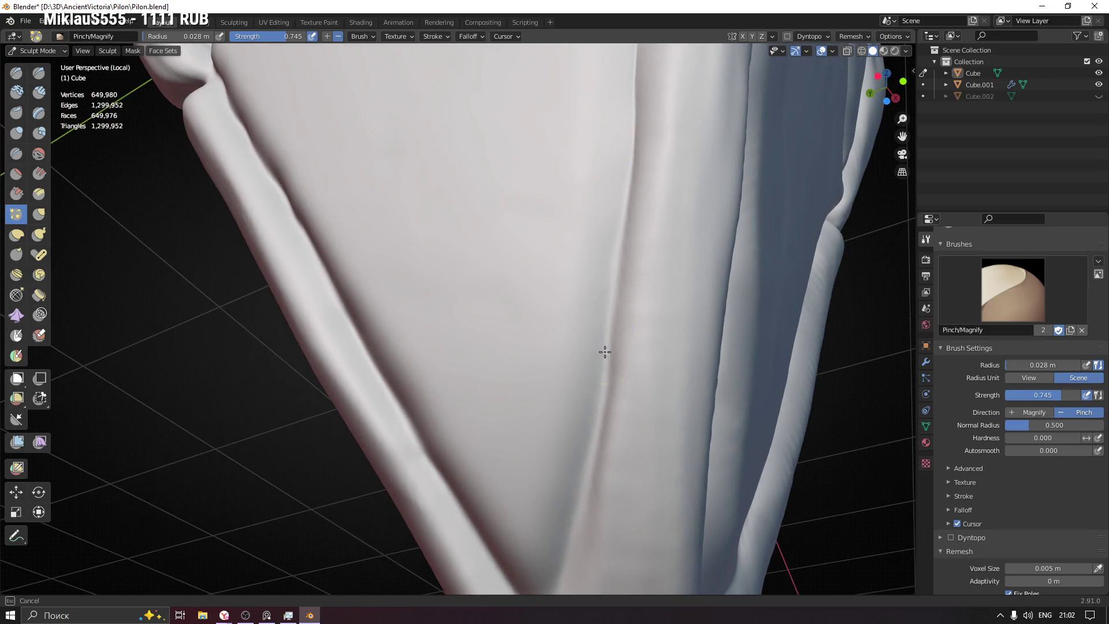
middle_click_drag(605, 403, 643, 237, "shift")
left_click_drag(632, 316, 586, 478)
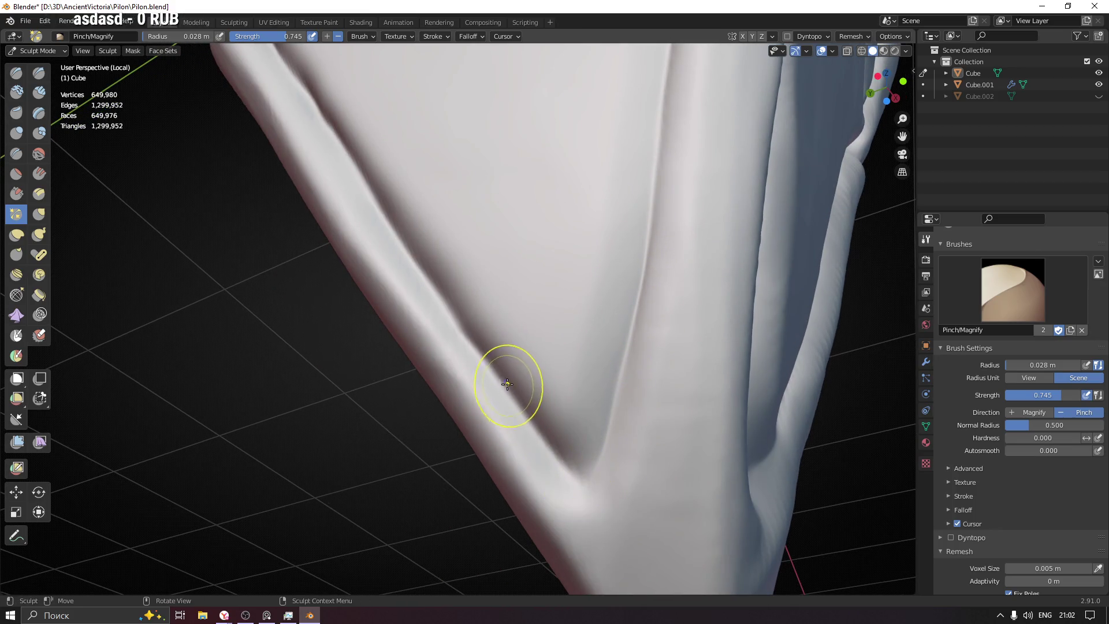
left_click_drag(523, 412, 511, 397)
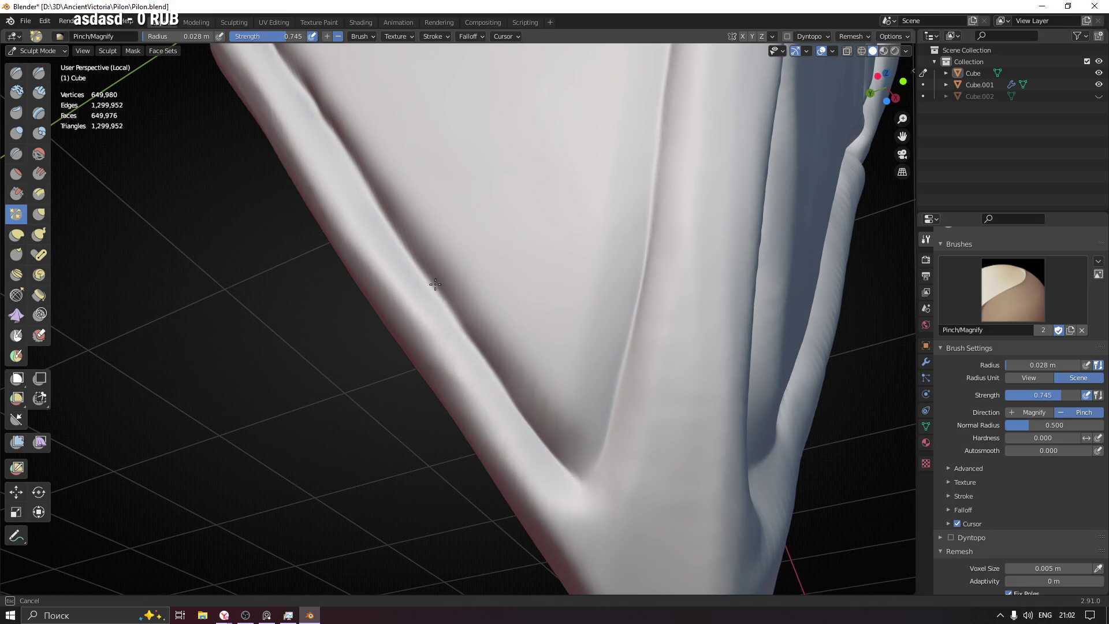
Step: Pinch the left fold up from the V apex and the horizontal crease above it
middle_click_drag(560, 462, 596, 418)
left_click_drag(509, 302, 449, 218)
middle_click_drag(570, 389, 664, 438)
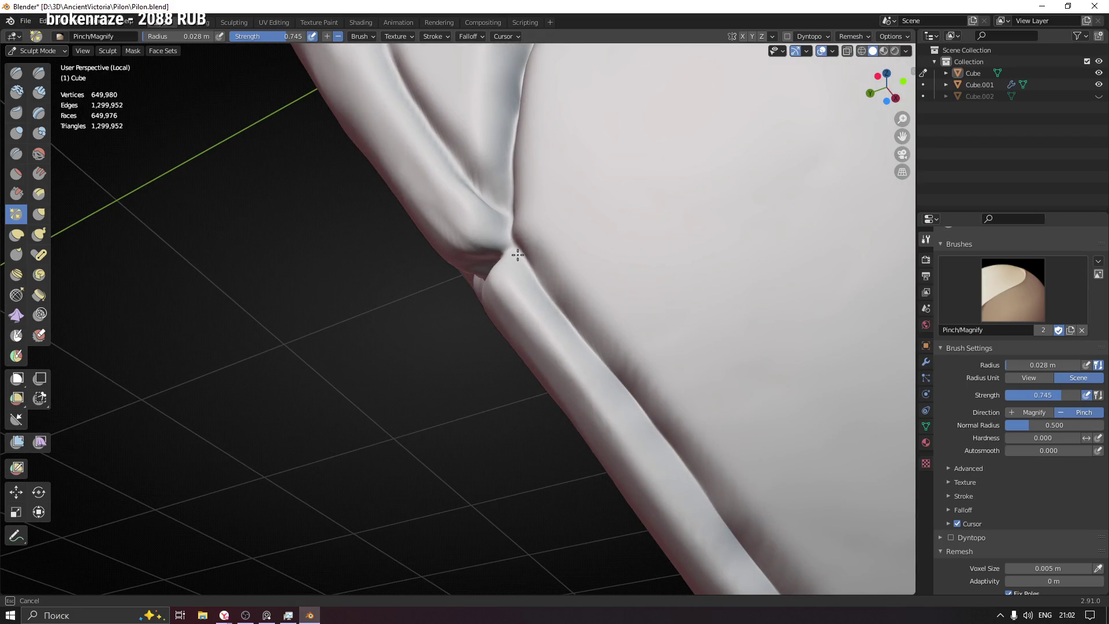
mouse_move(642, 397)
middle_mouse_down()
mouse_move(619, 324)
mouse_move(571, 389)
middle_mouse_up()
left_click_drag(572, 390, 571, 367)
left_click_drag(574, 315, 605, 203)
mouse_move(622, 181)
middle_mouse_down()
mouse_move(614, 284)
mouse_move(639, 260)
middle_mouse_up()
left_click_drag(639, 260, 637, 266)
mouse_move(518, 456)
left_mouse_down()
mouse_move(649, 239)
mouse_move(624, 230)
mouse_move(457, 262)
left_mouse_up()
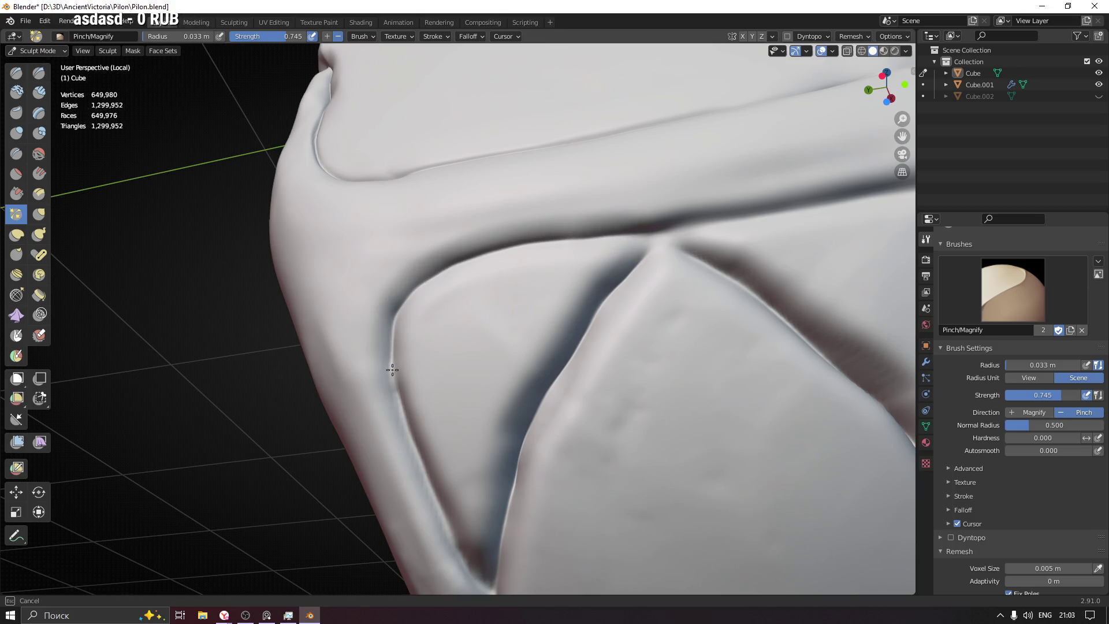
Step: Finish the bottom of the V and pinch the upper horizontal crease and curved panel border
left_click_drag(487, 585, 488, 586)
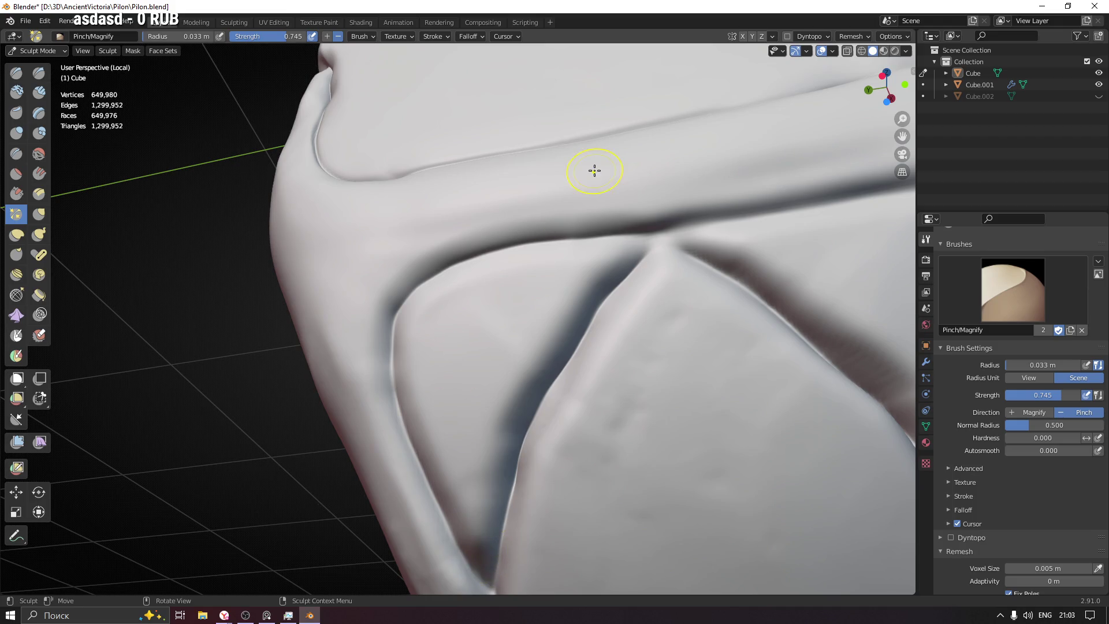
left_click_drag(638, 223, 599, 236)
left_click_drag(394, 312, 410, 371)
middle_click_drag(410, 371, 441, 196, "shift")
left_click_drag(410, 231, 419, 249)
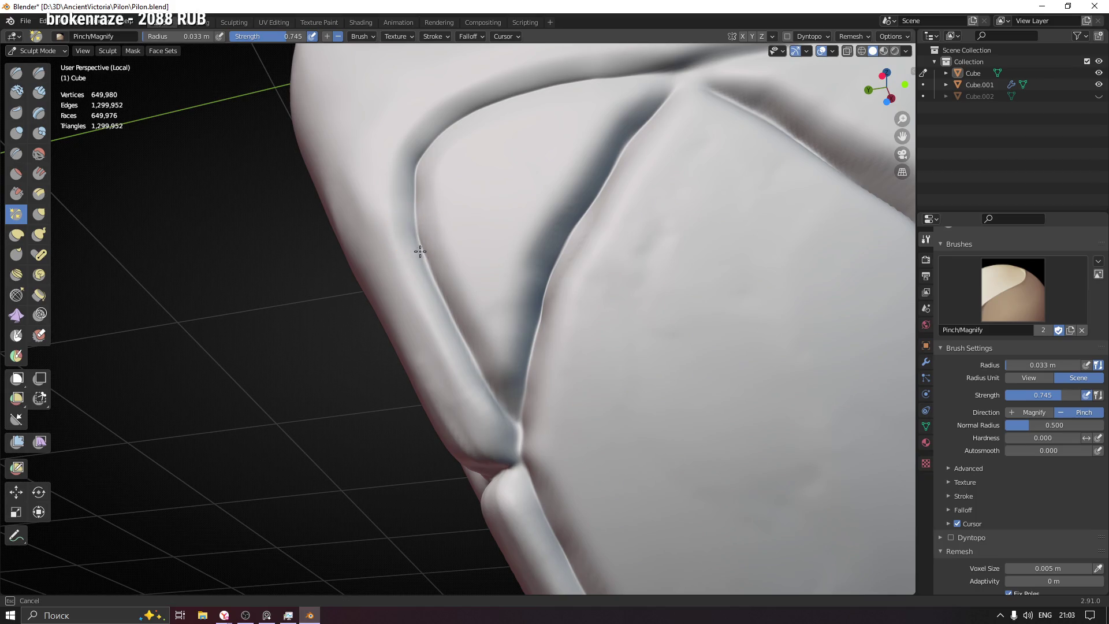
left_click_drag(498, 401, 508, 392)
Step: Sharpen and deepen the crease along the diamond panel's edge
mouse_move(564, 322)
middle_mouse_down()
mouse_move(503, 262)
mouse_move(449, 180)
middle_mouse_up()
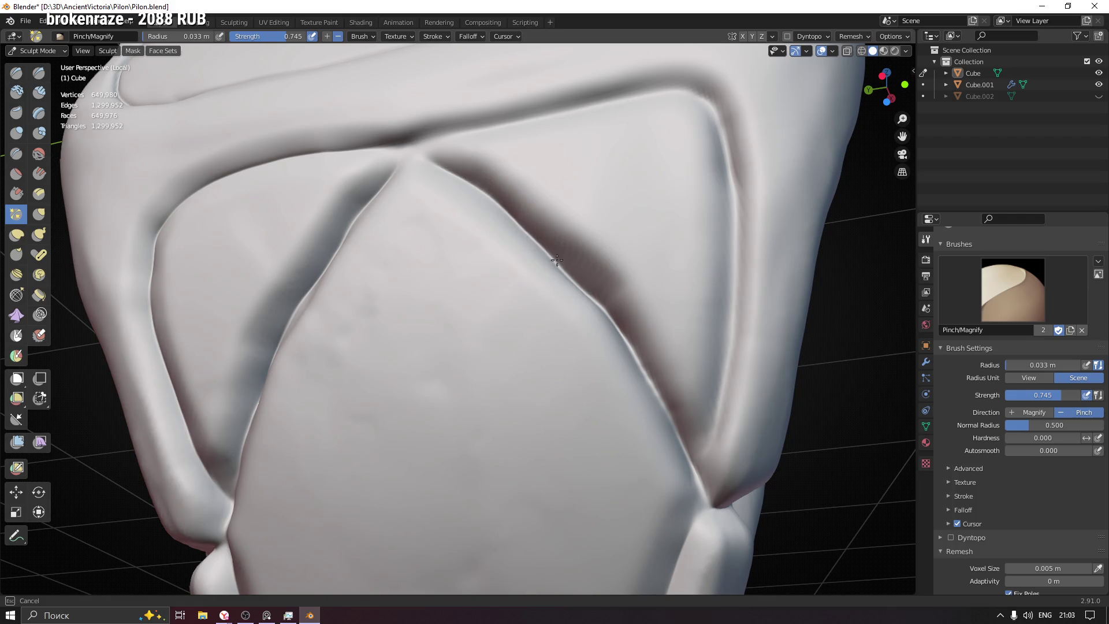
left_click_drag(409, 149, 408, 148)
mouse_move(607, 283)
middle_mouse_down()
mouse_move(565, 292)
mouse_move(550, 255)
mouse_move(587, 250)
mouse_move(538, 261)
middle_mouse_up()
left_click_drag(538, 260, 584, 339)
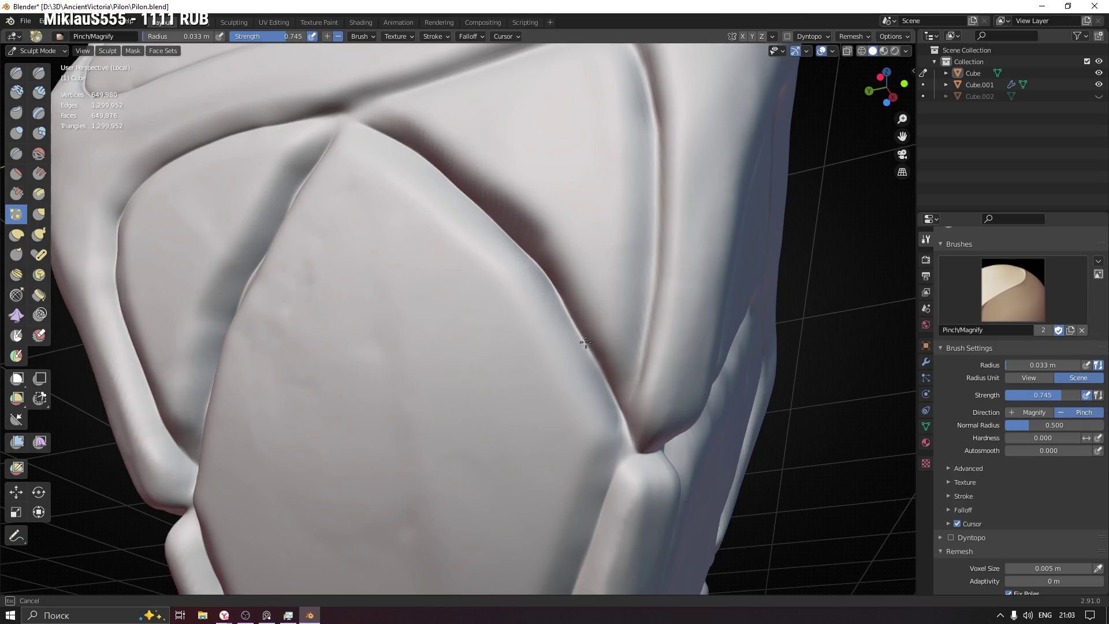
mouse_move(541, 262)
left_mouse_down()
mouse_move(631, 372)
mouse_move(640, 356)
left_mouse_up()
mouse_move(653, 142)
left_mouse_down()
mouse_move(661, 292)
mouse_move(643, 327)
left_mouse_up()
Step: Pinch the upper panel's right border crease
middle_click_drag(644, 327, 649, 388)
left_click_drag(649, 389, 645, 275)
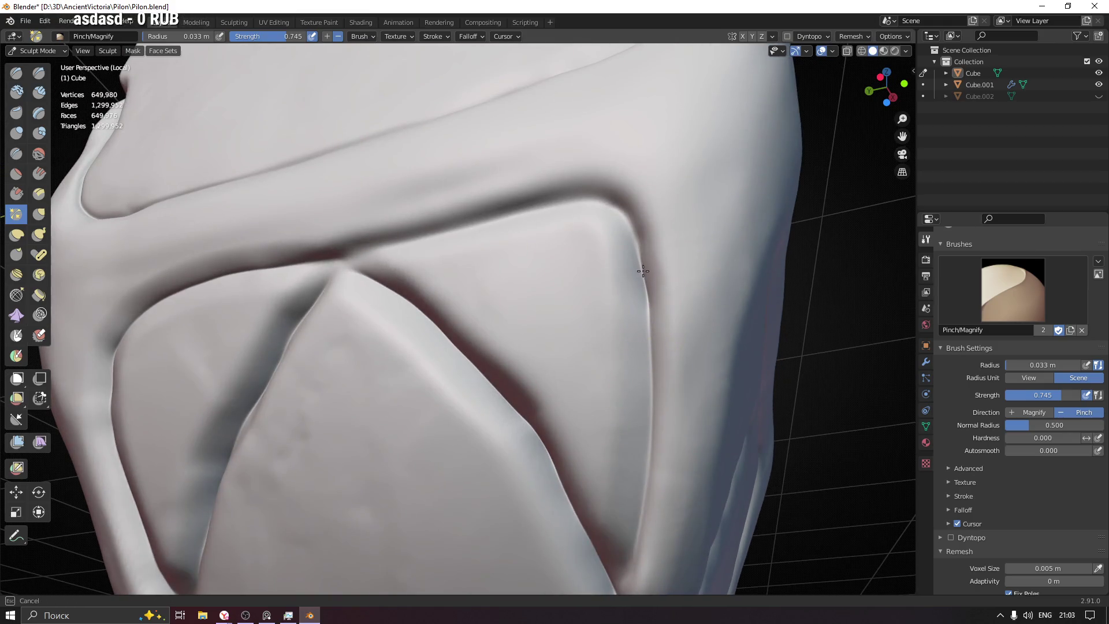
left_click_drag(334, 249, 391, 240)
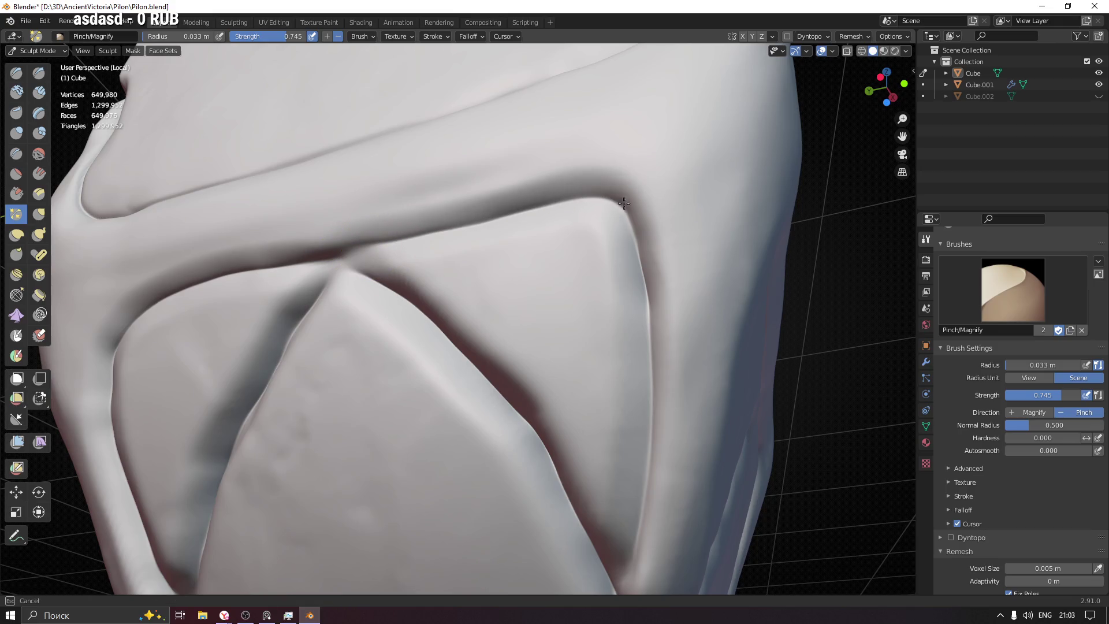
left_click_drag(656, 369, 647, 347)
mouse_move(647, 347)
middle_mouse_down()
mouse_move(639, 292)
mouse_move(700, 334)
mouse_move(493, 348)
mouse_move(488, 293)
mouse_move(455, 302)
middle_mouse_up()
mouse_move(572, 364)
middle_mouse_down()
mouse_move(453, 322)
mouse_move(532, 322)
mouse_move(450, 346)
mouse_move(399, 277)
mouse_move(448, 441)
mouse_move(462, 320)
mouse_move(426, 260)
mouse_move(659, 237)
mouse_move(646, 277)
mouse_move(527, 274)
middle_mouse_up()
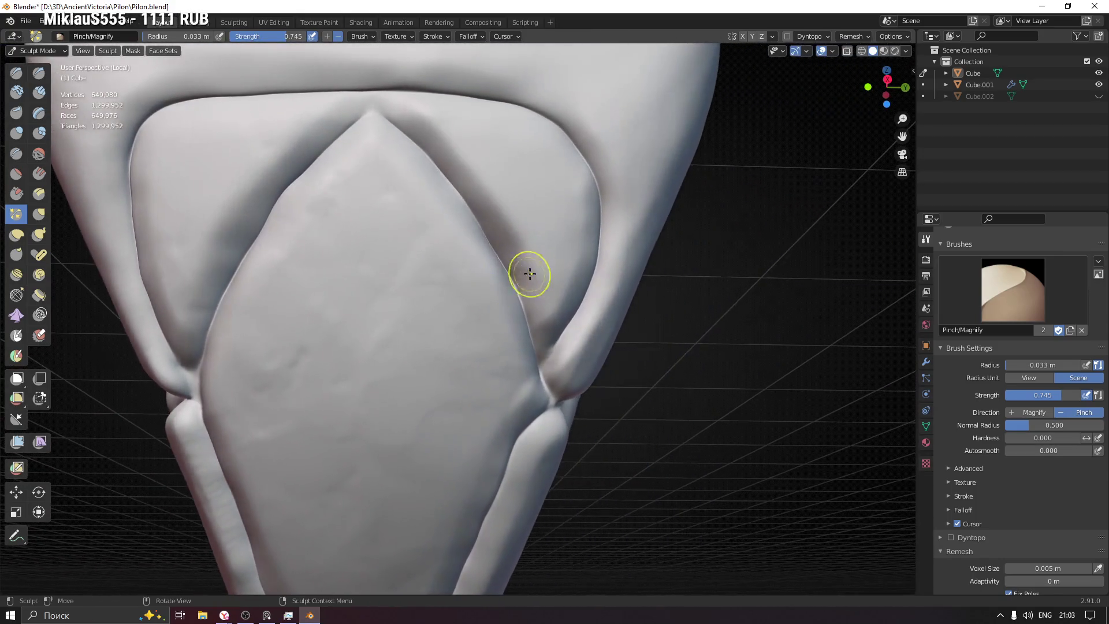
Step: Pinch the upper seam edge and sharpen the crease at the diamond's peak
mouse_move(605, 256)
middle_mouse_down()
mouse_move(483, 272)
mouse_move(489, 308)
mouse_move(663, 104)
middle_mouse_up()
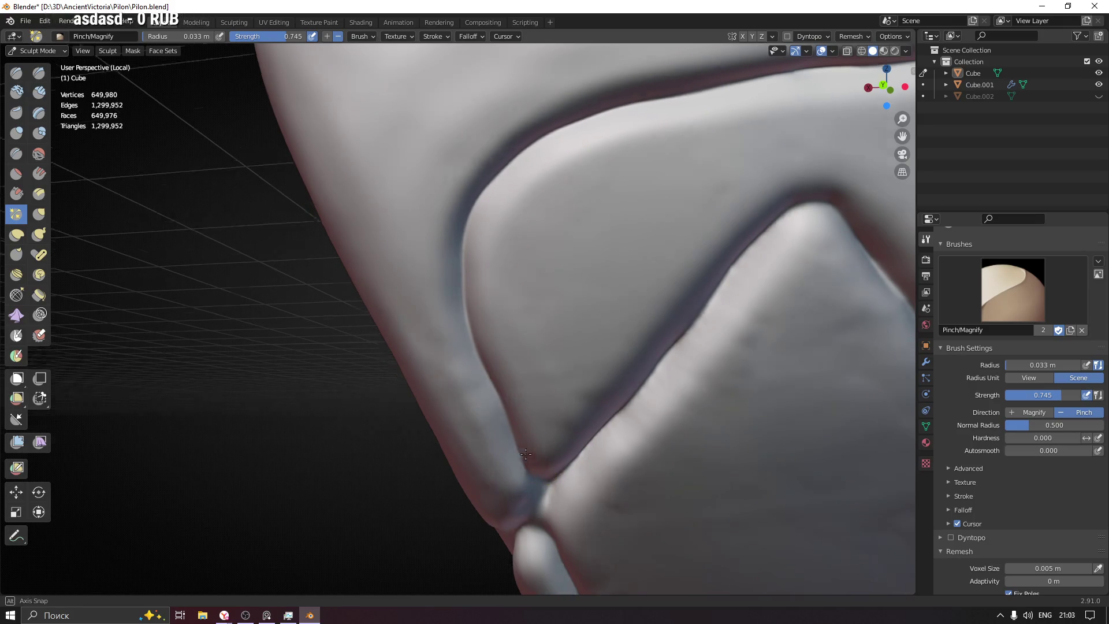
middle_click_drag(518, 462, 543, 514)
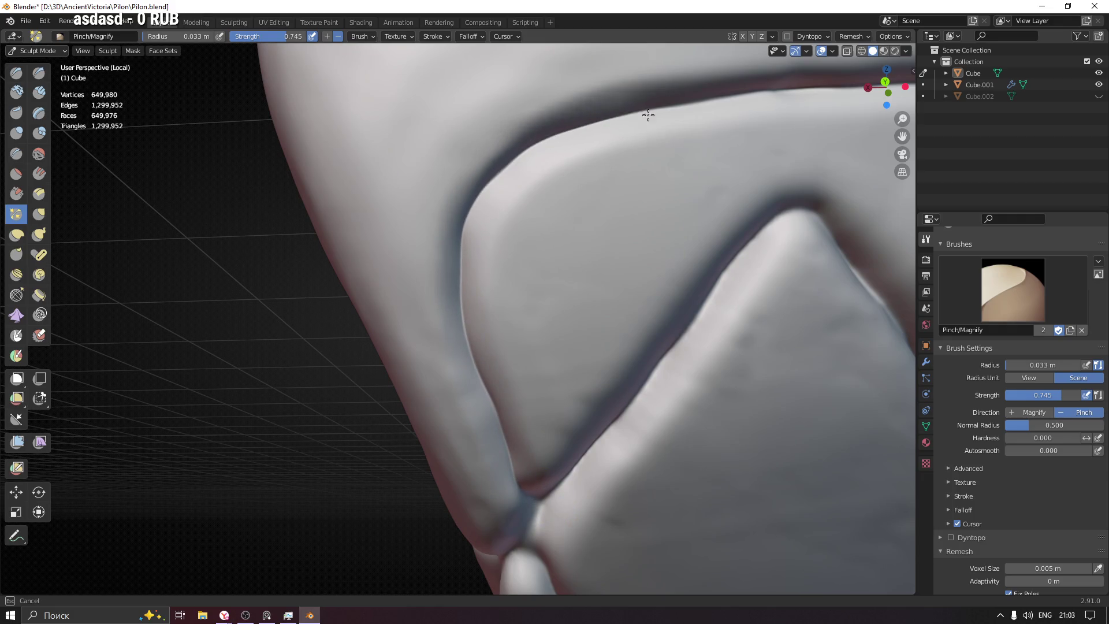
middle_click_drag(743, 119, 400, 209)
left_click_drag(384, 181, 518, 162)
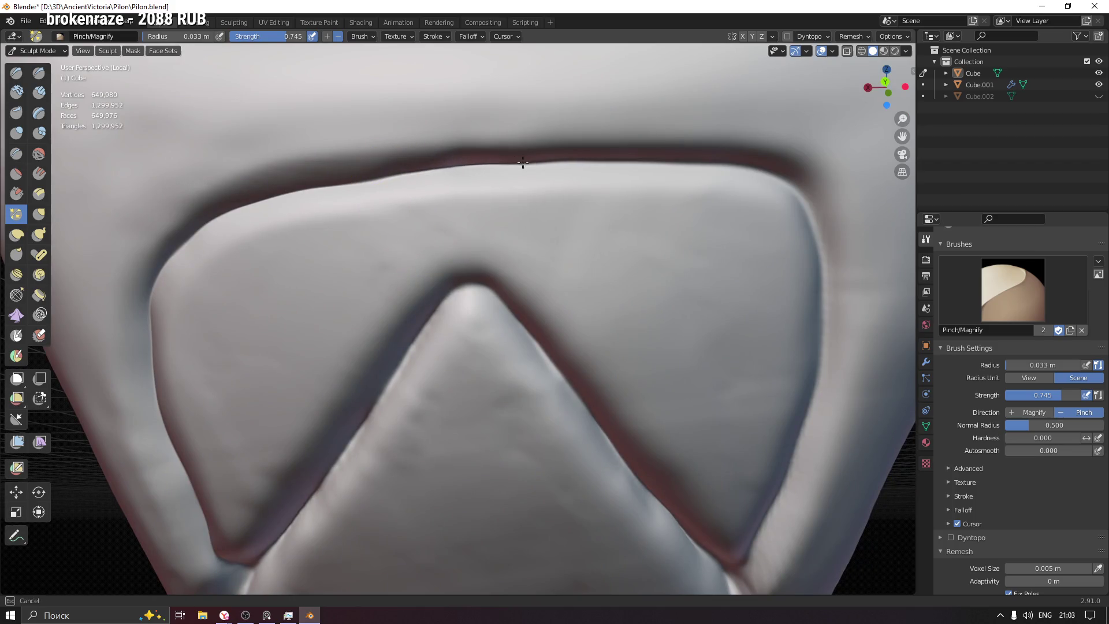
left_click_drag(676, 160, 747, 186)
middle_click_drag(433, 310, 669, 193)
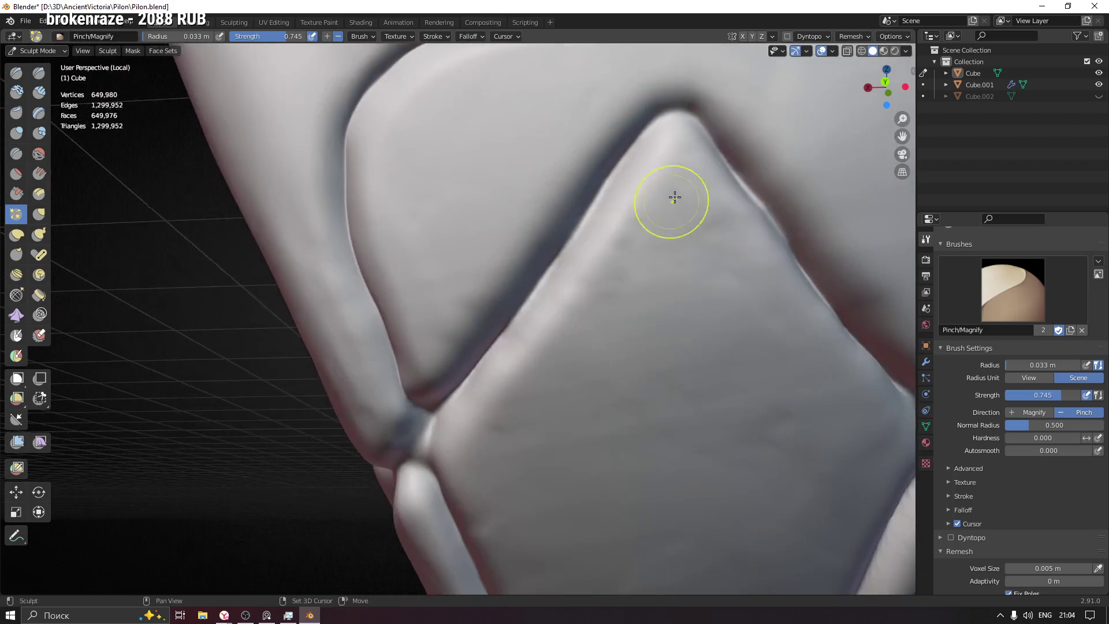
left_click_drag(673, 119, 655, 121)
Step: Enlarge the pinch brush radius to 0.04 m
left_click_drag(573, 227, 555, 259)
key("f")
left_click(564, 260)
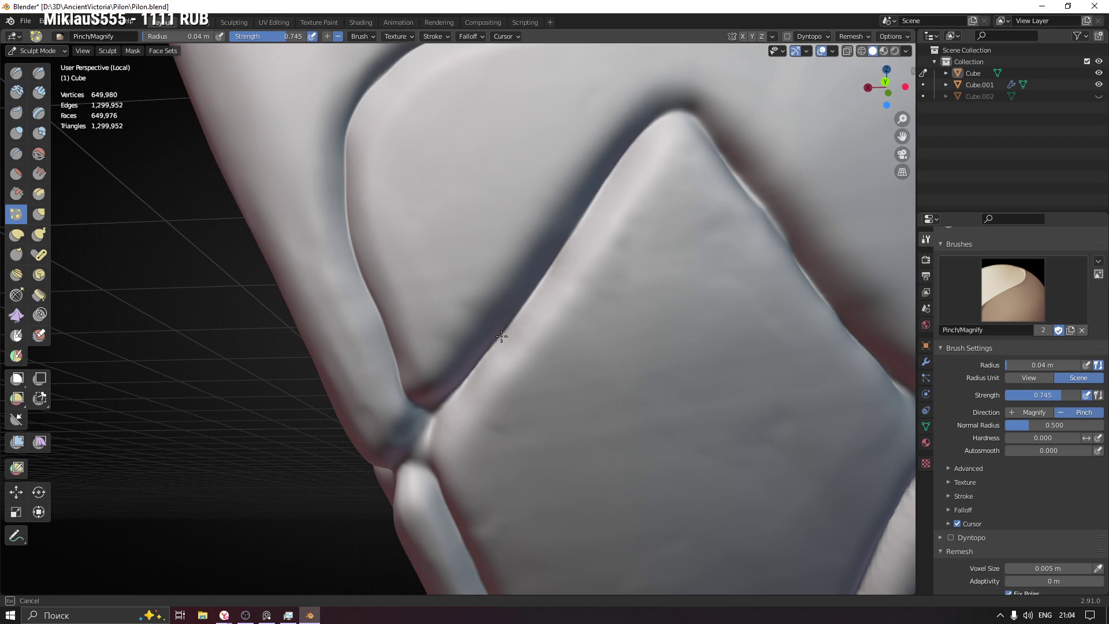
Step: Pinch the diamond's upper-left edge, the crease at its peak and the side crease
mouse_move(438, 408)
left_mouse_down()
mouse_move(539, 290)
mouse_move(624, 154)
mouse_move(598, 186)
left_mouse_up()
left_click_drag(528, 294, 503, 321)
mouse_move(503, 321)
middle_mouse_down()
mouse_move(545, 267)
mouse_move(421, 278)
middle_mouse_up()
left_click_drag(421, 277, 469, 247)
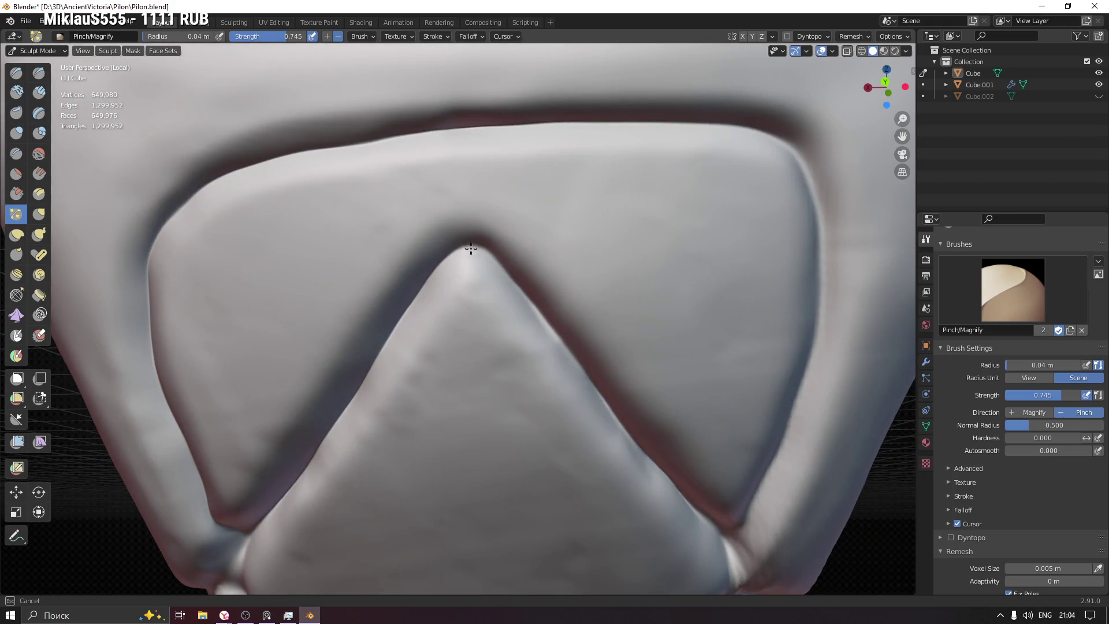
scroll(510, 282, "down", 3)
middle_click_drag(509, 282, 405, 202)
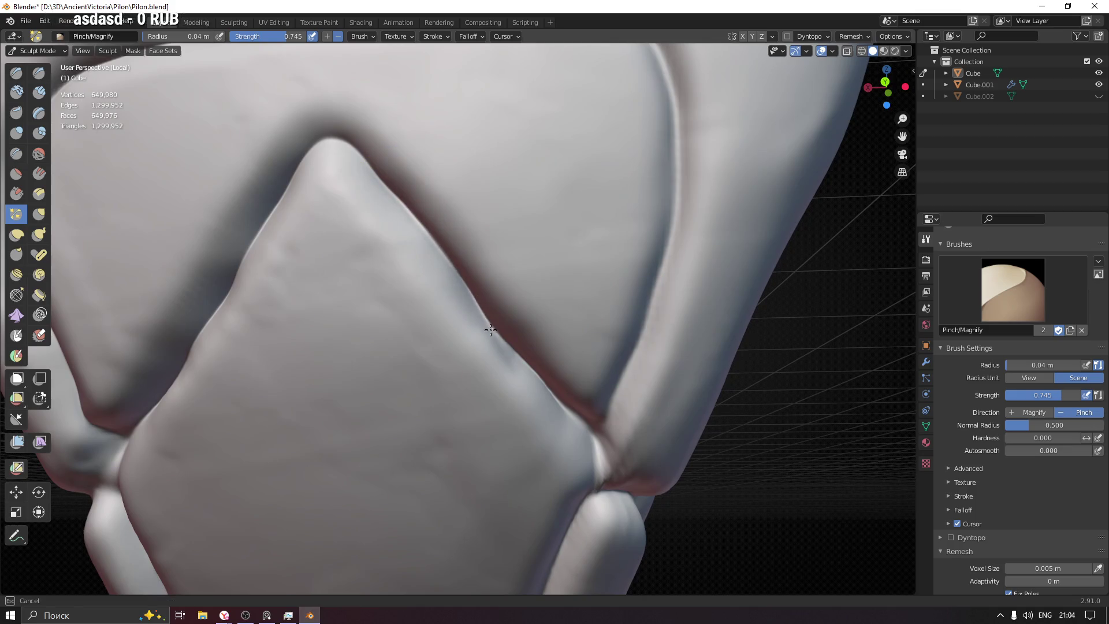
scroll(455, 282, "up", 3)
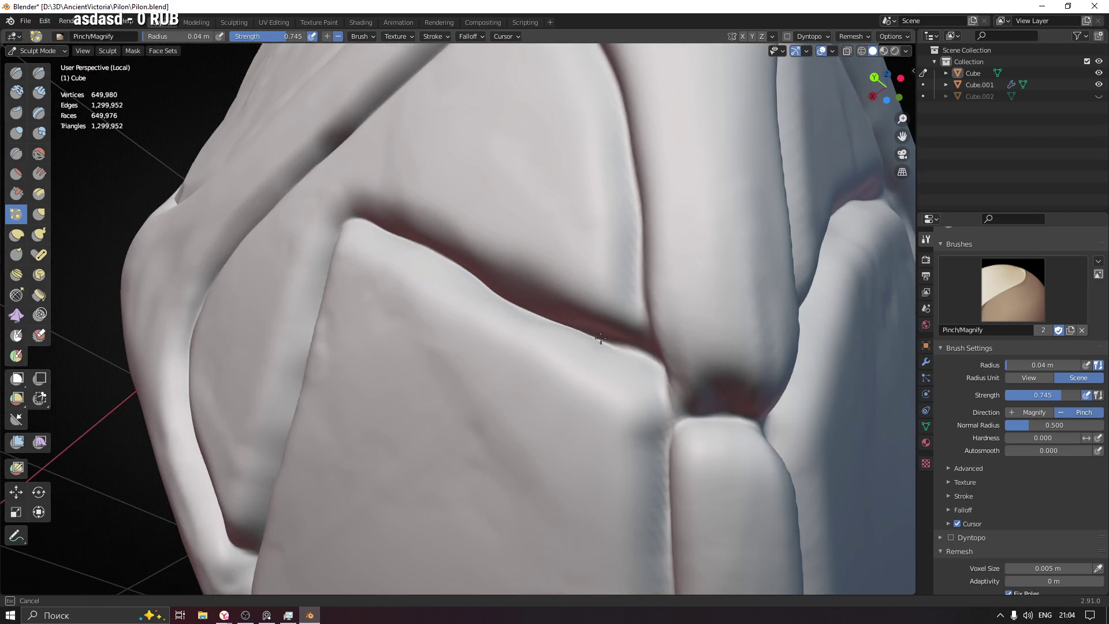
mouse_move(638, 312)
middle_mouse_down()
mouse_move(663, 248)
mouse_move(599, 248)
middle_mouse_up()
left_click_drag(599, 248, 584, 358)
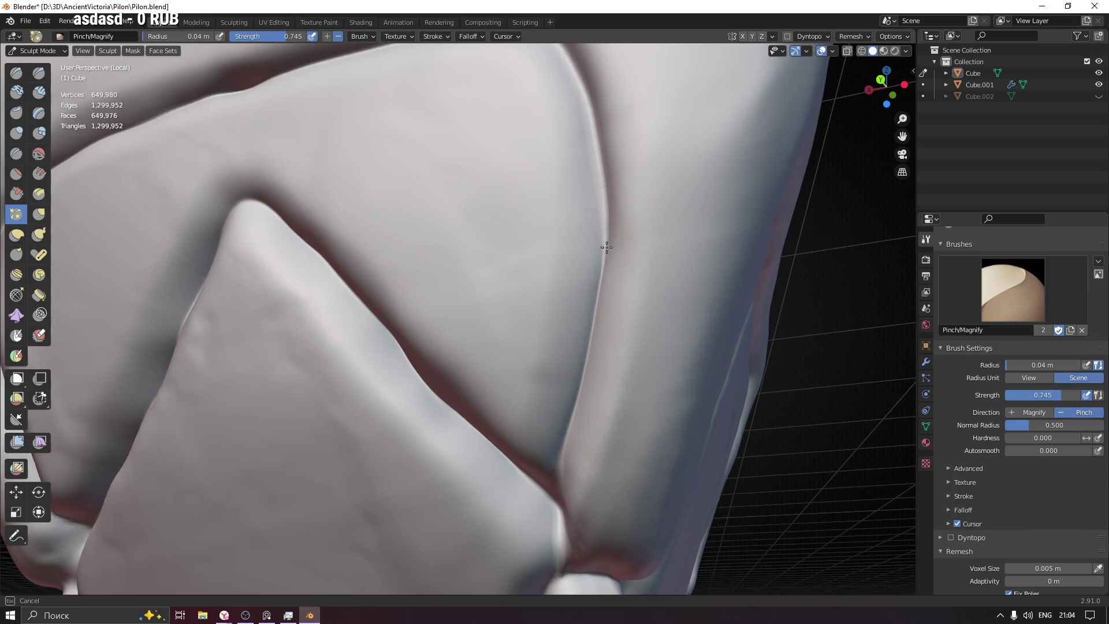
Step: Pinch the right and left creases of the V panel down to its bottom
middle_click_drag(578, 111, 619, 346, "shift")
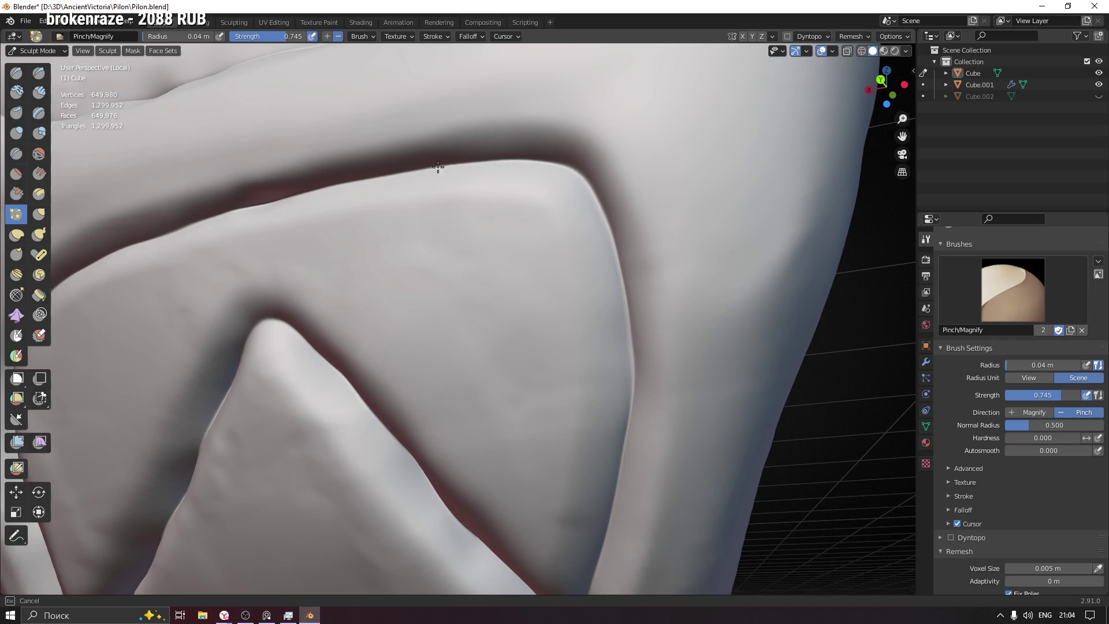
scroll(373, 224, "down", 10)
middle_click_drag(372, 224, 562, 354)
scroll(558, 322, "up", 3)
scroll(558, 322, "up", 5)
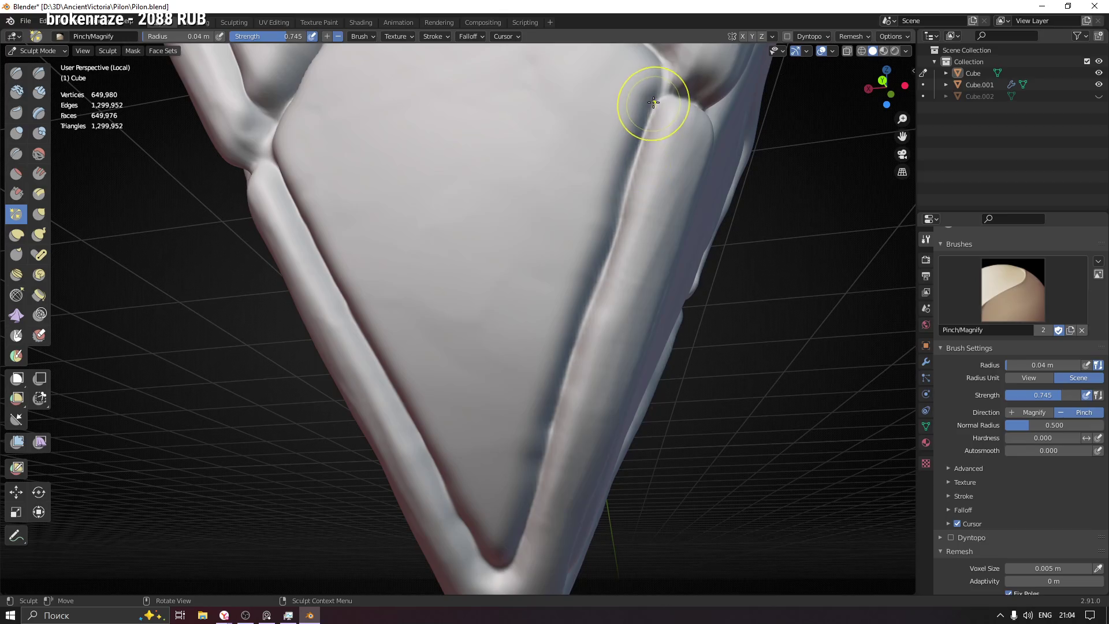
mouse_move(648, 121)
left_mouse_down()
mouse_move(627, 216)
mouse_move(587, 308)
left_mouse_up()
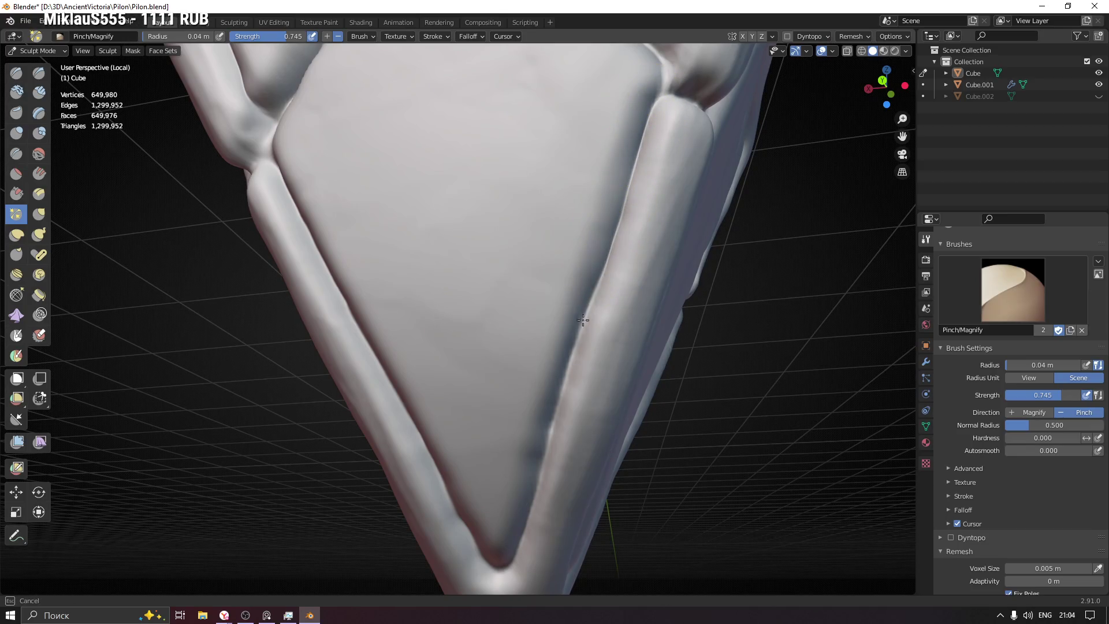
left_click_drag(550, 426, 508, 556)
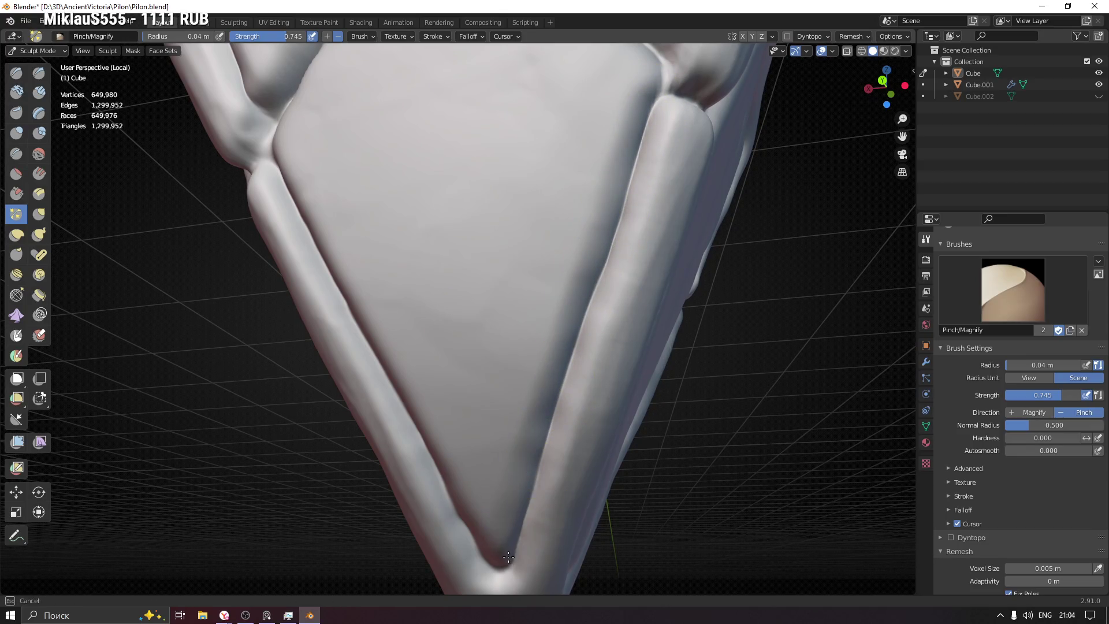
middle_click_drag(289, 203, 315, 130)
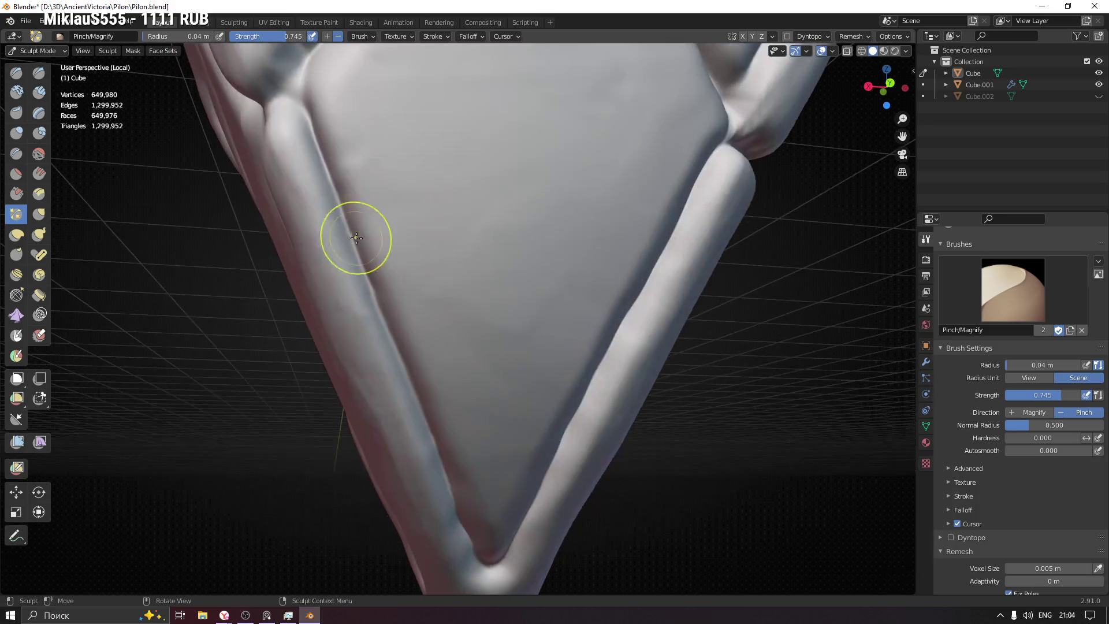
mouse_move(318, 154)
left_mouse_down()
mouse_move(354, 228)
mouse_move(376, 327)
mouse_move(477, 540)
left_mouse_up()
mouse_move(512, 308)
middle_mouse_down()
mouse_move(510, 439)
mouse_move(556, 353)
mouse_move(523, 349)
middle_mouse_up()
mouse_move(586, 335)
middle_mouse_down()
mouse_move(521, 302)
mouse_move(624, 310)
mouse_move(468, 287)
mouse_move(500, 410)
mouse_move(471, 354)
mouse_move(527, 365)
middle_mouse_up()
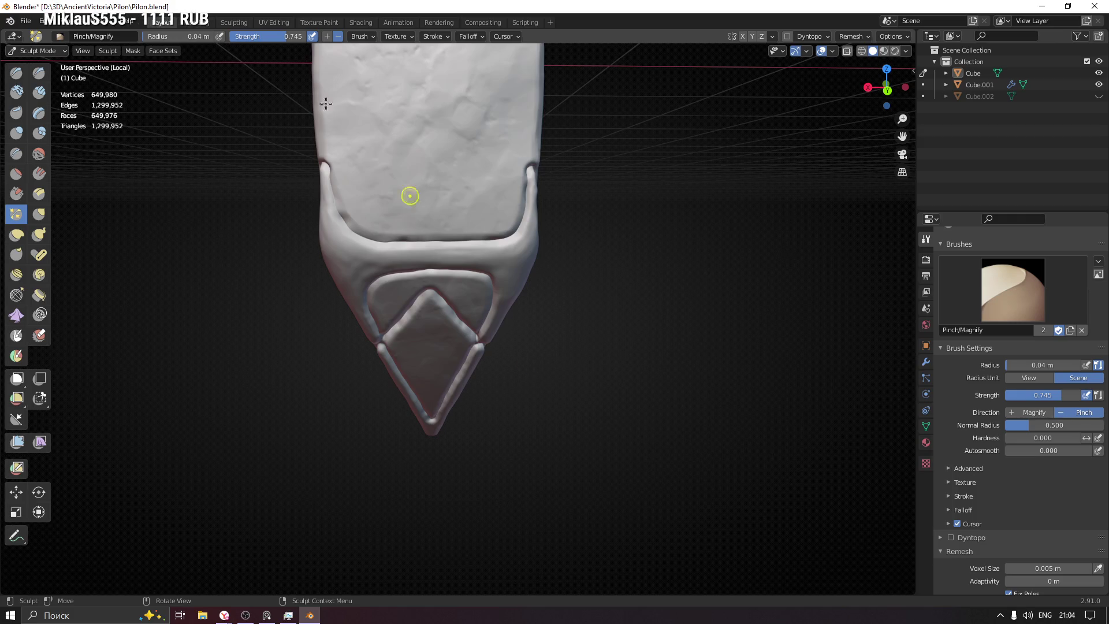
Step: Select the A| Orb_Rock_Anchor brush with freehand strokes and frame the tip
left_click(14, 74)
left_click(1013, 289)
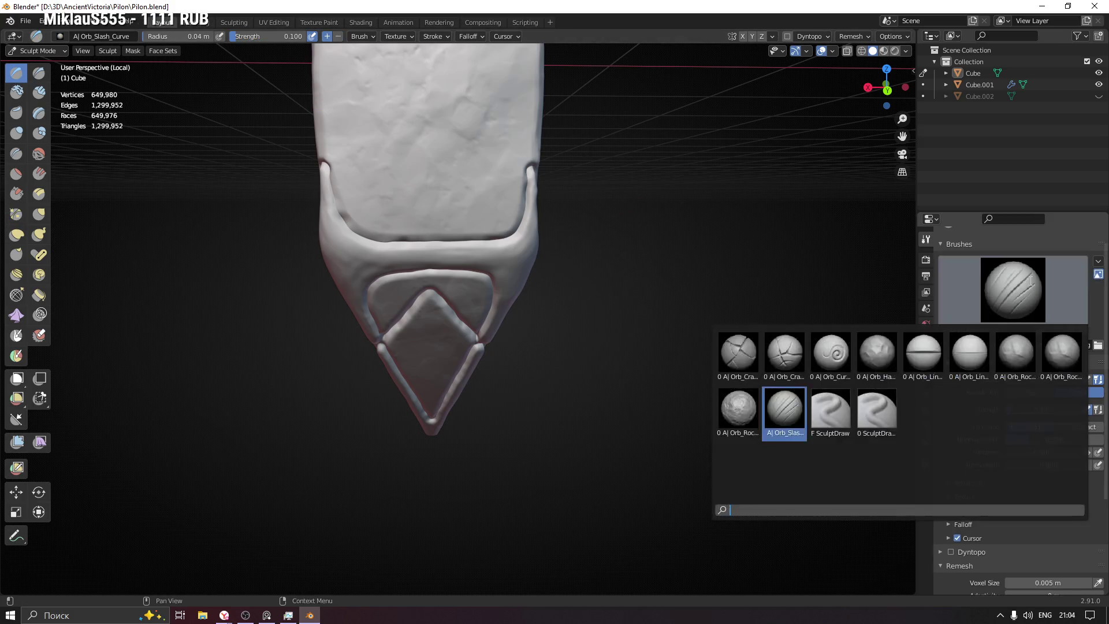
left_click(1020, 376)
mouse_move(458, 240)
middle_mouse_down()
mouse_move(454, 267)
mouse_move(435, 263)
middle_mouse_up()
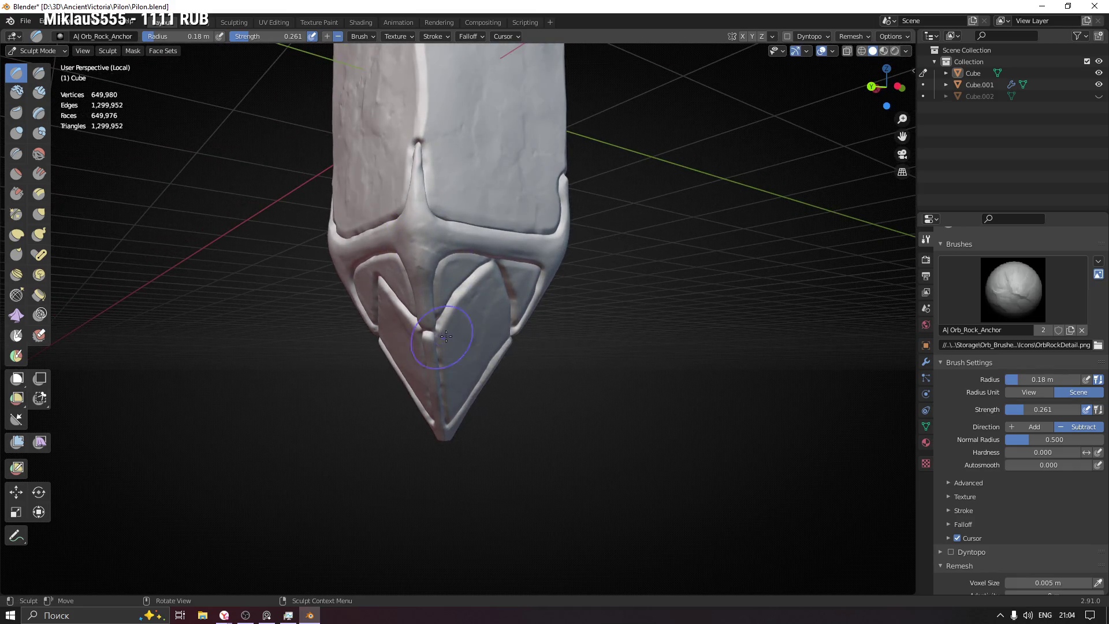
middle_click_drag(445, 346, 458, 401)
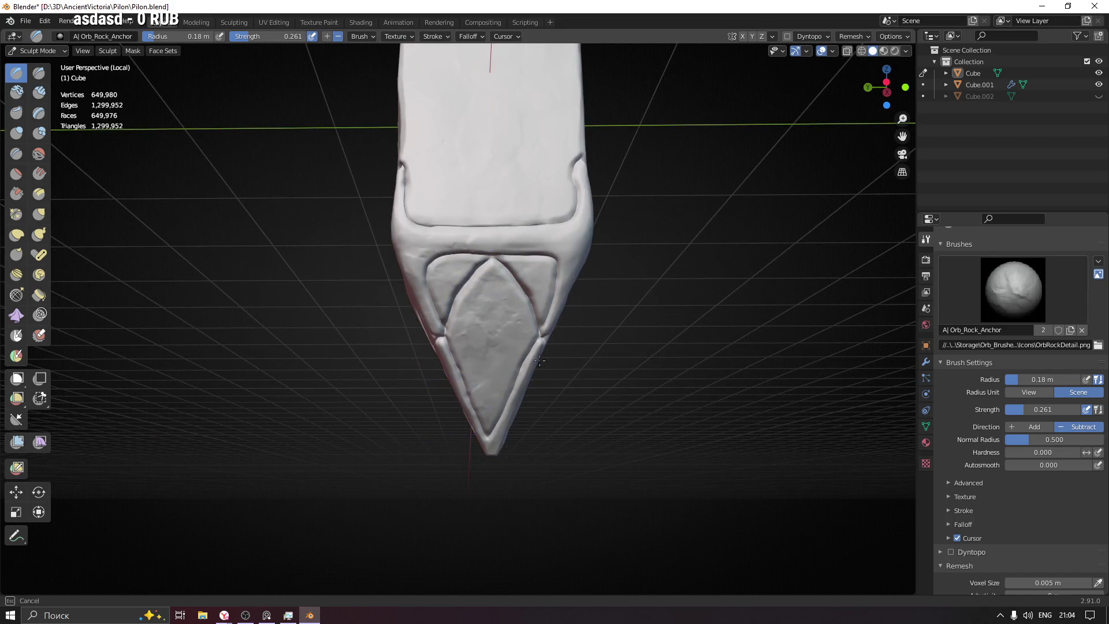
mouse_move(568, 302)
middle_mouse_down()
mouse_move(499, 229)
mouse_move(510, 245)
middle_mouse_up()
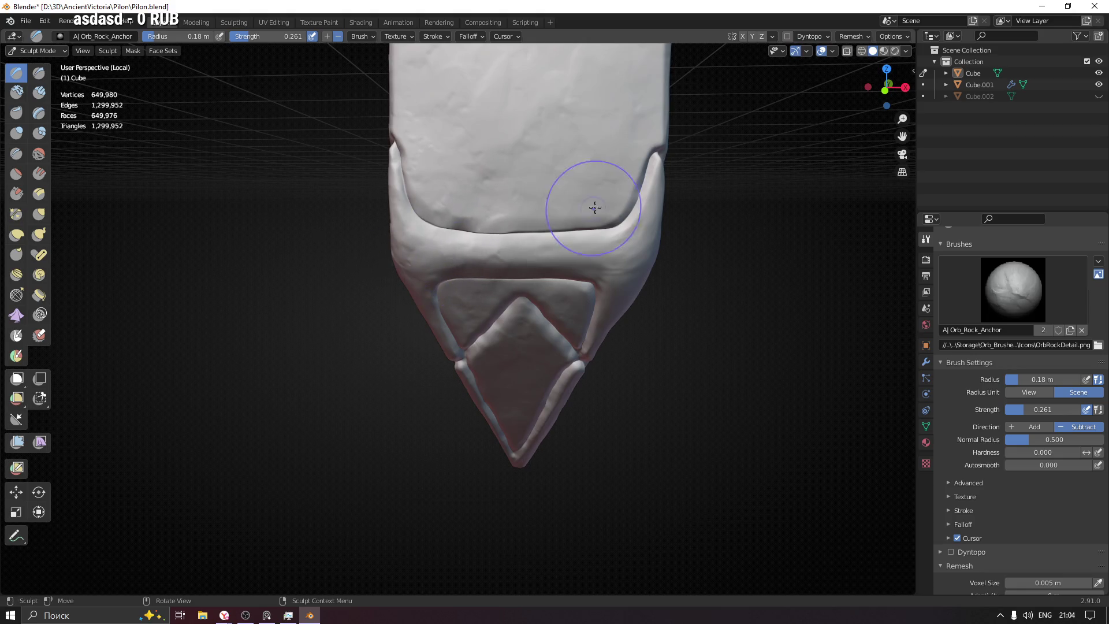
mouse_move(551, 219)
middle_mouse_down()
mouse_move(561, 492)
mouse_move(542, 525)
middle_mouse_up()
Step: Stamp rocky texture over the diamond, left panels and upper ridge, undoing one stray stroke
mouse_move(560, 365)
left_mouse_down()
mouse_move(563, 278)
mouse_move(442, 346)
left_mouse_up()
middle_click_drag(675, 220, 569, 141)
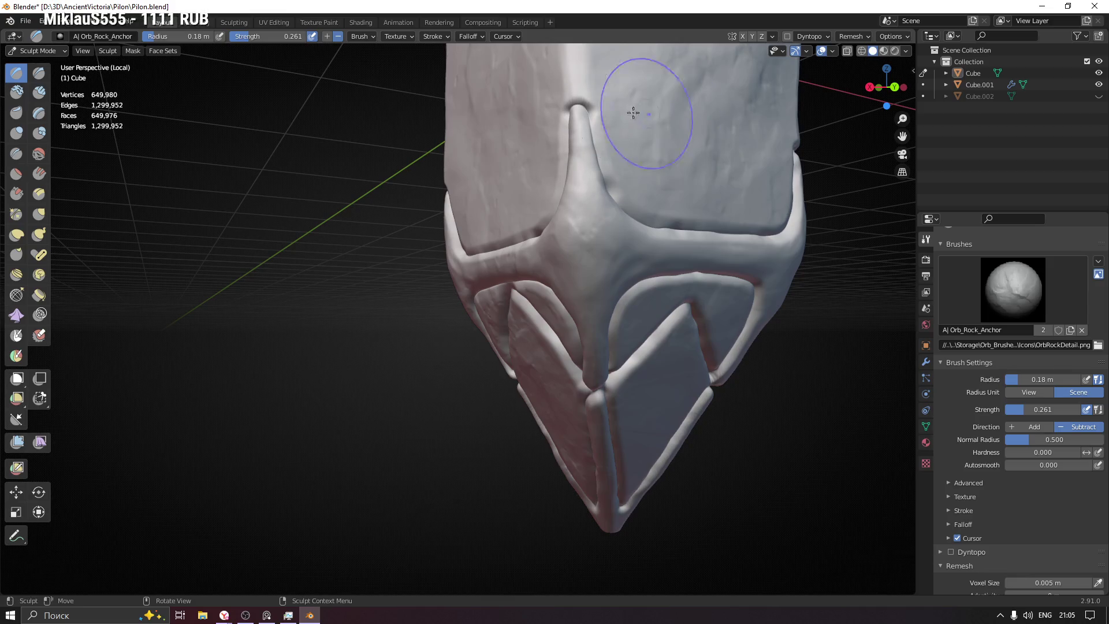
middle_click_drag(697, 326, 534, 403)
mouse_move(502, 424)
left_mouse_down()
mouse_move(603, 162)
mouse_move(547, 216)
mouse_move(586, 228)
mouse_move(468, 225)
left_mouse_up()
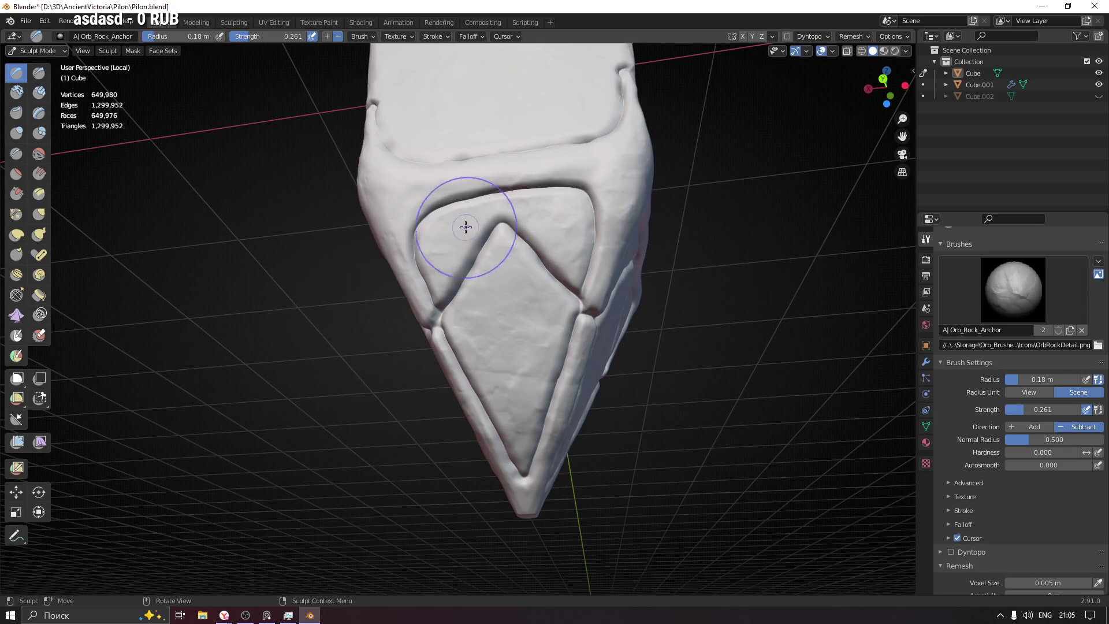
middle_click_drag(468, 225, 446, 185)
middle_click_drag(560, 257, 590, 117)
scroll(611, 195, "down", 3)
middle_click_drag(611, 195, 579, 275)
key("ctrl+z")
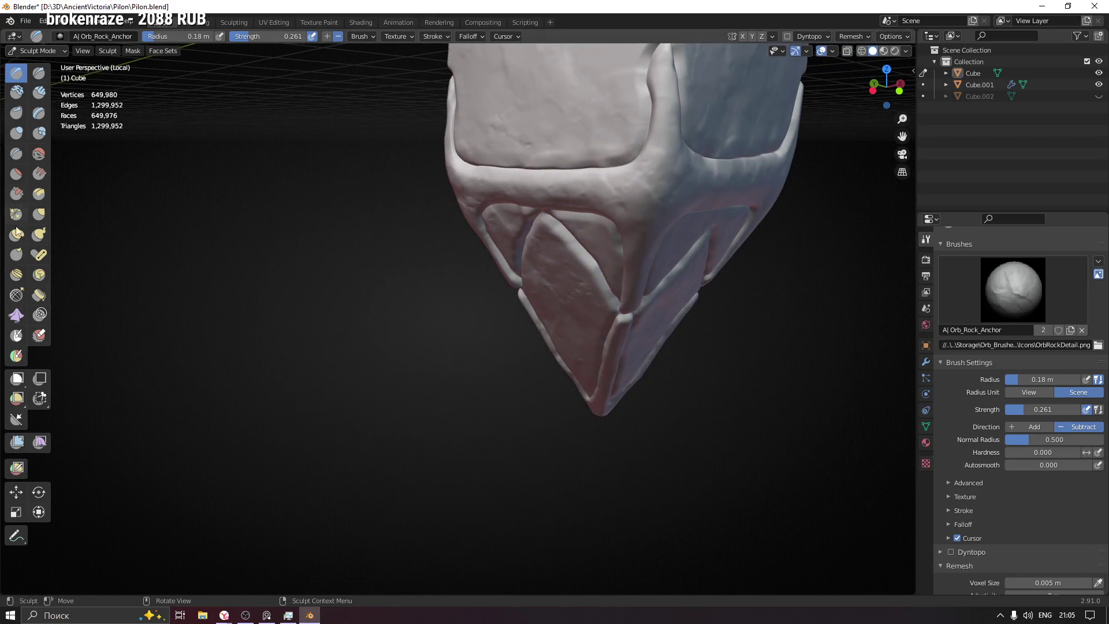
Step: Switch to the Scrape/Peaks brush and scrape the diamond's lower right edge
left_click(16, 194)
middle_click_drag(497, 289, 529, 322)
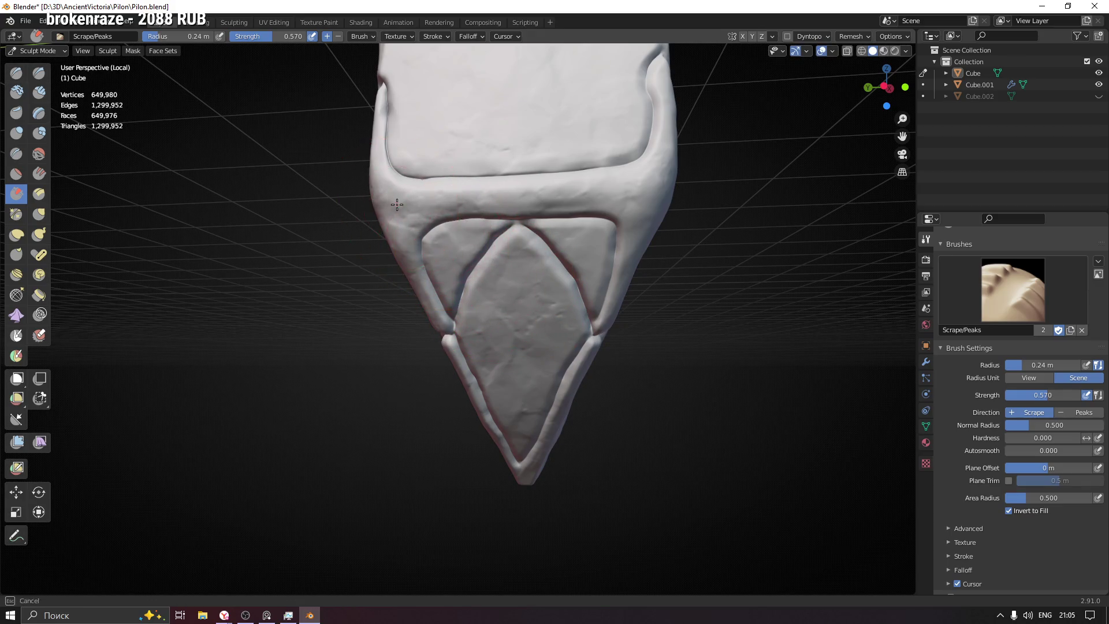
left_click_drag(582, 397, 543, 428)
mouse_move(544, 429)
middle_mouse_down()
mouse_move(509, 347)
mouse_move(491, 225)
middle_mouse_up()
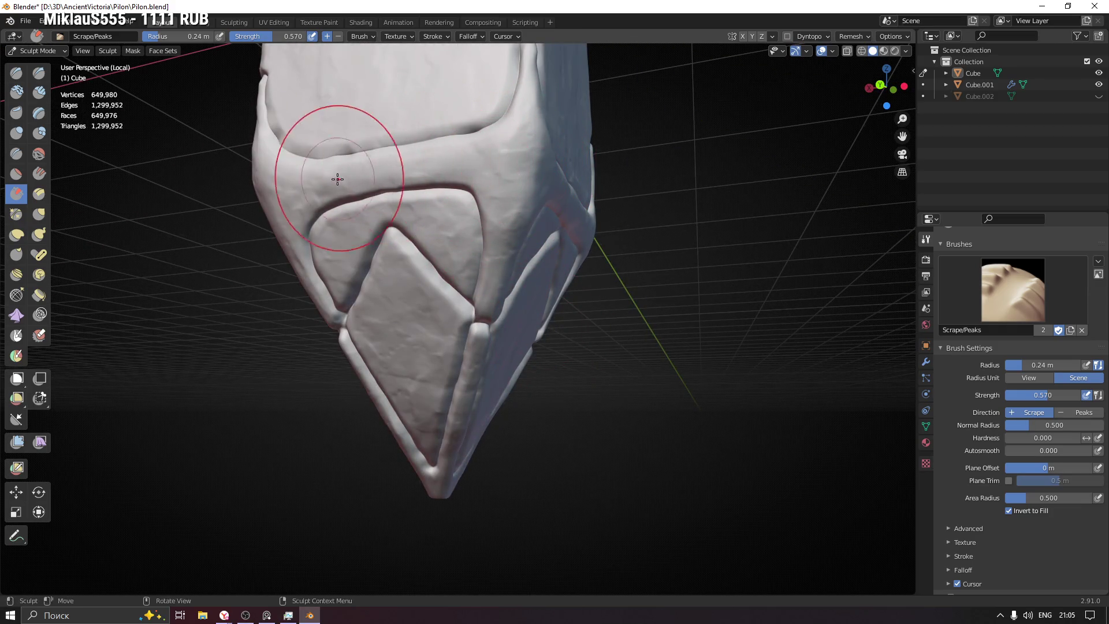
mouse_move(433, 261)
middle_mouse_down()
mouse_move(289, 231)
mouse_move(272, 174)
mouse_move(326, 290)
mouse_move(248, 161)
middle_mouse_up()
mouse_move(240, 99)
middle_mouse_down()
mouse_move(548, 230)
mouse_move(491, 225)
middle_mouse_up()
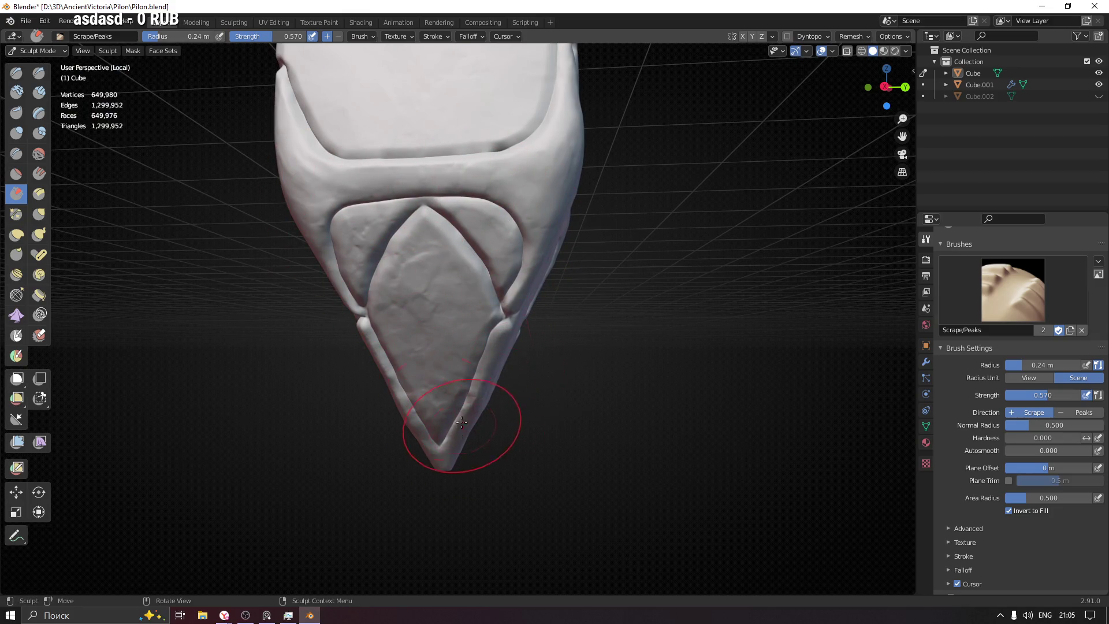
middle_click_drag(450, 428, 434, 349)
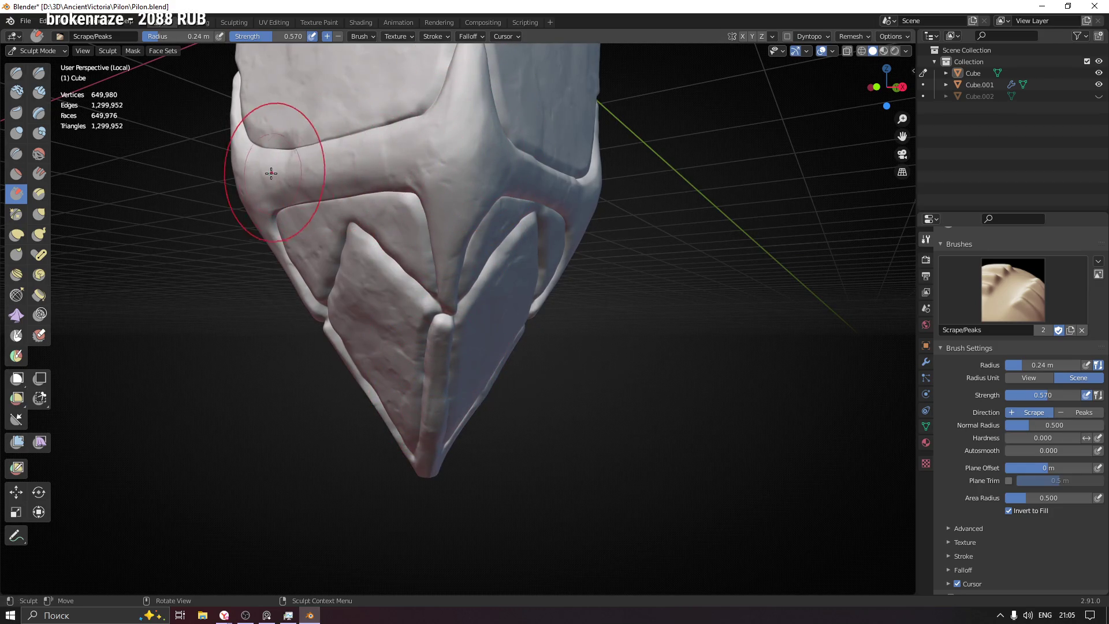
mouse_move(483, 265)
middle_mouse_down()
mouse_move(322, 161)
mouse_move(421, 223)
middle_mouse_up()
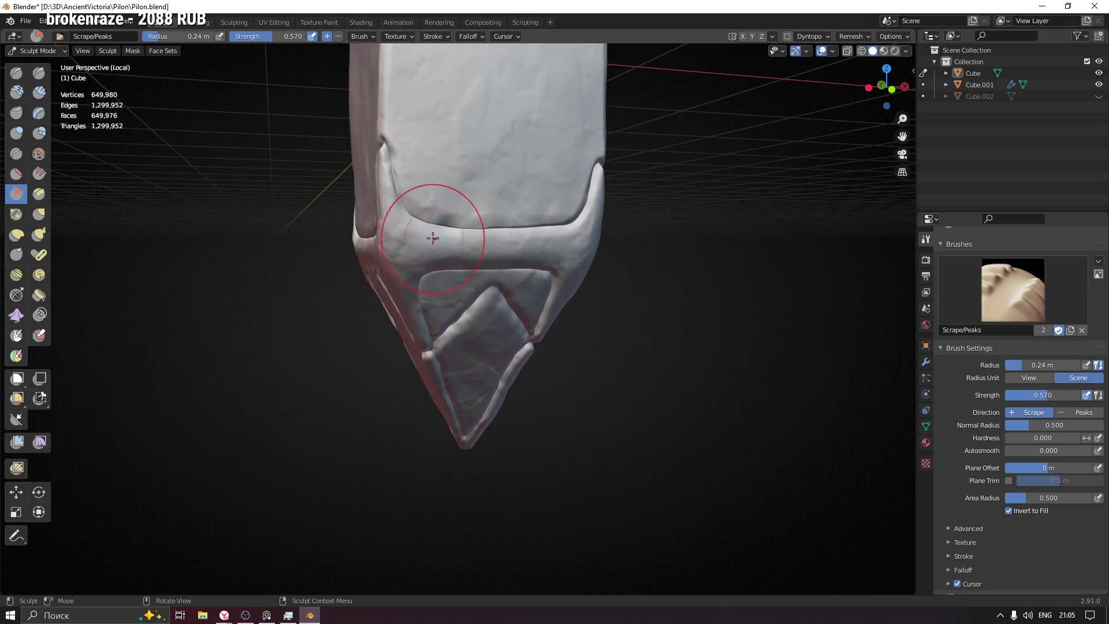
Step: Shrink the brush radius to 0.18 m and scrape down the corner ridge
key("f")
left_click(421, 218)
middle_click_drag(396, 173, 425, 168)
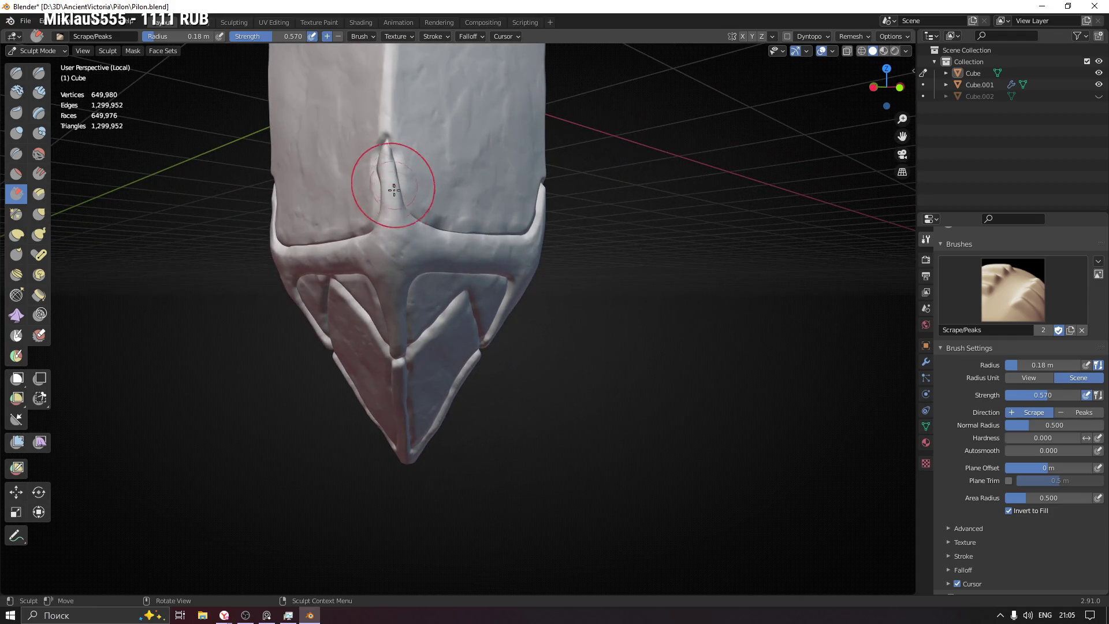
middle_click_drag(306, 255, 323, 267)
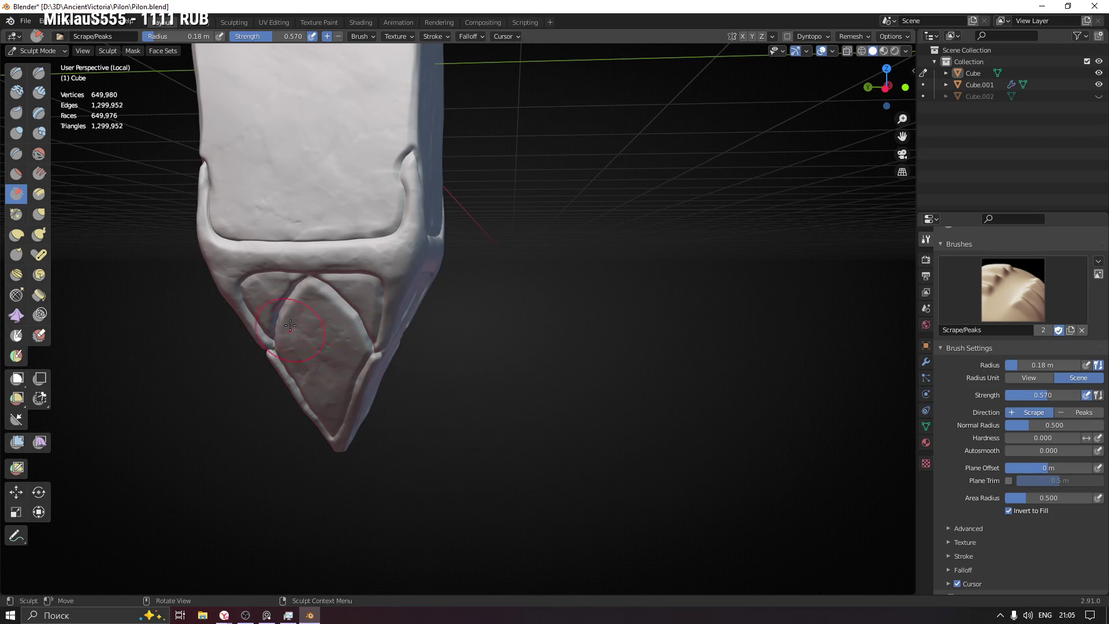
middle_click_drag(293, 375, 458, 247, "shift")
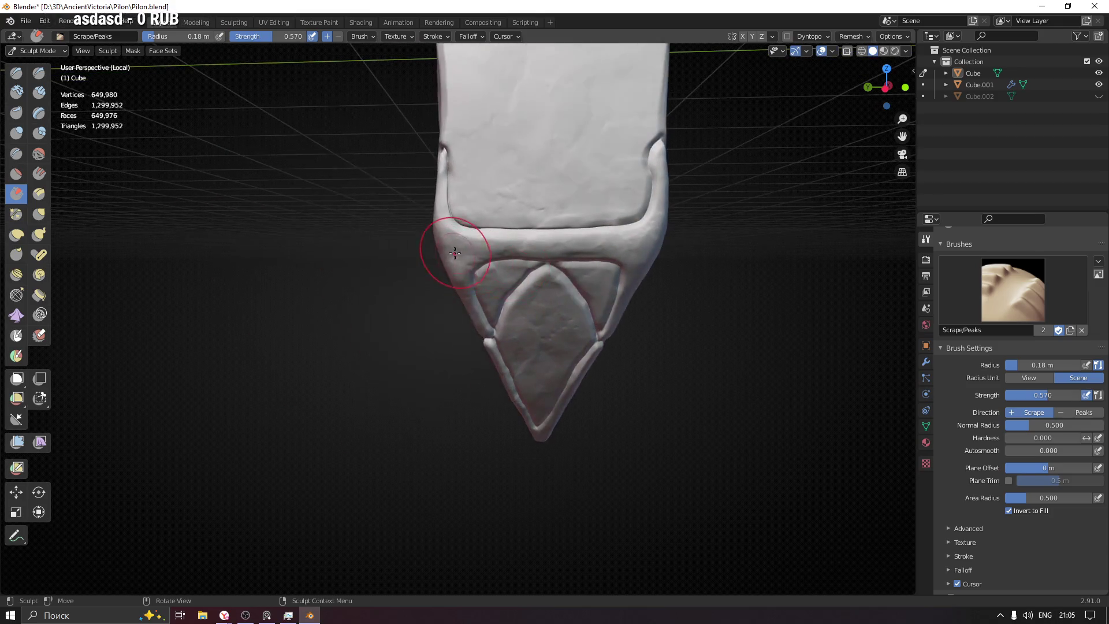
middle_click_drag(528, 248, 520, 191)
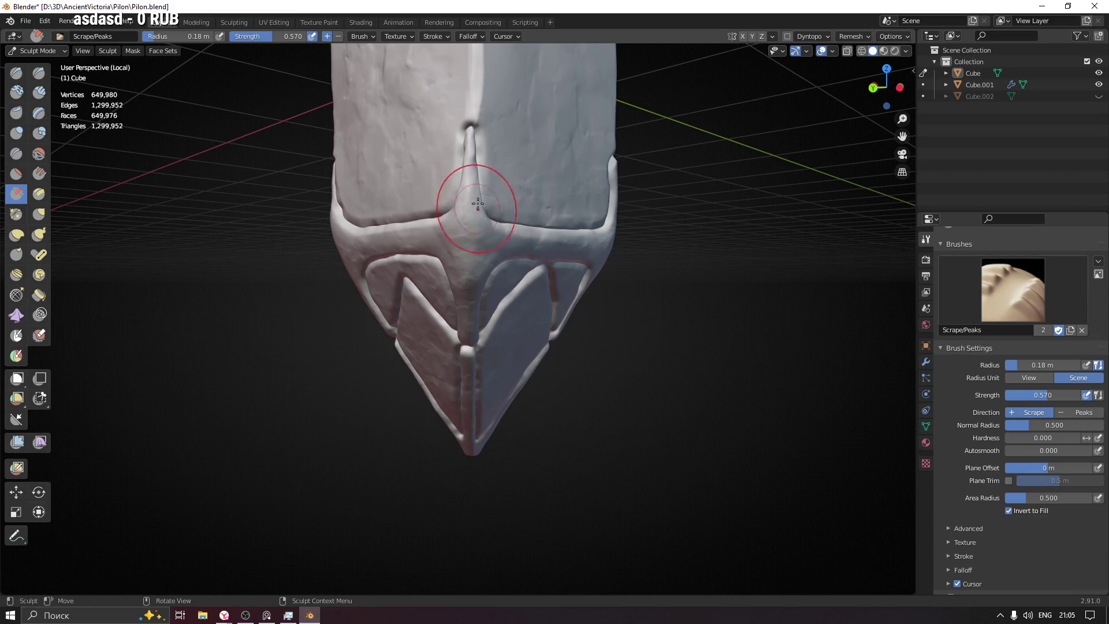
left_click_drag(470, 257, 467, 307)
left_click_drag(418, 357, 433, 383)
Step: Smooth the upper-ridge notch and the lower ridge, then save Pilon.blend
middle_click_drag(457, 385, 413, 243)
left_click_drag(472, 256, 468, 258)
mouse_move(399, 315)
middle_mouse_down()
mouse_move(384, 263)
mouse_move(393, 248)
middle_mouse_up()
left_click_drag(290, 255, 332, 253)
middle_click_drag(390, 268, 411, 263)
key("ctrl+s")
left_click(1024, 312)
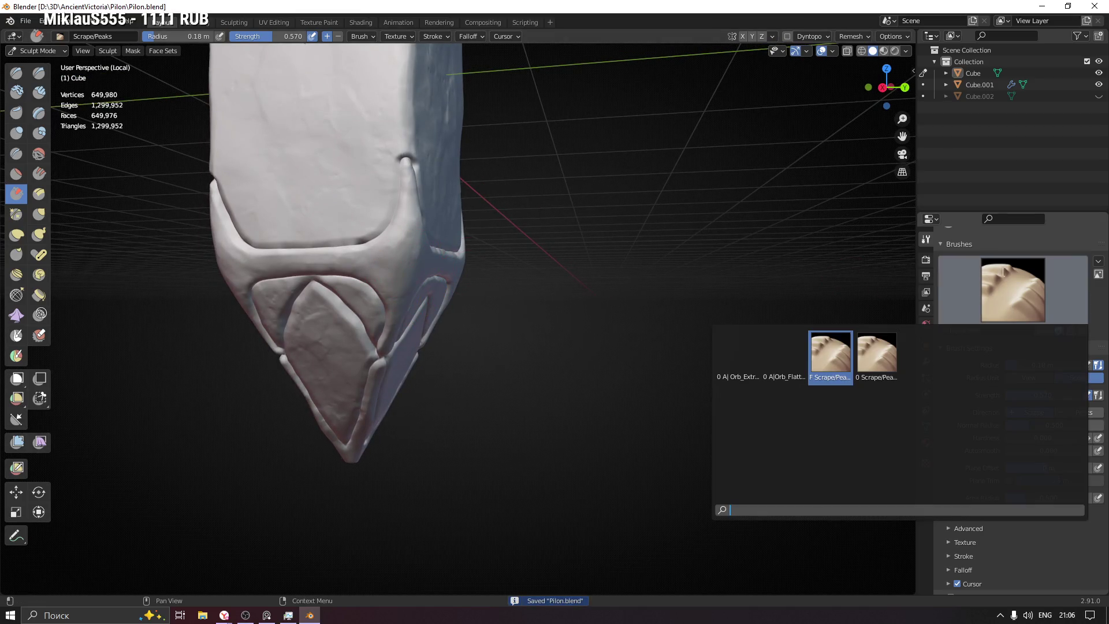
Step: Select the A| Orb_Rock_Noise brush with freehand strokes at 0.12 m radius
left_click(17, 74)
left_click(1013, 289)
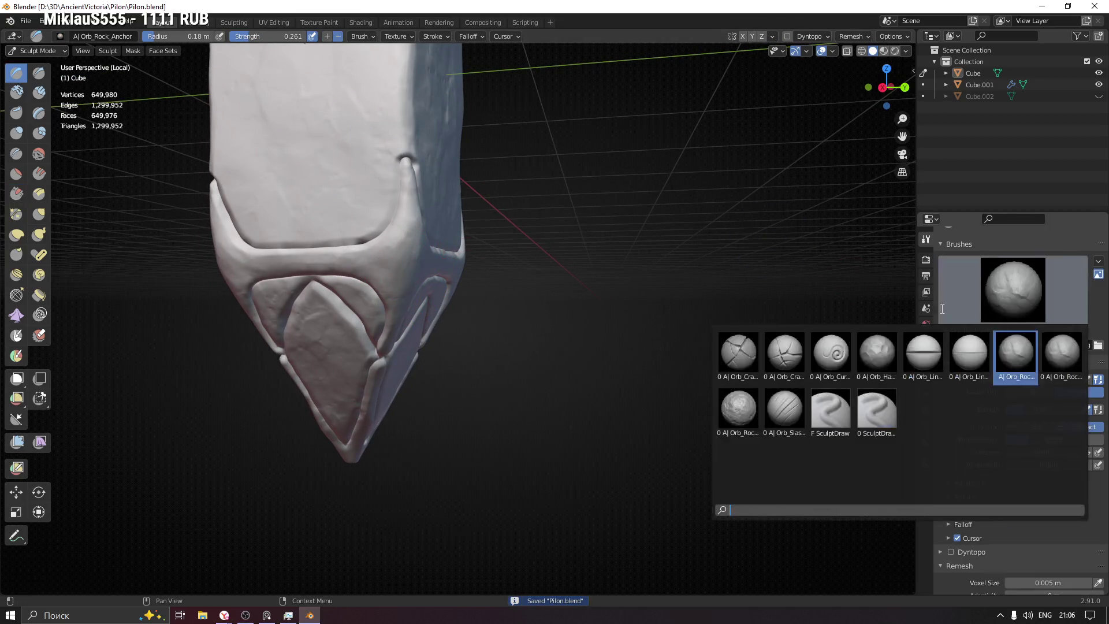
left_click(736, 408)
mouse_move(457, 324)
middle_mouse_down()
mouse_move(357, 331)
mouse_move(439, 255)
middle_mouse_up()
key("f")
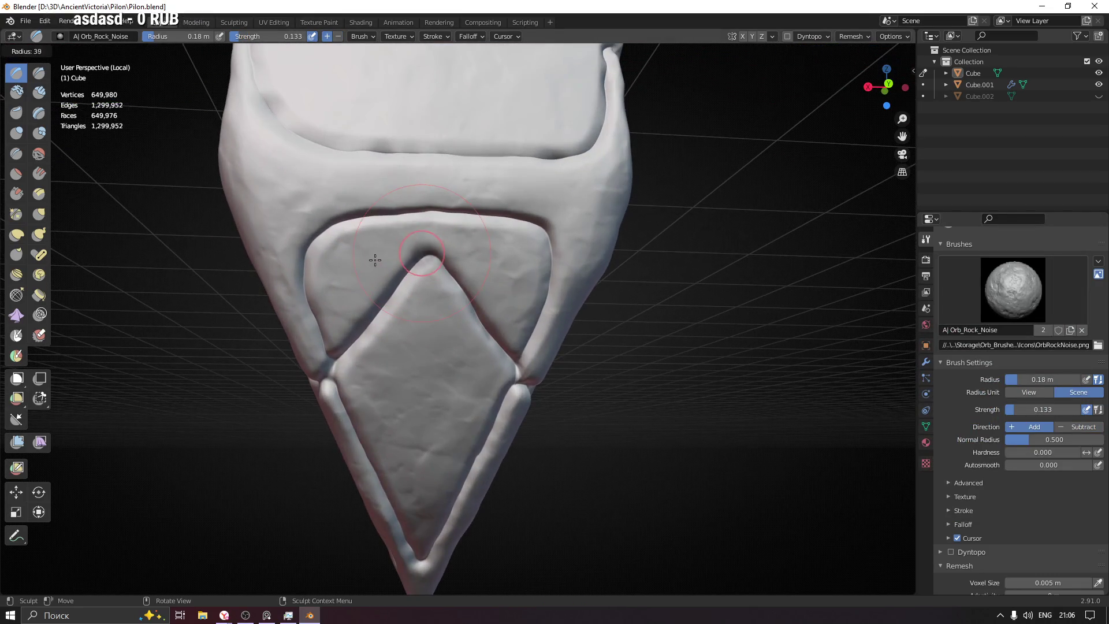
left_click(352, 259)
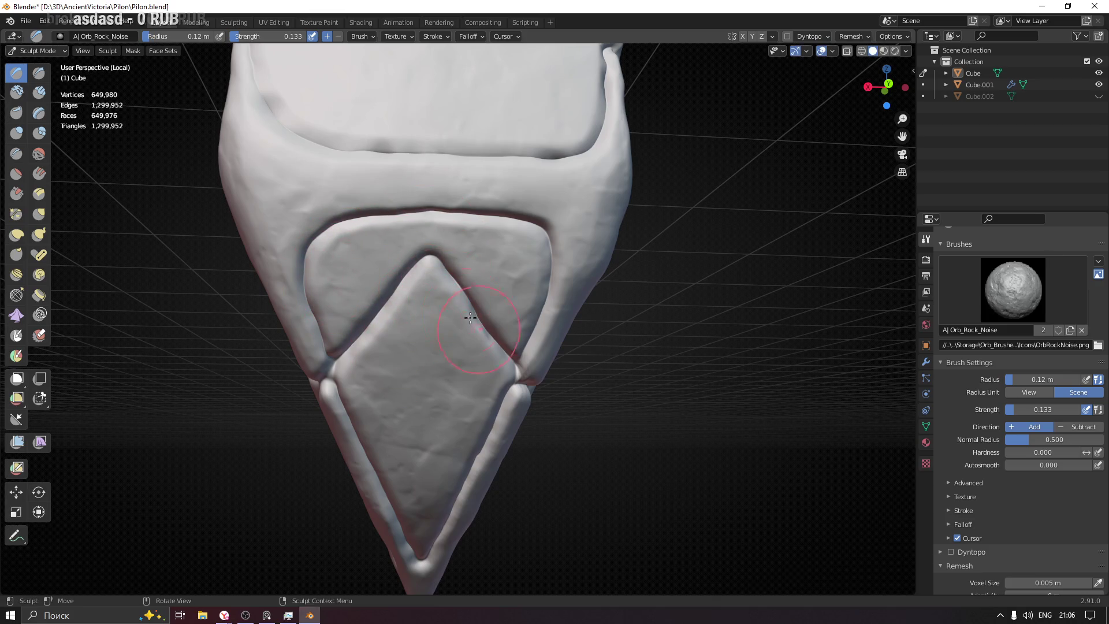
Step: Add rocky noise near the corner ridge on the model's right side
middle_click_drag(533, 359, 520, 355)
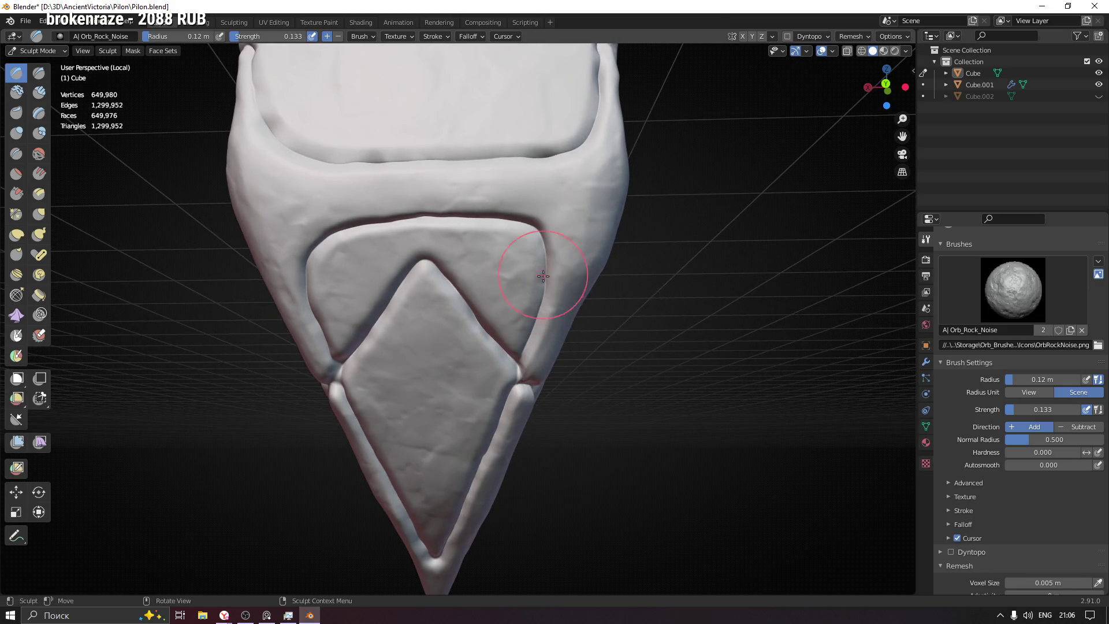
mouse_move(330, 234)
middle_mouse_down()
mouse_move(426, 249)
mouse_move(658, 178)
middle_mouse_up()
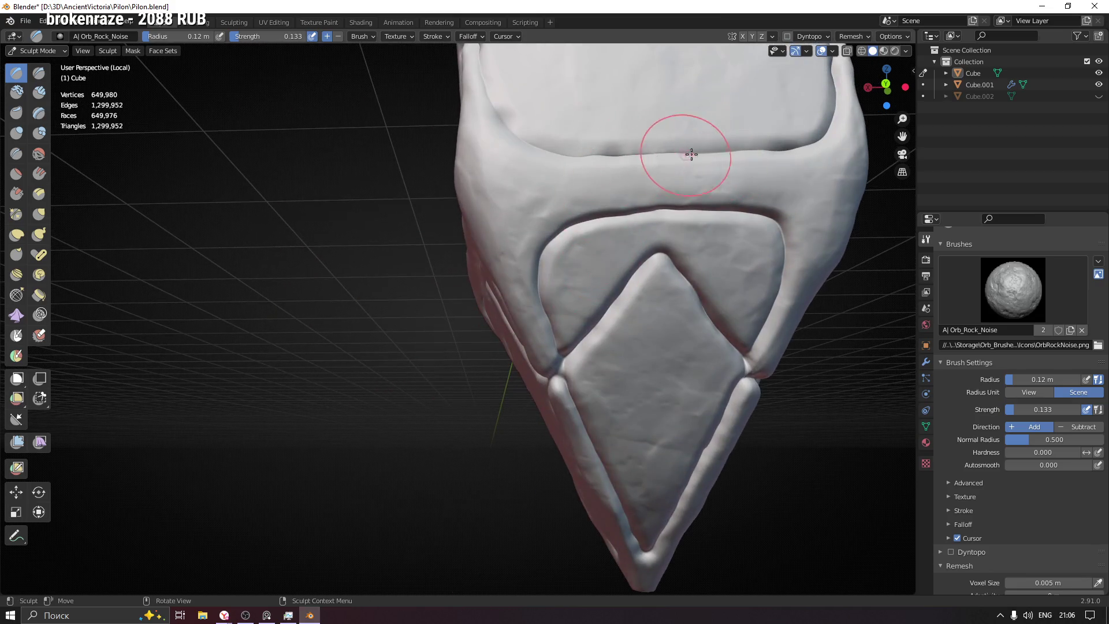
mouse_move(590, 161)
middle_mouse_down()
mouse_move(631, 196)
mouse_move(637, 321)
middle_mouse_up()
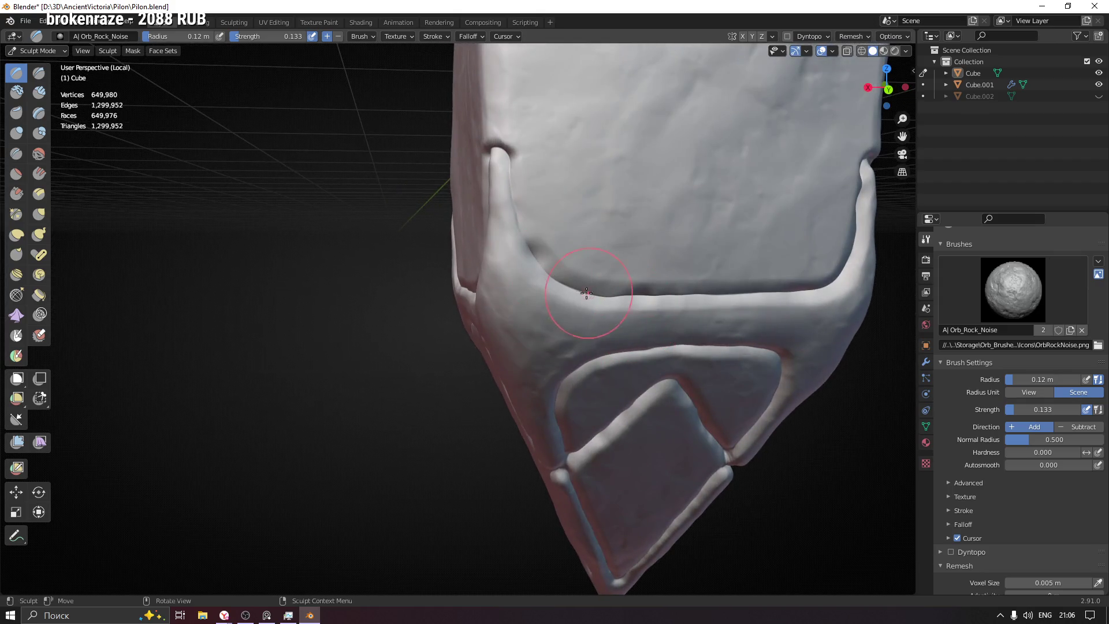
middle_click_drag(508, 181, 488, 166)
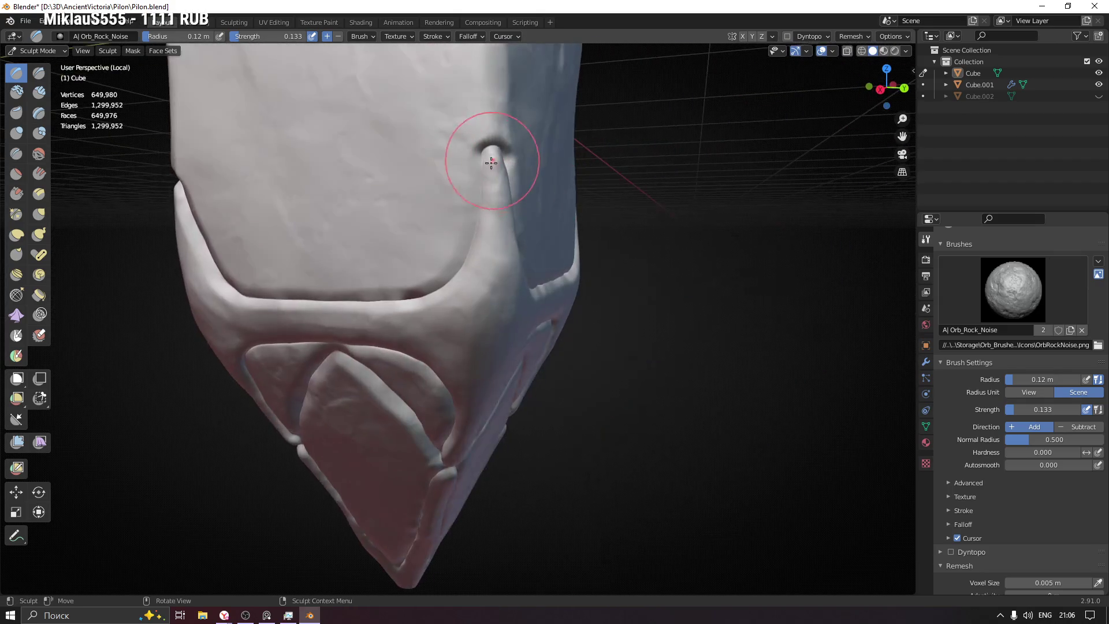
left_click_drag(471, 292, 440, 312)
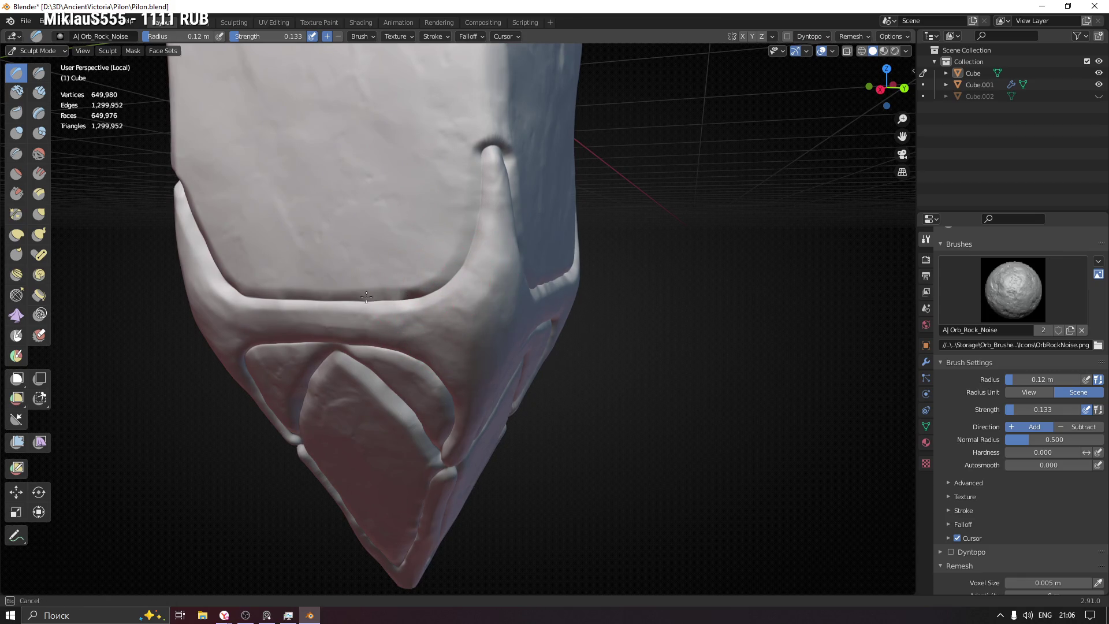
Step: Reshape the ridge at the lower band's corner
middle_click_drag(288, 294, 459, 332)
left_click_drag(398, 322, 300, 248)
middle_click_drag(300, 248, 294, 215)
scroll(294, 215, "up", 3)
mouse_move(278, 291)
left_mouse_down()
mouse_move(297, 314)
mouse_move(298, 381)
mouse_move(300, 369)
left_mouse_up()
scroll(508, 358, "down", 2)
mouse_move(301, 369)
middle_mouse_down()
mouse_move(508, 359)
mouse_move(428, 347)
mouse_move(343, 366)
middle_mouse_up()
middle_click_drag(257, 370, 584, 317)
Step: Reduce the brush radius to 0.1 m and set its strength to 0.164
key("bracketleft")
key("shift+f")
left_click(348, 325)
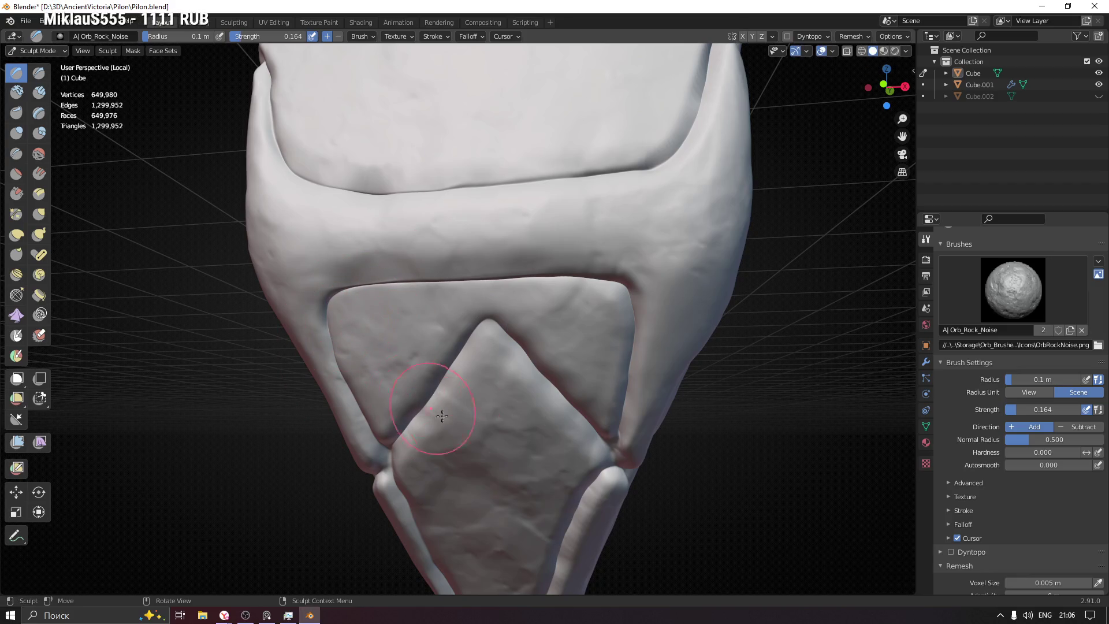
Step: Roughen the diamond panel with rock noise, then look over the tip panels from several angles
middle_click_drag(564, 507, 532, 377, "shift")
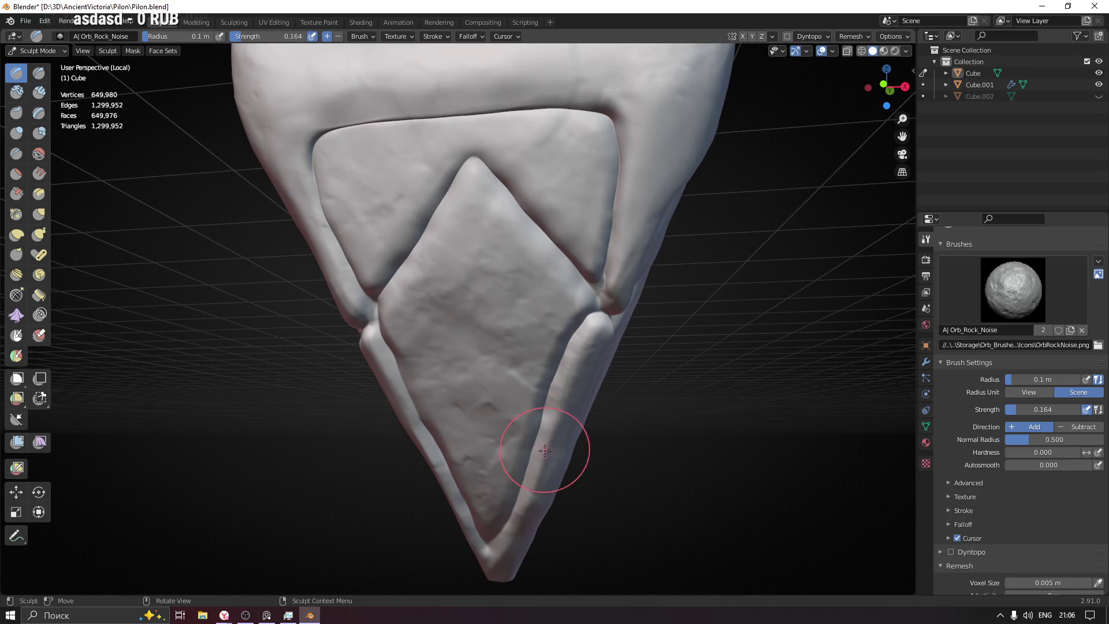
mouse_move(520, 513)
middle_mouse_down("shift")
mouse_move(570, 371)
mouse_move(454, 397)
mouse_move(491, 366)
middle_mouse_up("shift")
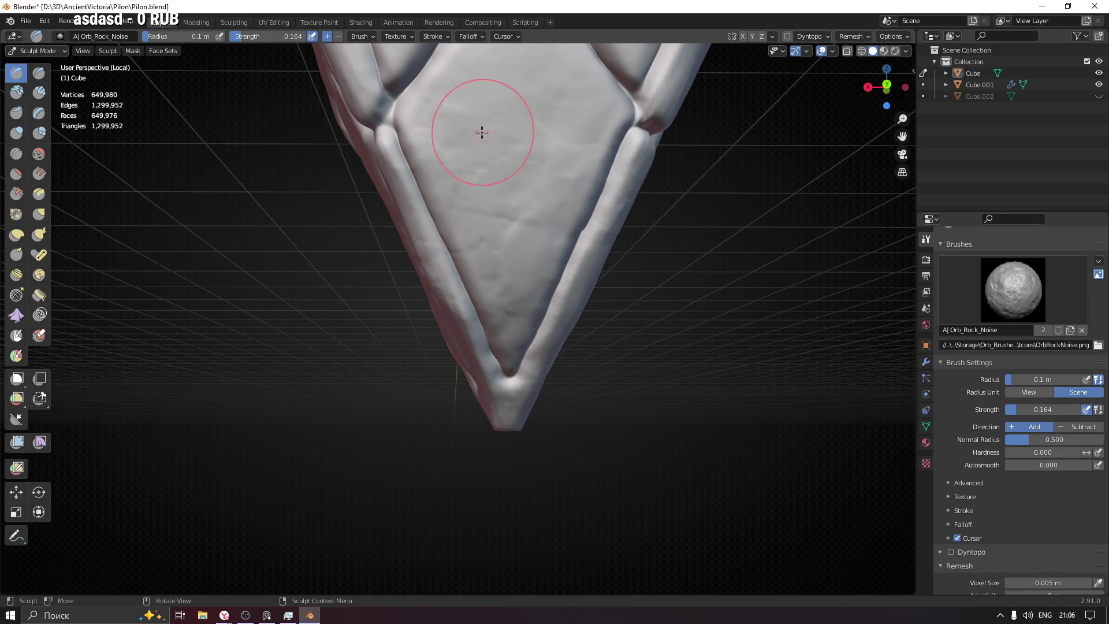
middle_click_drag(451, 104, 461, 234, "shift")
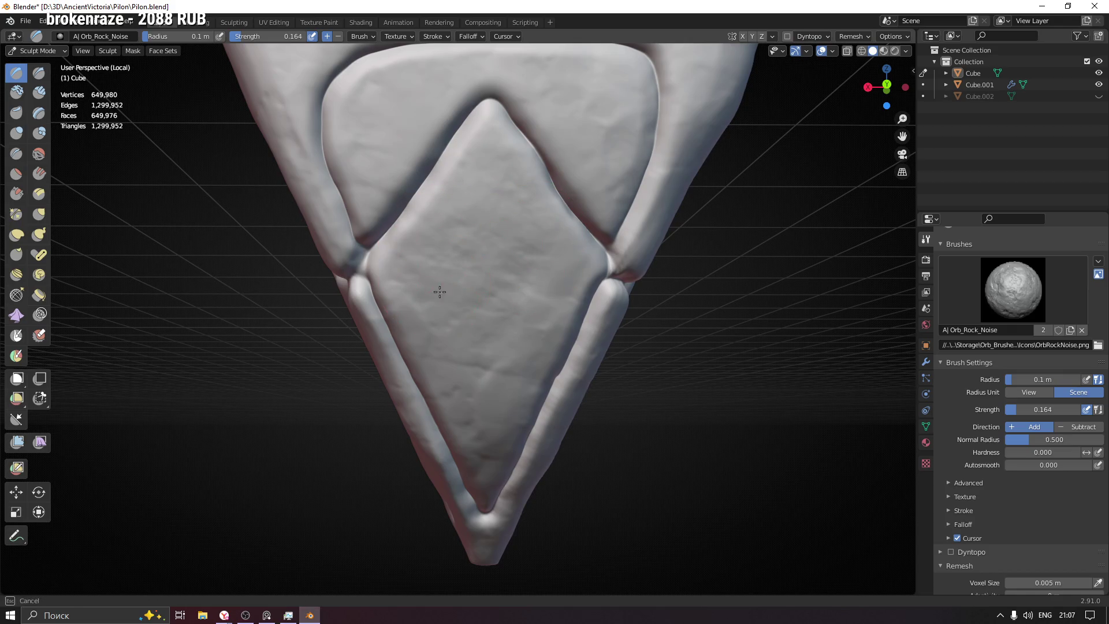
left_click_drag(542, 145, 456, 97)
middle_click_drag(384, 185, 375, 282, "shift")
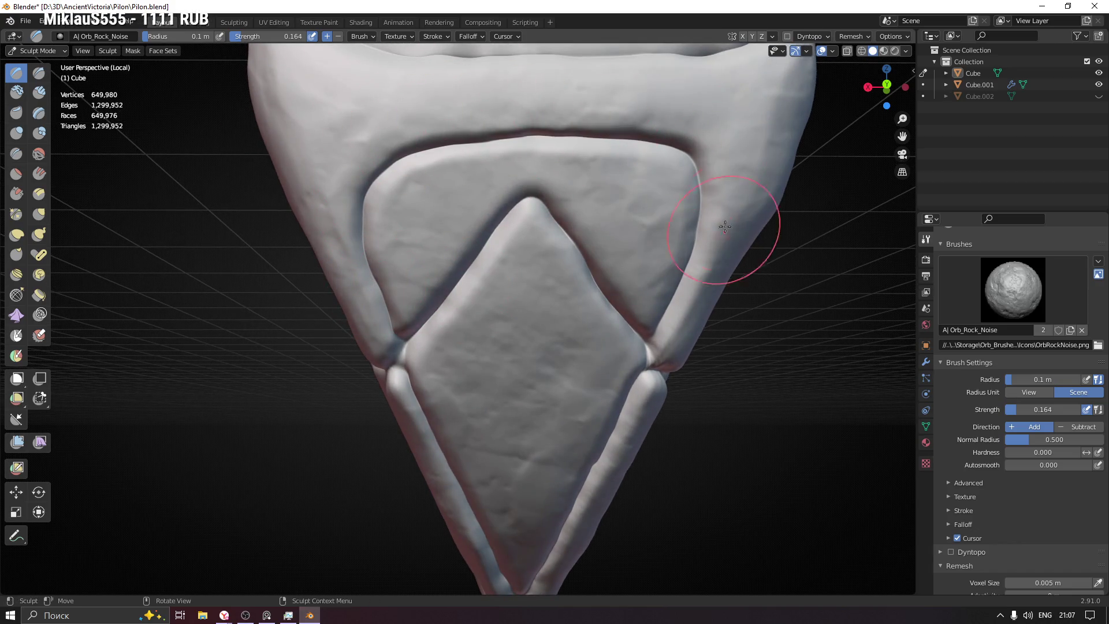
middle_click_drag(729, 208, 489, 115)
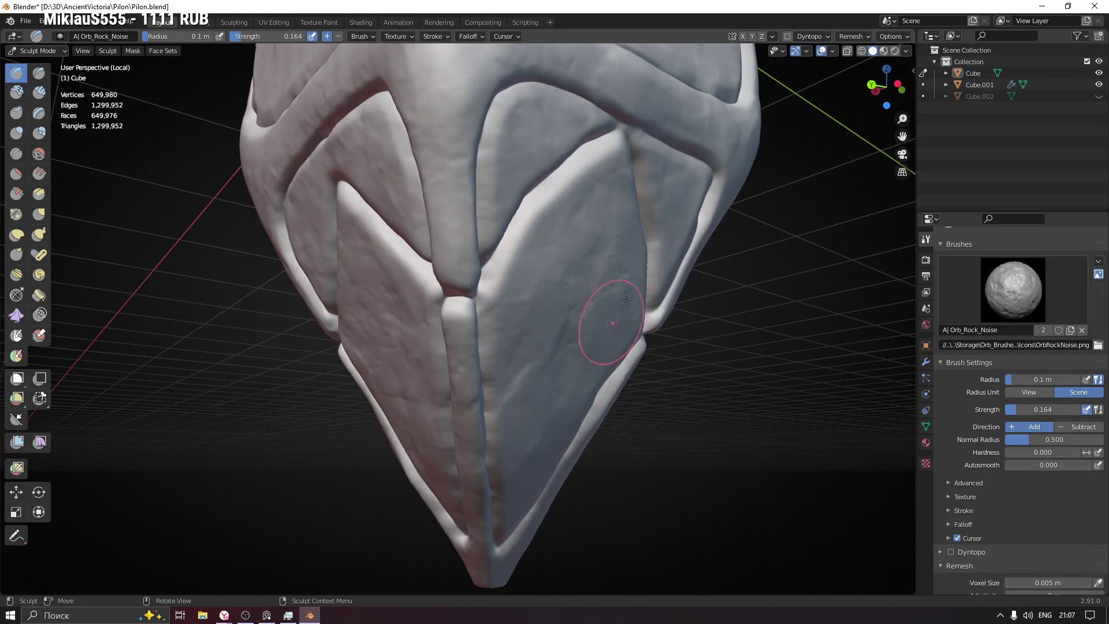
middle_click_drag(570, 371, 609, 183)
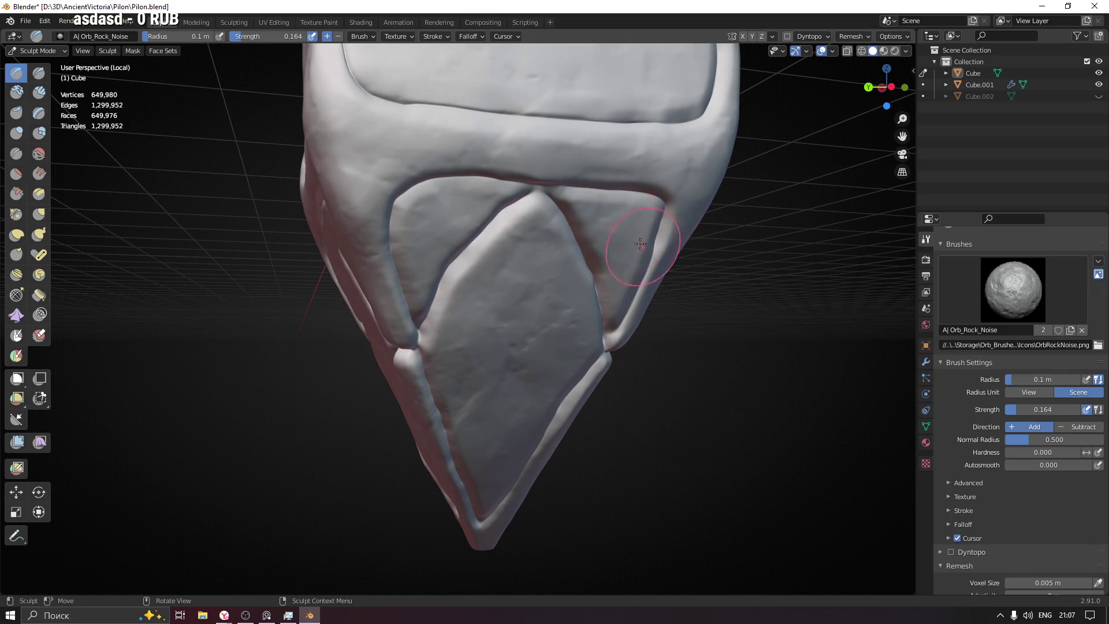
middle_click_drag(650, 254, 590, 234)
mouse_move(403, 245)
middle_mouse_down()
mouse_move(508, 223)
mouse_move(535, 195)
middle_mouse_up()
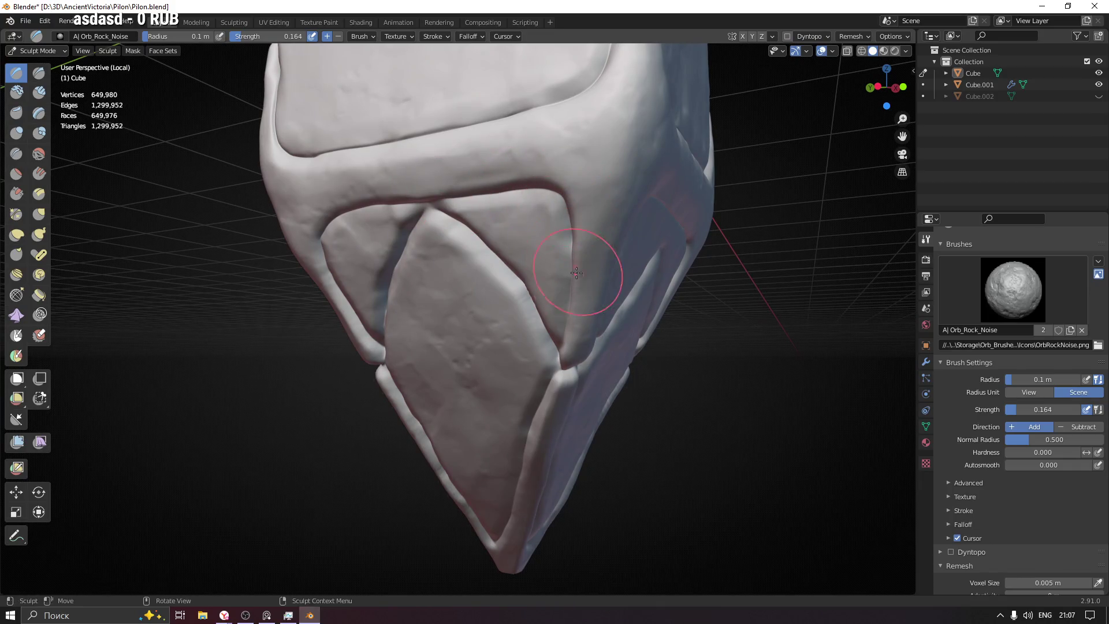
mouse_move(656, 211)
middle_mouse_down()
mouse_move(636, 191)
mouse_move(586, 193)
mouse_move(702, 231)
middle_mouse_up()
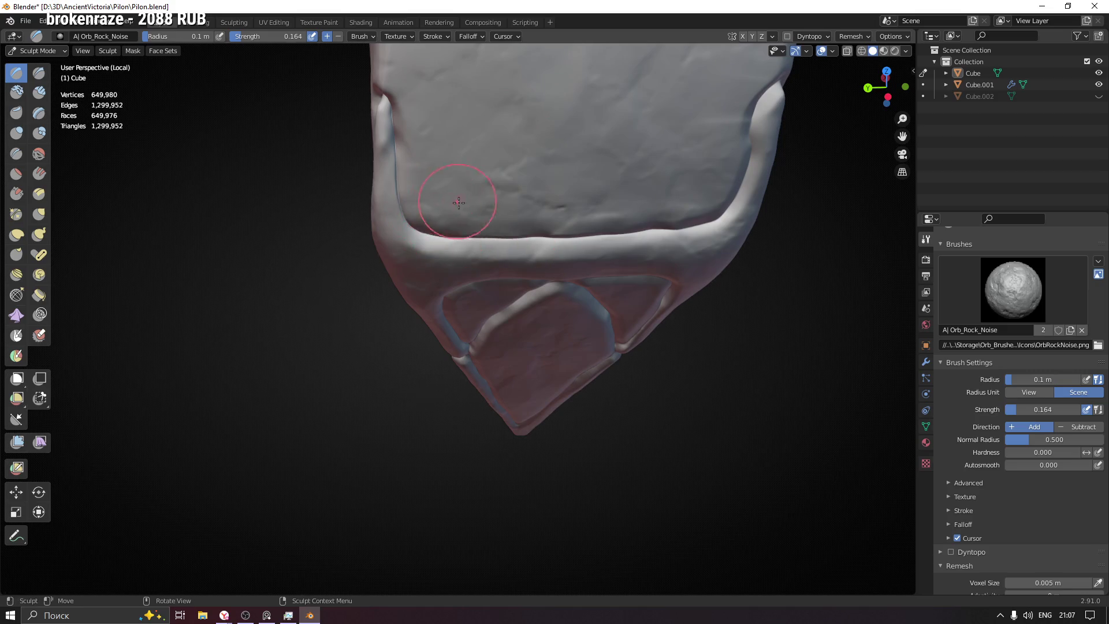
middle_click_drag(456, 201, 514, 190)
mouse_move(516, 258)
middle_mouse_down()
mouse_move(557, 223)
mouse_move(495, 408)
mouse_move(532, 297)
mouse_move(455, 382)
middle_mouse_up()
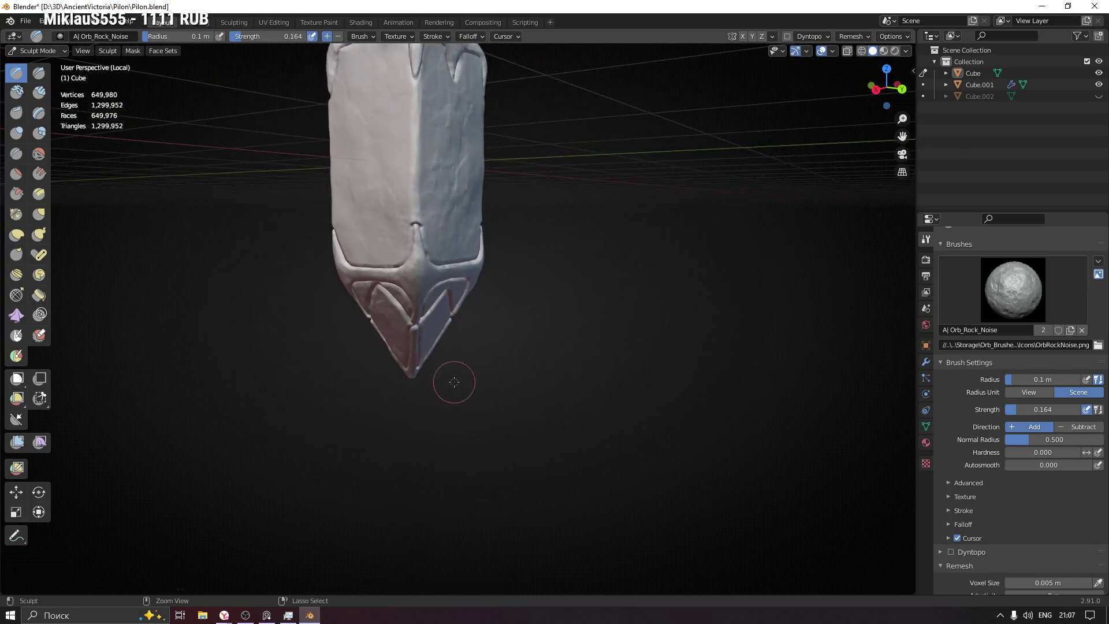
mouse_move(436, 267)
middle_mouse_down()
mouse_move(431, 335)
mouse_move(433, 243)
mouse_move(404, 260)
mouse_move(322, 248)
mouse_move(451, 312)
mouse_move(474, 339)
mouse_move(410, 298)
mouse_move(360, 288)
mouse_move(451, 243)
middle_mouse_up()
scroll(474, 339, "up", 4)
Step: Select the Orb_Hammered_Metal brush and set its radius to 0.27 m
left_click(989, 298)
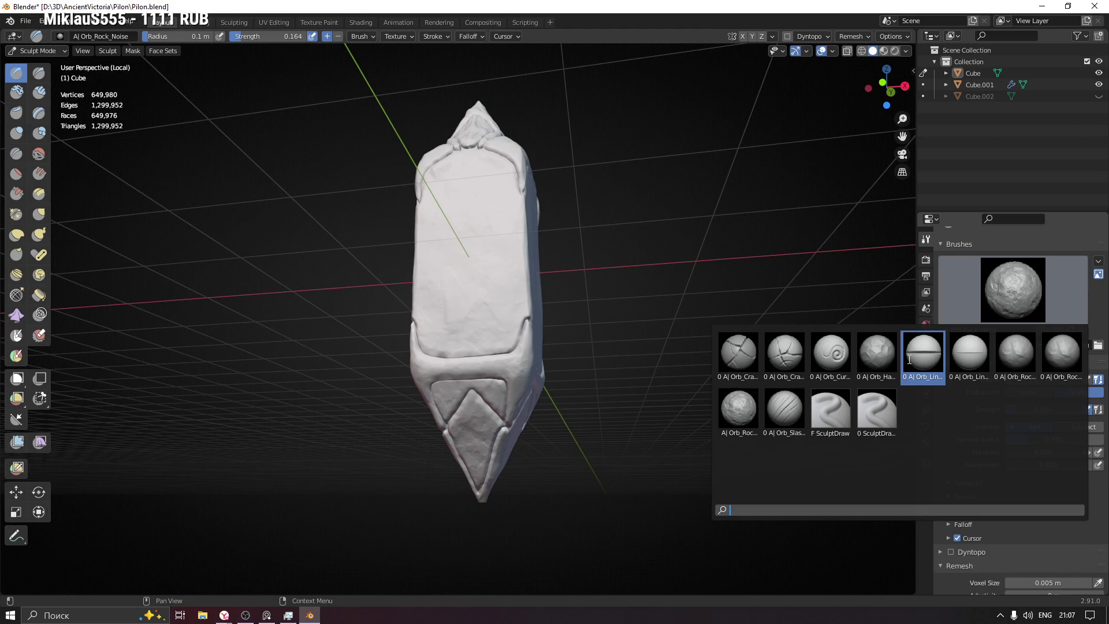
left_click(877, 353)
key("f")
left_click(483, 393)
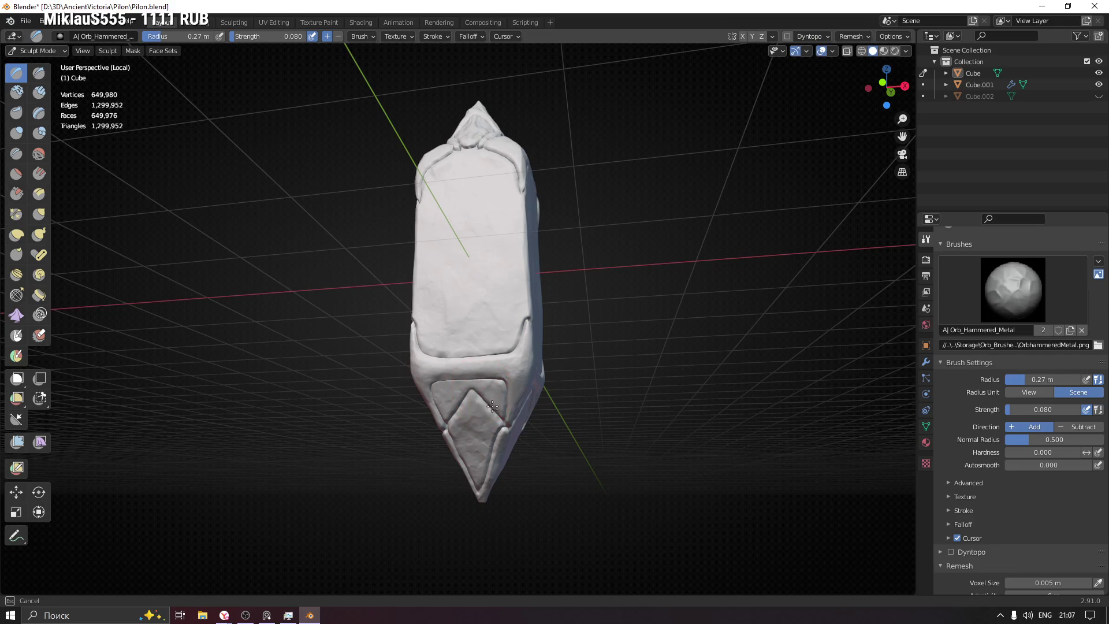
Step: Work the hammered-metal texture over each of the pylon's large side faces
mouse_move(570, 401)
middle_mouse_down()
mouse_move(481, 456)
mouse_move(500, 459)
middle_mouse_up()
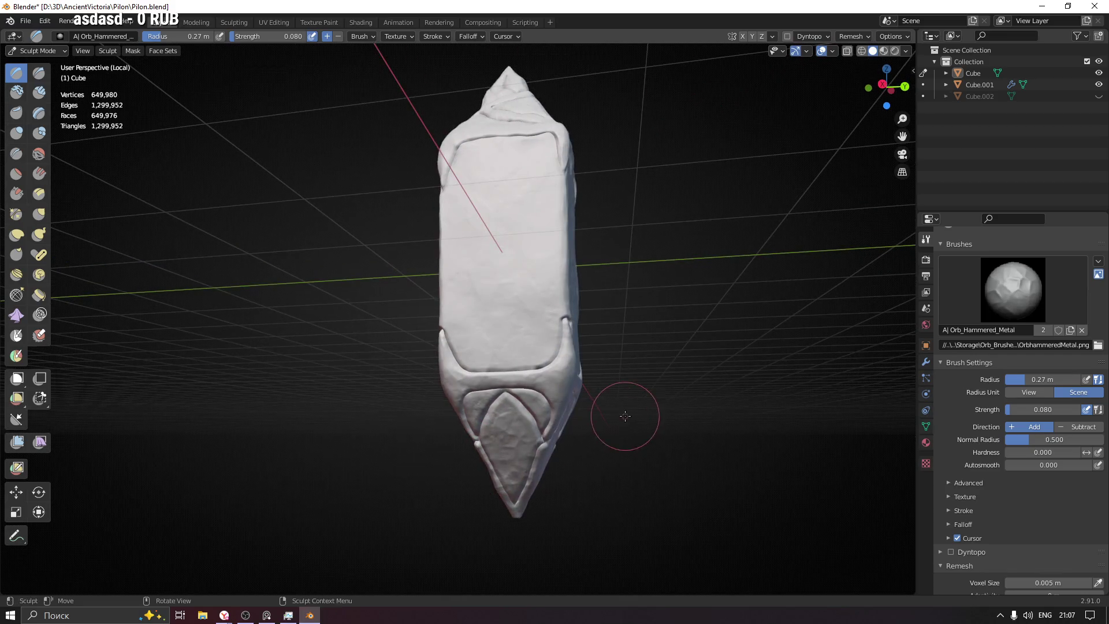
middle_click_drag(626, 414, 526, 389)
mouse_move(626, 416)
middle_mouse_down()
mouse_move(561, 418)
mouse_move(529, 357)
mouse_move(555, 371)
mouse_move(523, 383)
middle_mouse_up()
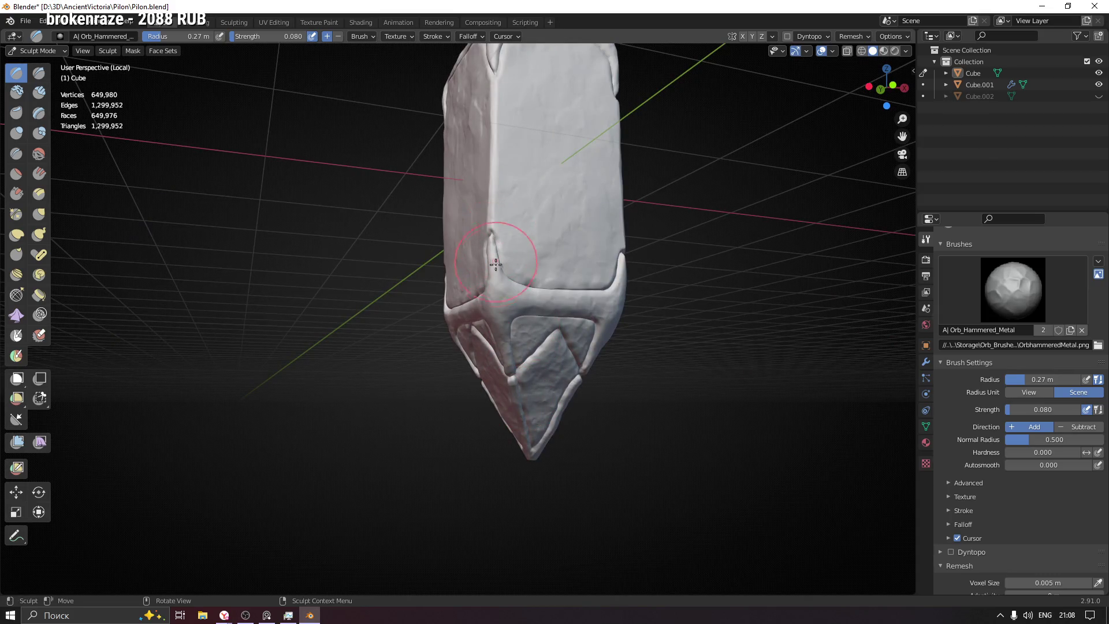
middle_click_drag(543, 320, 515, 446)
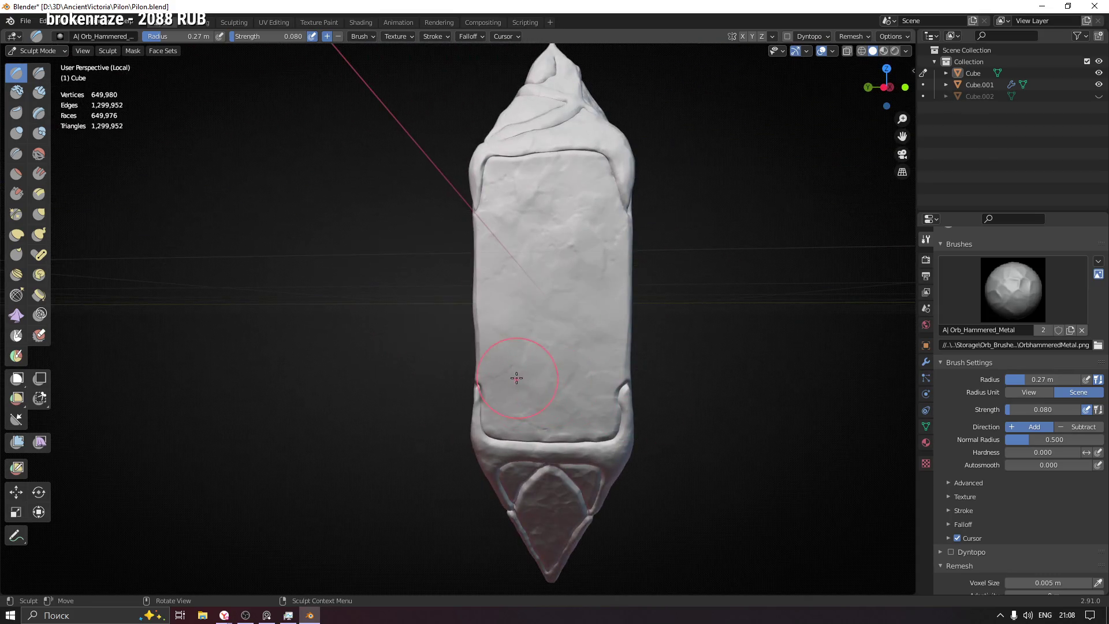
middle_click_drag(618, 390, 645, 380)
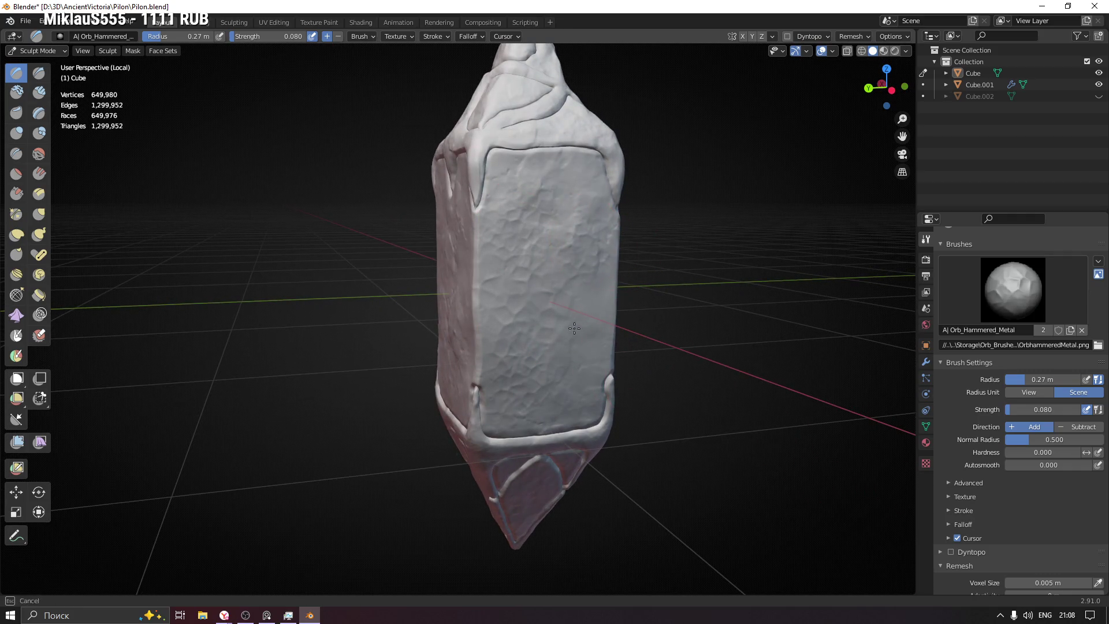
mouse_move(654, 316)
middle_mouse_down()
mouse_move(637, 253)
mouse_move(580, 240)
mouse_move(521, 248)
middle_mouse_up()
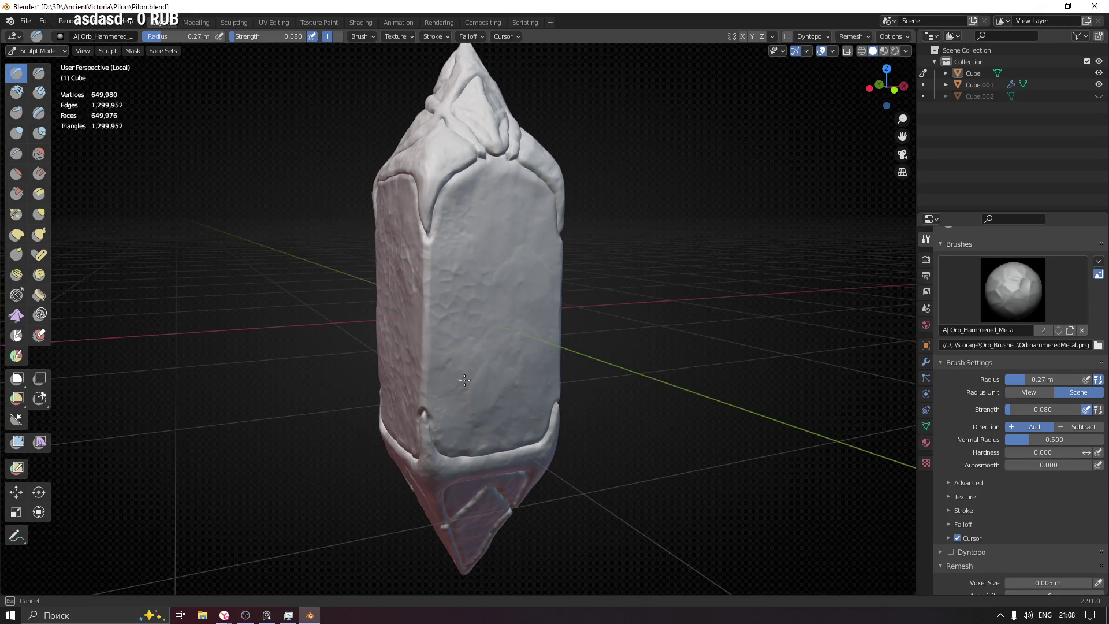
middle_click_drag(558, 346, 525, 311)
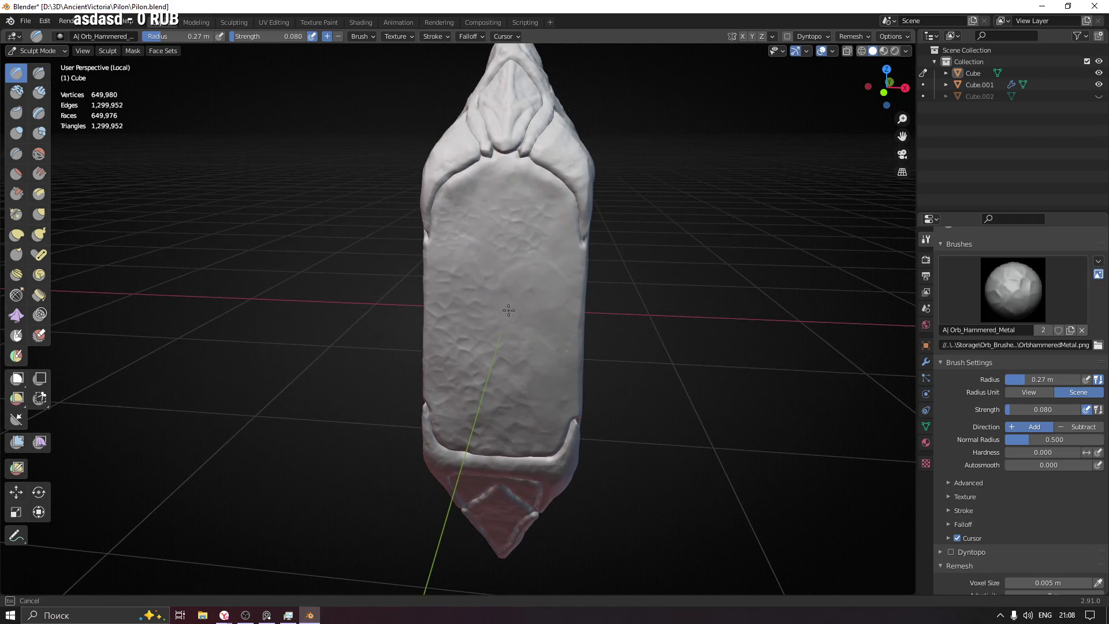
middle_click_drag(580, 245, 594, 239)
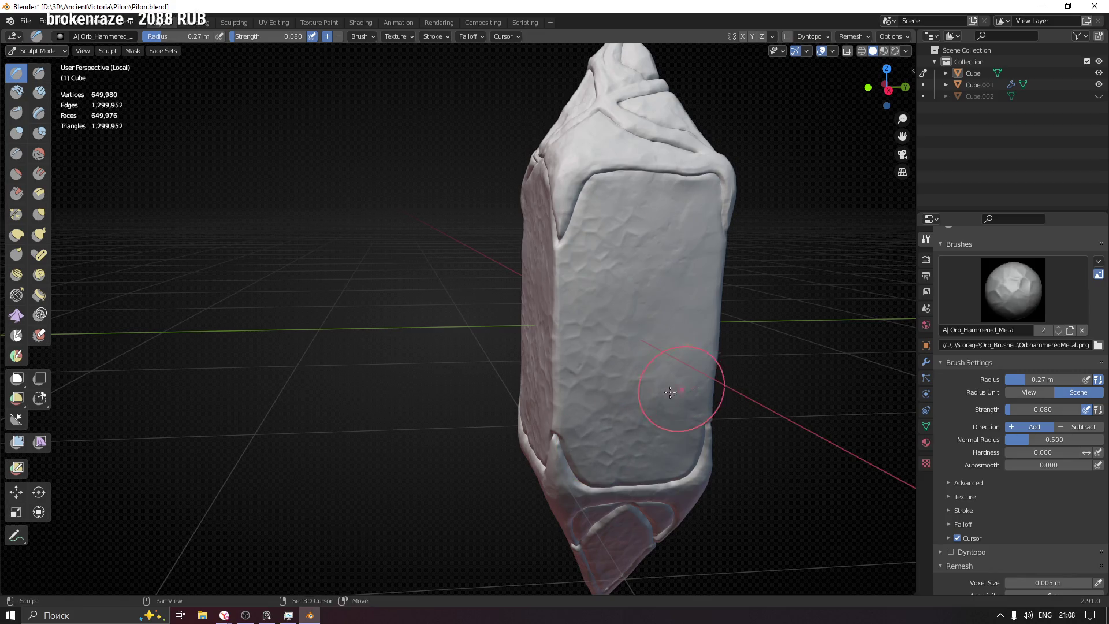
middle_click_drag(682, 397, 539, 242)
middle_click_drag(513, 351, 505, 401)
middle_click_drag(570, 290, 580, 330)
middle_click_drag(644, 416, 646, 417)
mouse_move(713, 420)
middle_mouse_down()
mouse_move(665, 270)
mouse_move(712, 316)
middle_mouse_up()
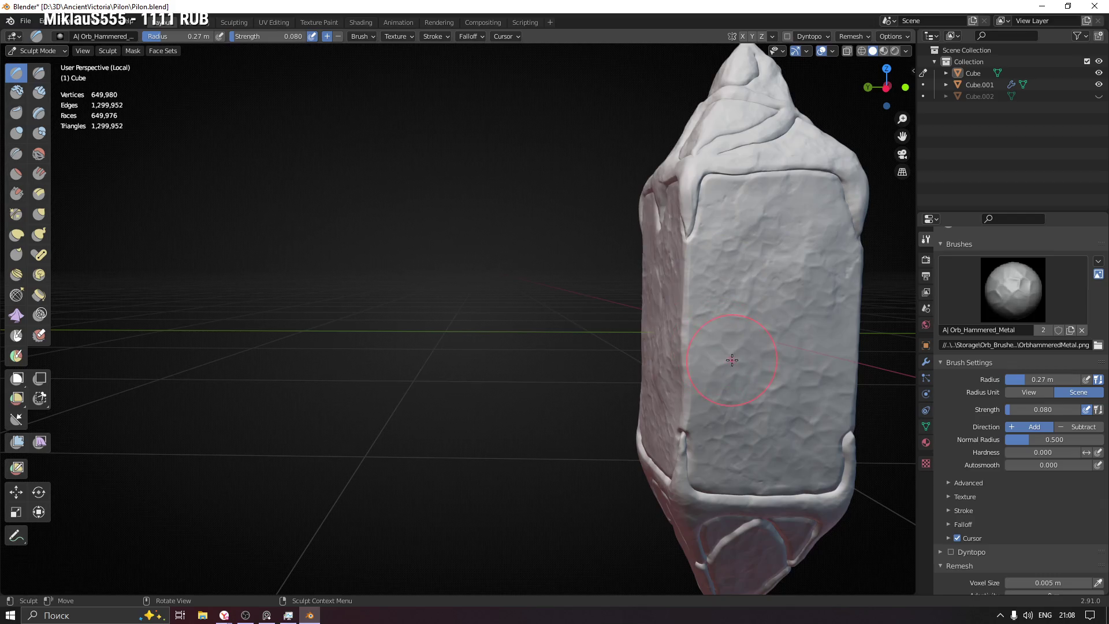
mouse_move(671, 291)
middle_mouse_down()
mouse_move(787, 317)
mouse_move(655, 236)
middle_mouse_up()
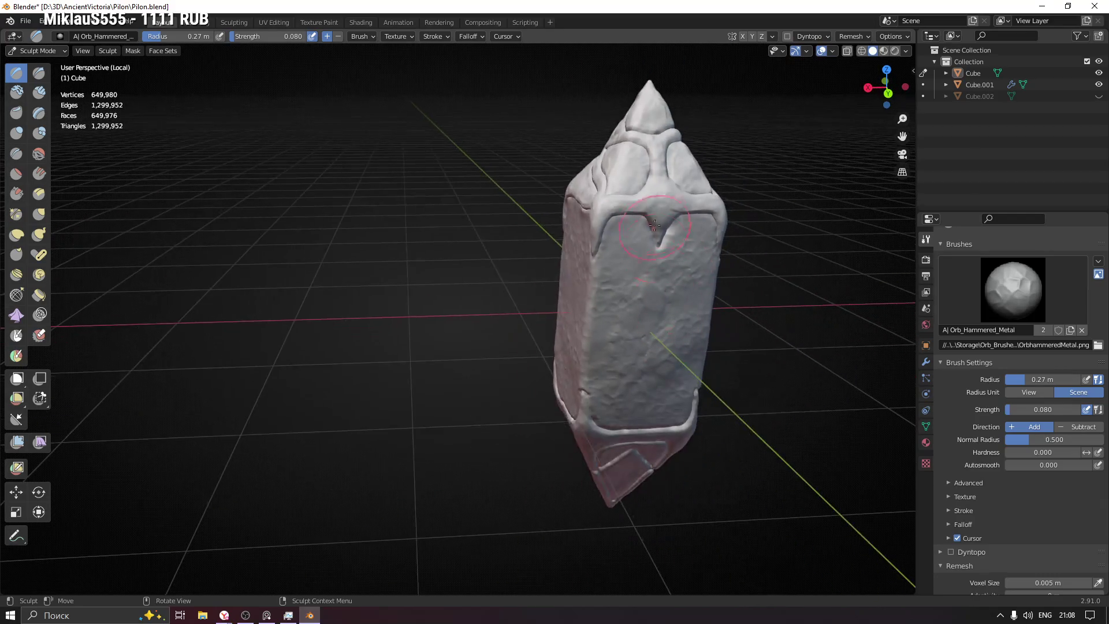
middle_click_drag(658, 179, 813, 204)
Step: Select Orb_Rock_Anchor and set it to 0.37 m radius and 0.345 strength
left_click(1031, 292)
left_click(1016, 353)
middle_click_drag(601, 243, 651, 238)
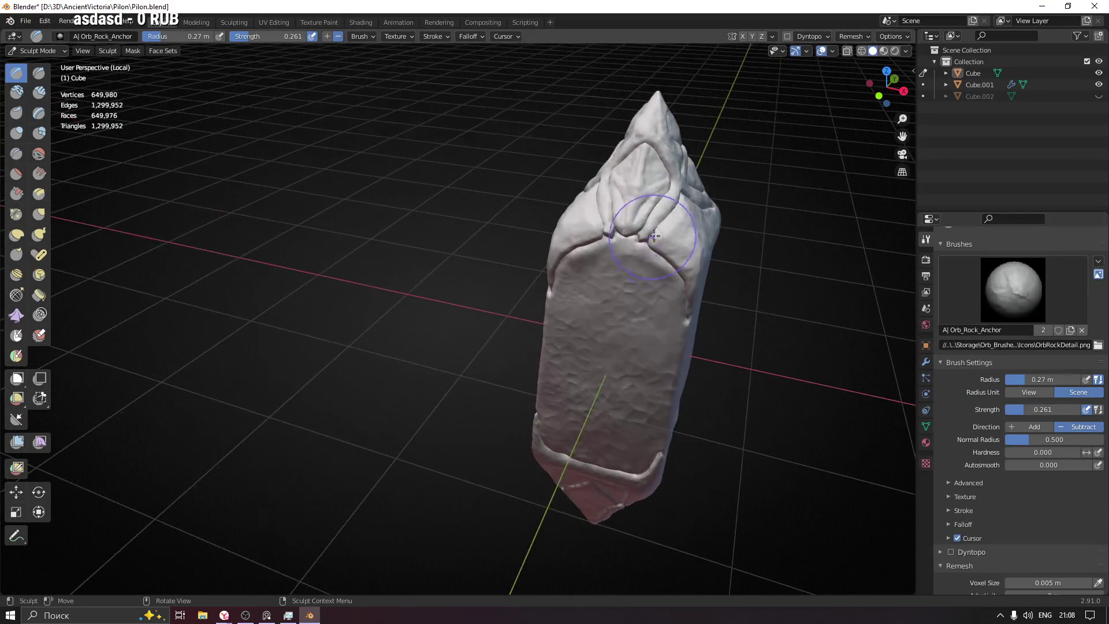
key("f")
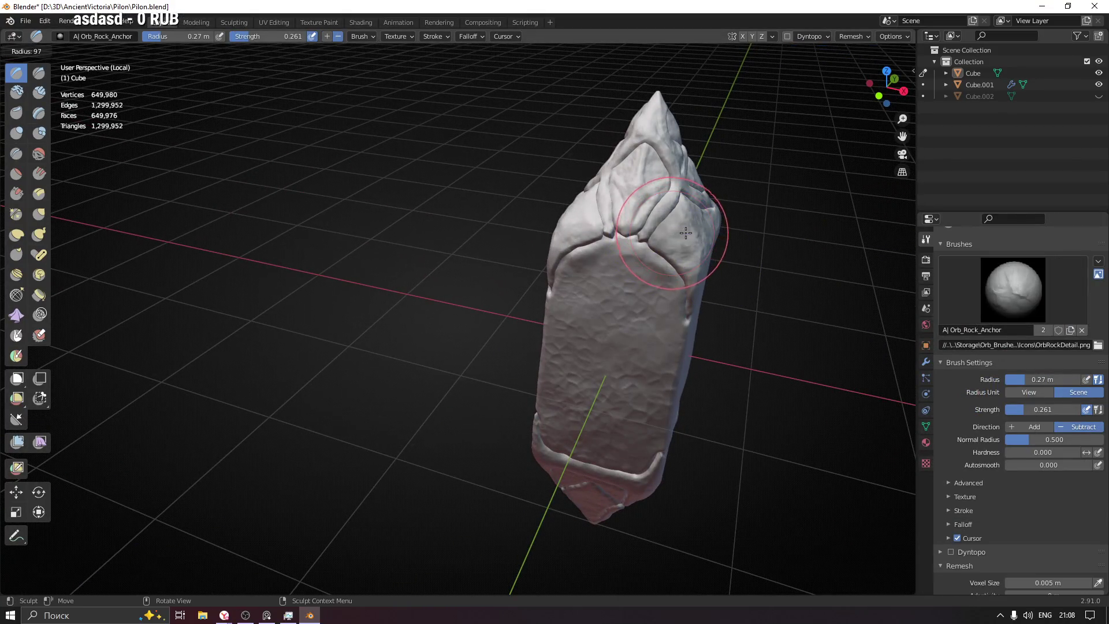
left_click(688, 231)
key("shift+f")
left_click(688, 231)
Step: Carve rocky detail into the upper border and the lower tip panel
mouse_move(693, 233)
left_mouse_down()
mouse_move(664, 191)
mouse_move(670, 231)
left_mouse_up()
mouse_move(670, 231)
middle_mouse_down()
mouse_move(760, 244)
mouse_move(596, 254)
middle_mouse_up()
middle_click_drag(576, 317, 537, 242)
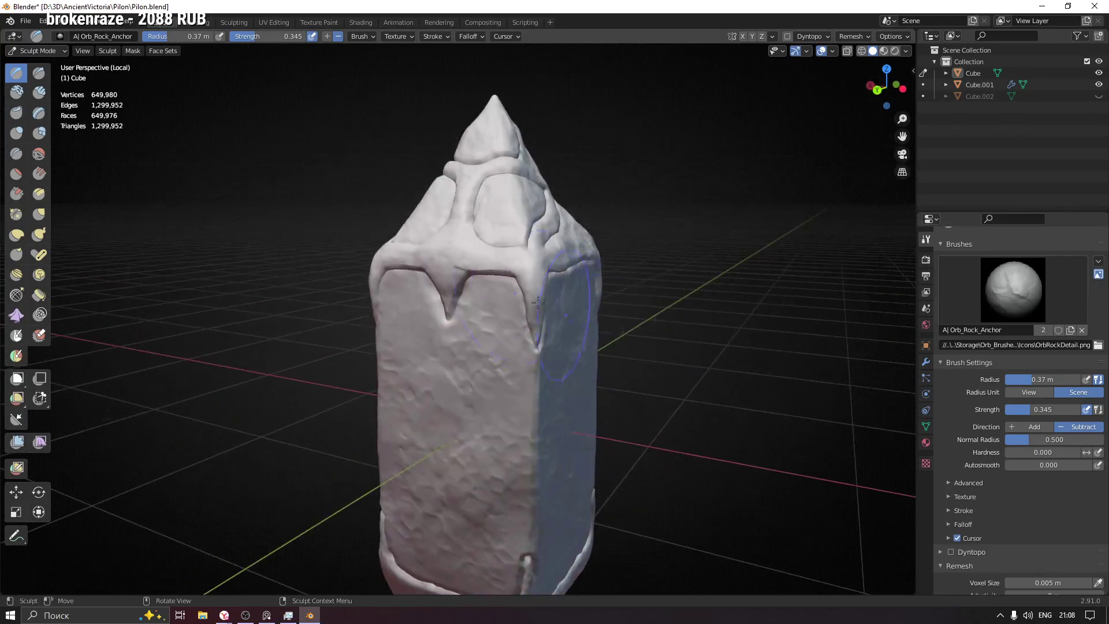
mouse_move(492, 305)
middle_mouse_down()
mouse_move(393, 309)
mouse_move(456, 334)
mouse_move(502, 322)
middle_mouse_up()
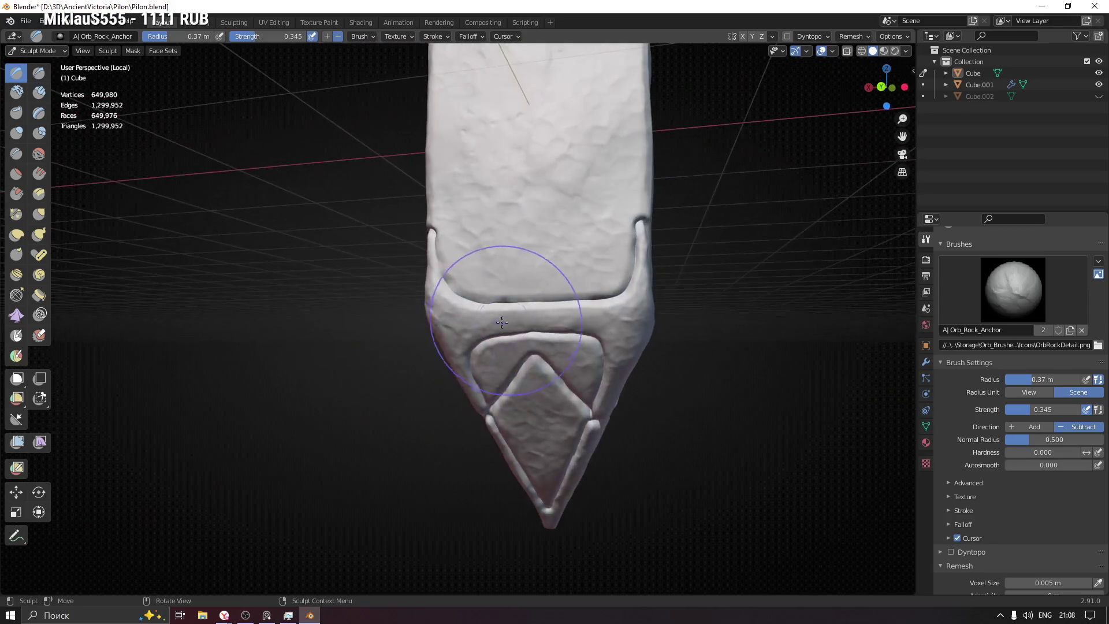
middle_click_drag(582, 315, 619, 321)
left_click_drag(619, 322, 622, 297)
Step: Orbit around the tip to face the diamond panel and review the carved pillar
middle_click_drag(630, 243, 488, 289)
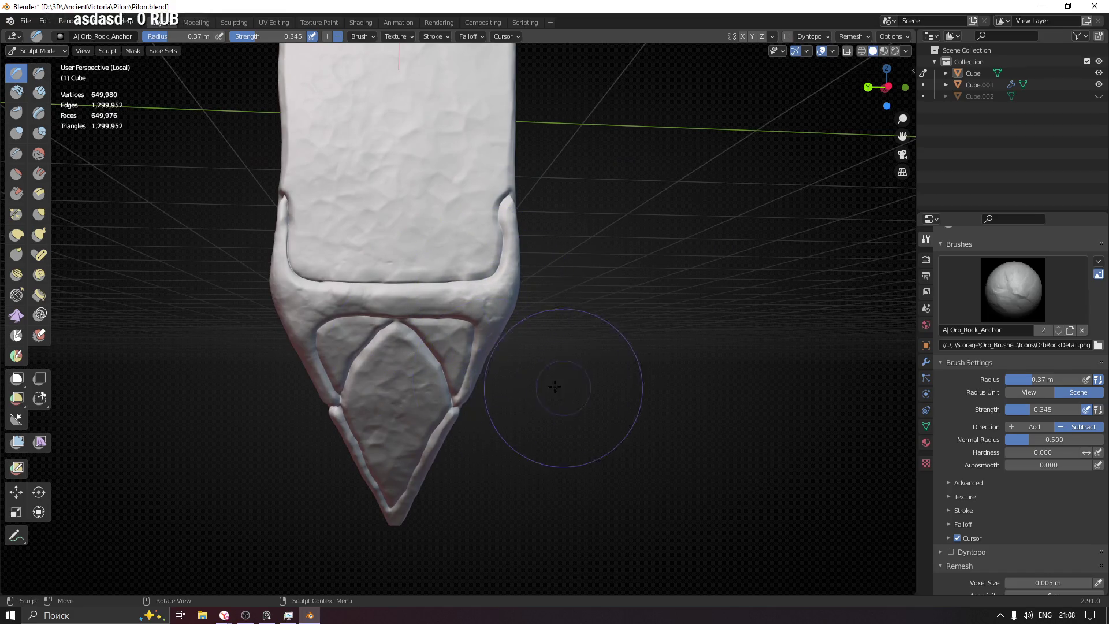
middle_click_drag(564, 388, 496, 378)
middle_click_drag(597, 413, 450, 399)
mouse_move(530, 430)
middle_mouse_down()
mouse_move(641, 313)
mouse_move(471, 236)
middle_mouse_up()
middle_click_drag(515, 327, 632, 310)
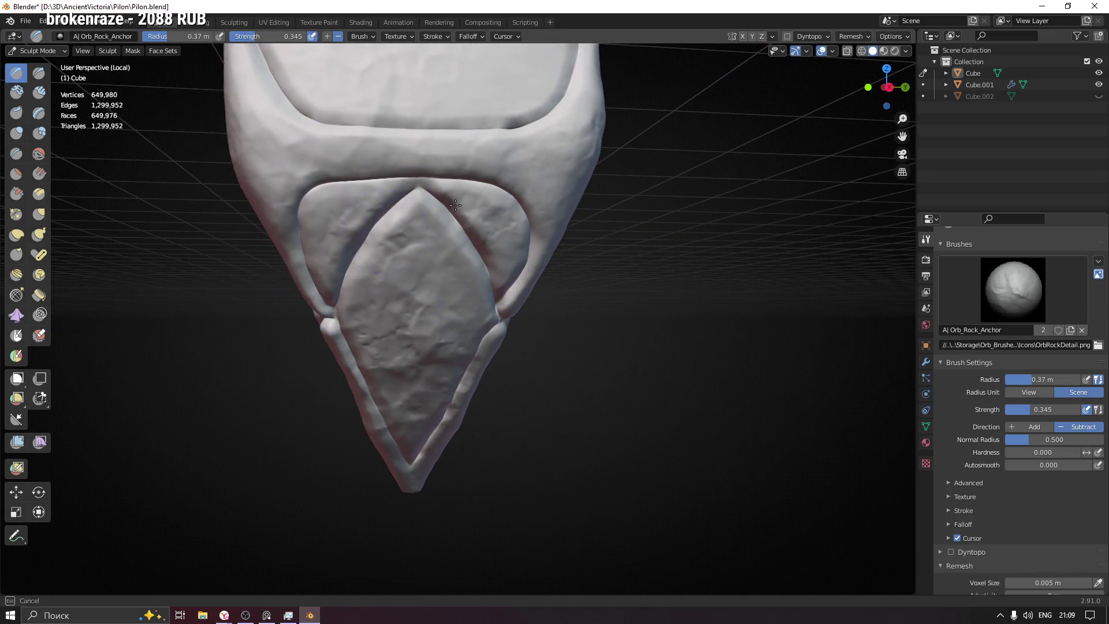
scroll(417, 154, "down", 3)
mouse_move(416, 153)
middle_mouse_down()
mouse_move(540, 211)
mouse_move(546, 186)
mouse_move(685, 277)
mouse_move(649, 322)
mouse_move(635, 321)
middle_mouse_up()
scroll(546, 185, "down", 5)
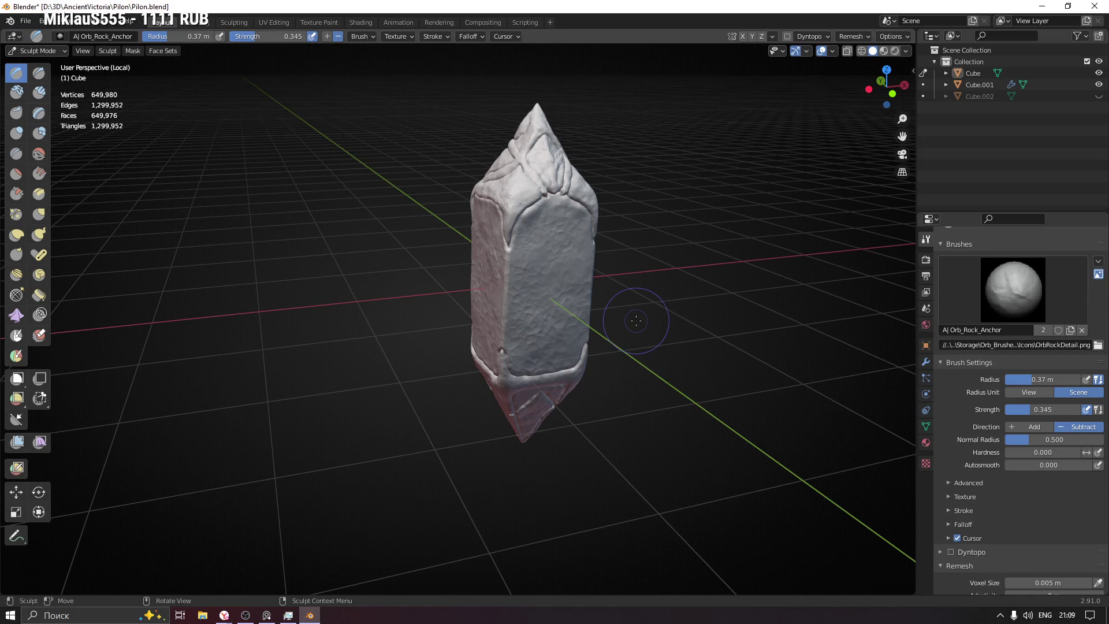
mouse_move(612, 315)
middle_mouse_down()
mouse_move(587, 311)
mouse_move(635, 294)
middle_mouse_up()
Step: Exit Local View to reveal the half-dome beside the pylon, then orbit and zoom in on the pillar
key("KP_Divide")
mouse_move(364, 286)
middle_mouse_down()
mouse_move(686, 284)
mouse_move(664, 285)
middle_mouse_up()
mouse_move(550, 272)
middle_mouse_down()
mouse_move(615, 292)
mouse_move(639, 346)
middle_mouse_up()
scroll(494, 283, "up", 2)
scroll(494, 283, "up", 2)
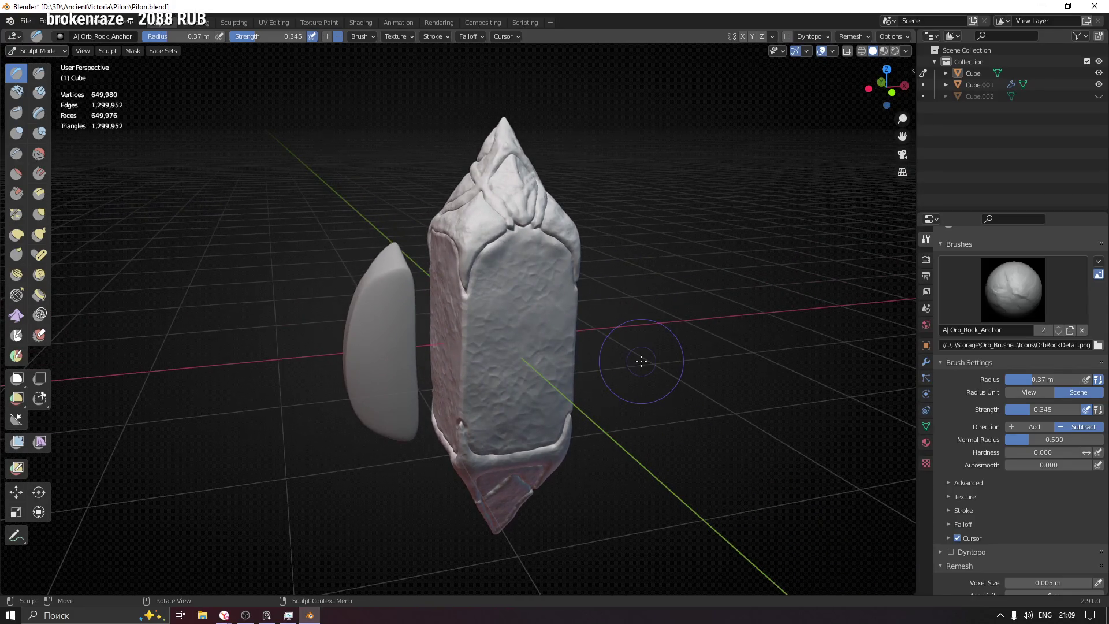
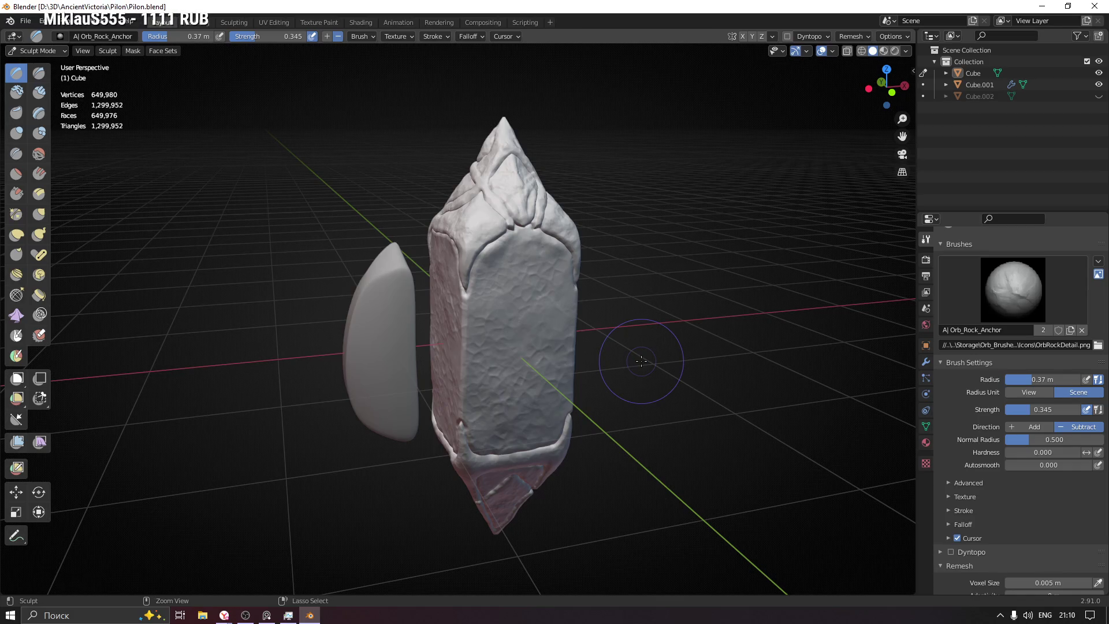
Step: Save Pilon.blend and leave Sculpt Mode for Object Mode
key("ctrl+s")
mouse_move(503, 347)
middle_mouse_down()
mouse_move(451, 338)
mouse_move(515, 312)
middle_mouse_up()
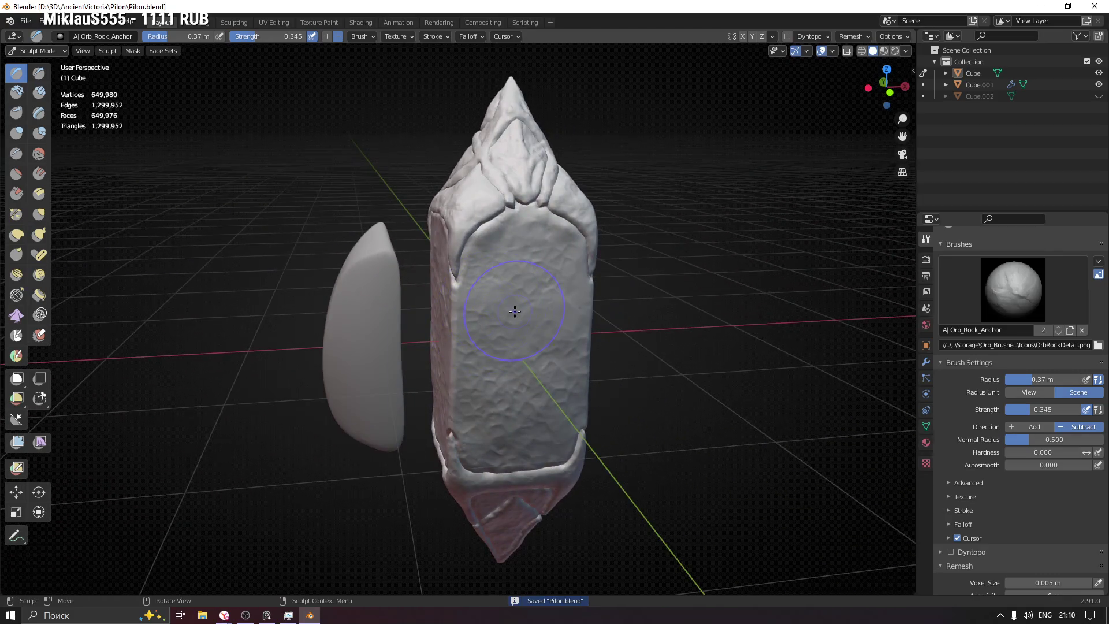
key("ctrl+Tab")
Step: Select the shield plate Cube.001 and enter Edit Mode through the Ctrl+Tab pie
left_click(351, 287)
mouse_move(351, 286)
middle_mouse_down()
mouse_move(417, 366)
mouse_move(536, 361)
mouse_move(352, 341)
mouse_move(439, 344)
mouse_move(626, 307)
mouse_move(481, 265)
mouse_move(455, 386)
mouse_move(576, 348)
mouse_move(482, 333)
middle_mouse_up()
key("ctrl+Tab")
left_click(461, 338)
Step: Select the shield plate's lower and front faces
left_click(455, 386, "shift")
left_click(440, 380, "shift")
left_click(488, 305, "shift")
left_click(508, 248, "shift")
left_click(526, 358, "shift")
left_click(471, 397, "shift")
Step: Inset the selected front faces of the shield plate
middle_click_drag(470, 397, 650, 357)
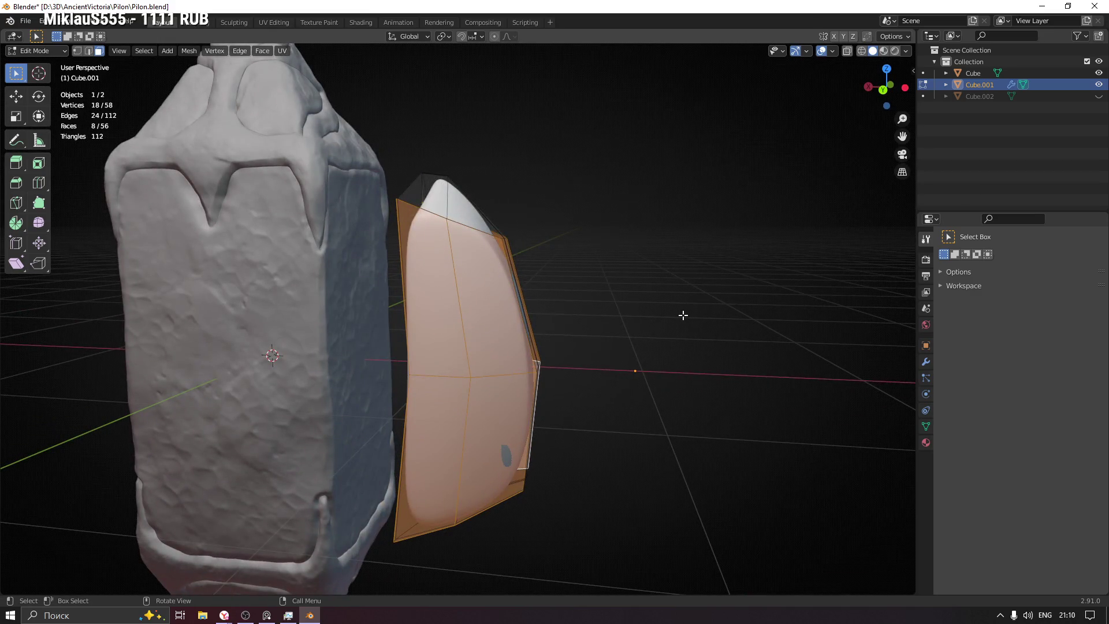
key("i")
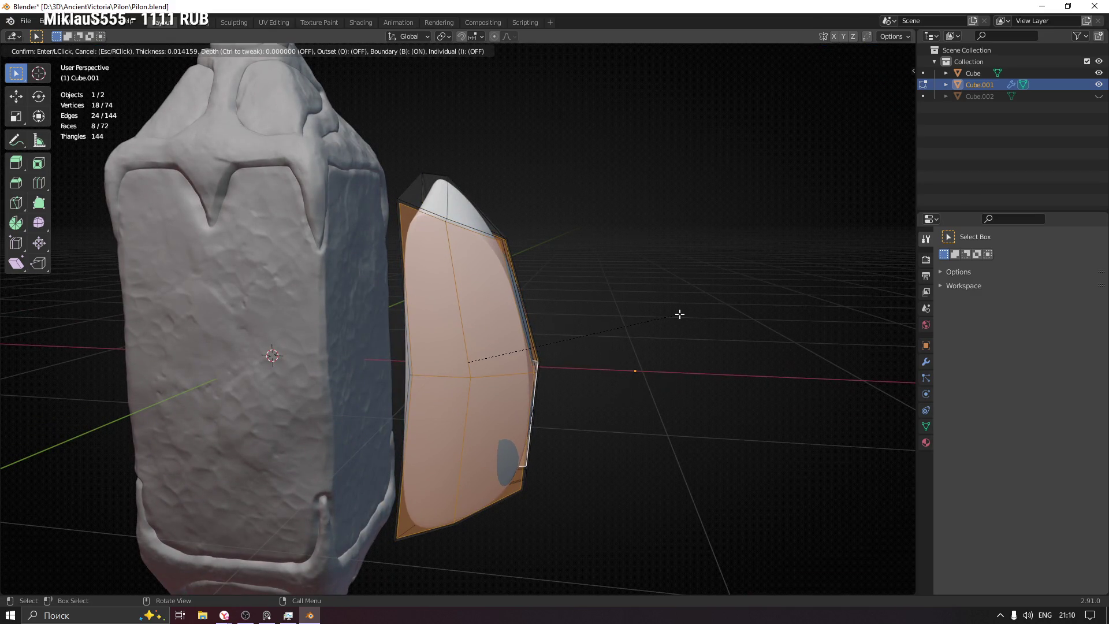
left_click(679, 314)
Step: Extrude the inset faces inward along their normals to form a recessed panel
middle_click_drag(681, 314, 533, 319)
key("alt+e")
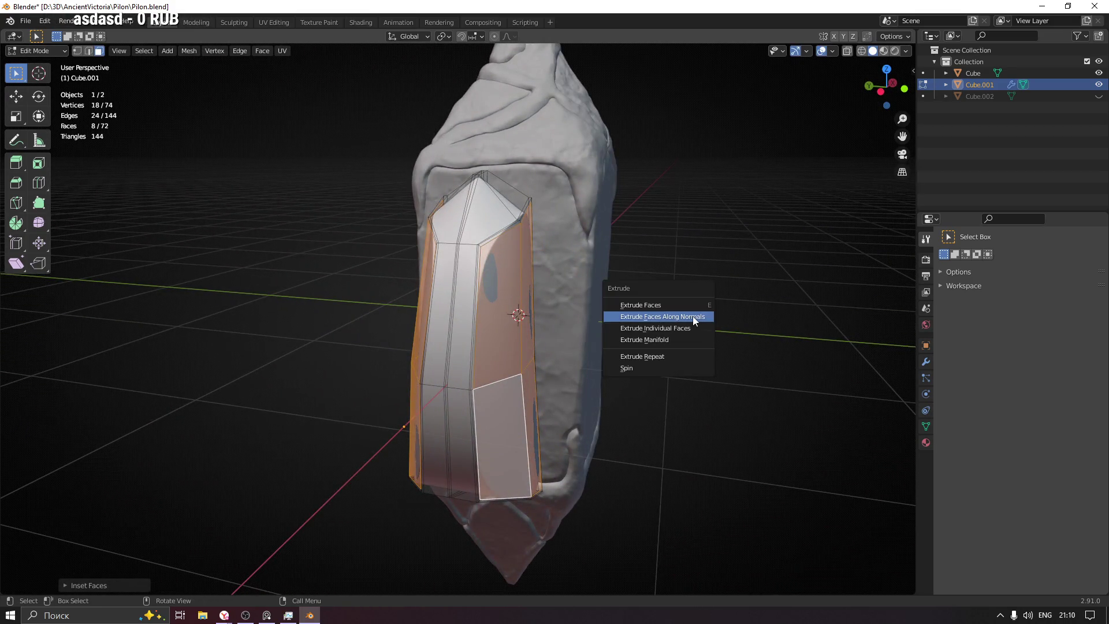
left_click(692, 316)
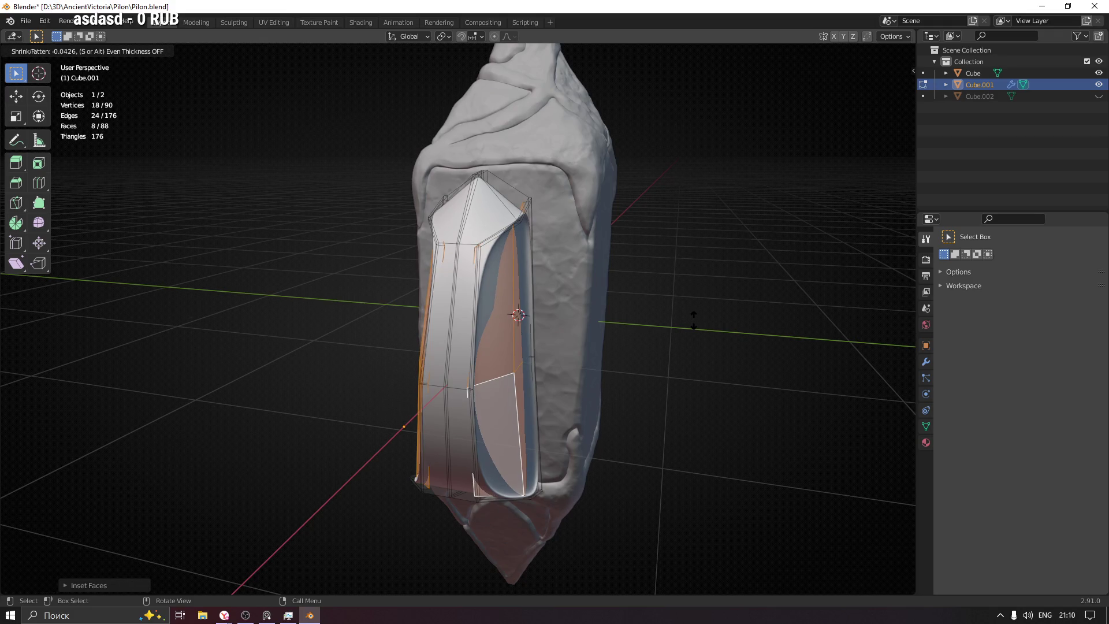
left_click(695, 317)
Step: Clear the face selection and return to Object Mode
mouse_move(695, 317)
middle_mouse_down()
mouse_move(591, 289)
mouse_move(735, 302)
mouse_move(730, 312)
mouse_move(615, 319)
mouse_move(584, 293)
mouse_move(586, 339)
mouse_move(570, 304)
mouse_move(491, 318)
middle_mouse_up()
left_click(585, 293)
scroll(586, 292, "up", 3)
key("Tab")
mouse_move(455, 350)
middle_mouse_down()
mouse_move(522, 322)
mouse_move(408, 366)
mouse_move(279, 354)
mouse_move(433, 358)
mouse_move(428, 343)
mouse_move(502, 342)
mouse_move(469, 334)
mouse_move(470, 345)
middle_mouse_up()
Step: Back in Edit Mode, box-select the shield's bottom vertices in see-through vertex mode
key("Tab")
mouse_move(545, 427)
middle_mouse_down()
mouse_move(535, 391)
mouse_move(426, 322)
middle_mouse_up()
left_click(433, 312)
mouse_move(546, 451)
middle_mouse_down()
mouse_move(542, 441)
mouse_move(540, 451)
middle_mouse_up()
key("1")
key("alt+z")
left_click_drag(545, 424, 469, 497)
key("alt+z")
middle_click_drag(535, 487, 548, 468)
Step: Move the bottom vertices along Z, then outward along X
key("g")
key("z")
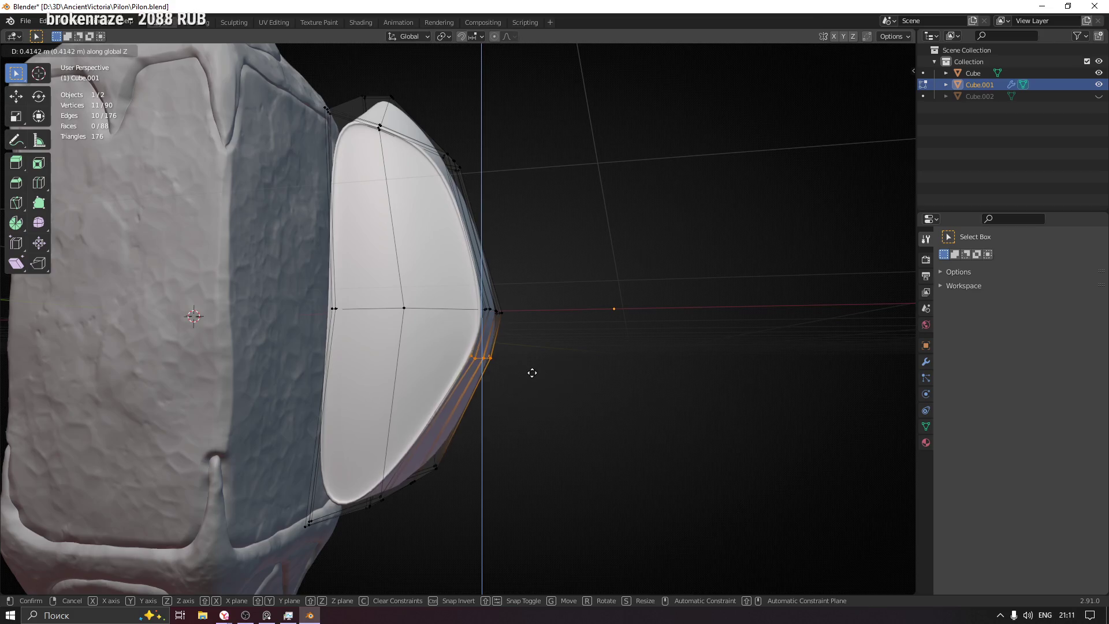
left_click(539, 414)
key("g")
key("x")
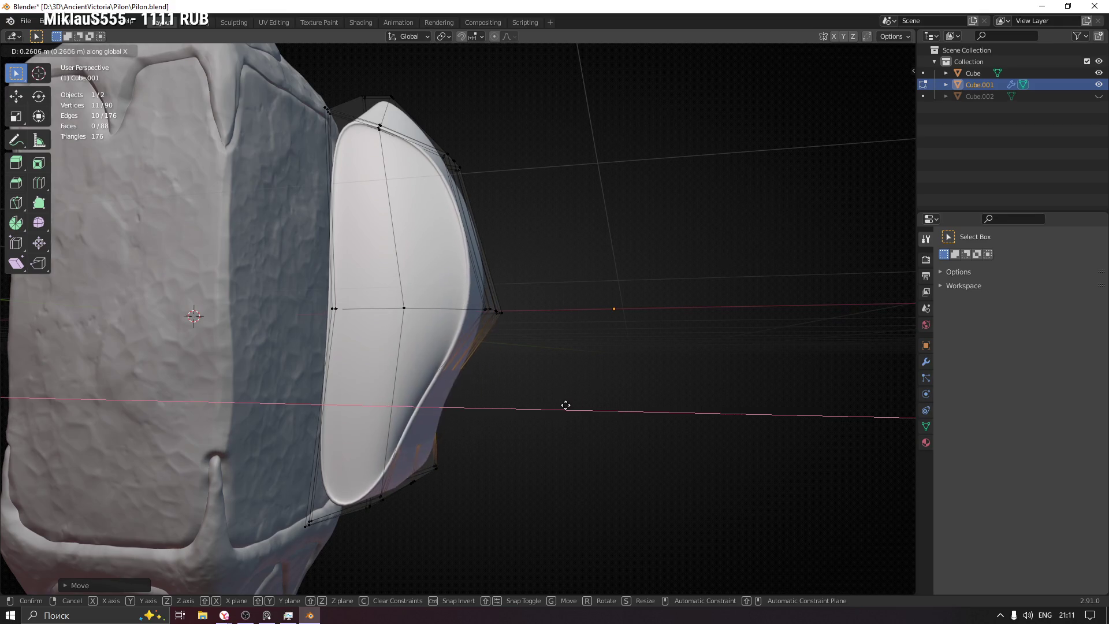
left_click(560, 409)
Step: Select the corner vertices and push them outward along X
mouse_move(614, 403)
middle_mouse_down()
mouse_move(379, 421)
mouse_move(426, 278)
mouse_move(421, 329)
mouse_move(466, 341)
middle_mouse_up()
left_click(424, 230)
mouse_move(424, 230)
middle_mouse_down()
mouse_move(487, 312)
mouse_move(474, 312)
middle_mouse_up()
left_click_drag(449, 384, 460, 404)
middle_click_drag(459, 404, 493, 426)
key("g")
key("x")
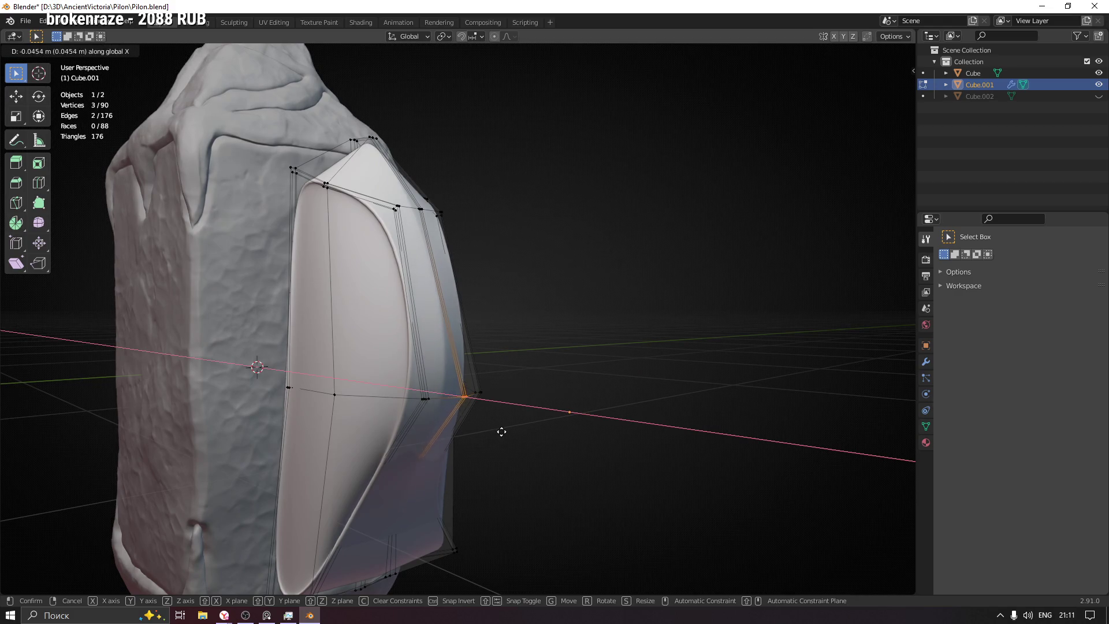
left_click(502, 432)
Step: Move the bottom vertex along X to extend the pointed tail
mouse_move(503, 432)
middle_mouse_down()
mouse_move(462, 411)
mouse_move(431, 460)
mouse_move(381, 391)
mouse_move(416, 411)
middle_mouse_up()
left_click(381, 391)
key("g")
key("x")
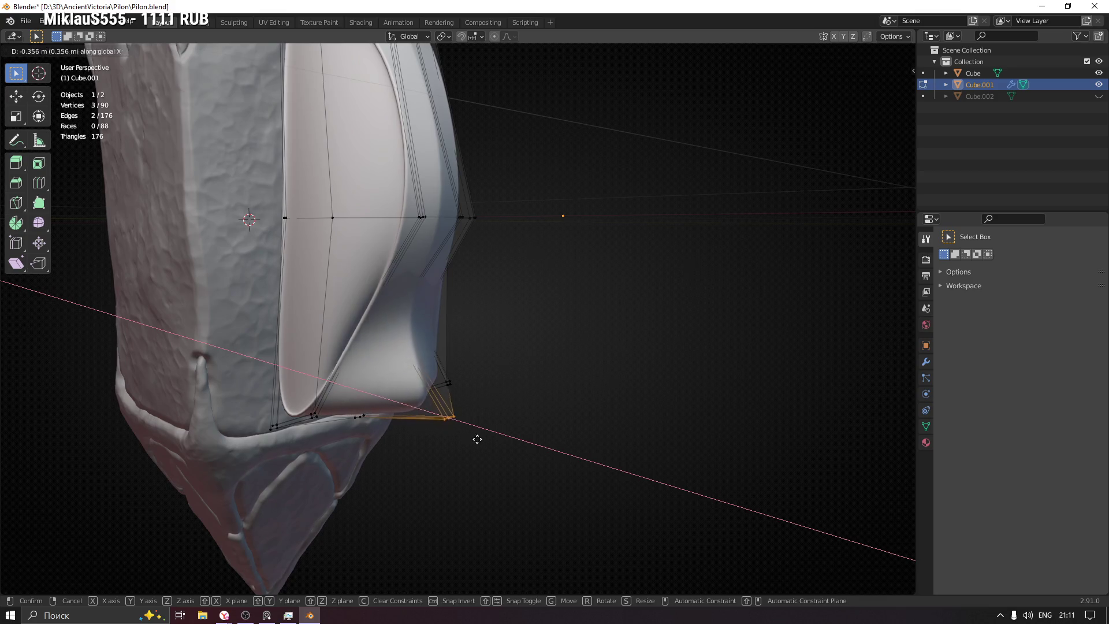
left_click(507, 451)
Step: Lower the flared corner vertices along Z
mouse_move(609, 423)
middle_mouse_down()
mouse_move(465, 420)
mouse_move(488, 345)
mouse_move(421, 260)
mouse_move(459, 267)
middle_mouse_up()
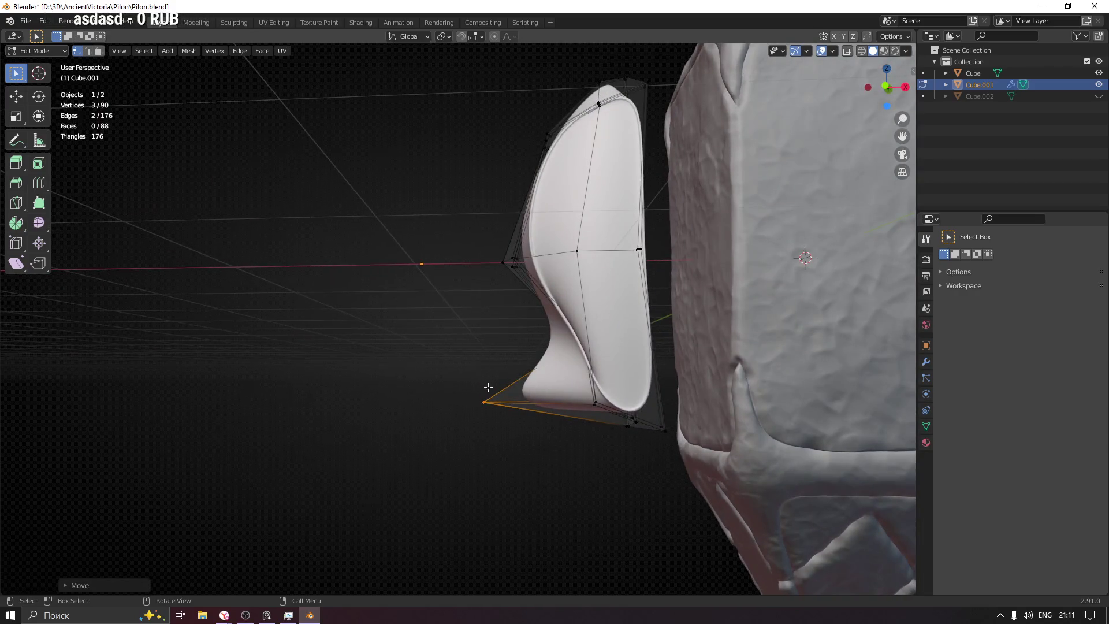
middle_click_drag(483, 378, 379, 386)
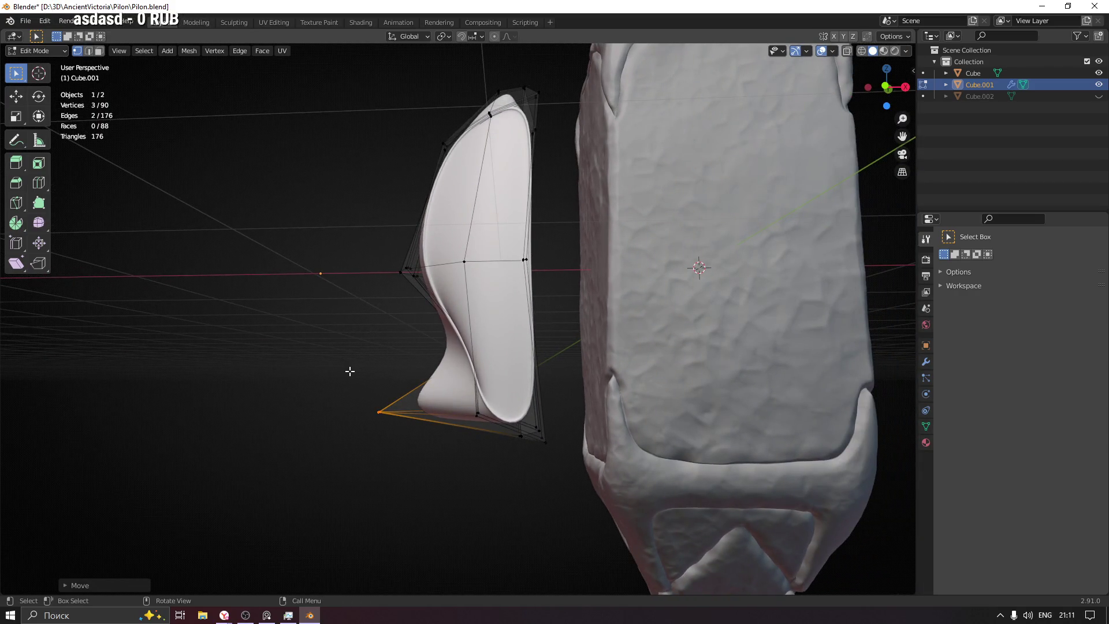
key("g")
key("z")
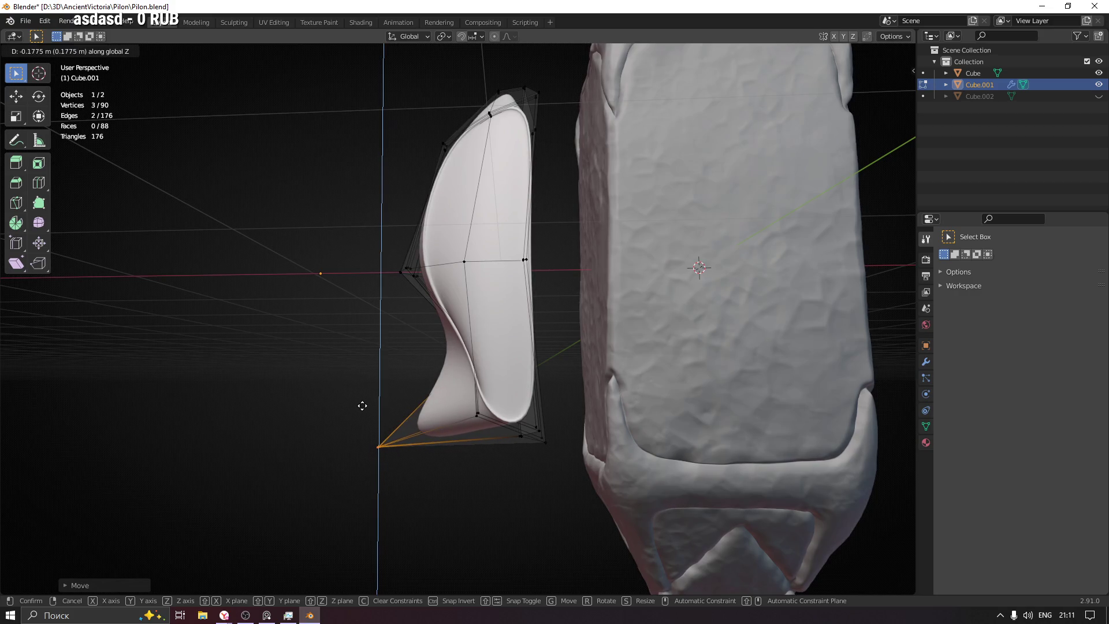
left_click(363, 411)
Step: Check the reshaped shield in Object Mode, then re-enter Edit Mode and deselect everything
mouse_move(350, 343)
middle_mouse_down()
mouse_move(543, 381)
mouse_move(664, 379)
mouse_move(397, 372)
mouse_move(466, 425)
mouse_move(573, 386)
mouse_move(532, 392)
middle_mouse_up()
key("Tab")
mouse_move(407, 393)
middle_mouse_down()
mouse_move(318, 387)
mouse_move(594, 376)
mouse_move(269, 384)
mouse_move(277, 403)
mouse_move(349, 417)
mouse_move(464, 360)
mouse_move(552, 359)
mouse_move(502, 362)
middle_mouse_up()
mouse_move(423, 359)
middle_mouse_down()
mouse_move(443, 270)
mouse_move(502, 269)
mouse_move(533, 334)
middle_mouse_up()
mouse_move(480, 252)
middle_mouse_down()
mouse_move(619, 261)
mouse_move(460, 271)
mouse_move(448, 286)
mouse_move(465, 285)
middle_mouse_up()
key("Tab")
key("alt+a")
scroll(439, 285, "up", 5)
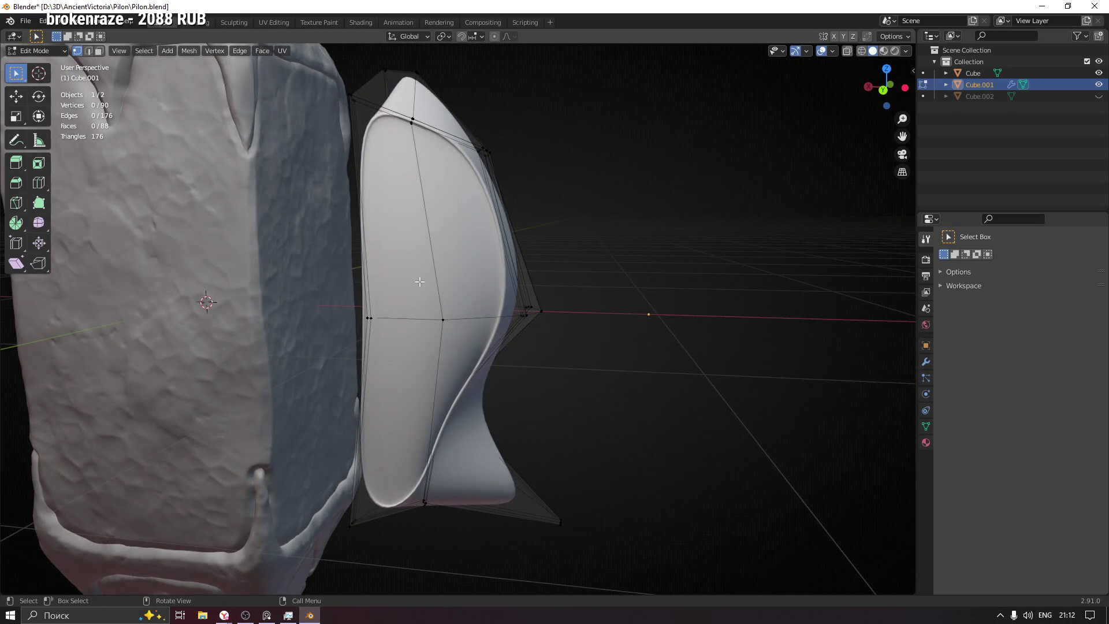
Step: Try selecting front faces, then reselect the shield plate and re-enter Edit Mode
key("3")
left_click(413, 262)
left_click(438, 308)
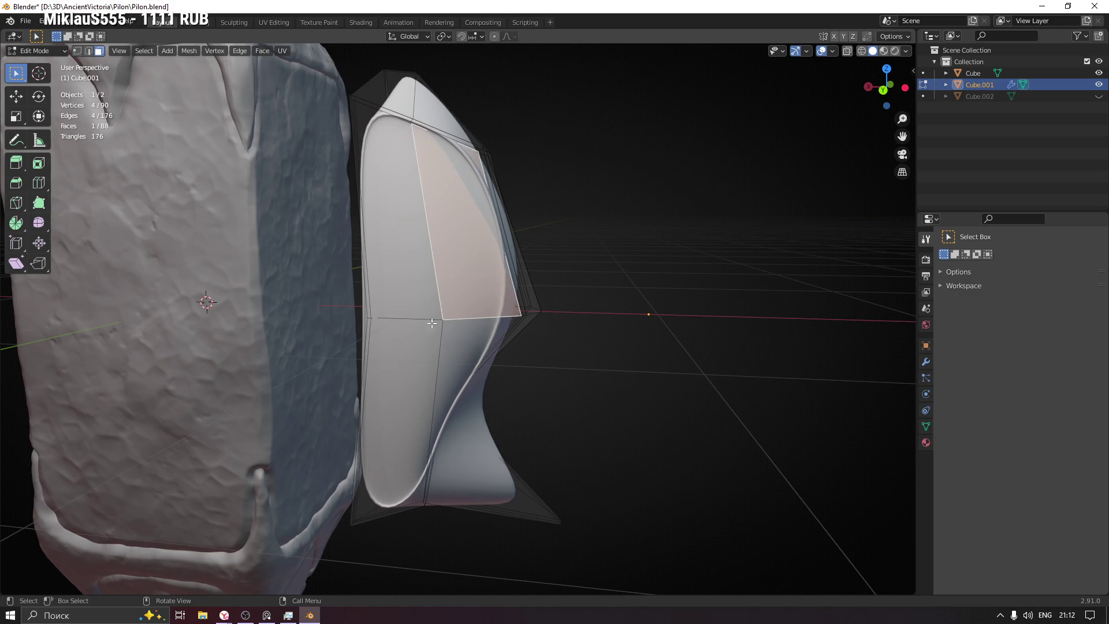
left_click(469, 336)
left_click(407, 345)
left_click(468, 263)
key("Tab")
left_click(601, 276)
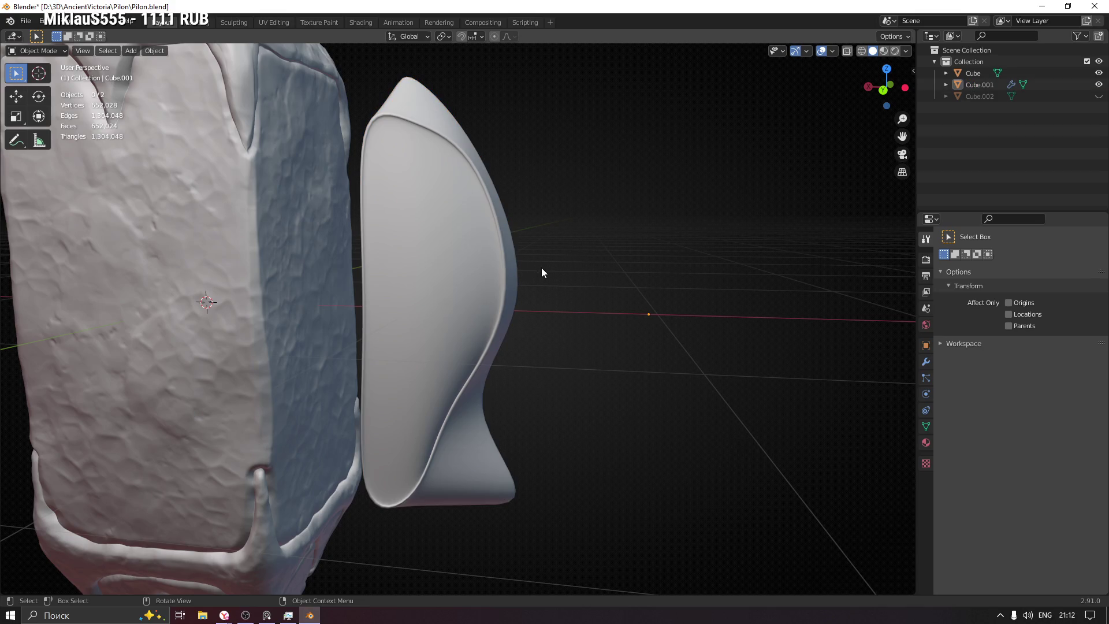
left_click(437, 225)
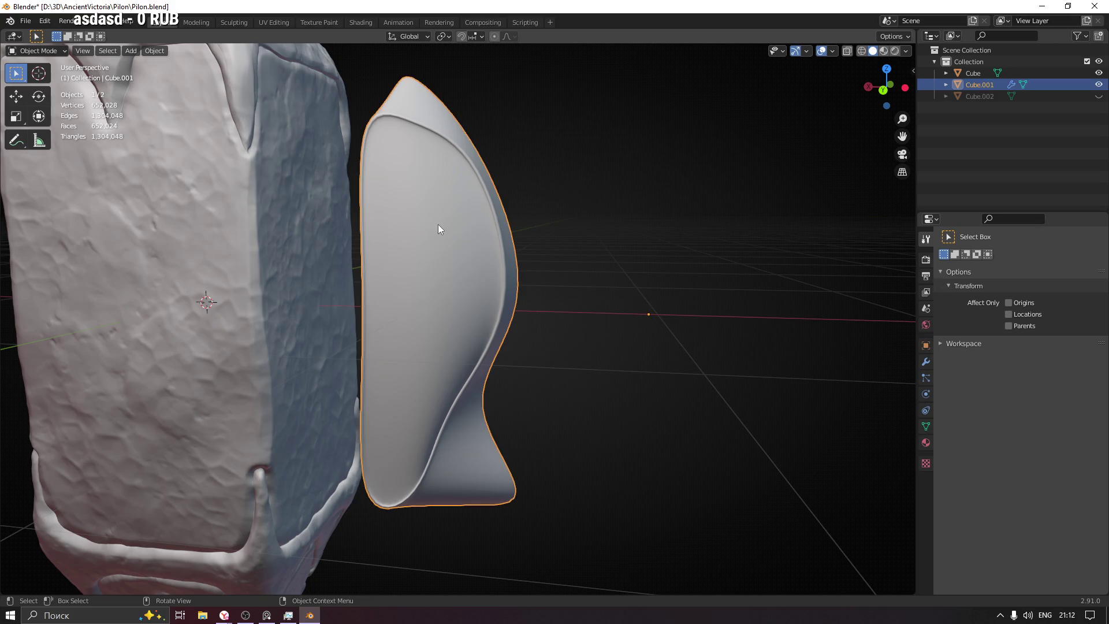
key("Tab")
Step: Select four faces across the shield's front
middle_click_drag(408, 231, 466, 243)
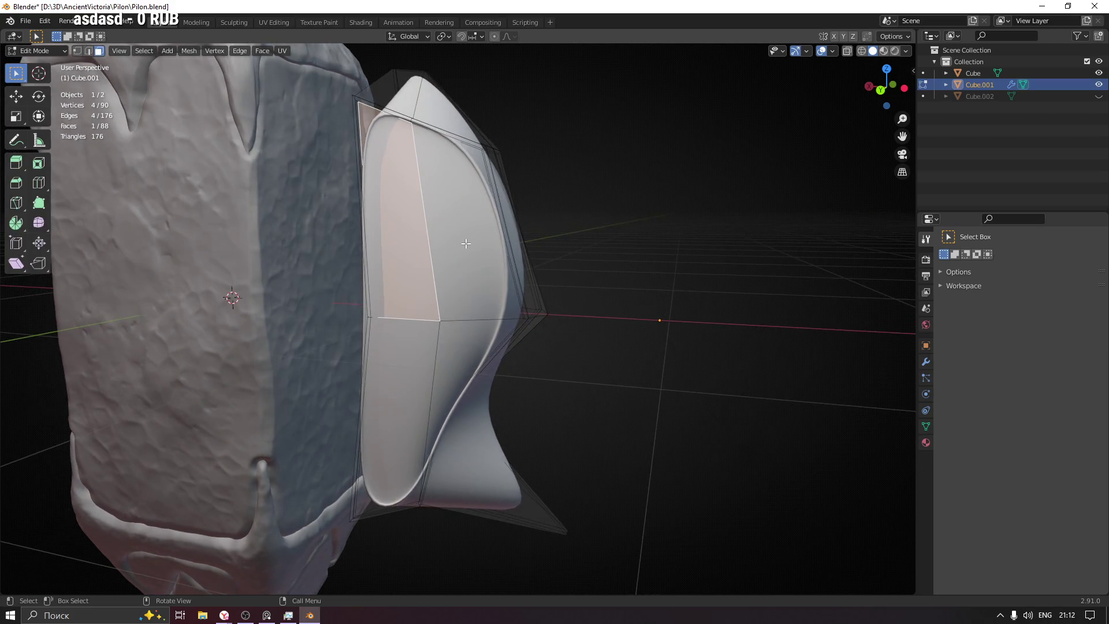
left_click(458, 261, "shift")
left_click(457, 359, "shift")
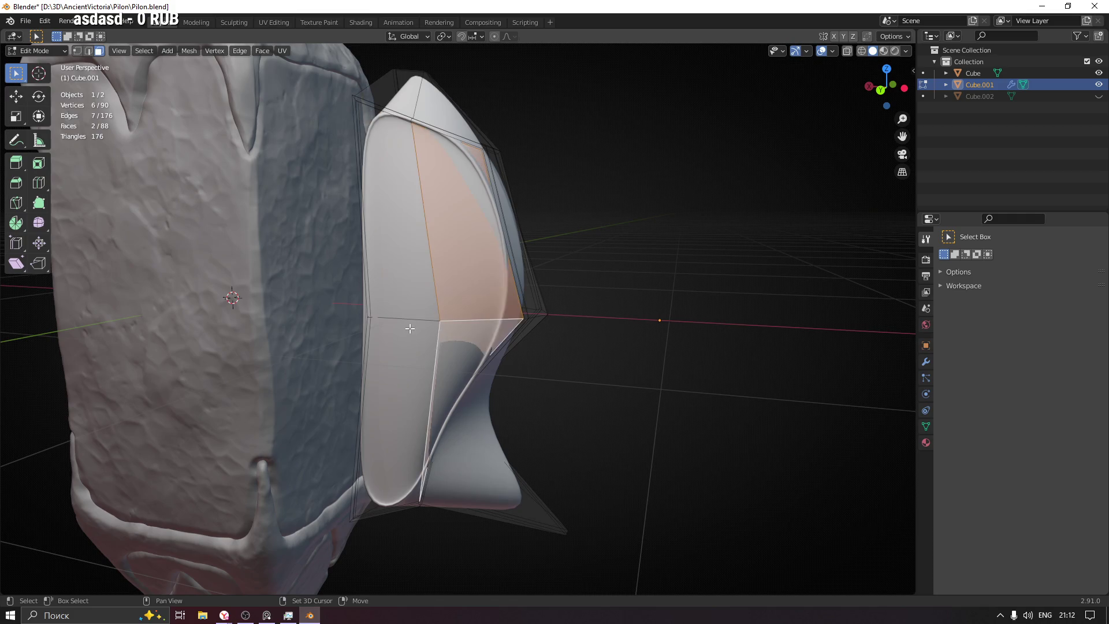
left_click(404, 347, "shift")
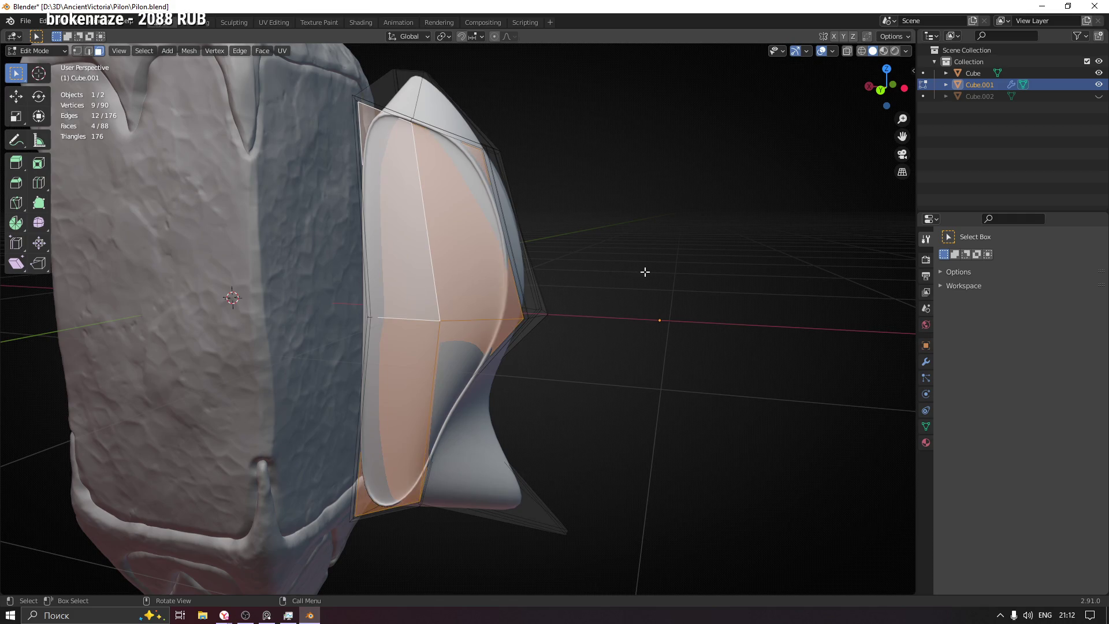
Step: Inset the four faces and extrude them outward along their normal
key("i")
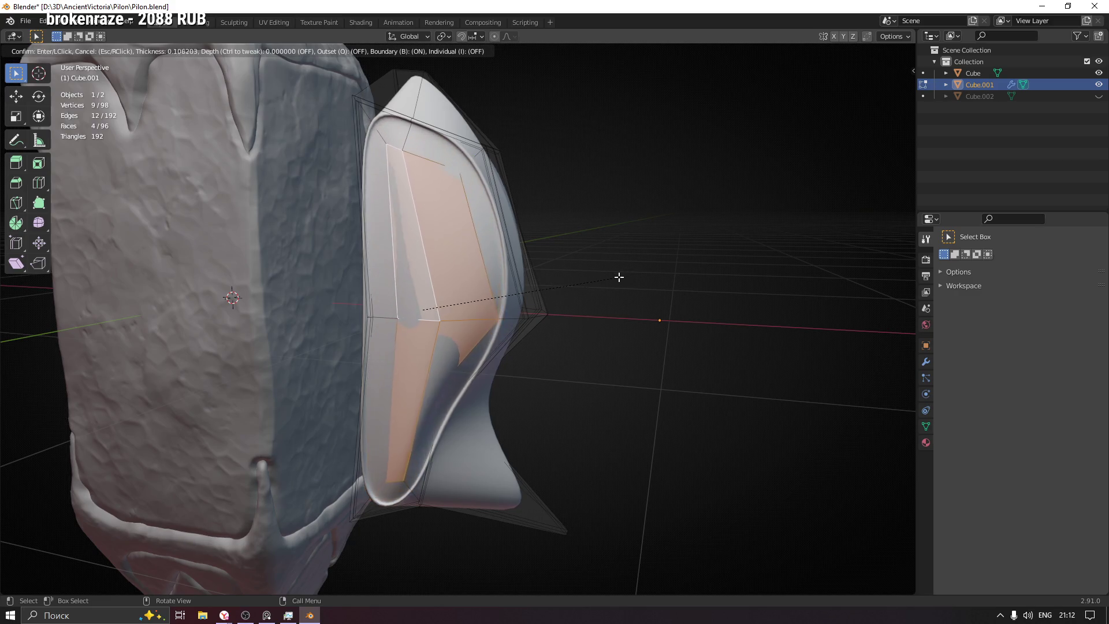
left_click(612, 280)
mouse_move(611, 280)
middle_mouse_down()
mouse_move(567, 280)
mouse_move(629, 280)
middle_mouse_up()
key("e")
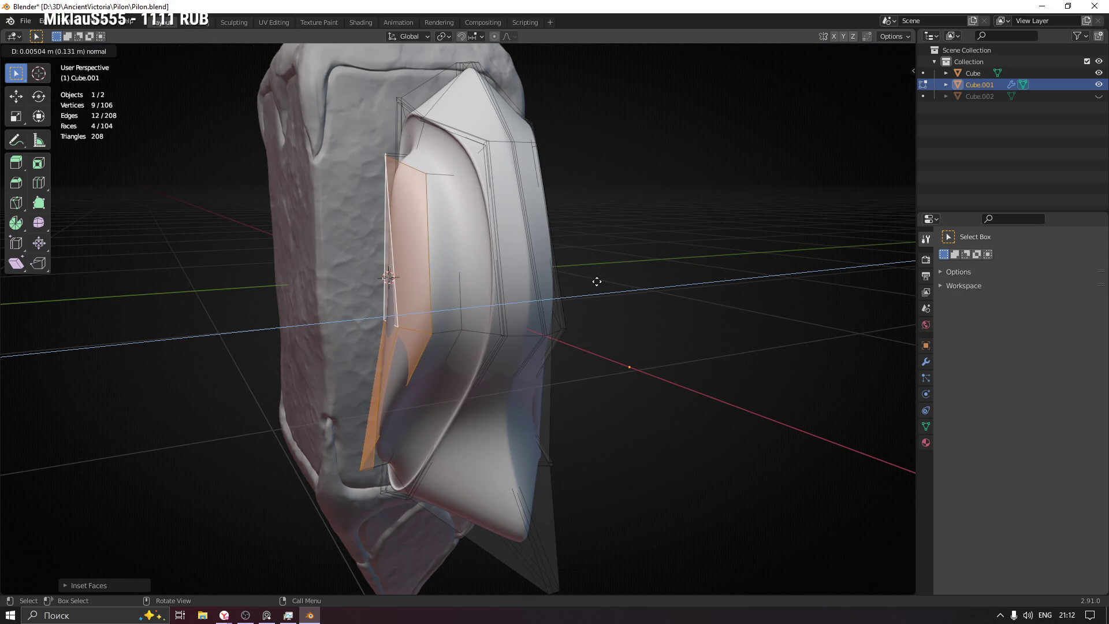
left_click(597, 281)
mouse_move(597, 282)
middle_mouse_down()
mouse_move(515, 285)
mouse_move(581, 274)
mouse_move(479, 266)
mouse_move(554, 255)
mouse_move(520, 189)
mouse_move(493, 218)
mouse_move(426, 421)
mouse_move(514, 223)
middle_mouse_up()
Step: Switch to vertex selection and start sliding a vertex along its edge
key("1")
mouse_move(362, 478)
middle_mouse_down()
mouse_move(372, 520)
mouse_move(385, 430)
mouse_move(466, 446)
mouse_move(426, 415)
middle_mouse_up()
key("shift+v")
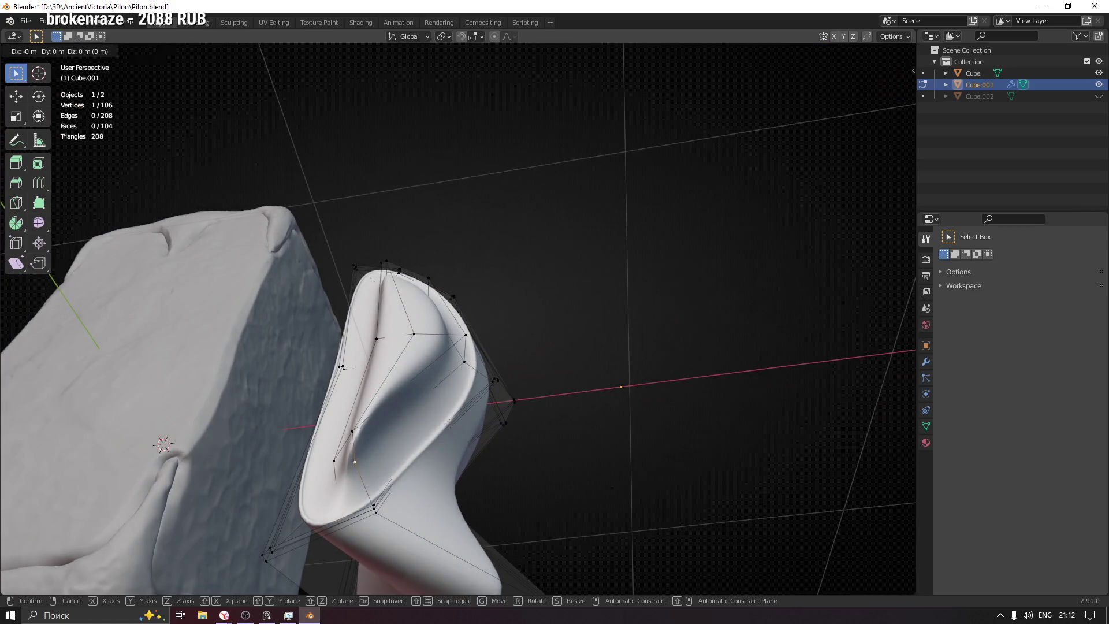
Step: Confirm the vertex slide and reposition the selected edge vertices
left_click(391, 472)
mouse_move(390, 473)
middle_mouse_down()
mouse_move(324, 479)
mouse_move(485, 477)
mouse_move(312, 463)
mouse_move(376, 467)
middle_mouse_up()
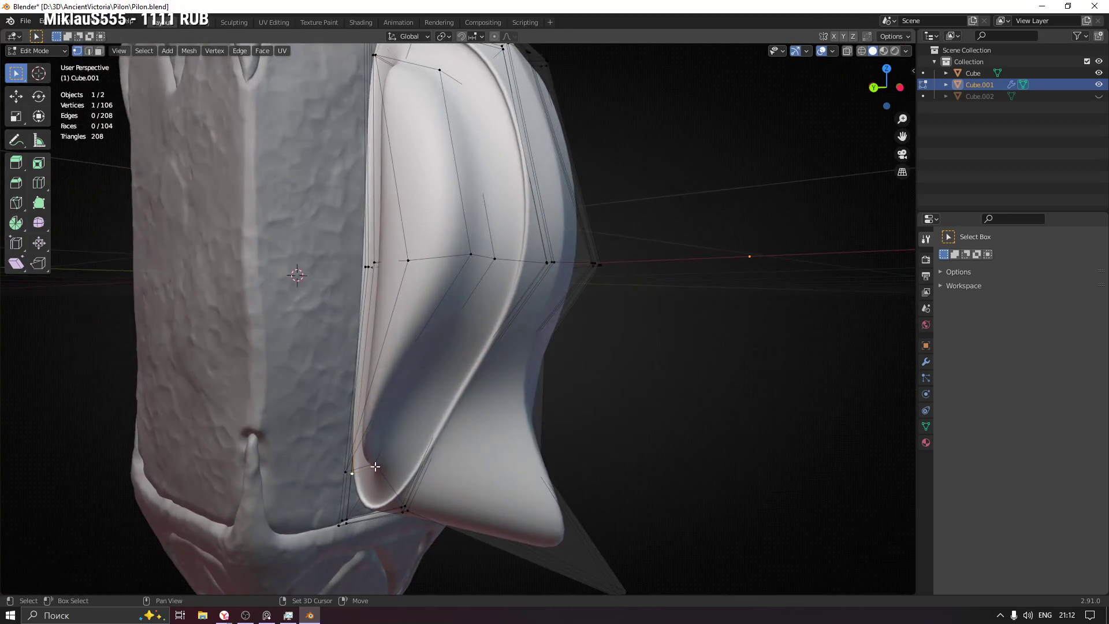
mouse_move(338, 422)
middle_mouse_down()
mouse_move(498, 382)
mouse_move(409, 389)
middle_mouse_up()
key("g")
left_click(463, 389)
key("g")
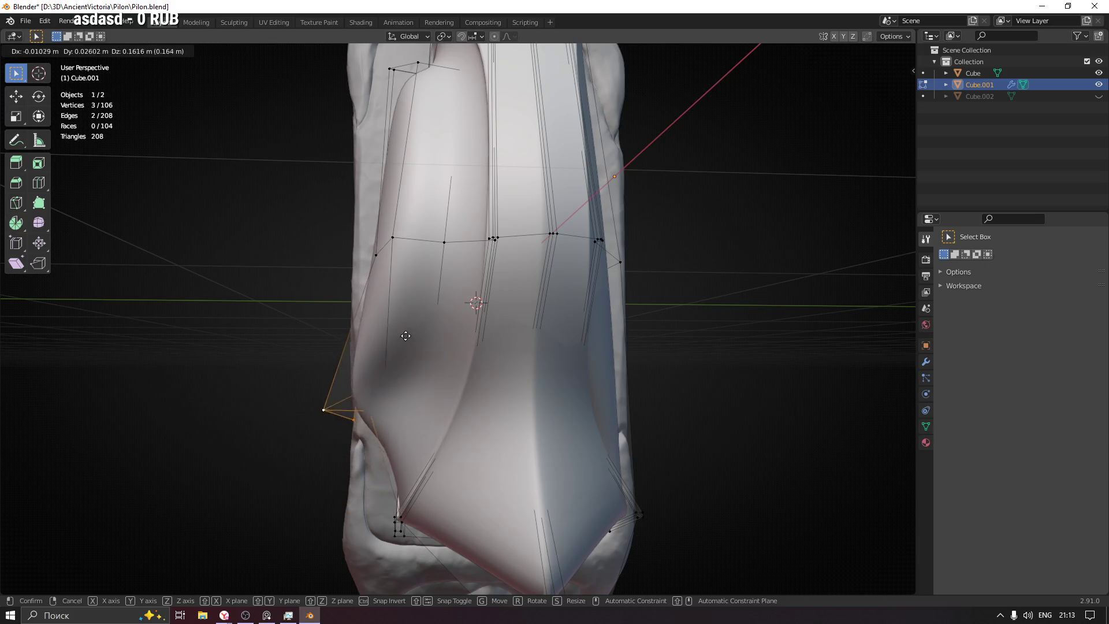
left_click(424, 346)
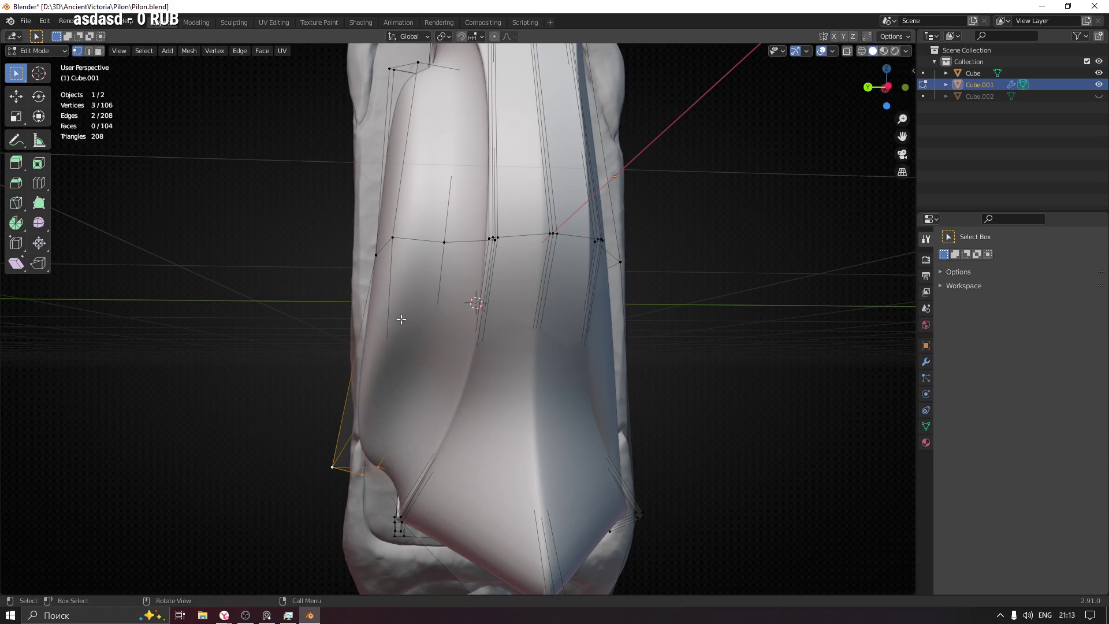
Step: Select a single vertex on the shield's edge and move it to a new position
left_click(392, 230)
middle_click_drag(393, 231, 294, 245)
mouse_move(391, 242)
middle_mouse_down()
mouse_move(359, 261)
mouse_move(413, 251)
mouse_move(339, 247)
middle_mouse_up()
left_click(278, 243)
key("g")
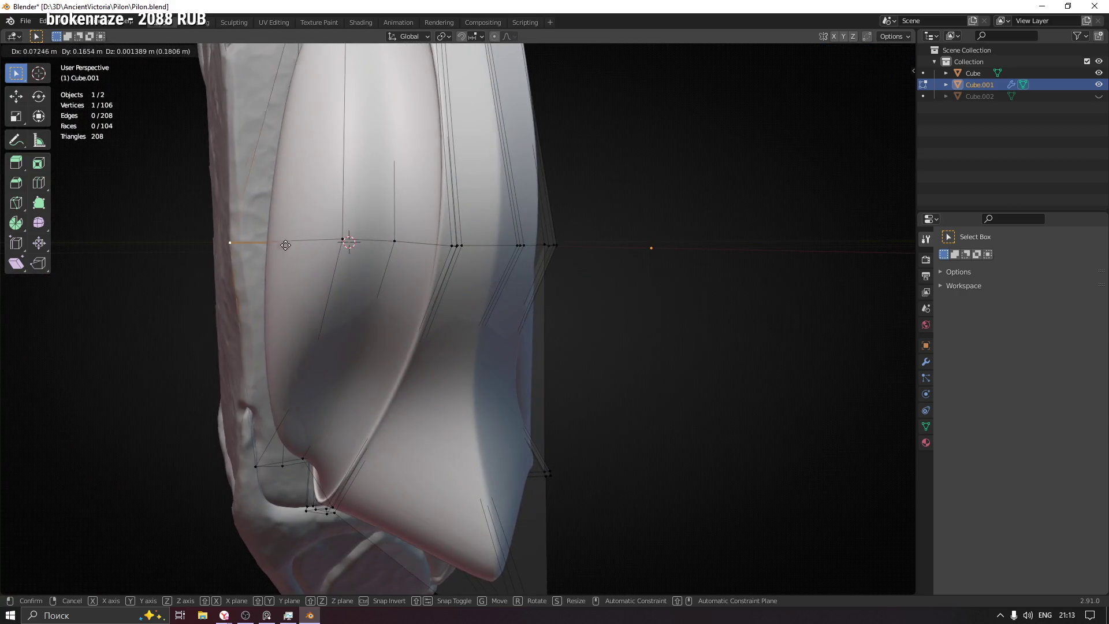
right_click(201, 251)
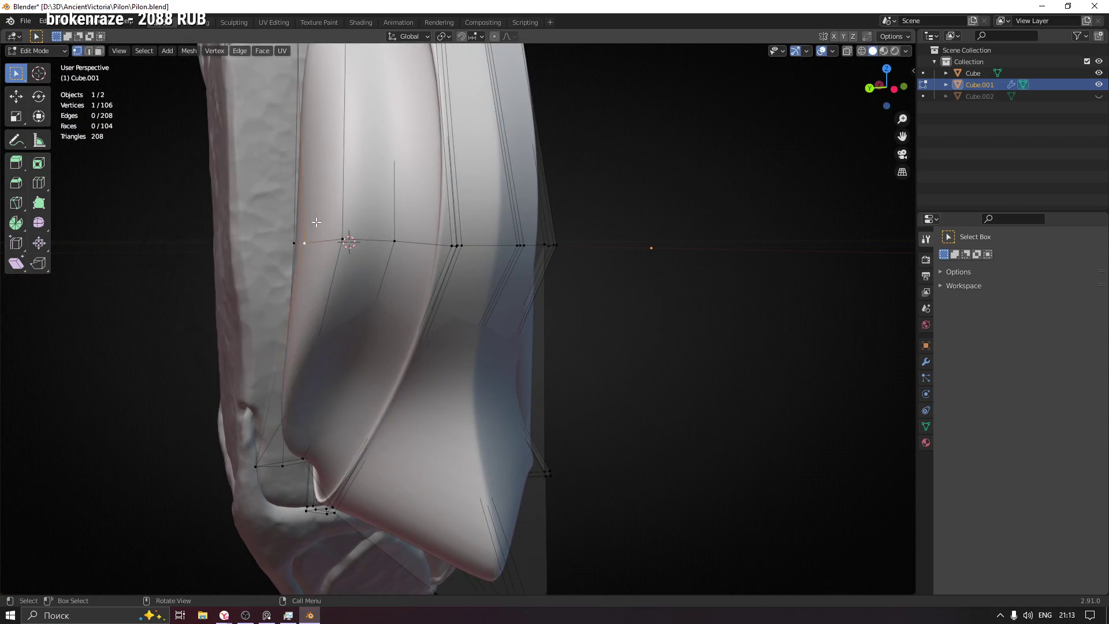
scroll(314, 221, "down", 3)
mouse_move(517, 235)
middle_mouse_down()
mouse_move(543, 245)
mouse_move(520, 262)
middle_mouse_up()
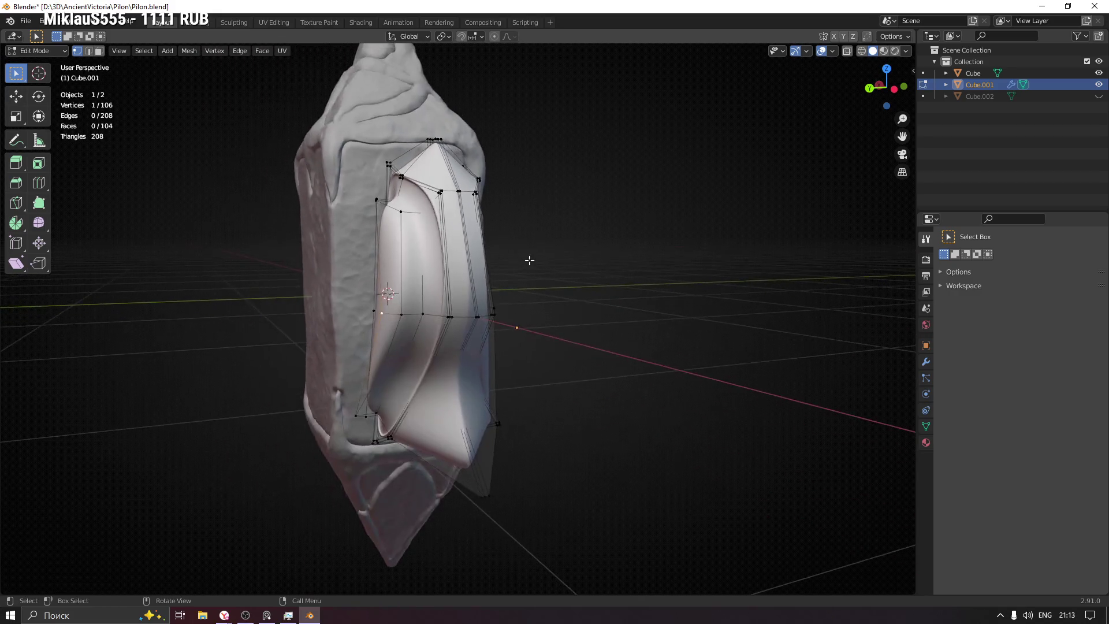
key("g")
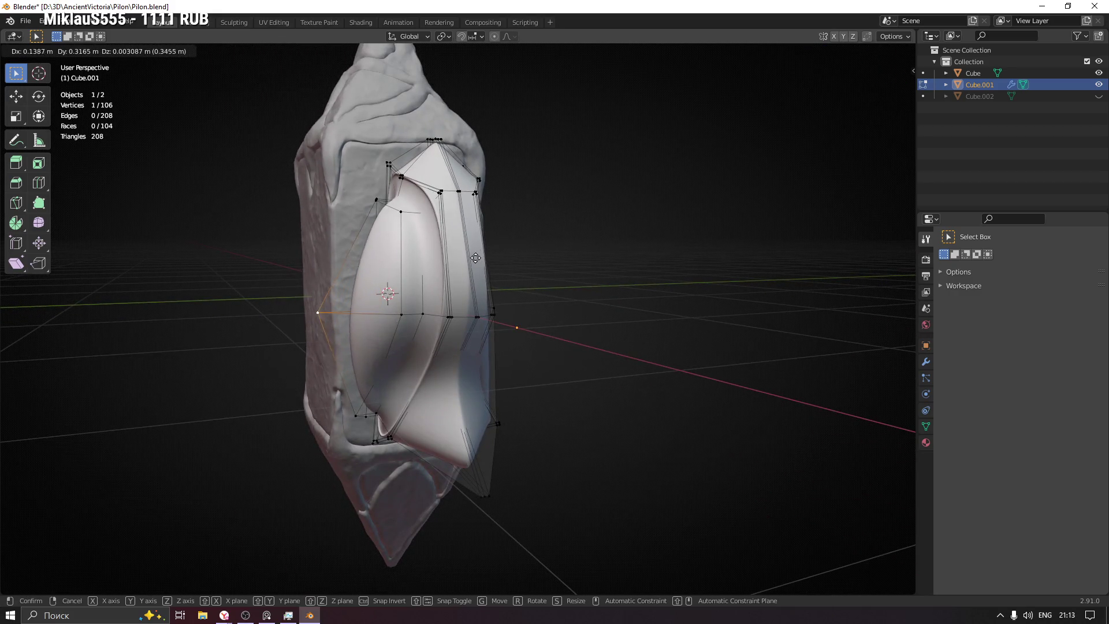
left_click(468, 257)
Step: Inspect the adjusted outline and select a vertex on the shield plate
mouse_move(469, 257)
middle_mouse_down()
mouse_move(485, 279)
mouse_move(526, 281)
mouse_move(436, 297)
mouse_move(279, 292)
mouse_move(353, 268)
mouse_move(513, 285)
mouse_move(309, 300)
mouse_move(319, 265)
mouse_move(335, 257)
mouse_move(426, 285)
mouse_move(527, 295)
mouse_move(245, 264)
mouse_move(302, 283)
mouse_move(298, 269)
middle_mouse_up()
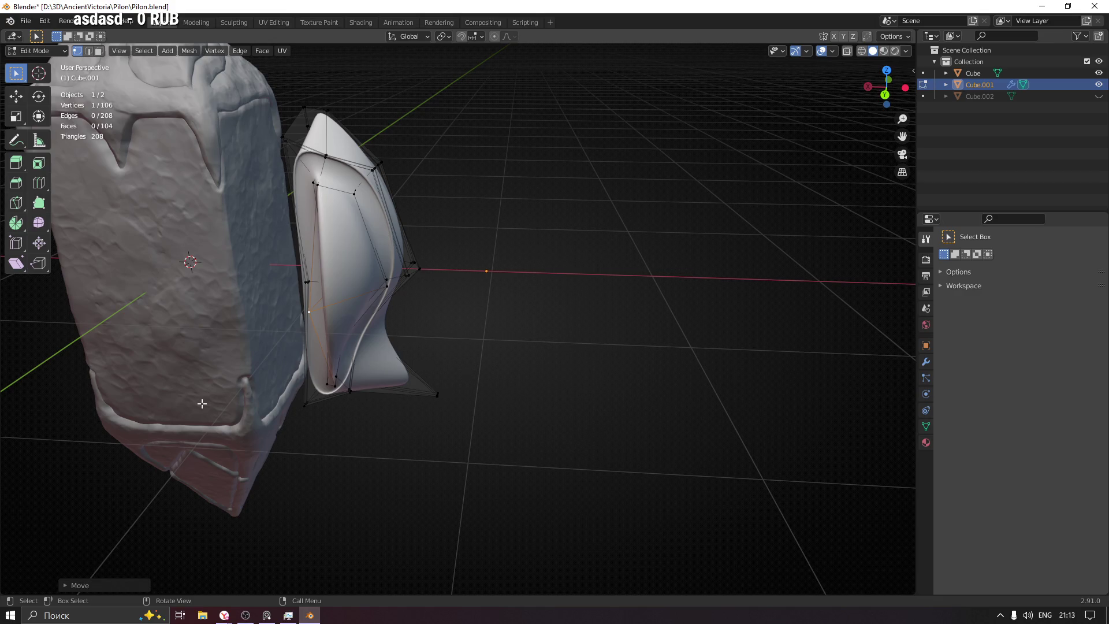
mouse_move(386, 183)
middle_mouse_down()
mouse_move(231, 191)
mouse_move(275, 176)
mouse_move(383, 188)
middle_mouse_up()
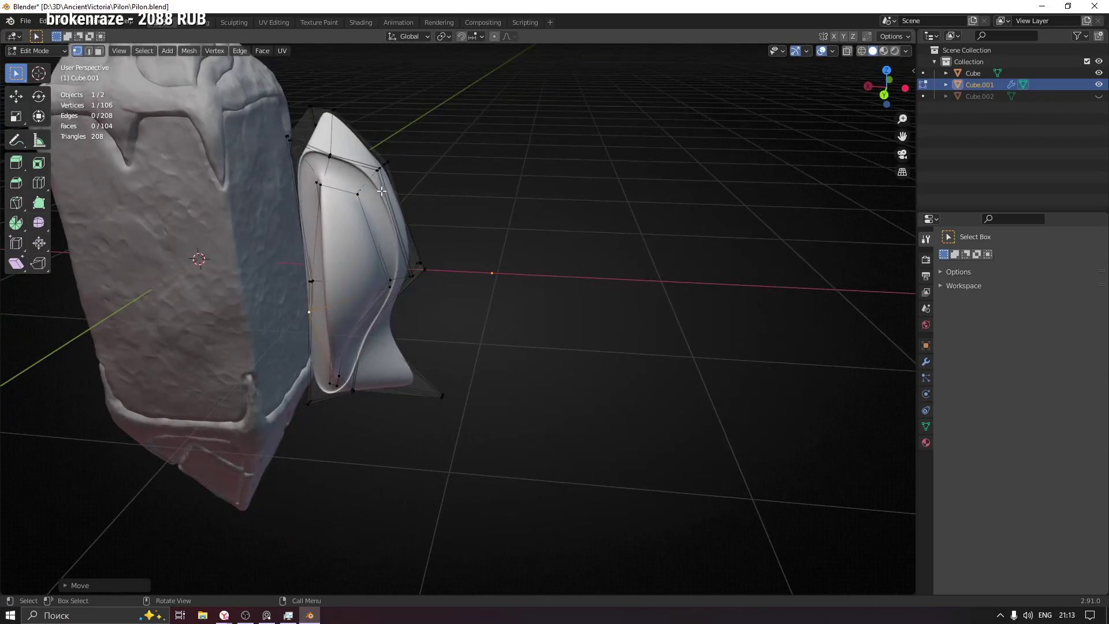
mouse_move(282, 226)
middle_mouse_down()
mouse_move(349, 214)
mouse_move(319, 211)
mouse_move(405, 237)
mouse_move(392, 231)
middle_mouse_up()
mouse_move(378, 277)
middle_mouse_down()
mouse_move(266, 266)
mouse_move(213, 245)
mouse_move(266, 205)
mouse_move(410, 270)
middle_mouse_up()
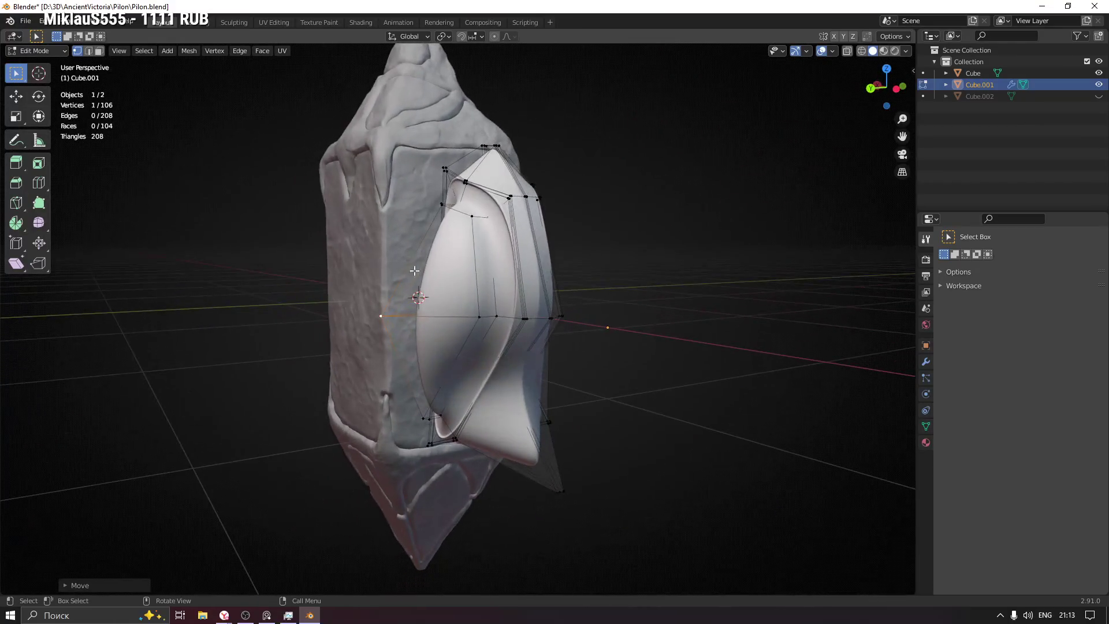
left_click(479, 217)
middle_click_drag(480, 217, 484, 264)
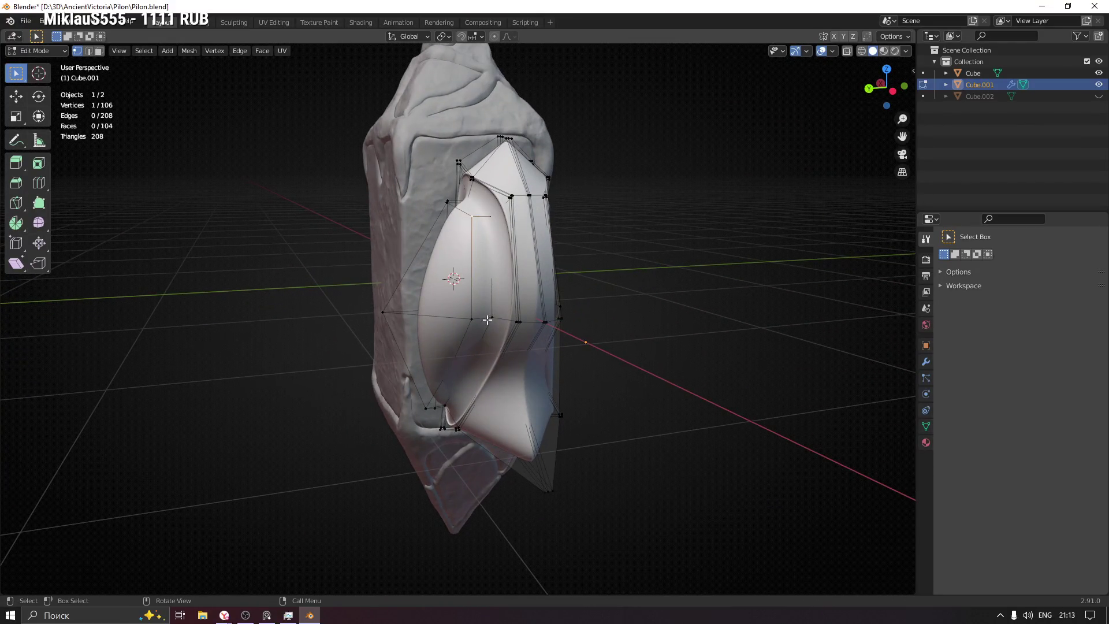
Step: Slide the new edge loop into place along the plate
key("g")
key("g")
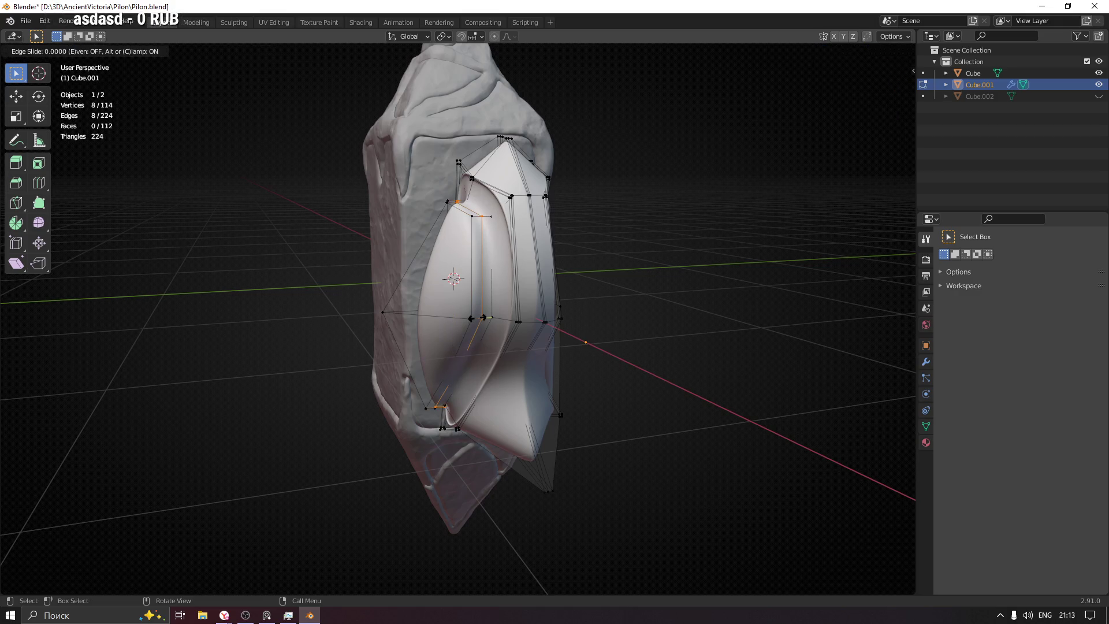
left_click(486, 318)
mouse_move(485, 318)
middle_mouse_down()
mouse_move(466, 290)
mouse_move(602, 335)
middle_mouse_up()
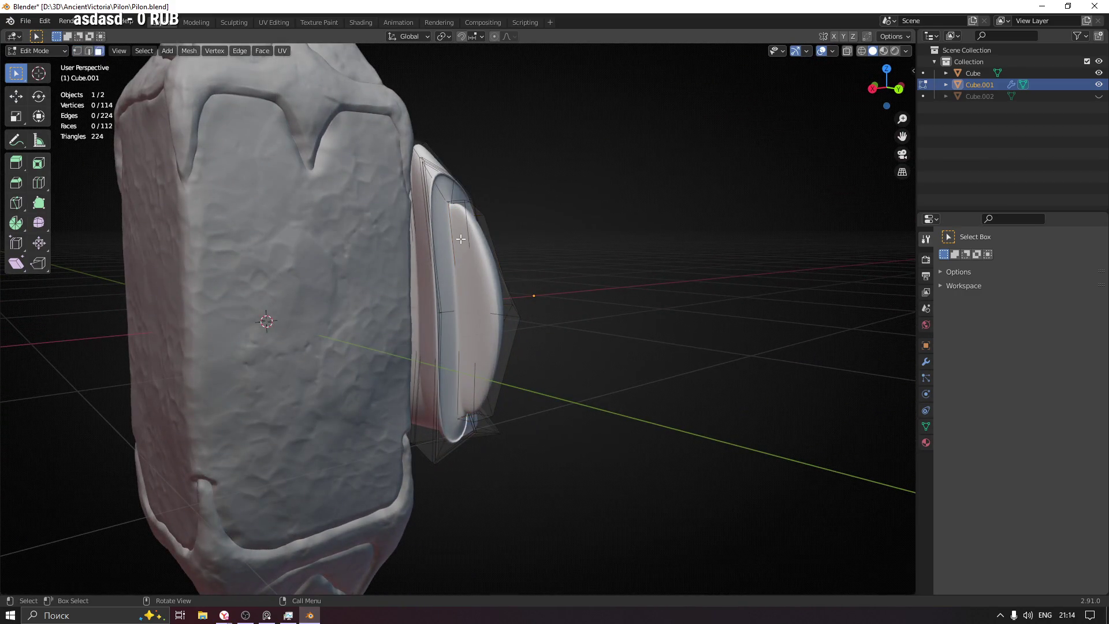
middle_click_drag(496, 273, 515, 265)
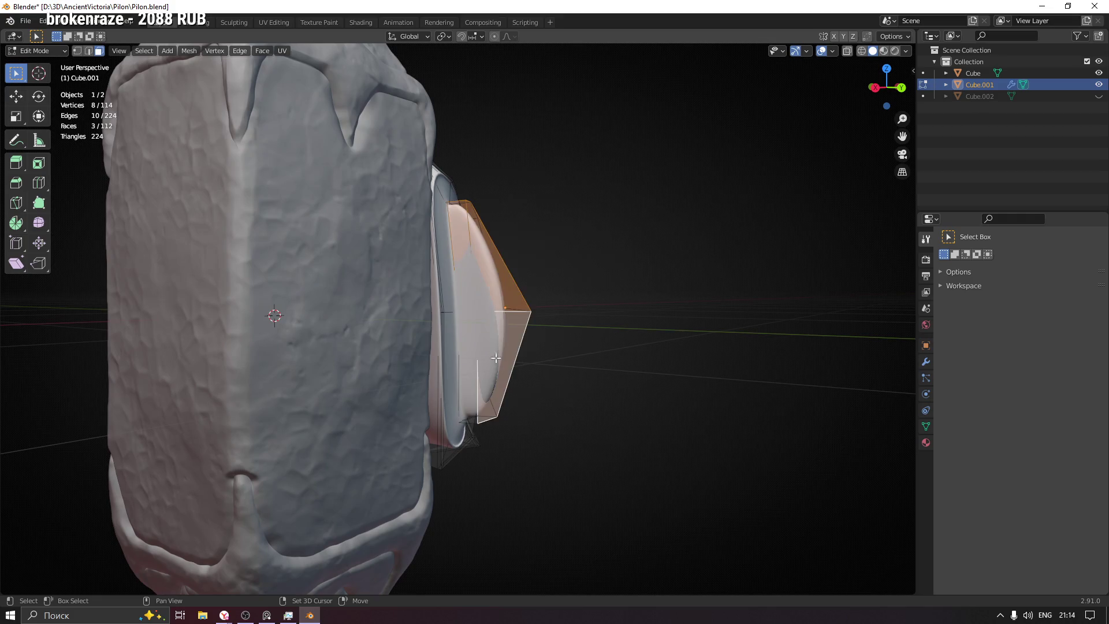
mouse_move(529, 317)
middle_mouse_down()
mouse_move(534, 347)
mouse_move(539, 320)
mouse_move(513, 272)
mouse_move(512, 241)
mouse_move(582, 237)
middle_mouse_up()
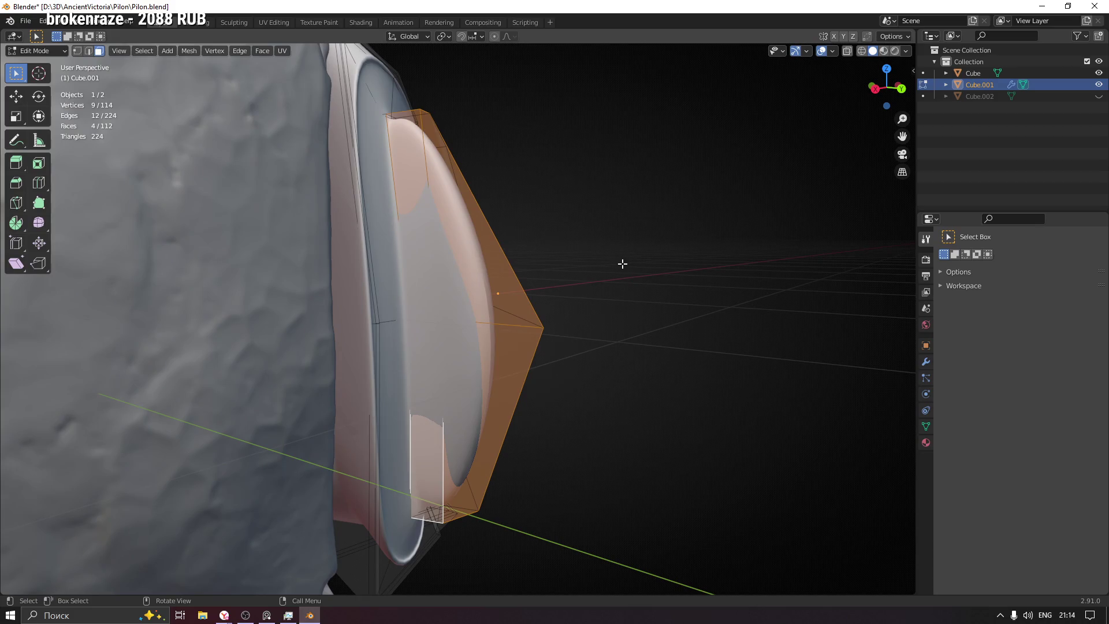
Step: Inset the plate's outer faces and extrude them outward
key("i")
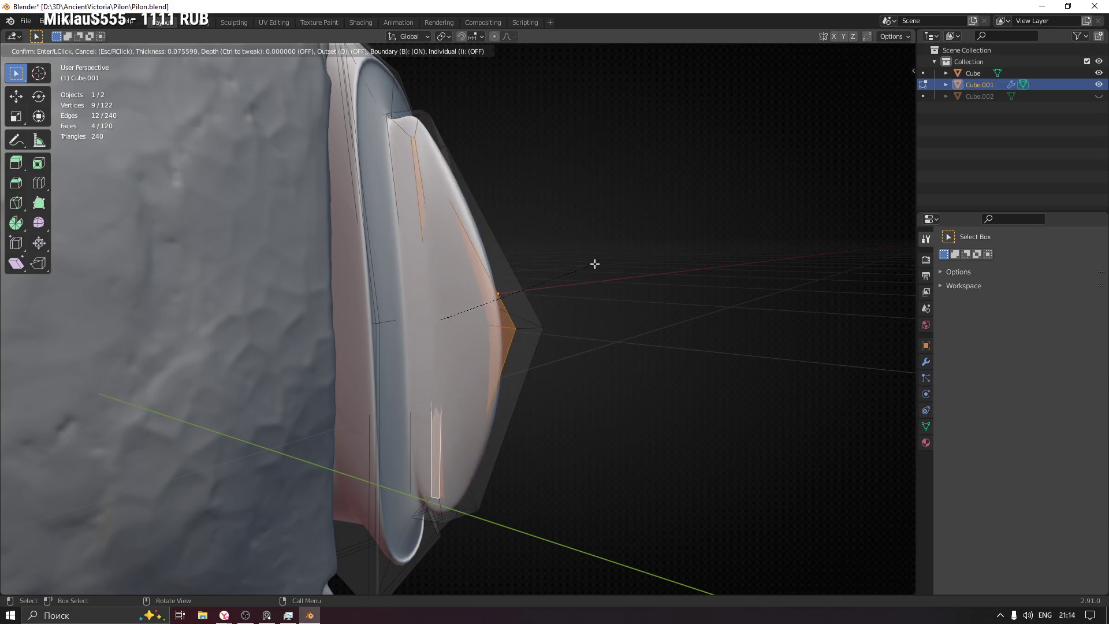
left_click(598, 263)
mouse_move(598, 263)
middle_mouse_down()
mouse_move(526, 285)
mouse_move(540, 281)
mouse_move(520, 300)
mouse_move(570, 295)
middle_mouse_up()
key("e")
left_click(551, 279)
Step: Move the extruded faces along X and then Y into a raised pointed ridge
key("r")
key("z")
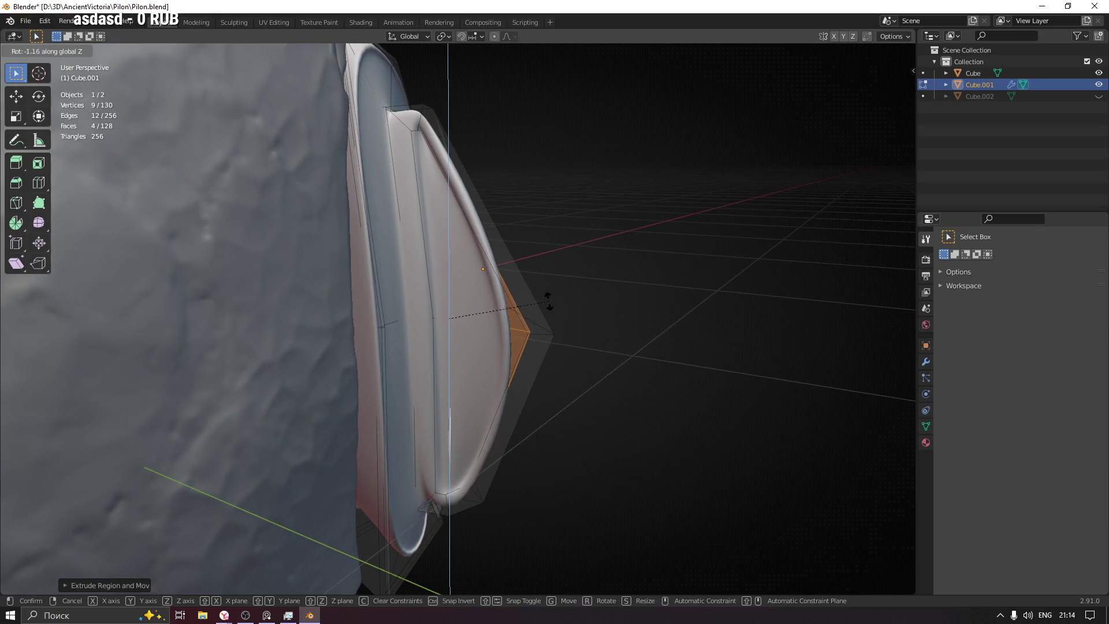
right_click(568, 301)
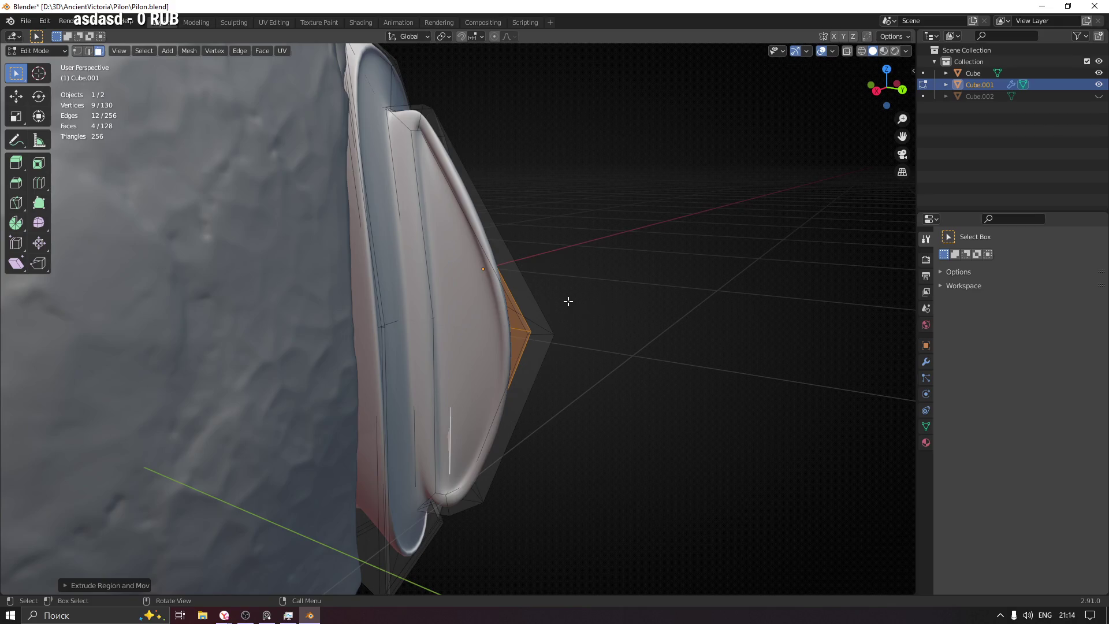
key("g")
key("x")
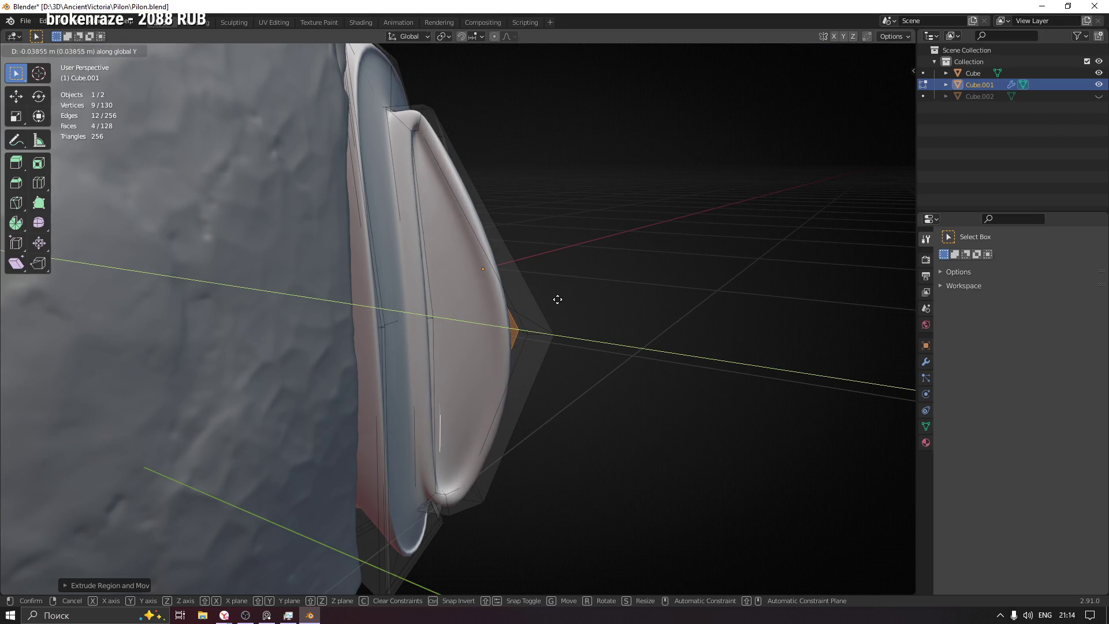
left_click(558, 300)
mouse_move(558, 299)
middle_mouse_down()
mouse_move(495, 300)
mouse_move(570, 239)
mouse_move(532, 226)
mouse_move(565, 240)
mouse_move(548, 264)
mouse_move(565, 266)
middle_mouse_up()
key("g")
key("y")
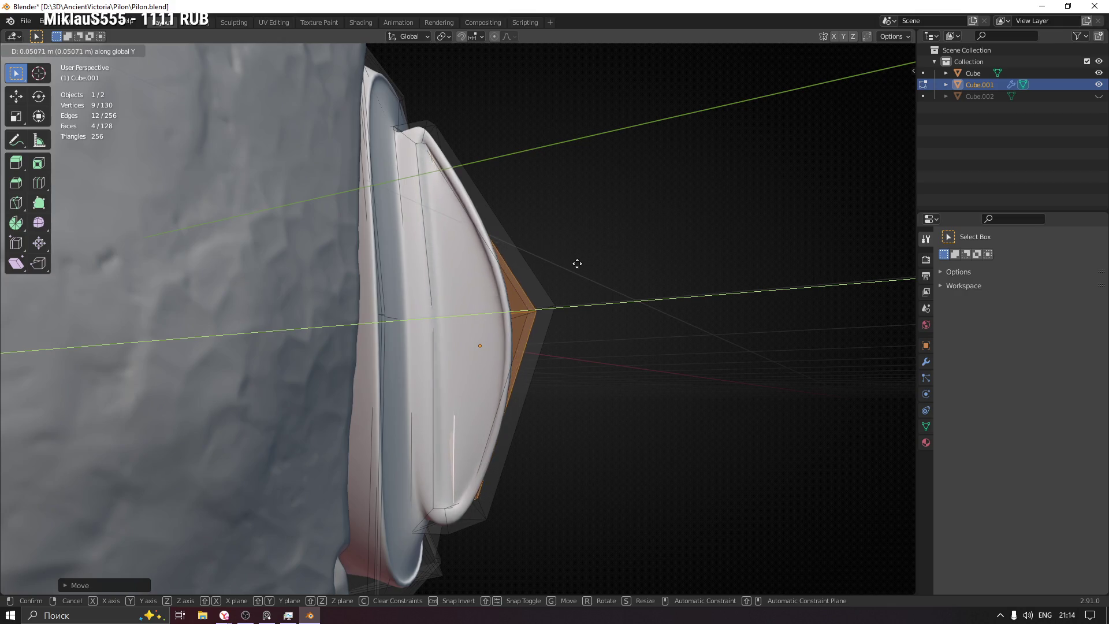
left_click(575, 264)
Step: Add an edge loop across the ridge and return to Object Mode
mouse_move(576, 263)
middle_mouse_down()
mouse_move(449, 352)
mouse_move(440, 308)
middle_mouse_up()
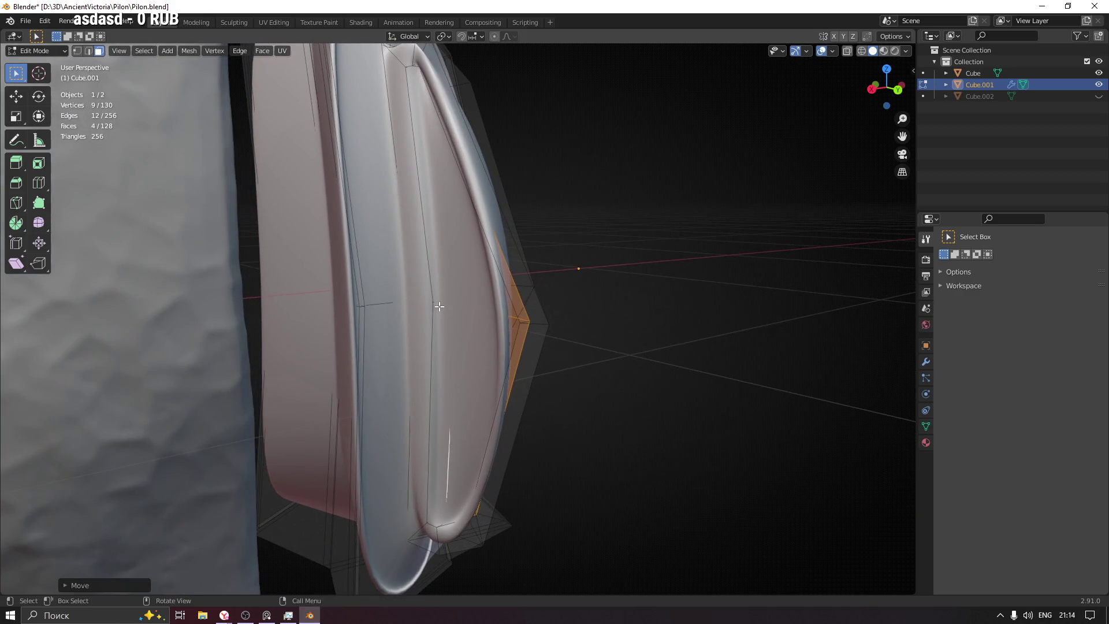
left_click(436, 302)
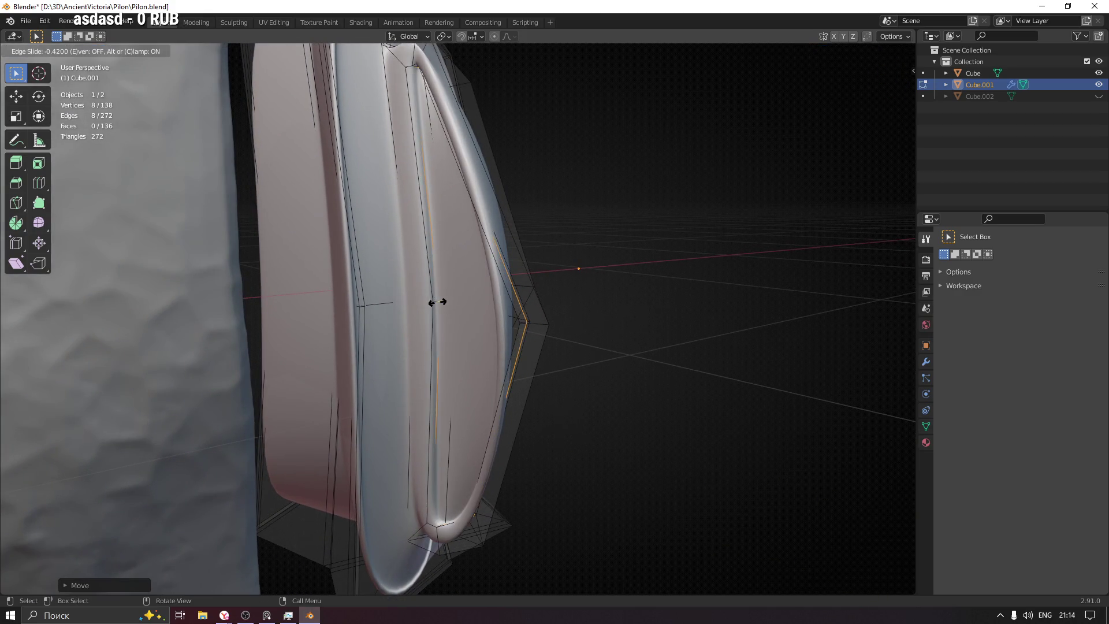
scroll(440, 302, "down", 5)
middle_click_drag(440, 302, 601, 300)
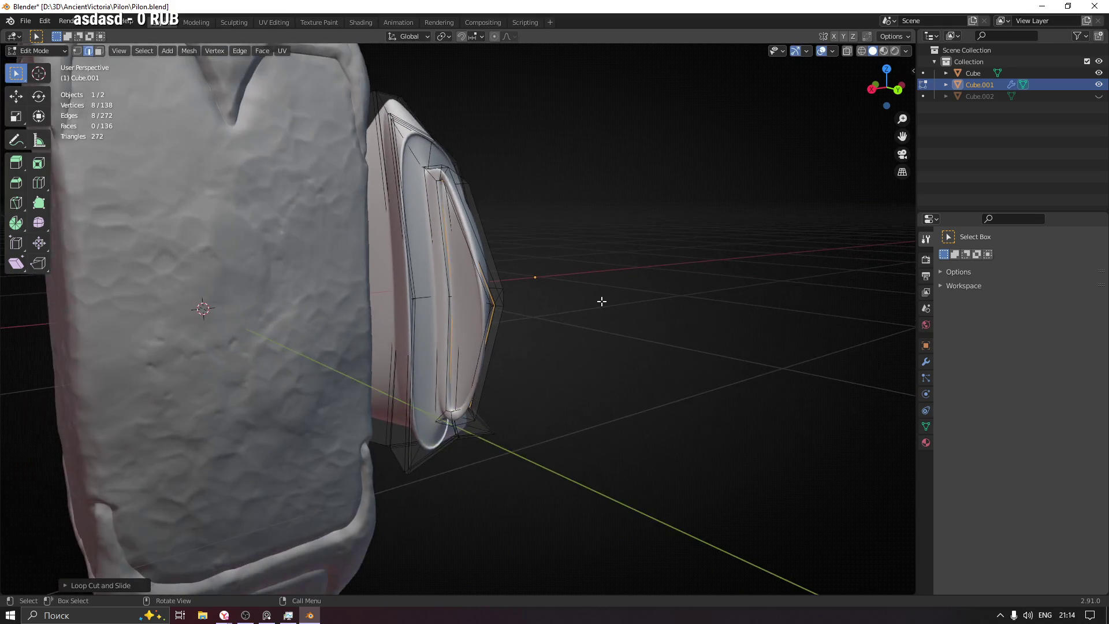
key("Tab")
mouse_move(435, 312)
middle_mouse_down()
mouse_move(592, 308)
mouse_move(527, 331)
mouse_move(496, 317)
mouse_move(487, 284)
mouse_move(519, 275)
mouse_move(503, 252)
mouse_move(491, 332)
mouse_move(464, 363)
mouse_move(388, 376)
mouse_move(341, 327)
mouse_move(297, 303)
mouse_move(446, 312)
mouse_move(457, 276)
mouse_move(486, 283)
mouse_move(489, 303)
mouse_move(454, 313)
mouse_move(410, 291)
mouse_move(488, 294)
mouse_move(467, 268)
mouse_move(397, 279)
mouse_move(438, 415)
middle_mouse_up()
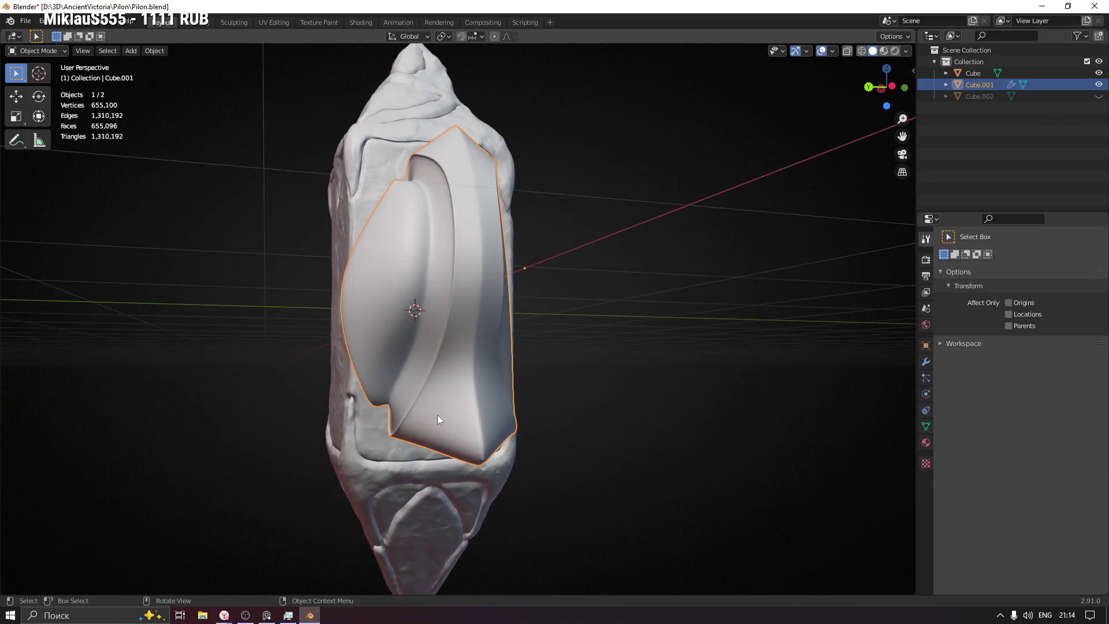
Step: Put the shield plate into Edit Mode with vertex select and box-select its top tip vertices
middle_click_drag(420, 287, 397, 298)
mouse_move(459, 268)
middle_mouse_down()
mouse_move(717, 256)
mouse_move(504, 244)
mouse_move(515, 199)
mouse_move(490, 193)
mouse_move(518, 192)
mouse_move(581, 226)
mouse_move(566, 240)
mouse_move(554, 201)
mouse_move(621, 234)
mouse_move(706, 242)
mouse_move(469, 263)
middle_mouse_up()
mouse_move(483, 231)
middle_mouse_down()
mouse_move(431, 269)
mouse_move(318, 268)
mouse_move(296, 241)
mouse_move(285, 250)
mouse_move(317, 255)
mouse_move(293, 262)
middle_mouse_up()
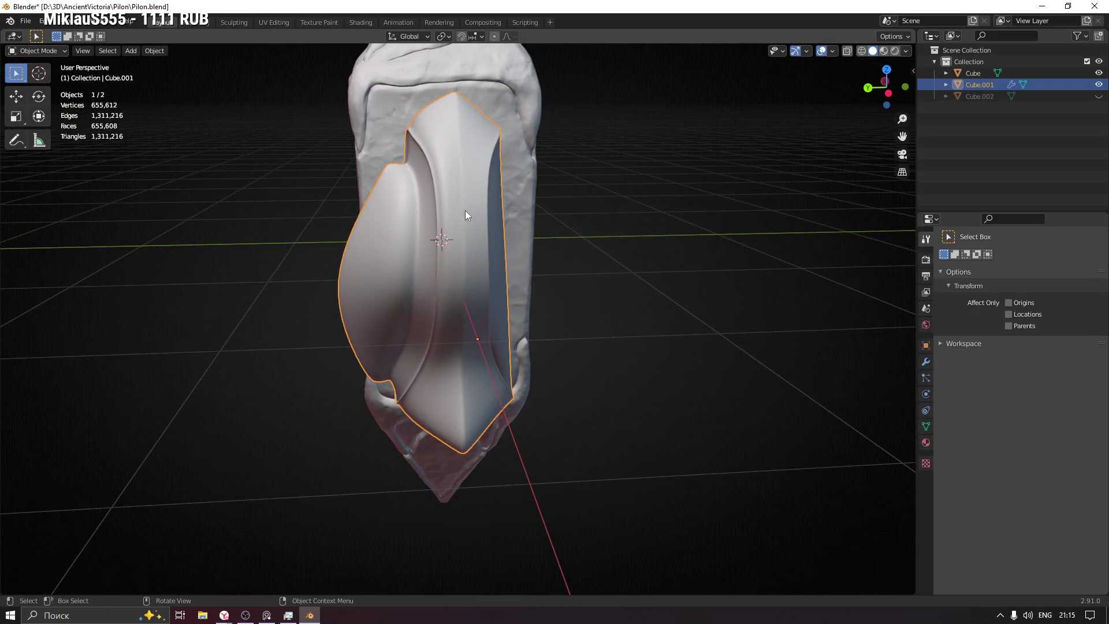
key("ctrl+Tab")
left_click(508, 231)
mouse_move(574, 230)
middle_mouse_down()
mouse_move(449, 237)
mouse_move(529, 175)
mouse_move(373, 166)
middle_mouse_up()
mouse_move(454, 191)
middle_mouse_down("ctrl")
mouse_move(349, 265)
mouse_move(423, 232)
middle_mouse_up("ctrl")
key("1")
left_click_drag(405, 153, 463, 185)
mouse_move(462, 185)
middle_mouse_down()
mouse_move(595, 204)
mouse_move(528, 188)
middle_mouse_up()
Step: Raise the shield plate's top tip vertices along Z by about 0.0931 m
key("g")
key("z")
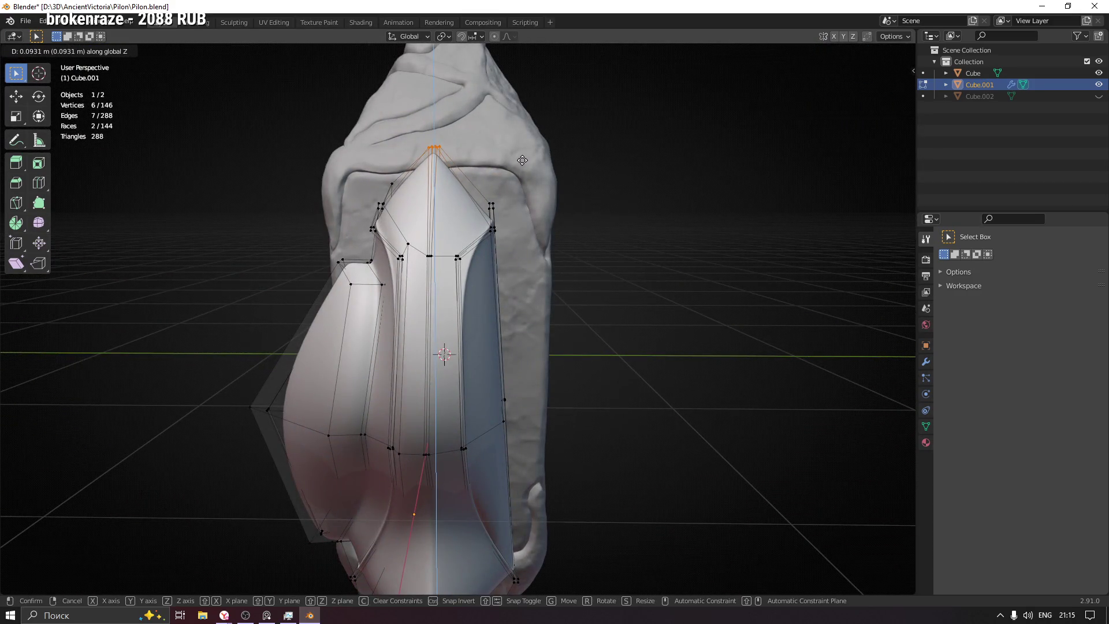
left_click(522, 161)
scroll(522, 160, "down", 3)
mouse_move(522, 160)
middle_mouse_down()
mouse_move(541, 278)
mouse_move(572, 300)
mouse_move(572, 319)
mouse_move(359, 323)
mouse_move(580, 320)
middle_mouse_up()
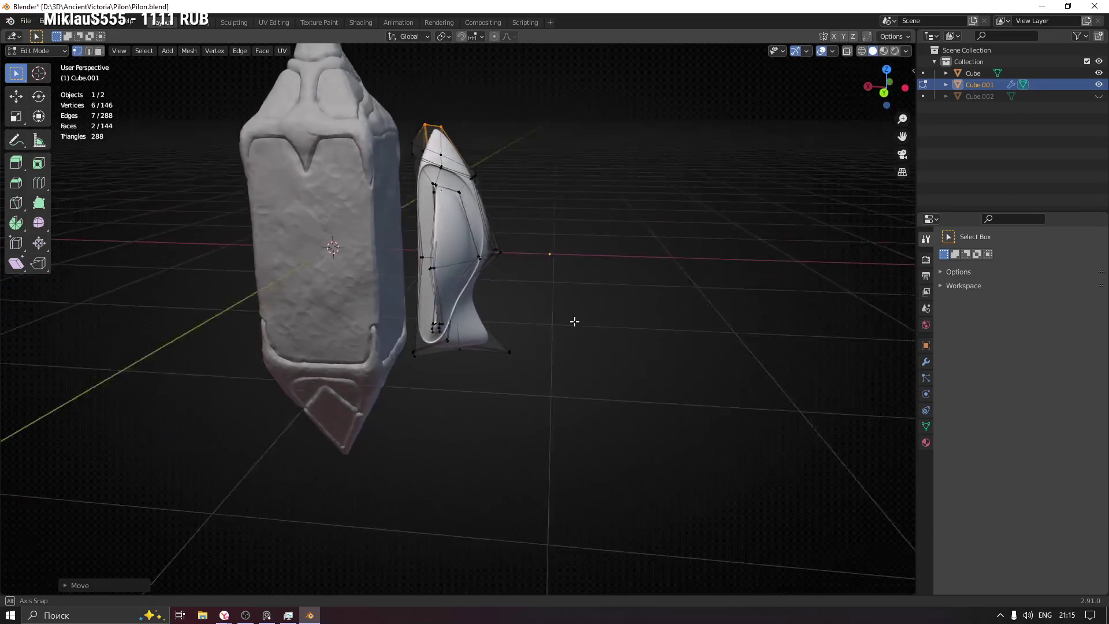
Step: With X-ray on, select the vertices along the plate's side flange edge
key("Tab")
scroll(442, 255, "up", 3)
mouse_move(441, 213)
middle_mouse_down()
mouse_move(458, 218)
mouse_move(503, 193)
mouse_move(456, 226)
mouse_move(483, 216)
middle_mouse_up()
key("Tab")
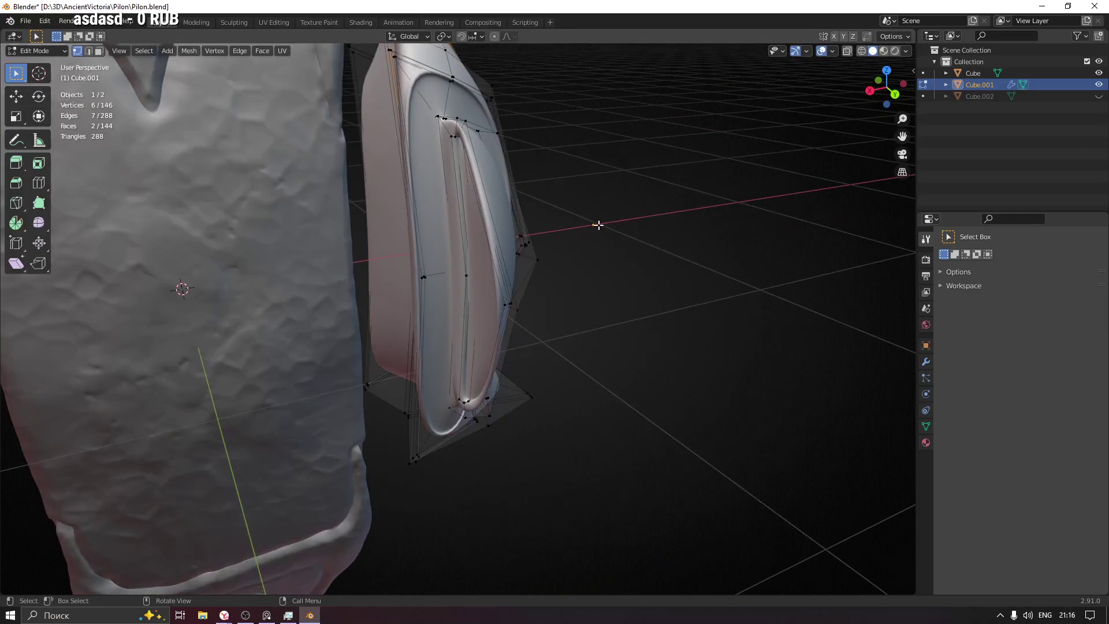
mouse_move(472, 142)
middle_mouse_down()
mouse_move(513, 242)
mouse_move(534, 241)
middle_mouse_up()
left_click_drag(527, 280, 580, 315)
middle_click_drag(581, 315, 520, 322)
key("alt+z")
left_click(578, 300, "ctrl")
mouse_move(578, 301)
middle_mouse_down()
mouse_move(684, 327)
mouse_move(644, 312)
mouse_move(628, 286)
middle_mouse_up()
Step: Raise the flange vertices along Z, then move them outward within the Y–Z plane
key("g")
key("z")
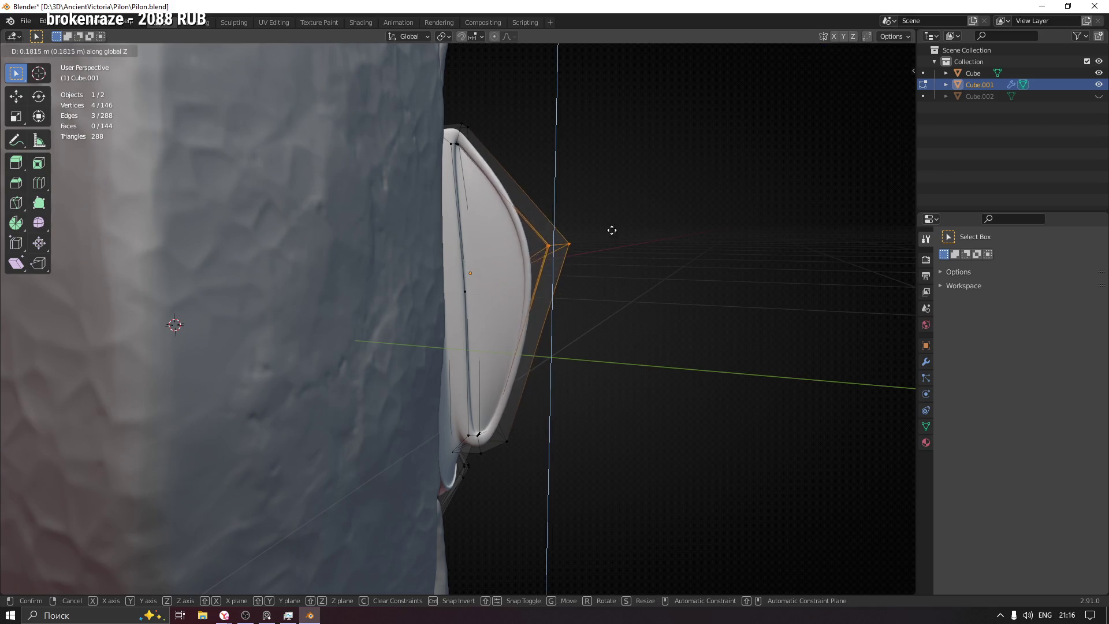
left_click(592, 164)
mouse_move(592, 163)
middle_mouse_down()
mouse_move(588, 261)
mouse_move(500, 231)
mouse_move(426, 285)
mouse_move(474, 267)
mouse_move(482, 314)
middle_mouse_up()
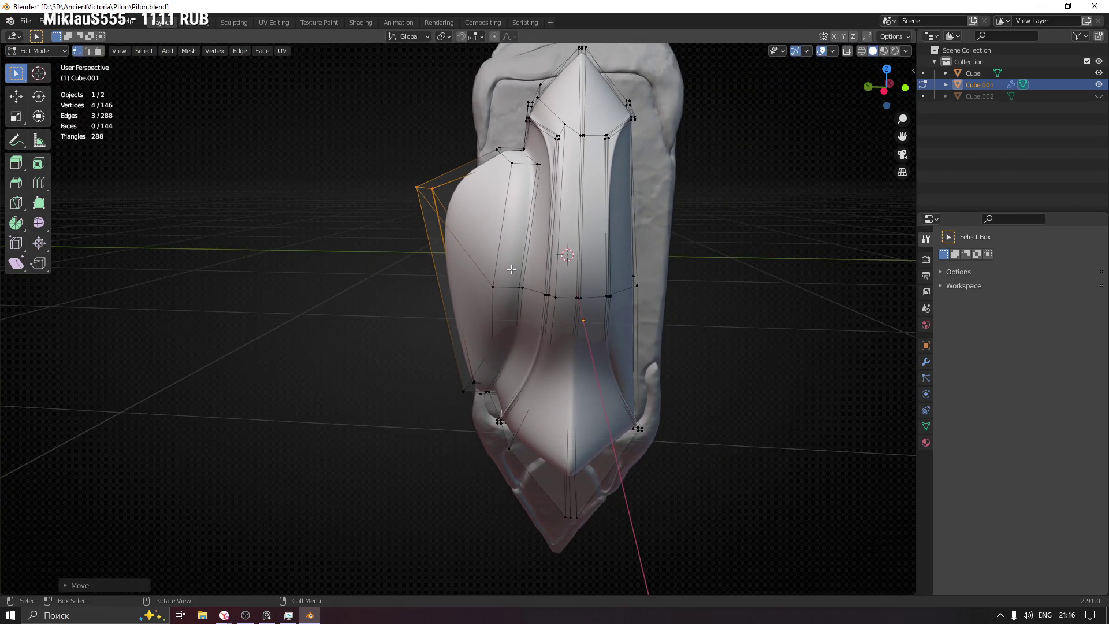
key("g")
key("shift+x")
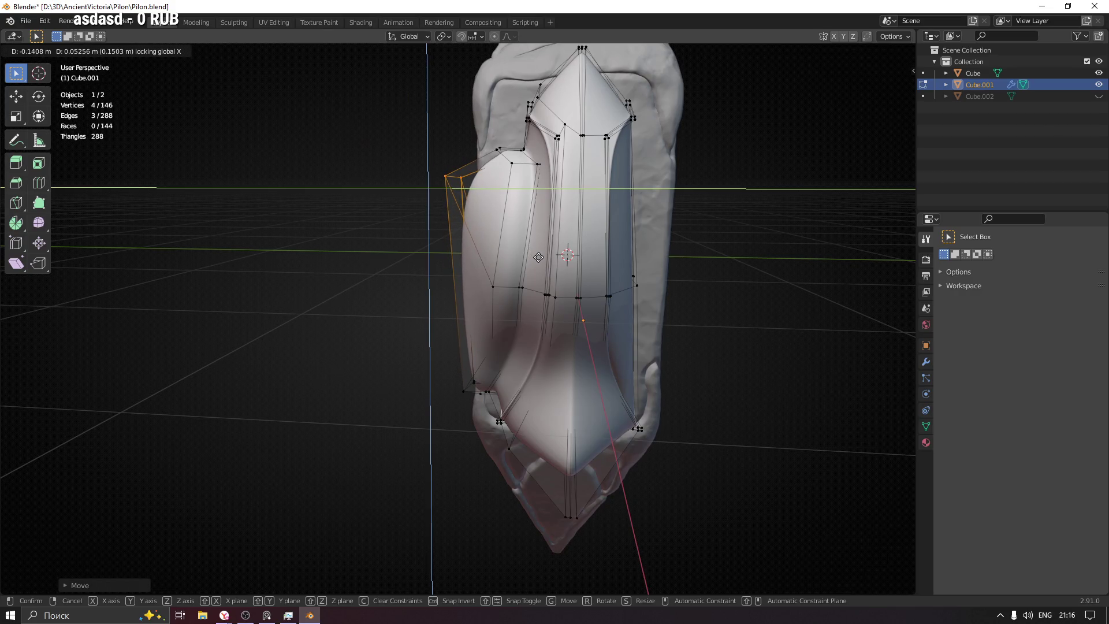
left_click(538, 257)
mouse_move(397, 287)
middle_mouse_down()
mouse_move(602, 293)
mouse_move(614, 282)
mouse_move(570, 271)
mouse_move(636, 277)
mouse_move(609, 287)
middle_mouse_up()
Step: Select the flange's lower corner faces and shift them along X by about 0.016 m
mouse_move(442, 362)
middle_mouse_down()
mouse_move(458, 389)
mouse_move(384, 371)
mouse_move(471, 376)
mouse_move(609, 346)
mouse_move(511, 369)
middle_mouse_up()
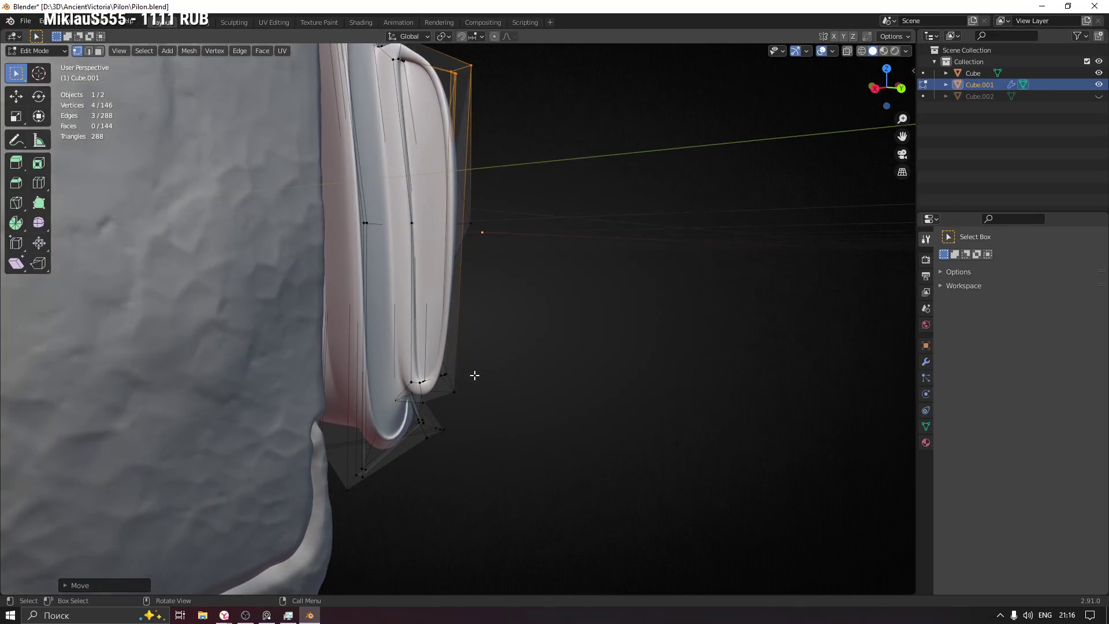
left_click_drag(451, 377, 503, 386)
middle_click_drag(503, 386, 454, 296)
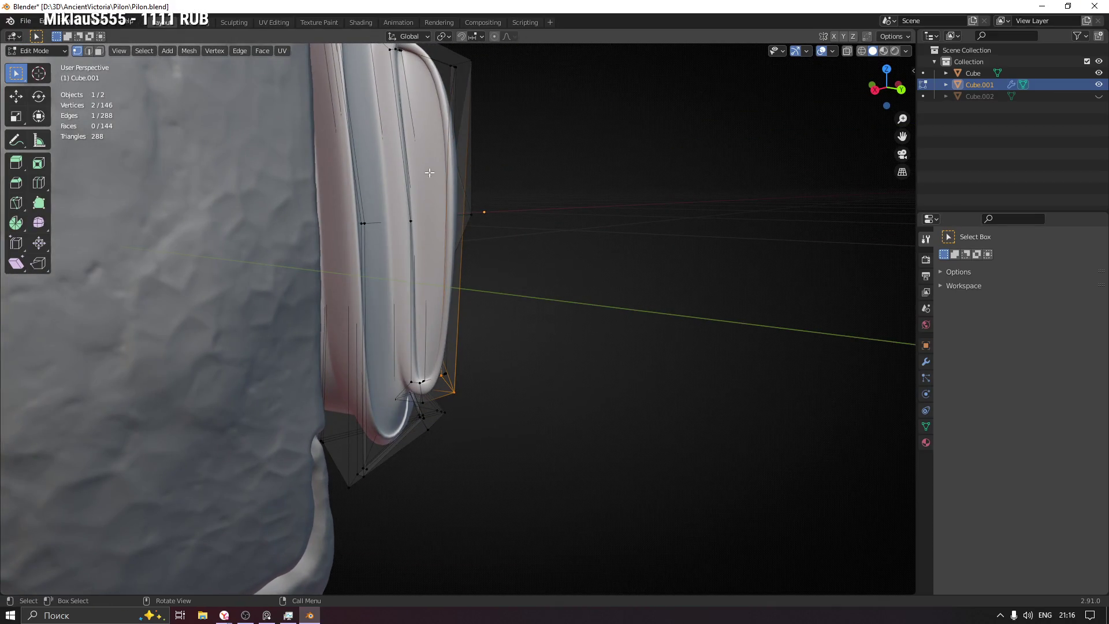
left_click(425, 132)
middle_click_drag(425, 133, 428, 249)
mouse_move(441, 287)
middle_mouse_down()
mouse_move(287, 288)
mouse_move(327, 304)
mouse_move(436, 310)
mouse_move(425, 315)
middle_mouse_up()
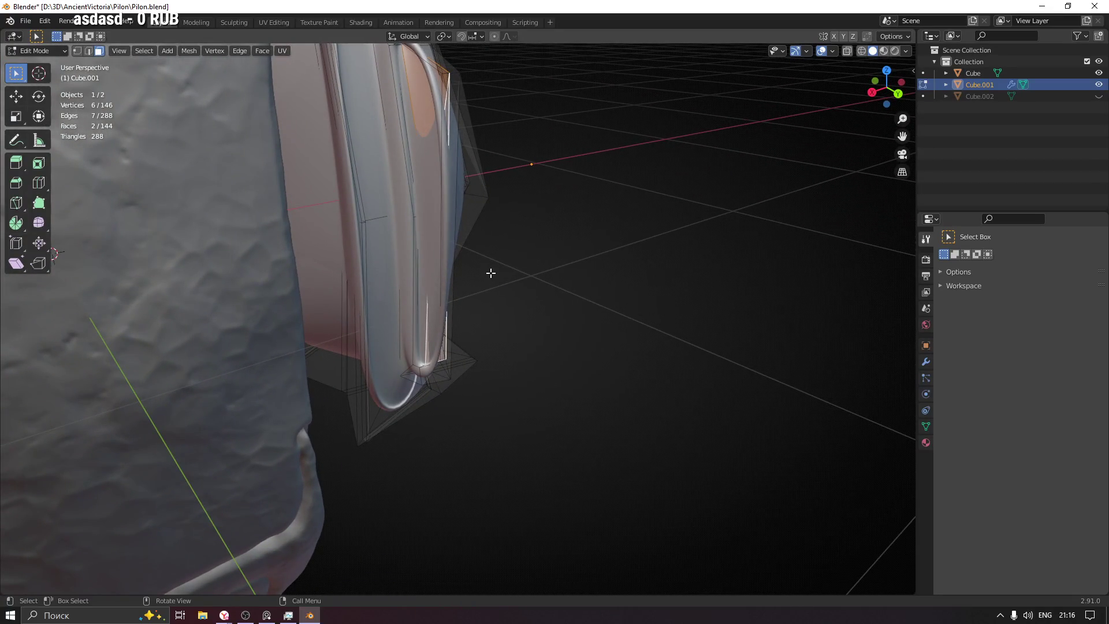
key("g")
key("x")
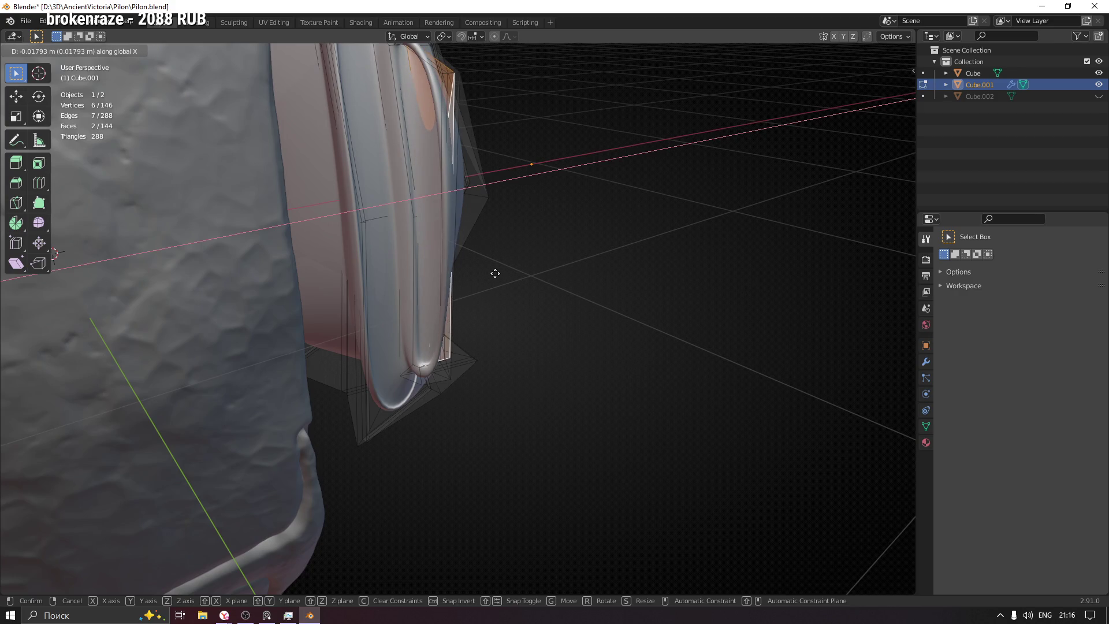
left_click(496, 274)
mouse_move(503, 272)
middle_mouse_down()
mouse_move(483, 260)
mouse_move(408, 257)
mouse_move(560, 250)
mouse_move(577, 262)
mouse_move(567, 287)
middle_mouse_up()
key("g")
key("x")
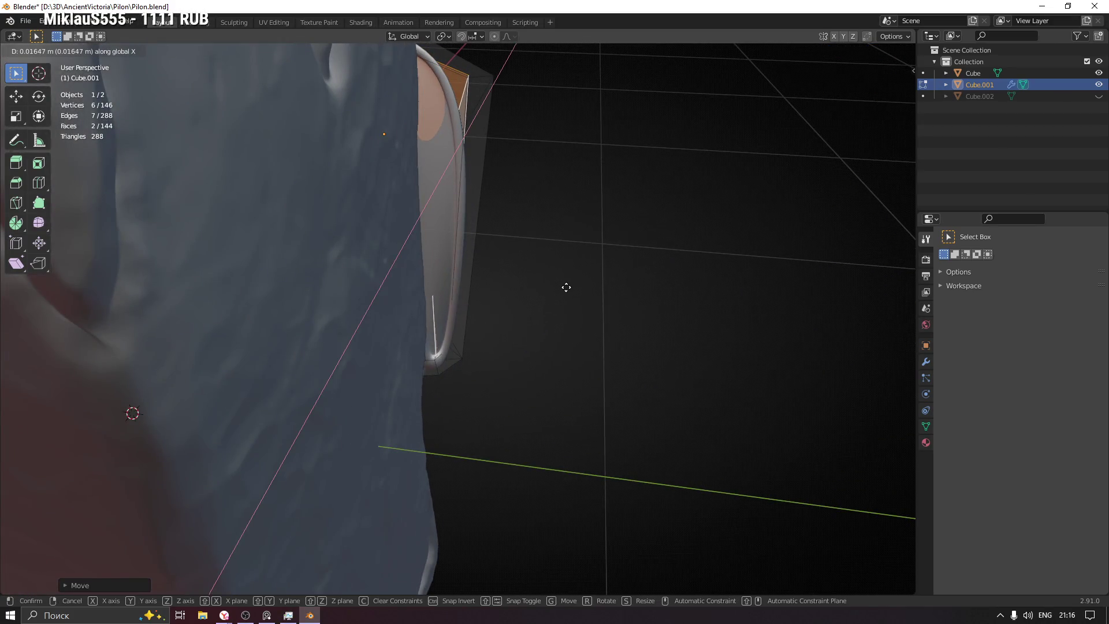
left_click(566, 287)
Step: Reselect the lower corner face, then pick a single corner vertex in vertex select
left_click(528, 287)
middle_click_drag(528, 287, 524, 290)
middle_click_drag(445, 362, 416, 226, "ctrl")
left_click(388, 305)
mouse_move(389, 305)
middle_mouse_down()
mouse_move(421, 317)
mouse_move(480, 270)
mouse_move(460, 318)
mouse_move(364, 355)
mouse_move(465, 247)
mouse_move(510, 242)
mouse_move(520, 458)
middle_mouse_up()
key("1")
left_click(426, 183)
mouse_move(426, 182)
middle_mouse_down()
mouse_move(485, 195)
mouse_move(478, 185)
mouse_move(483, 221)
mouse_move(441, 287)
middle_mouse_up()
Step: In edge select, pick edges along the plate's ridge and shift them along Y
scroll(431, 278, "up", 5)
key("2")
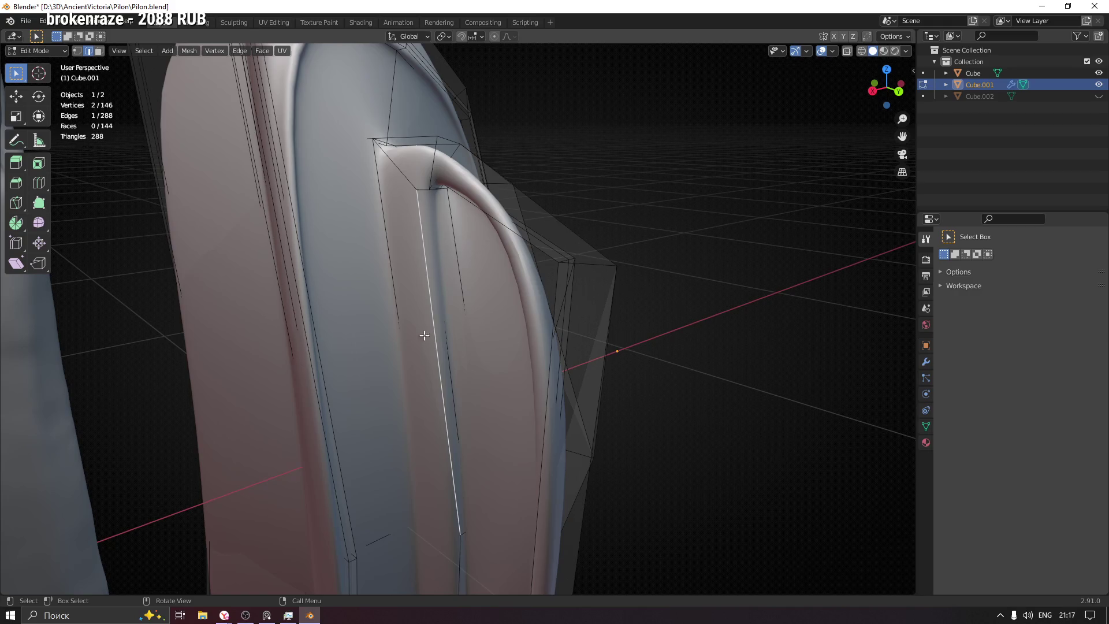
mouse_move(456, 543)
middle_mouse_down("shift")
mouse_move(520, 265)
mouse_move(520, 399)
mouse_move(535, 426)
middle_mouse_up("shift")
key("g")
key("y")
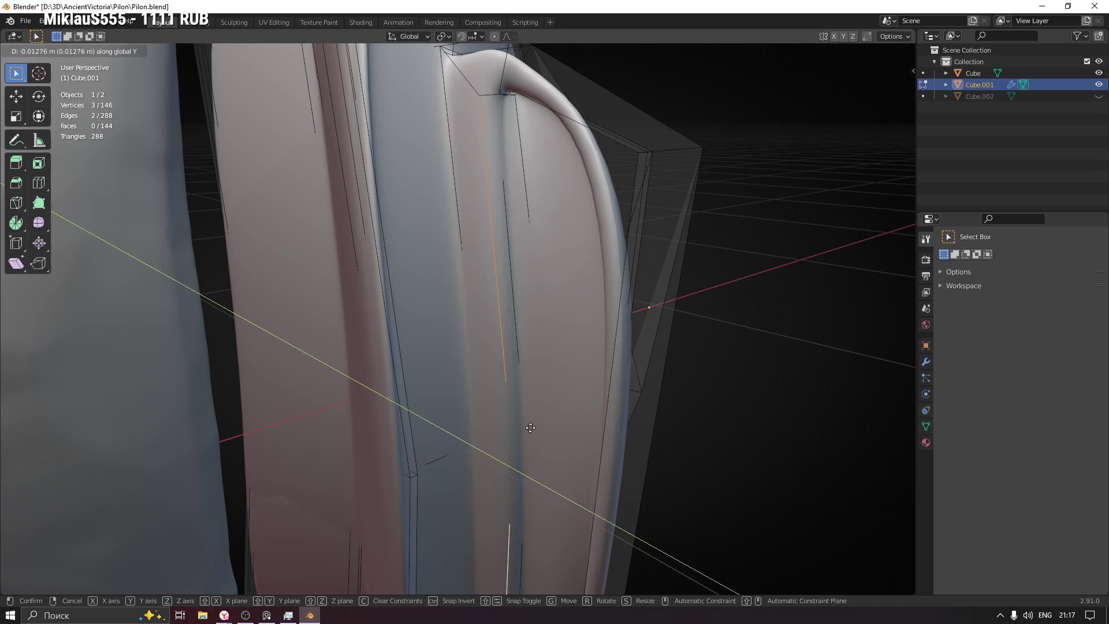
right_click(531, 428)
left_click(527, 195)
scroll(522, 299, "down", 4)
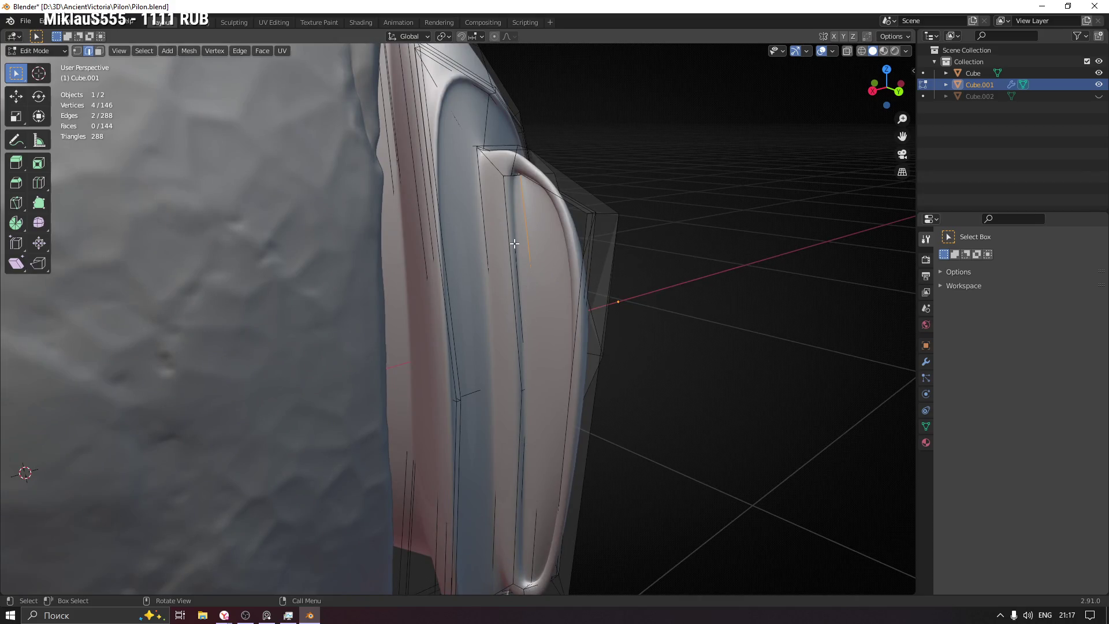
left_click(517, 282)
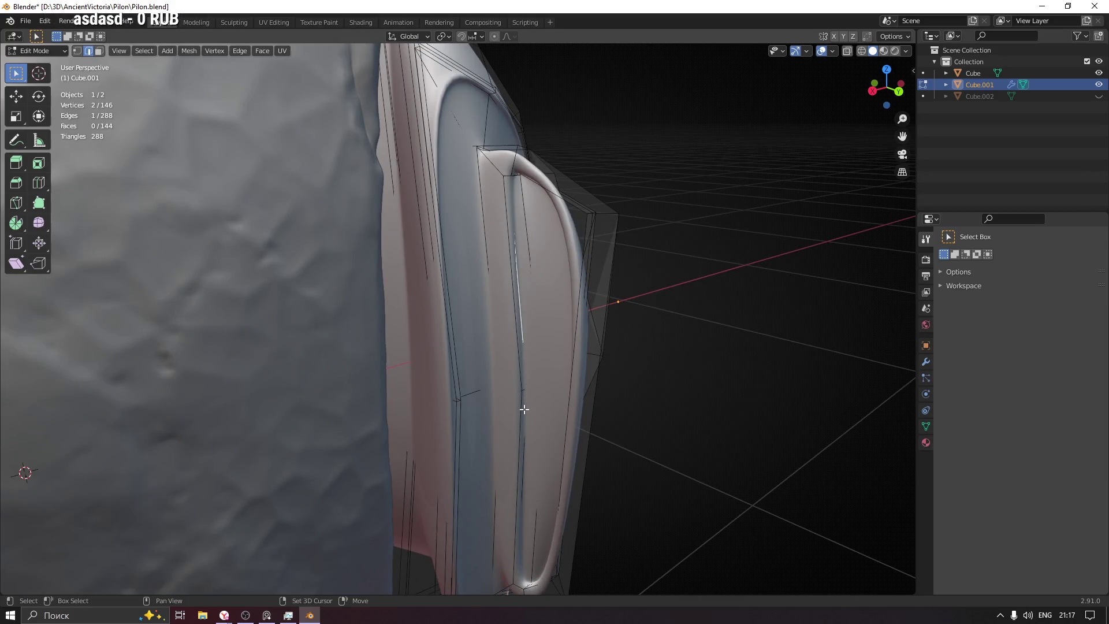
key("g")
key("x")
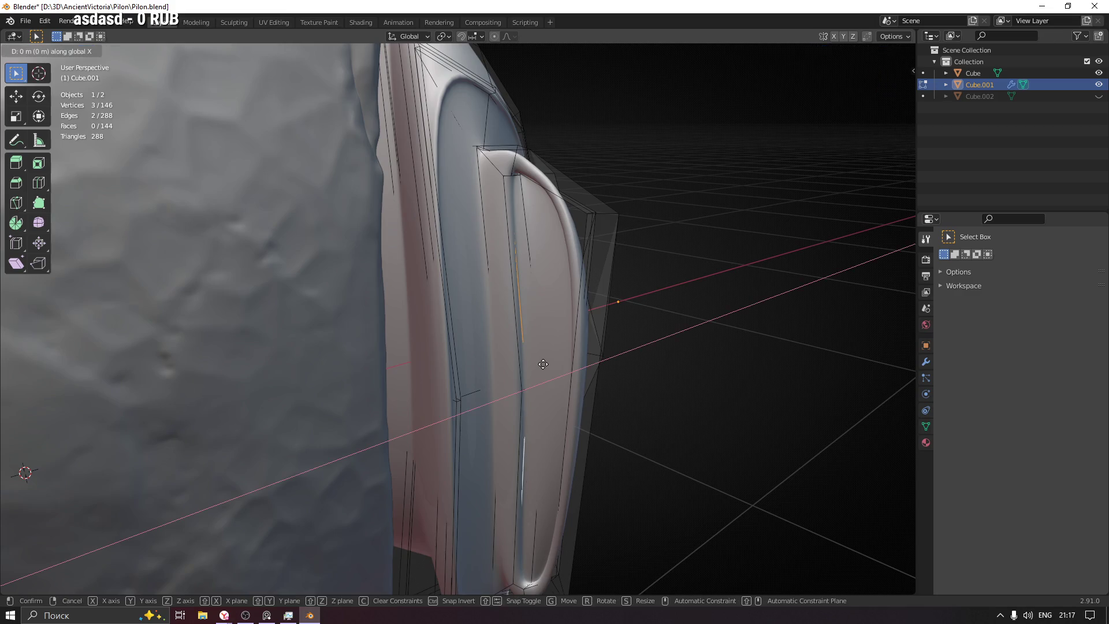
key("y")
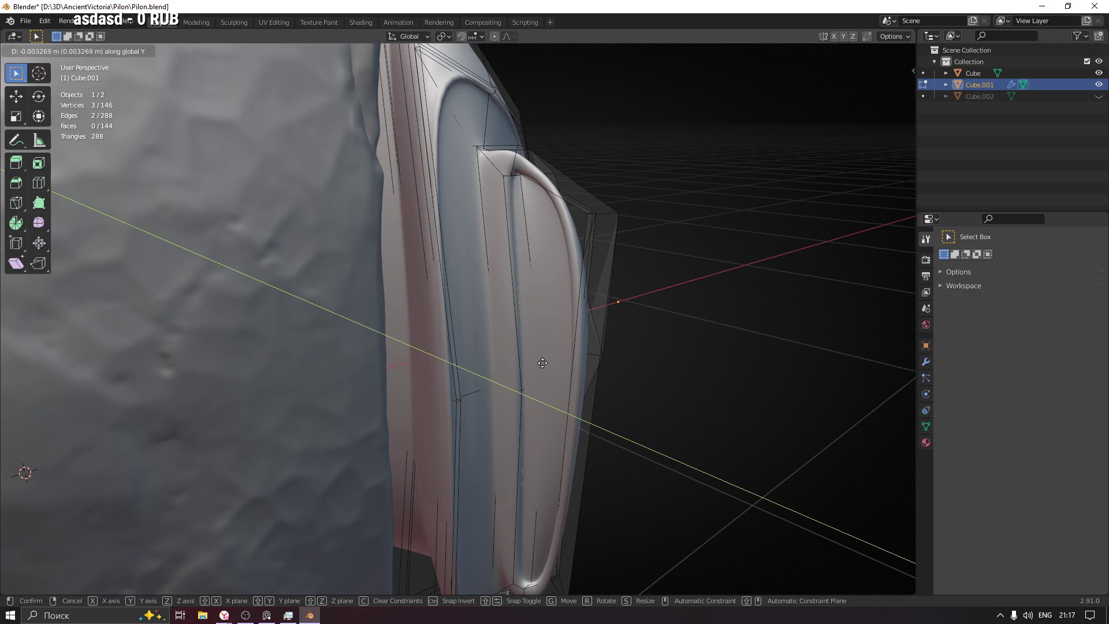
left_click(543, 363)
Step: Shift one more rim edge along Y, then save Pilon.blend
left_click(526, 229)
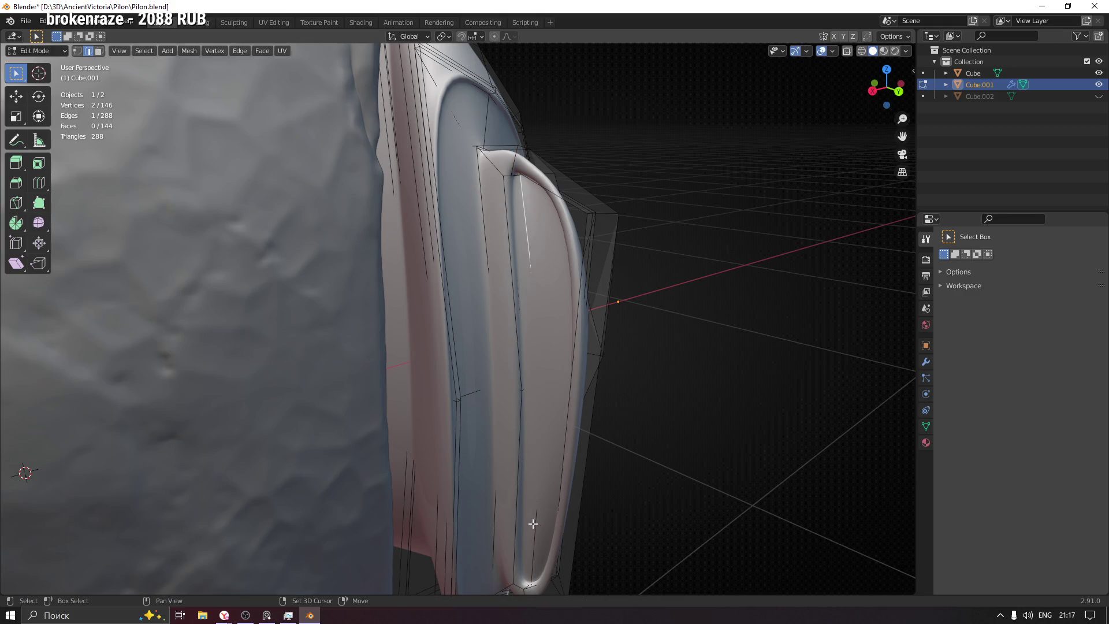
key("g")
key("y")
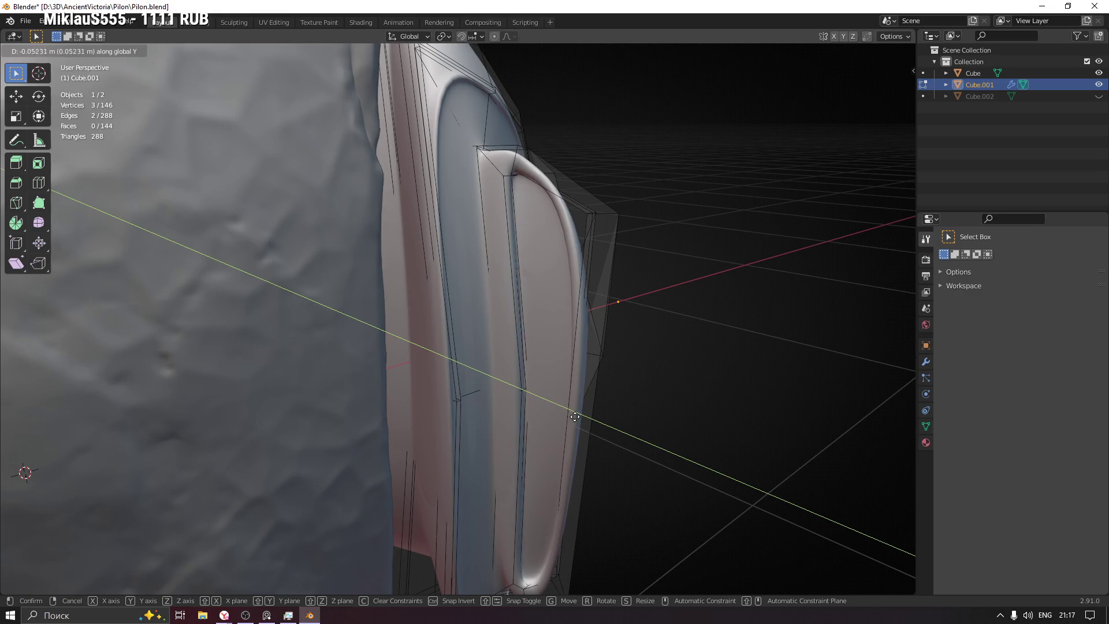
left_click(579, 417)
scroll(632, 366, "down", 2)
mouse_move(632, 367)
middle_mouse_down()
mouse_move(669, 381)
mouse_move(638, 506)
mouse_move(658, 390)
mouse_move(642, 345)
mouse_move(686, 301)
mouse_move(666, 322)
mouse_move(542, 335)
mouse_move(475, 327)
mouse_move(542, 319)
mouse_move(521, 328)
mouse_move(613, 287)
middle_mouse_up()
key("Tab")
key("ctrl+s")
Step: Re-enter Edit Mode with X-ray and select the vertices at the plate's top corner
key("Tab")
middle_click_drag(505, 242, 507, 252)
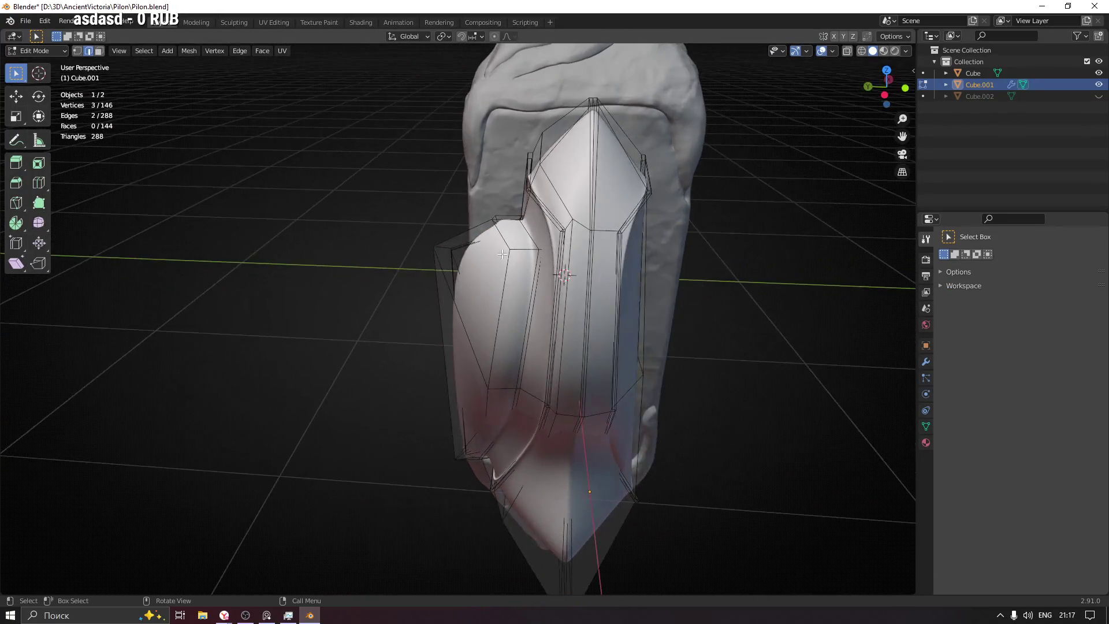
key("alt+z")
scroll(506, 253, "up", 3)
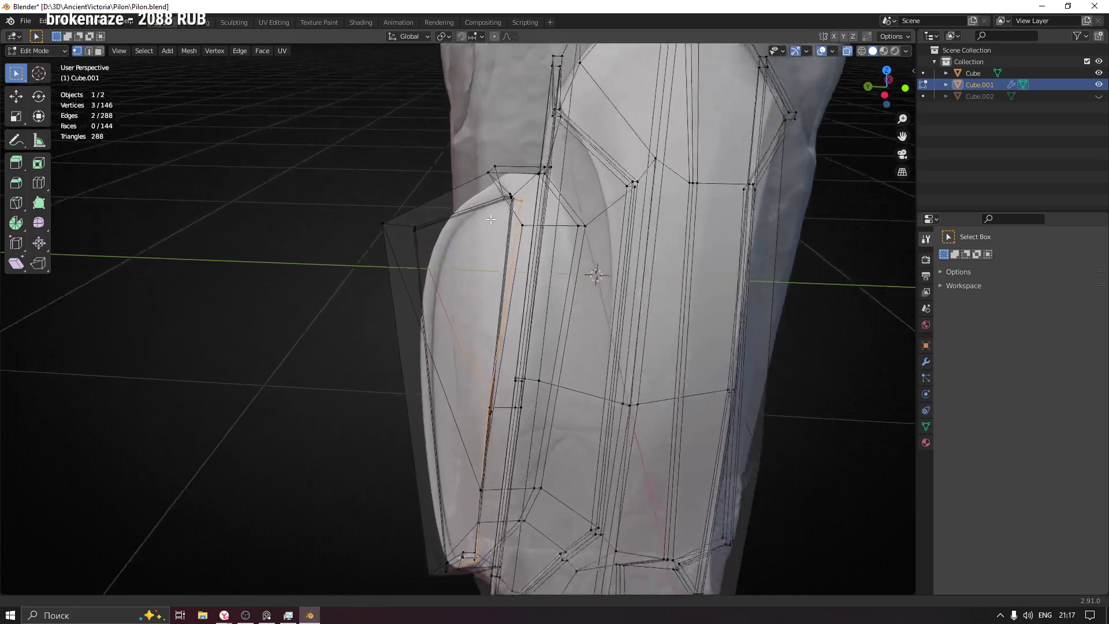
left_click_drag(534, 212, 534, 214)
mouse_move(534, 214)
middle_mouse_down()
mouse_move(591, 247)
mouse_move(626, 237)
mouse_move(540, 249)
middle_mouse_up()
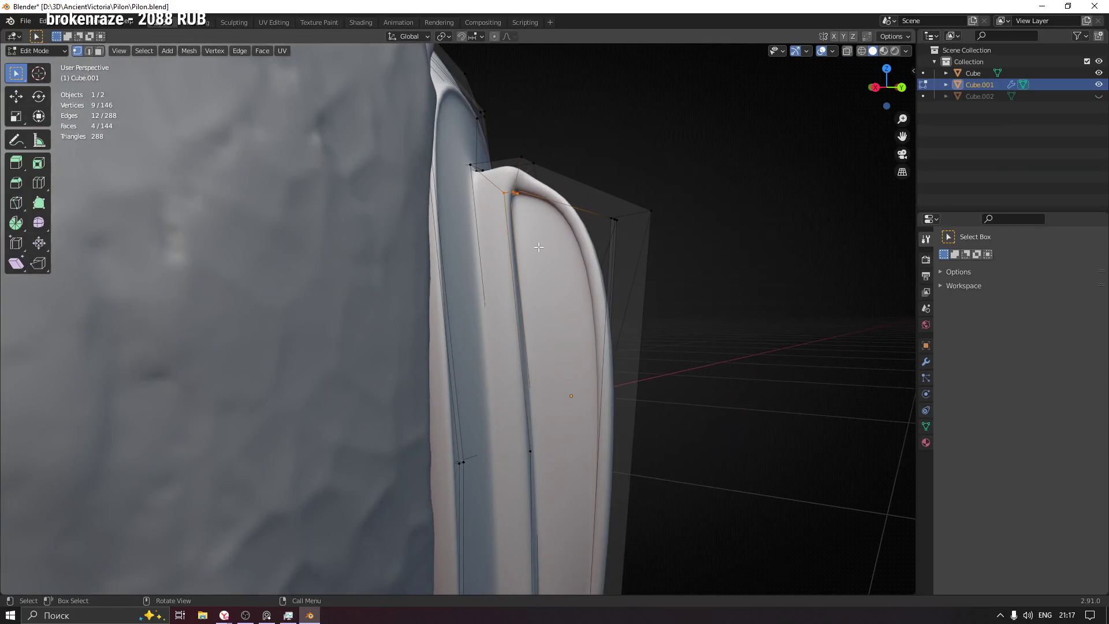
Step: Move the selected top-corner vertices closer to the pillar
key("g")
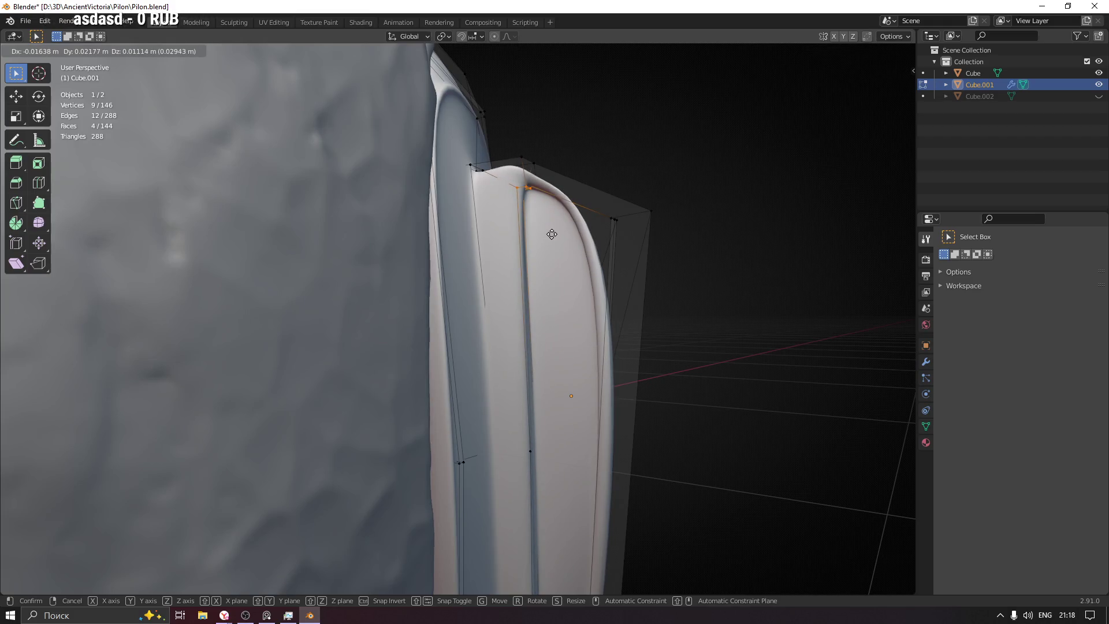
left_click(550, 233)
middle_click_drag(753, 176, 524, 214)
key("g")
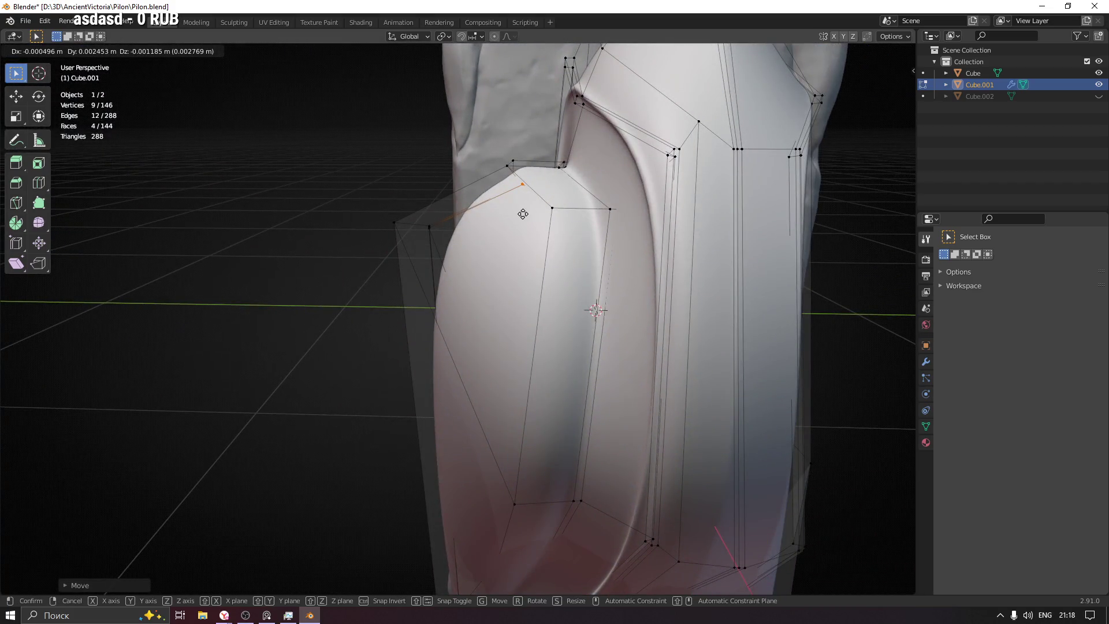
right_click(523, 214)
Step: Select the two vertices of the plate's top edge and reposition them
left_click_drag(517, 166, 517, 167)
key("g")
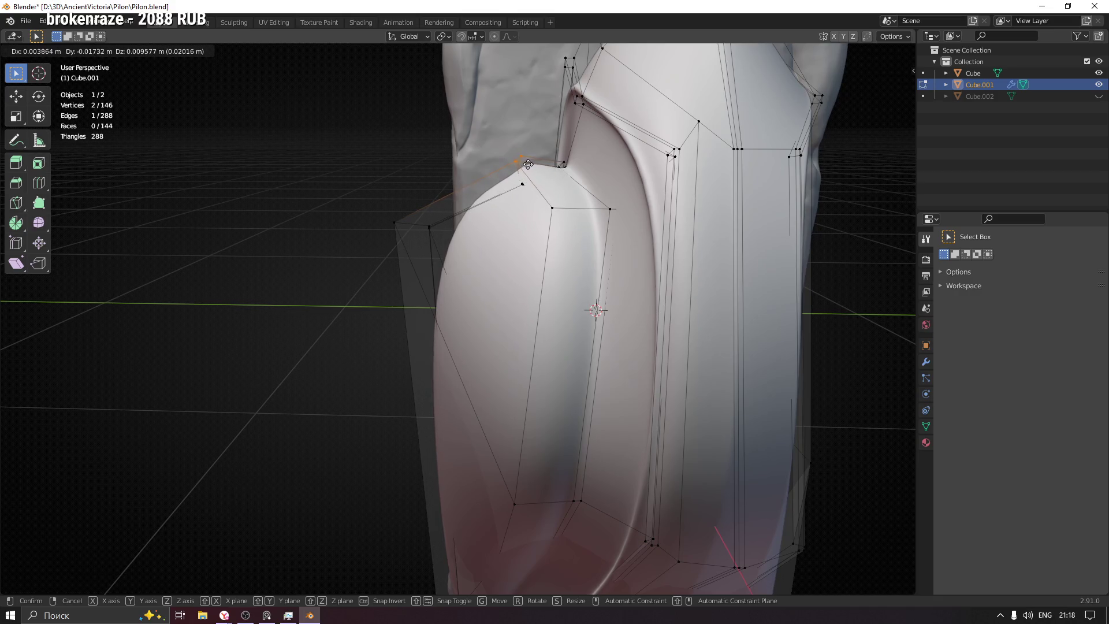
right_click(529, 164)
mouse_move(378, 258)
middle_mouse_down()
mouse_move(612, 243)
mouse_move(603, 240)
middle_mouse_up()
key("g")
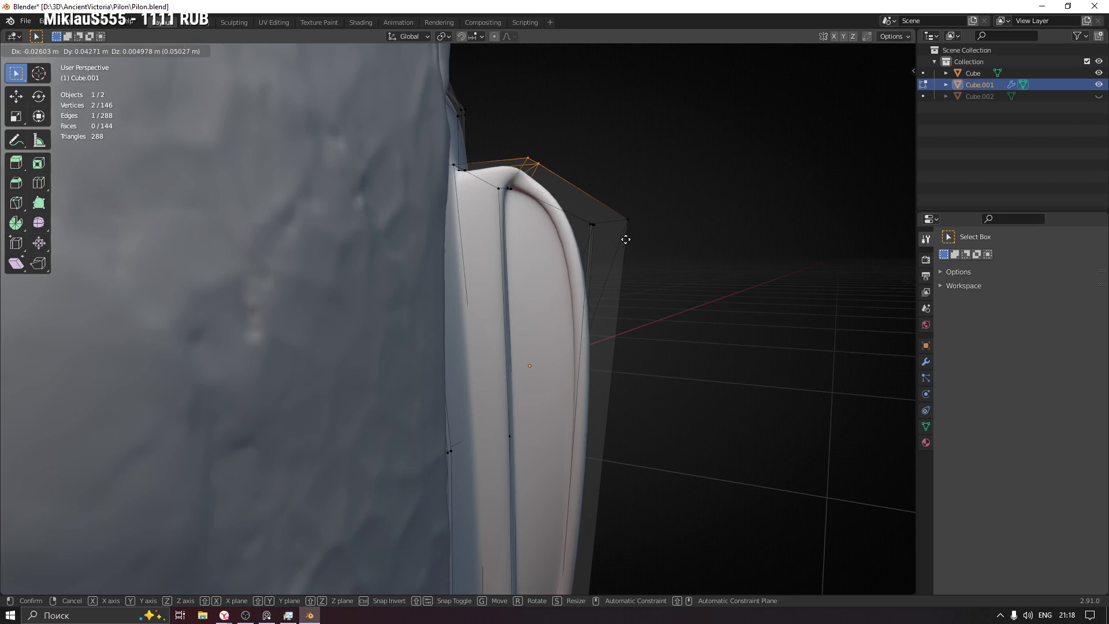
left_click(626, 243)
mouse_move(626, 243)
middle_mouse_down()
mouse_move(733, 237)
mouse_move(551, 245)
mouse_move(738, 190)
mouse_move(459, 164)
middle_mouse_up()
key("g")
left_click(549, 245)
Step: Nudge the four-vertex face at the upper inner corner into place, then return to Object Mode
left_click_drag(494, 172, 494, 172)
middle_click_drag(494, 171, 491, 177)
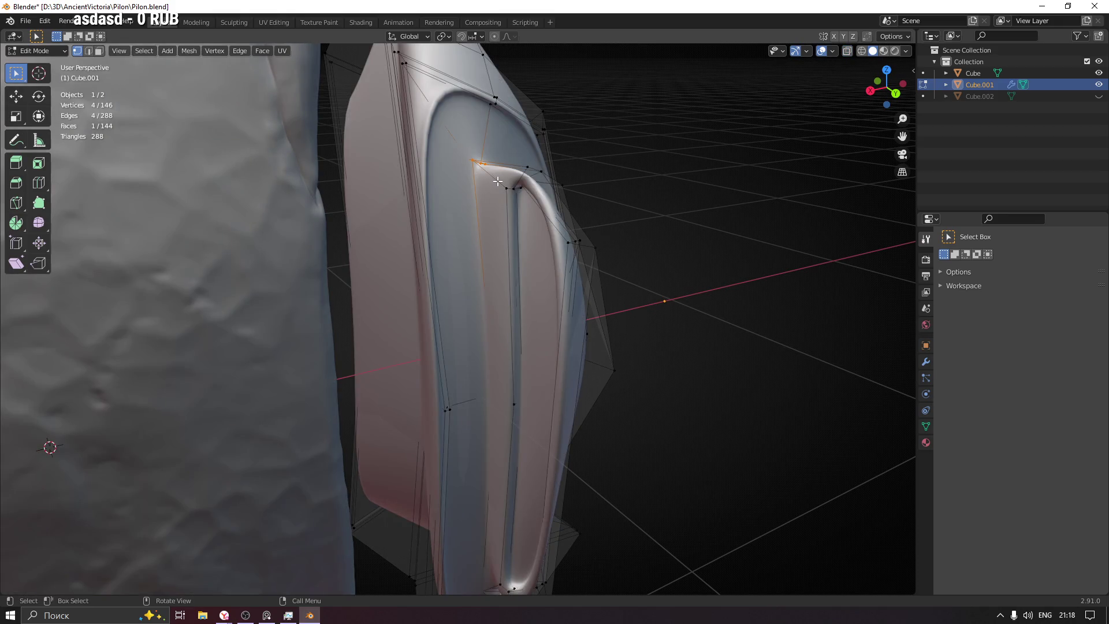
key("g")
left_click(497, 186)
middle_click_drag(497, 186, 499, 185)
key("g")
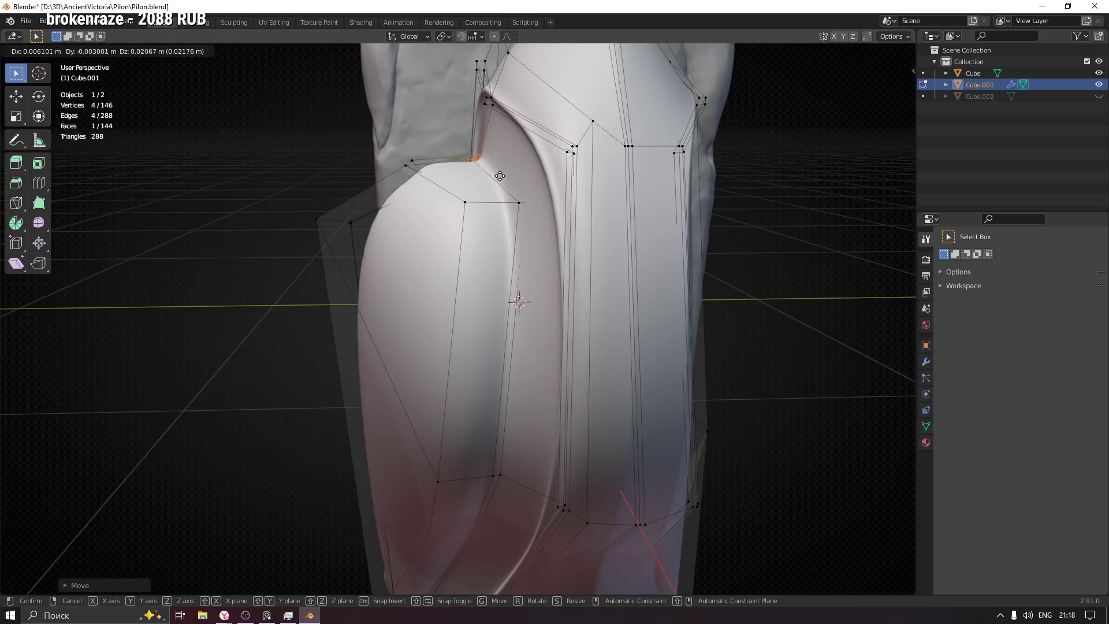
left_click(500, 170)
mouse_move(500, 170)
middle_mouse_down()
mouse_move(632, 185)
mouse_move(629, 225)
middle_mouse_up()
key("g")
left_click(631, 183)
scroll(629, 225, "down", 3)
key("Tab")
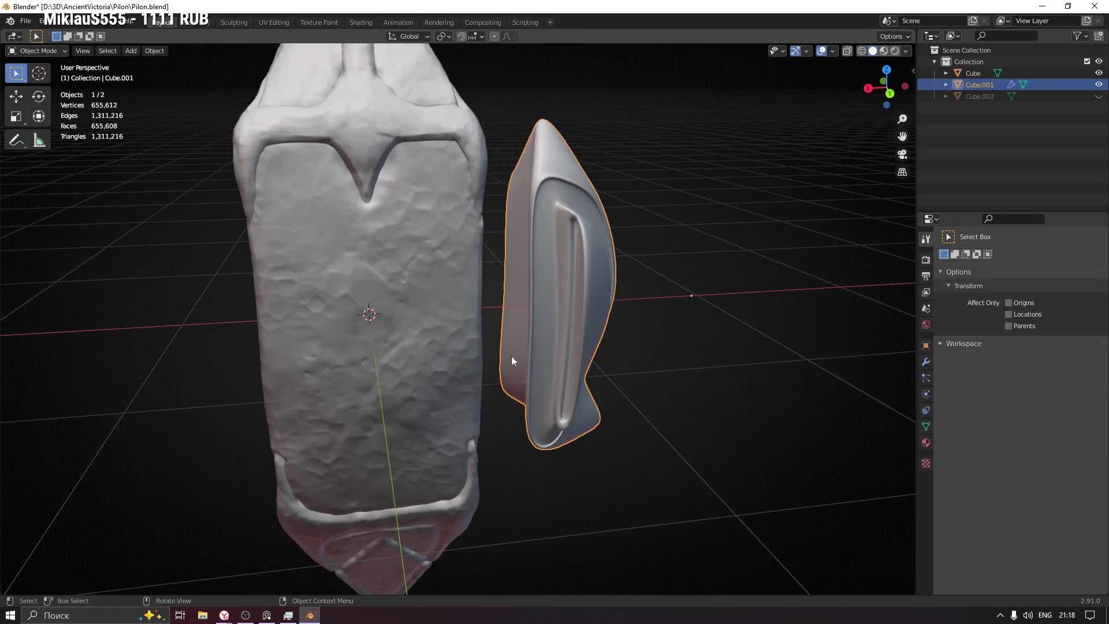
Step: Select the shield plate and enter Edit Mode in Left view with X-ray and face select
mouse_move(658, 354)
middle_mouse_down()
mouse_move(530, 364)
mouse_move(520, 339)
mouse_move(709, 366)
mouse_move(661, 369)
mouse_move(581, 328)
mouse_move(459, 362)
mouse_move(444, 297)
mouse_move(446, 328)
middle_mouse_up()
left_click(709, 366)
left_click(437, 328)
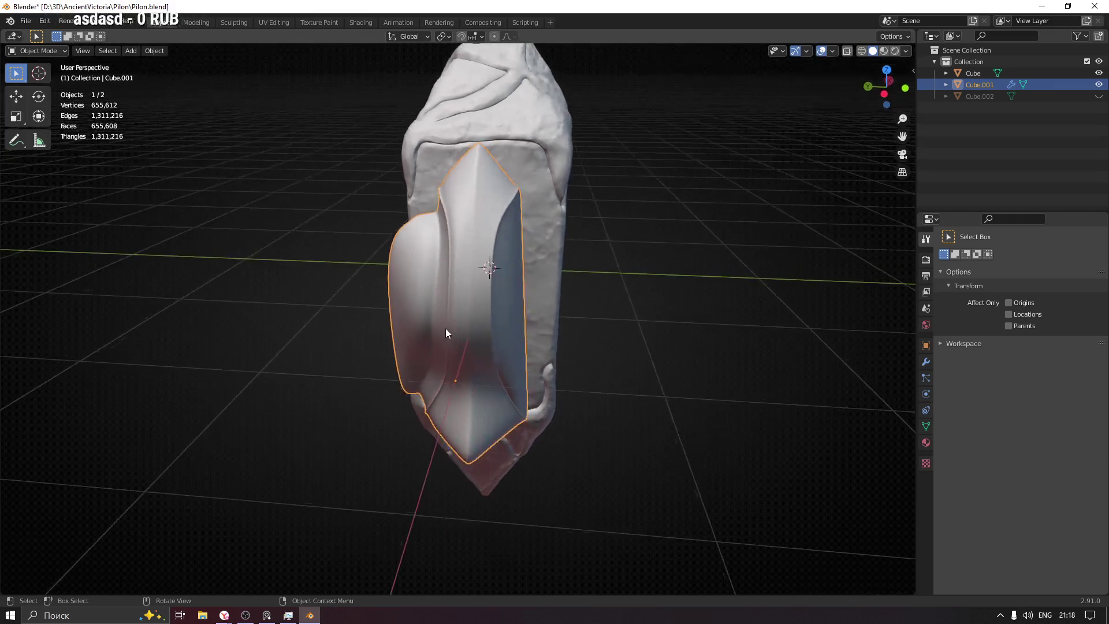
key("Tab")
left_click(885, 94)
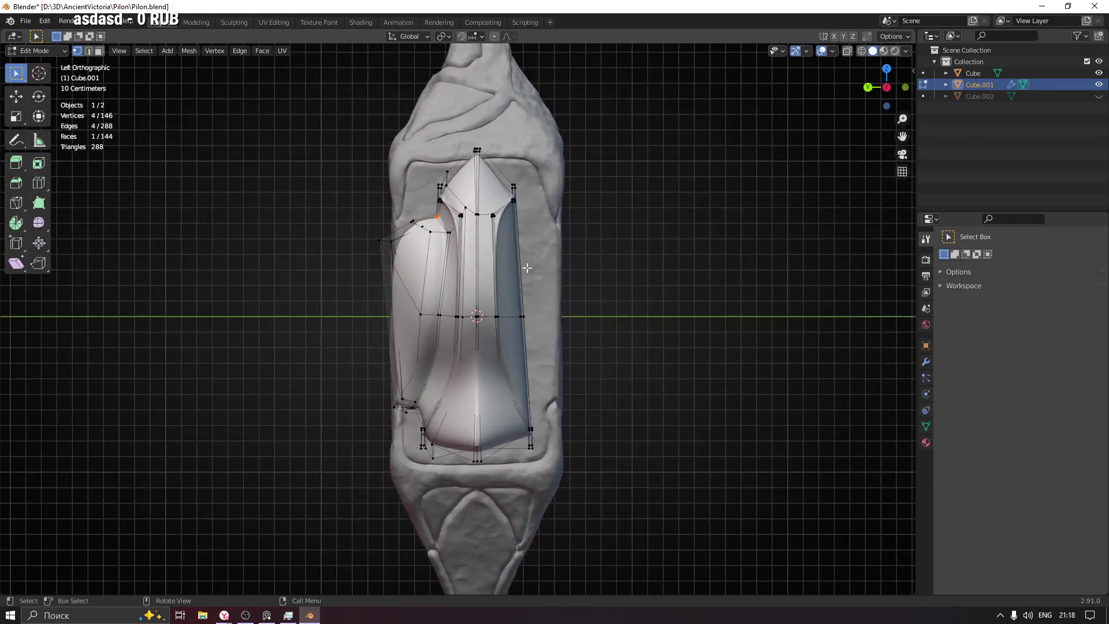
key("alt+z")
key("3")
Step: Box-select the plate's right-half faces and delete them, leaving 100 faces
mouse_move(639, 100)
left_mouse_down()
mouse_move(638, 165)
mouse_move(539, 573)
mouse_move(480, 556)
left_mouse_up()
scroll(482, 516, "up", 5)
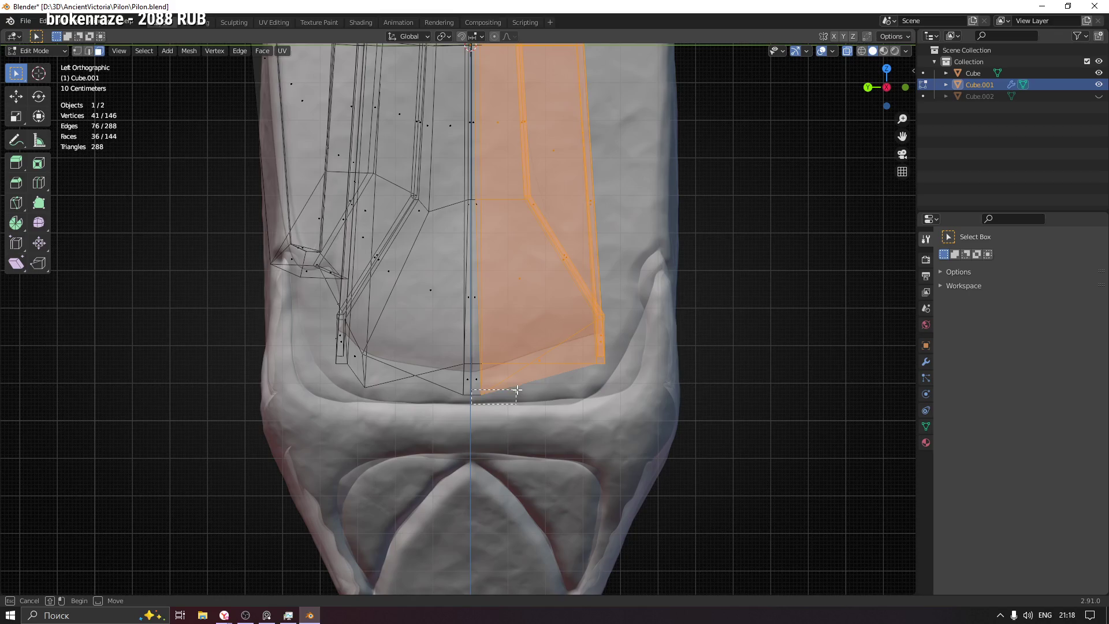
mouse_move(655, 43)
left_mouse_down()
mouse_move(613, 103)
mouse_move(624, 90)
left_mouse_up()
mouse_move(624, 90)
middle_mouse_down("shift")
mouse_move(613, 405)
mouse_move(610, 143)
middle_mouse_up("shift")
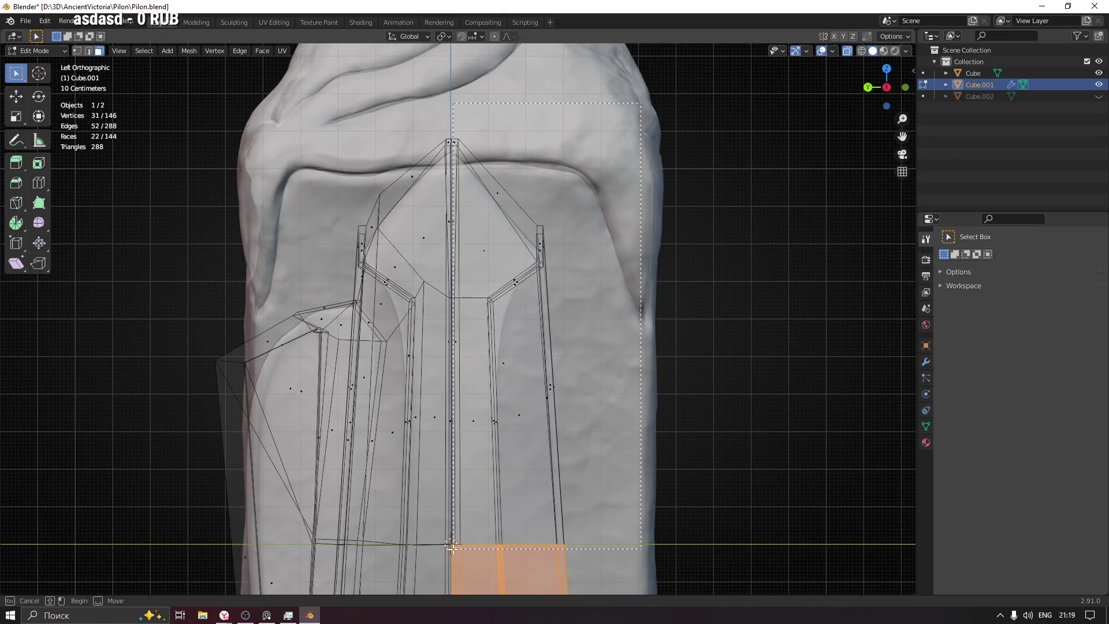
left_click_drag(452, 546, 453, 547)
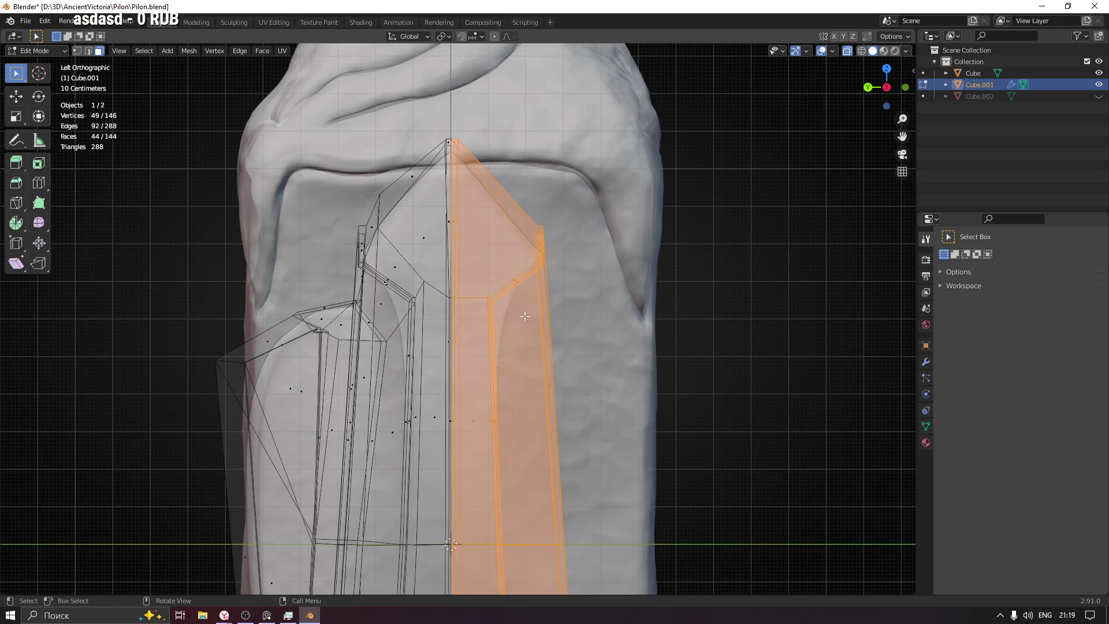
mouse_move(524, 318)
middle_mouse_down("shift")
mouse_move(543, 377)
mouse_move(561, 123)
middle_mouse_up("shift")
key("x")
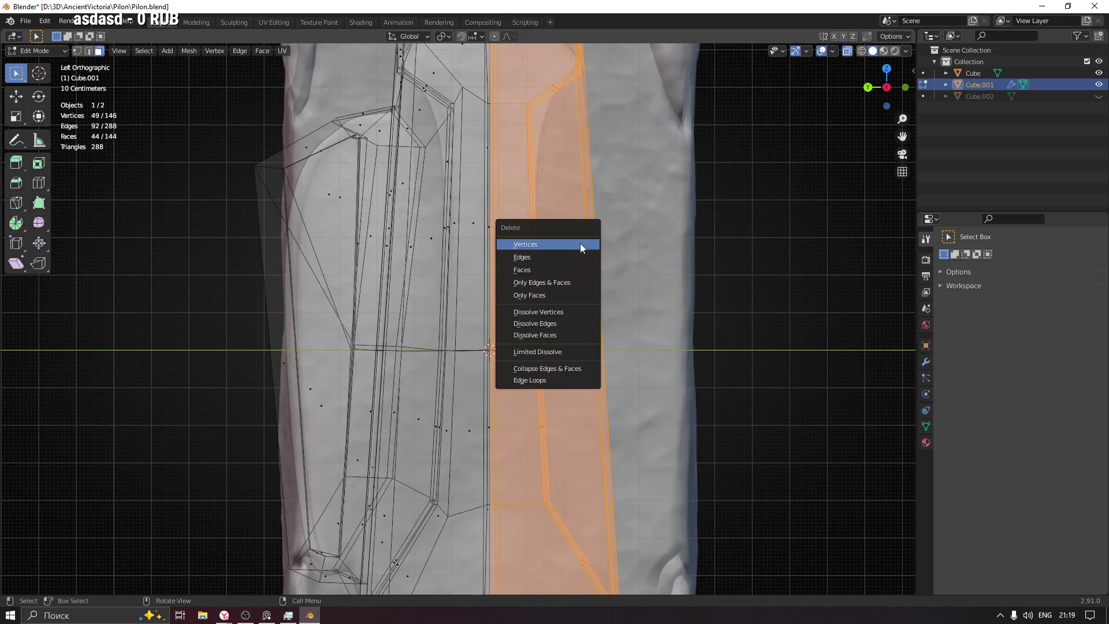
left_click(572, 270)
scroll(572, 269, "down", 6)
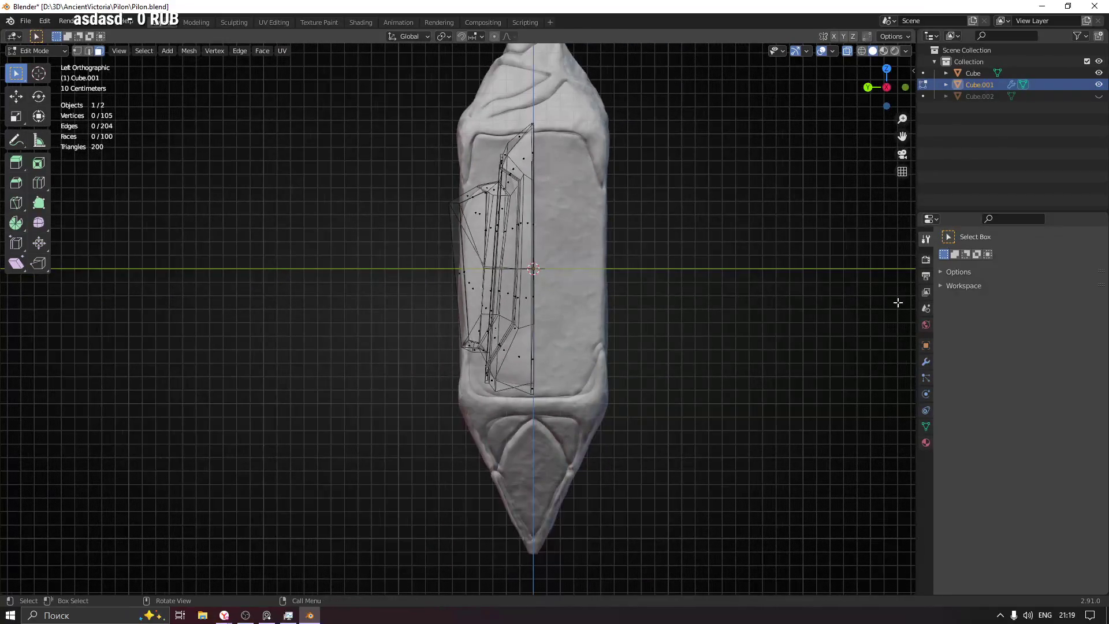
Step: Add a Y-axis Mirror modifier to the shield plate and move it above Subdivision
left_click(926, 362)
left_click(969, 260)
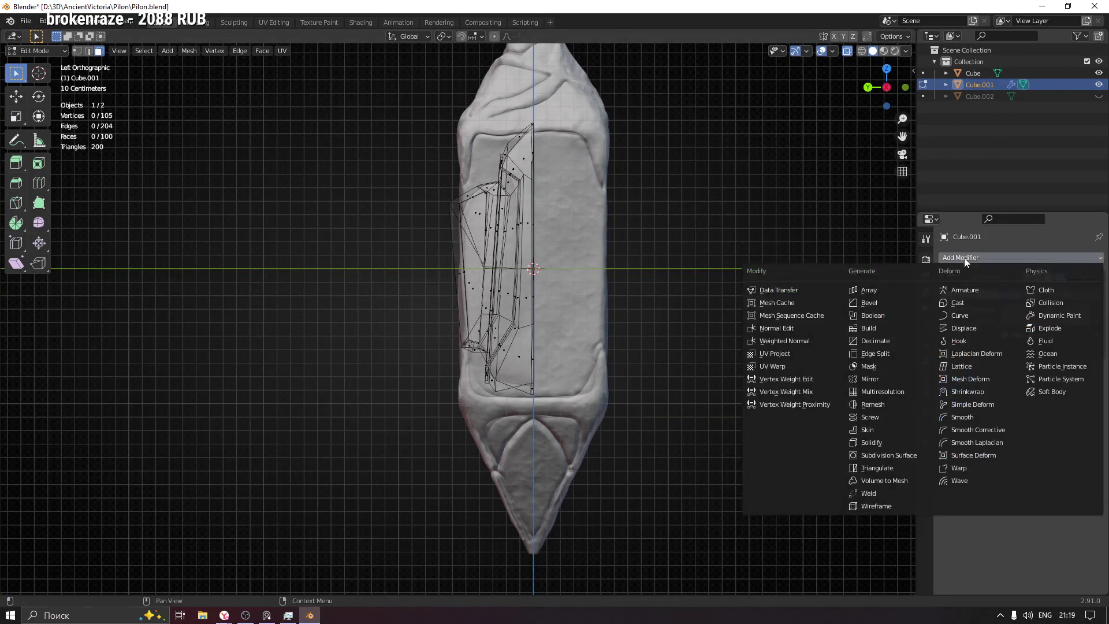
left_click(891, 379)
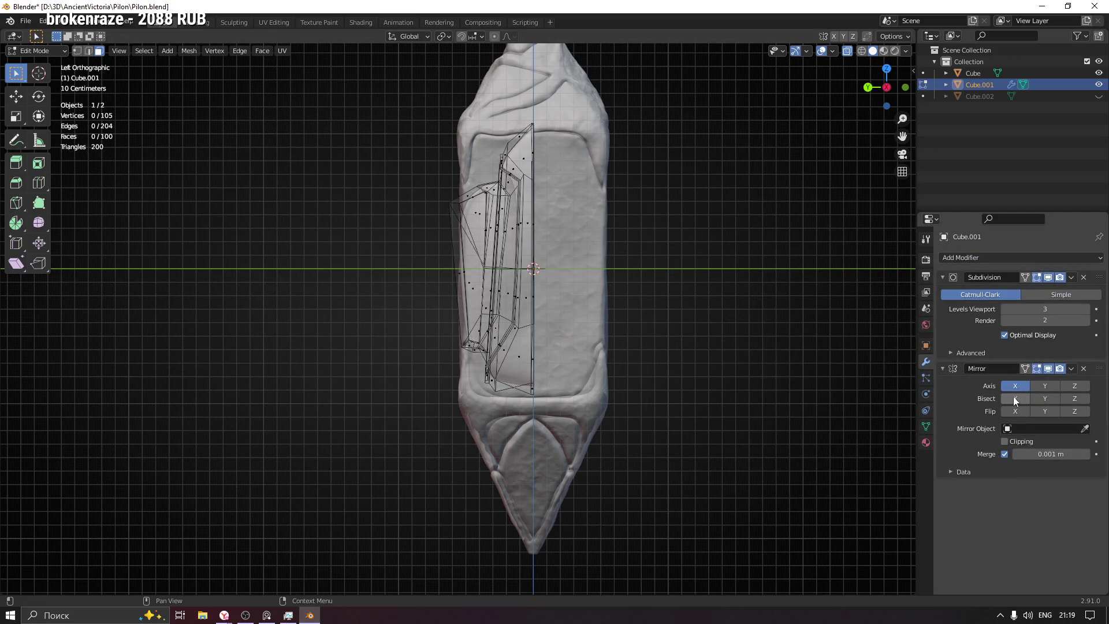
left_click(1047, 386)
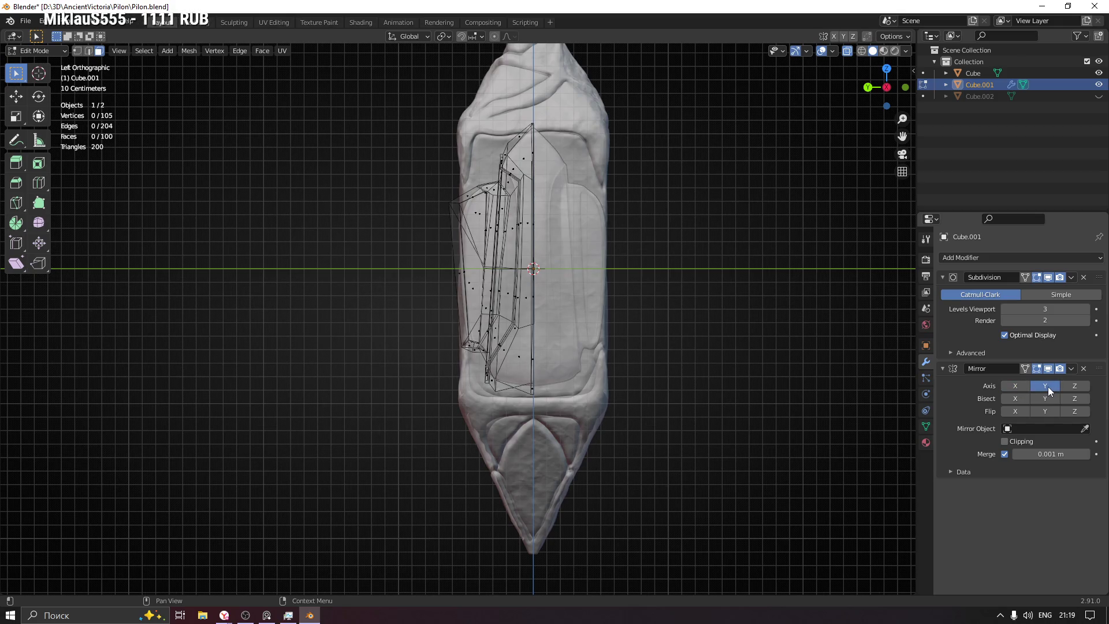
key("Tab")
mouse_move(629, 231)
middle_mouse_down()
mouse_move(649, 245)
mouse_move(647, 263)
mouse_move(786, 288)
middle_mouse_up()
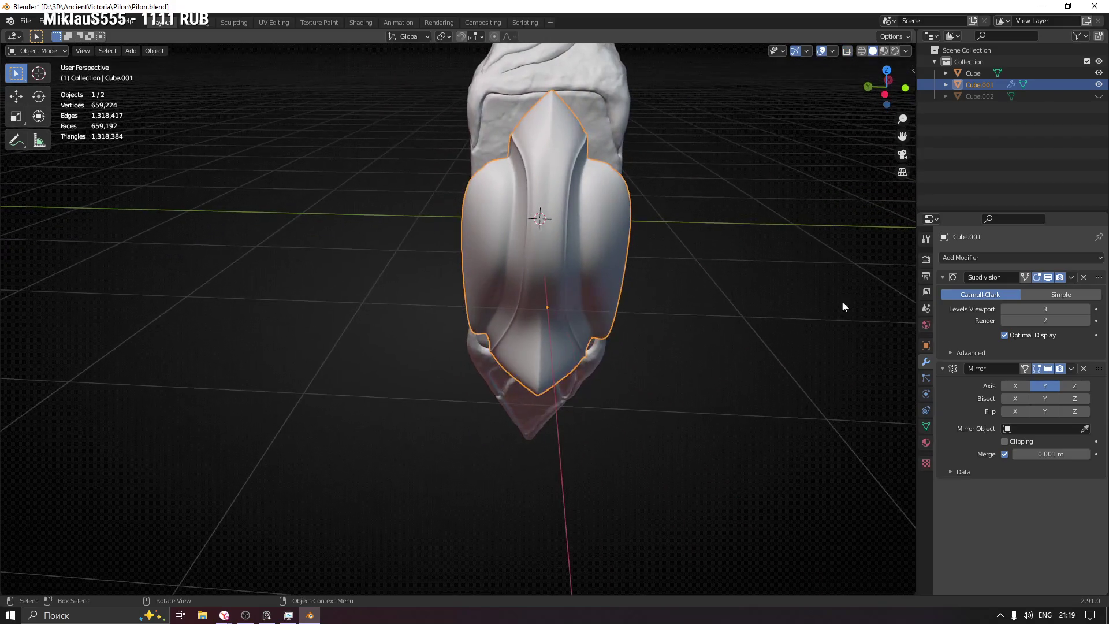
left_click_drag(1103, 374, 1102, 285)
Step: Inspect the mirrored plate beside the pillar, ending with the stone pillar selected
mouse_move(599, 324)
middle_mouse_down()
mouse_move(619, 310)
mouse_move(604, 305)
mouse_move(544, 334)
mouse_move(440, 330)
mouse_move(616, 316)
mouse_move(606, 371)
mouse_move(696, 347)
mouse_move(695, 288)
middle_mouse_up()
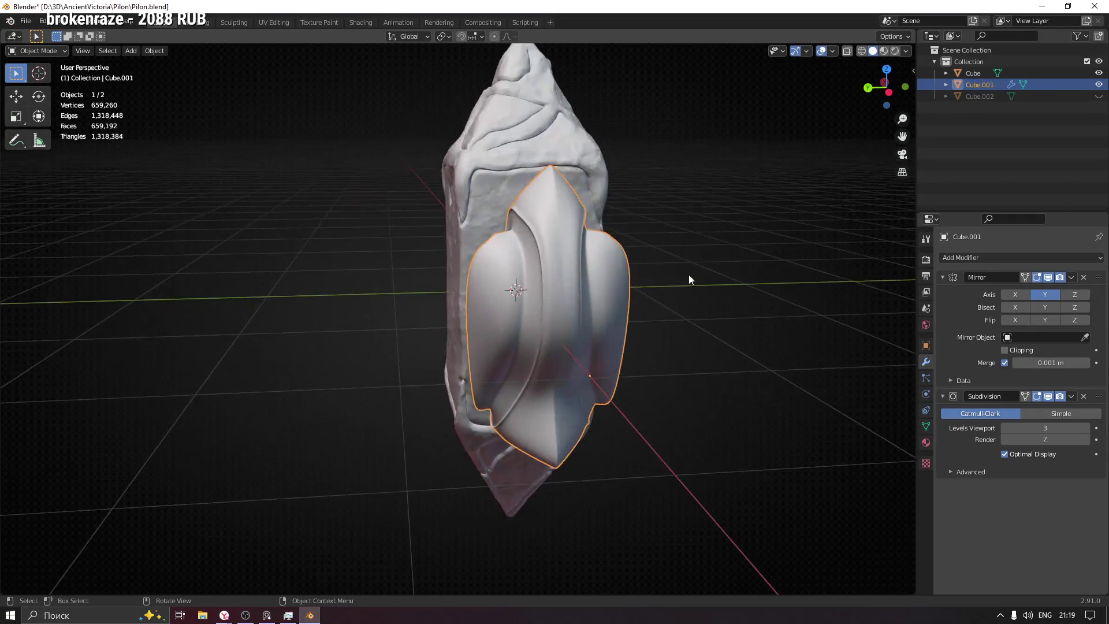
scroll(699, 347, "down", 5)
left_click(705, 401)
mouse_move(674, 361)
middle_mouse_down()
mouse_move(765, 364)
mouse_move(705, 386)
mouse_move(653, 366)
mouse_move(708, 369)
middle_mouse_up()
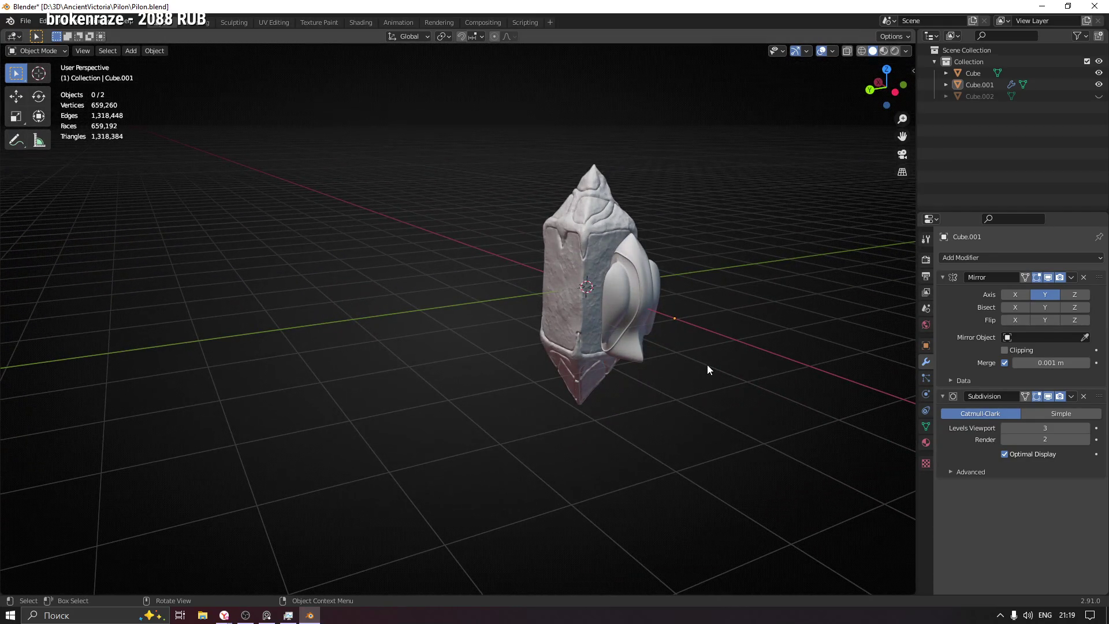
left_click(653, 317)
mouse_move(688, 311)
middle_mouse_down()
mouse_move(542, 322)
mouse_move(453, 304)
mouse_move(663, 336)
mouse_move(753, 327)
mouse_move(748, 317)
mouse_move(628, 338)
mouse_move(742, 314)
middle_mouse_up()
scroll(551, 332, "up", 3)
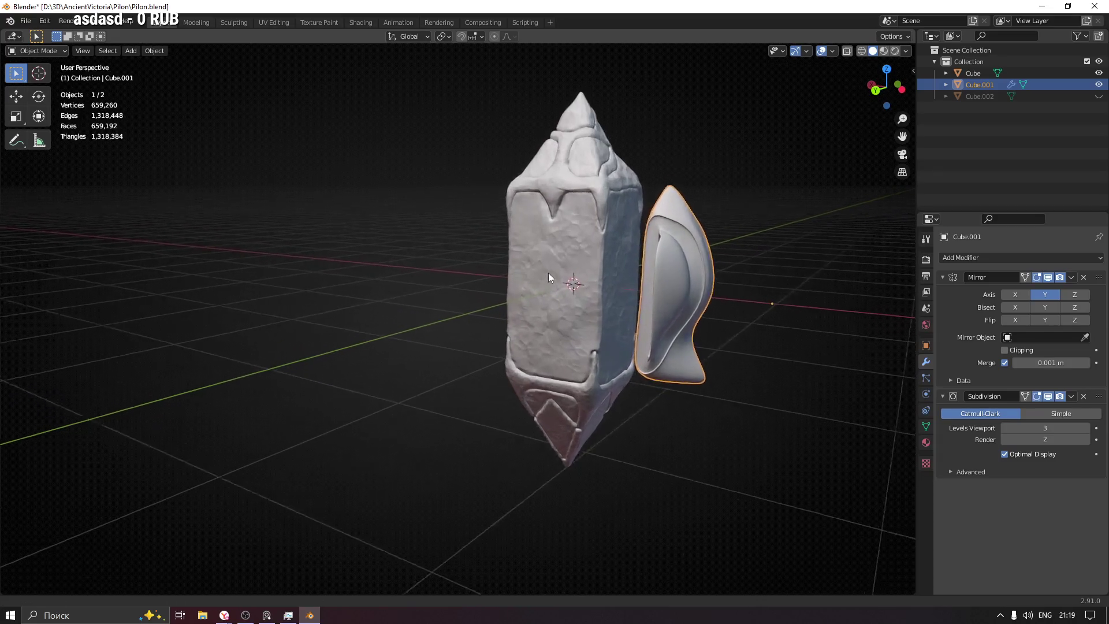
left_click(508, 244)
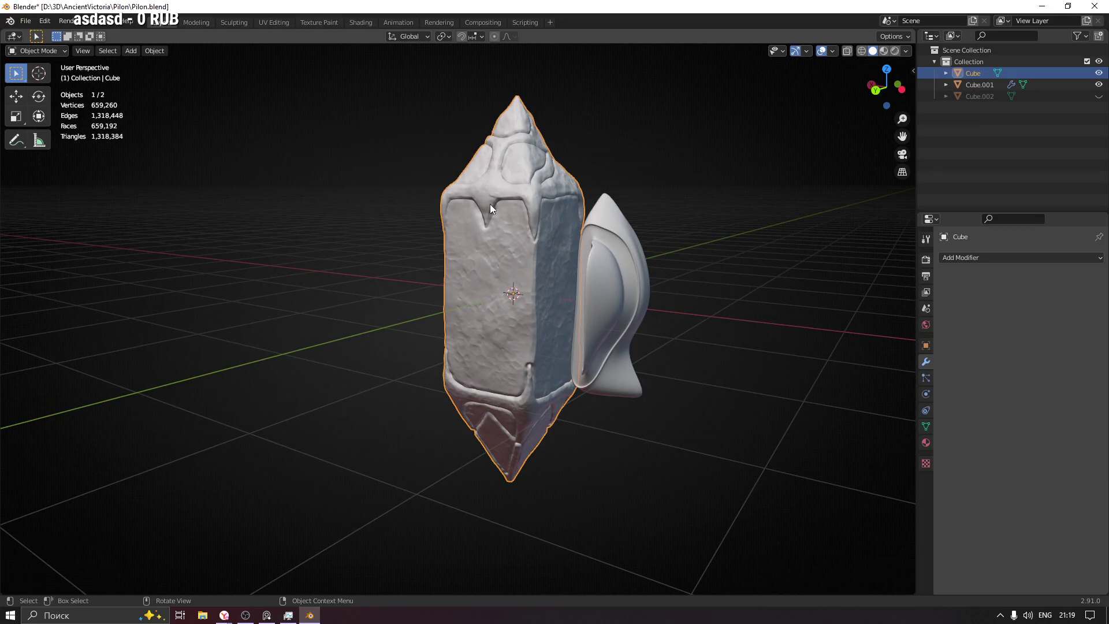
Step: Switch the pillar into Sculpt Mode, view it from the back, and pick the Grab brush at 1.1 m radius
key("ctrl+Tab")
left_click(493, 285)
left_click_drag(884, 94, 842, 107)
left_click(878, 91)
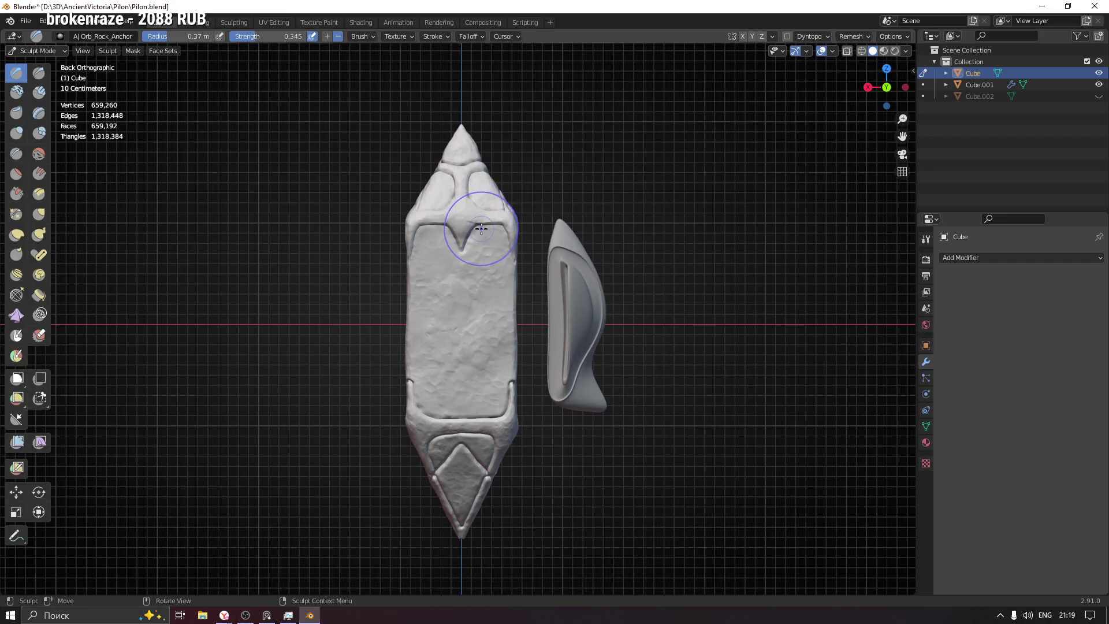
key("f")
left_click(578, 222)
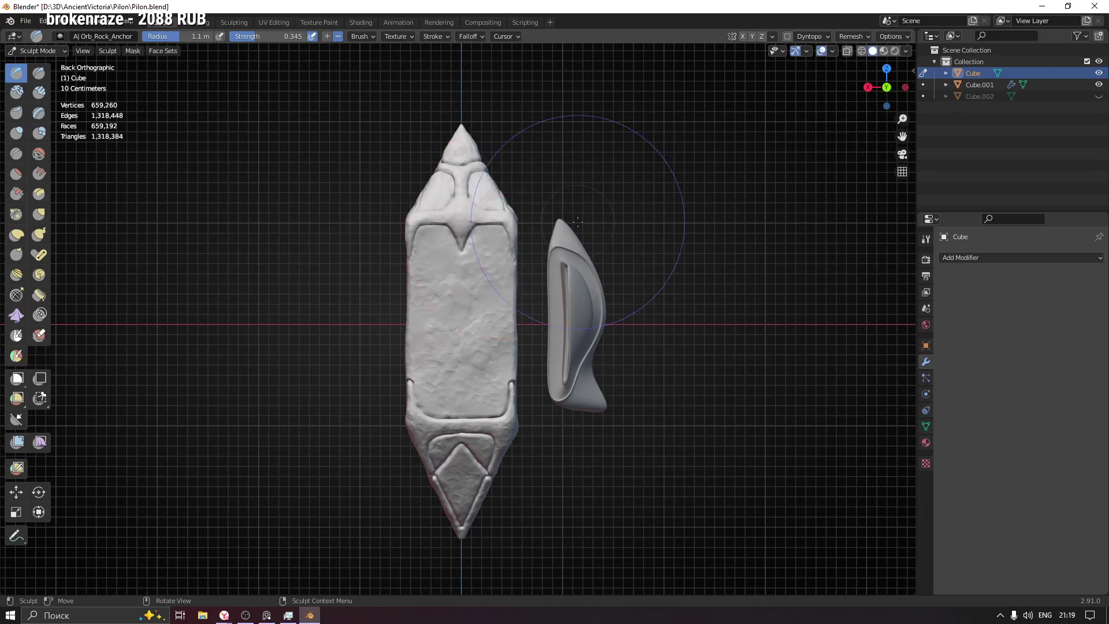
left_click(39, 214)
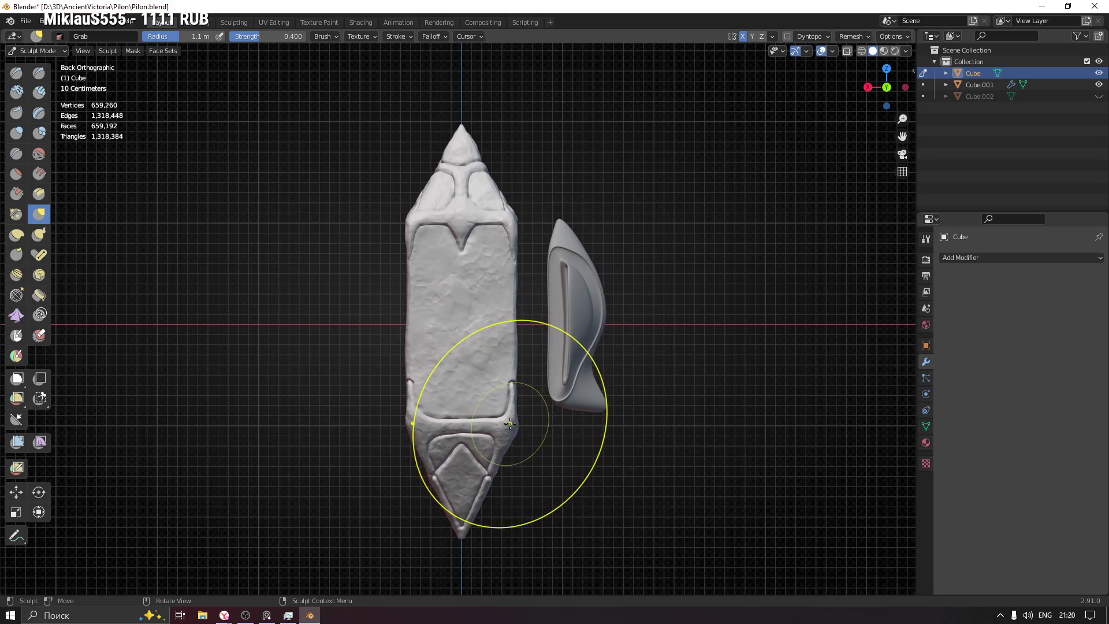
Step: Grab-pull the pillar's lower right, upper right, lower left and left side edges and lower right panel corner
left_click_drag(510, 424, 511, 428)
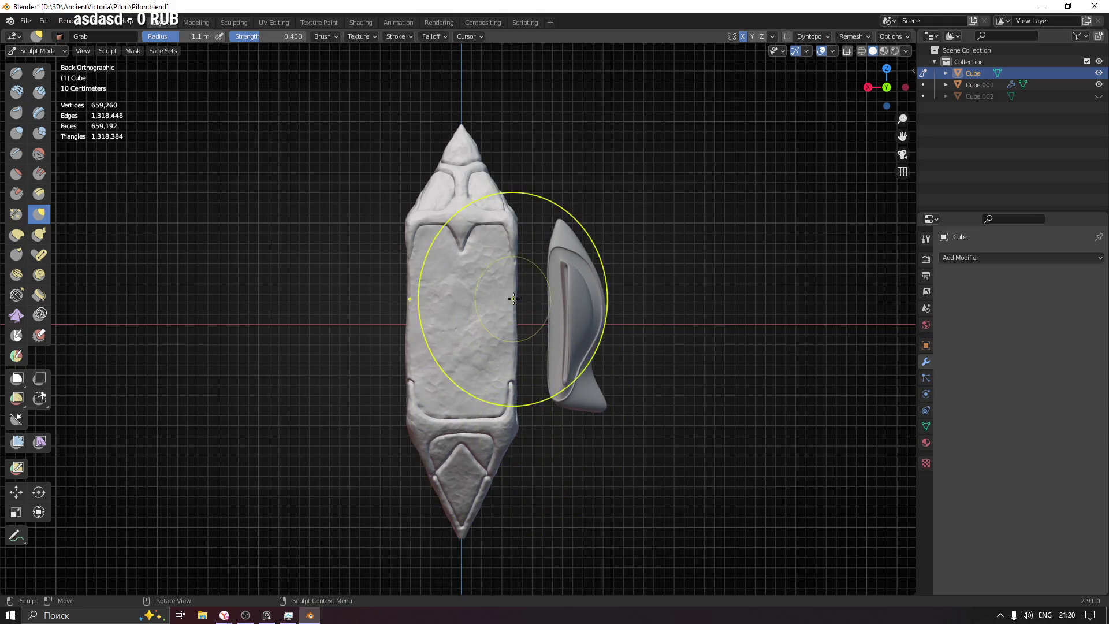
left_click_drag(513, 221, 514, 222)
mouse_move(507, 185)
middle_mouse_down()
mouse_move(422, 248)
mouse_move(415, 237)
middle_mouse_up()
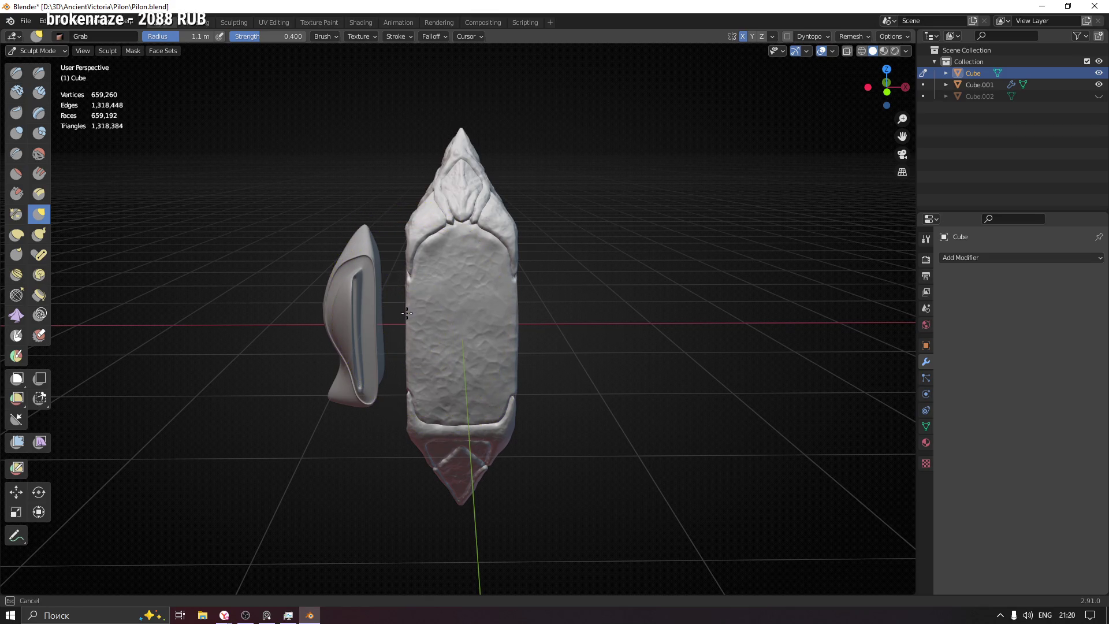
left_click_drag(422, 385, 416, 431)
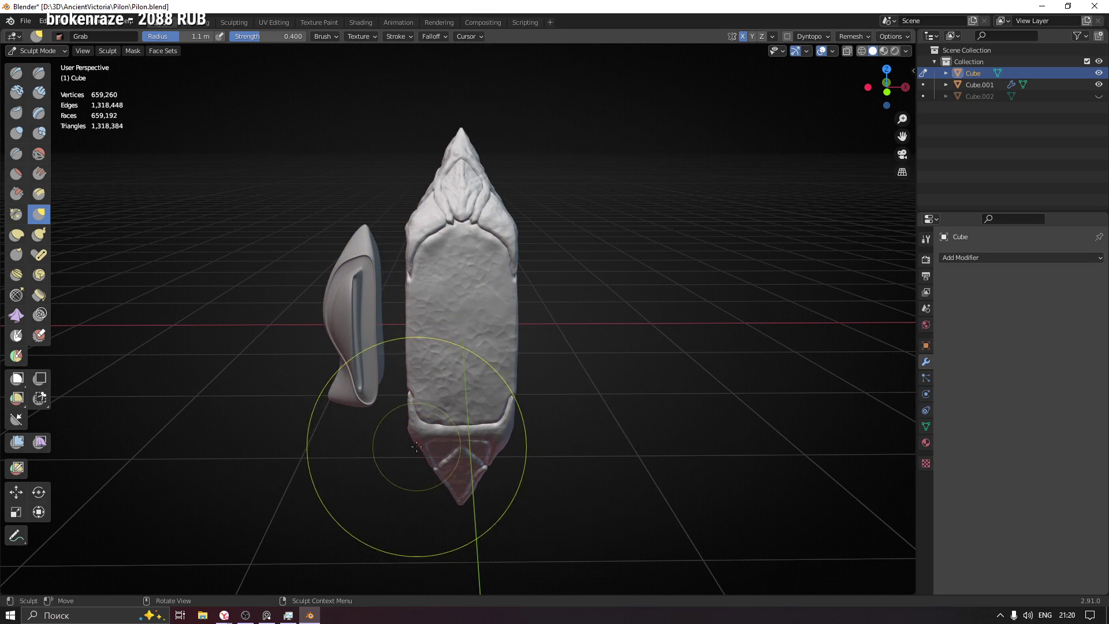
mouse_move(423, 445)
middle_mouse_down()
mouse_move(392, 318)
mouse_move(346, 297)
middle_mouse_up()
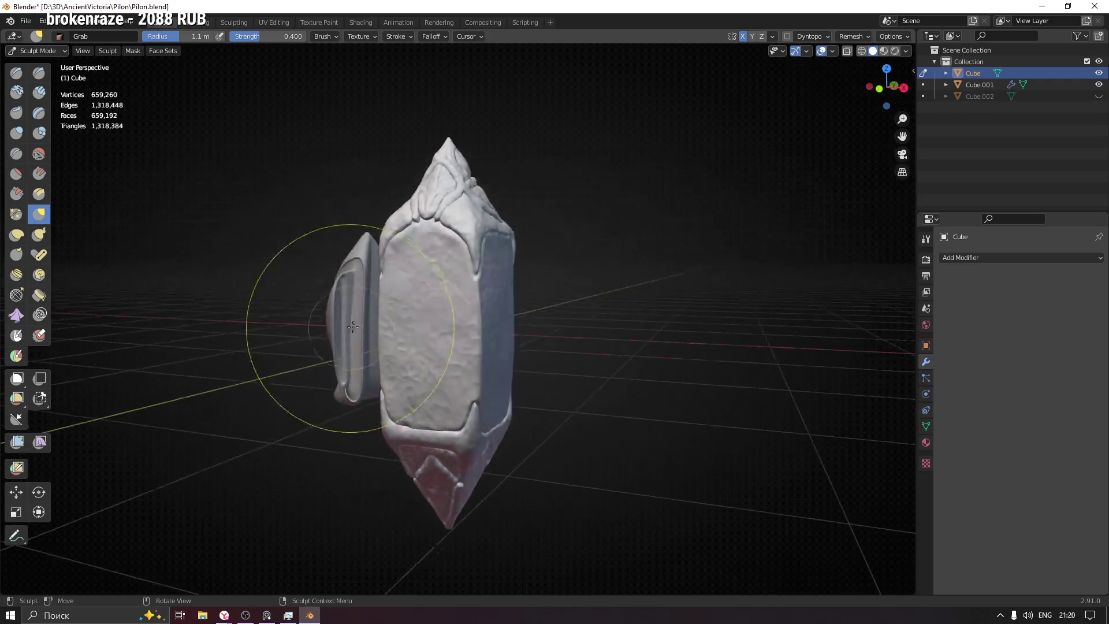
mouse_move(574, 317)
middle_mouse_down()
mouse_move(359, 322)
mouse_move(406, 335)
mouse_move(322, 302)
mouse_move(417, 384)
middle_mouse_up()
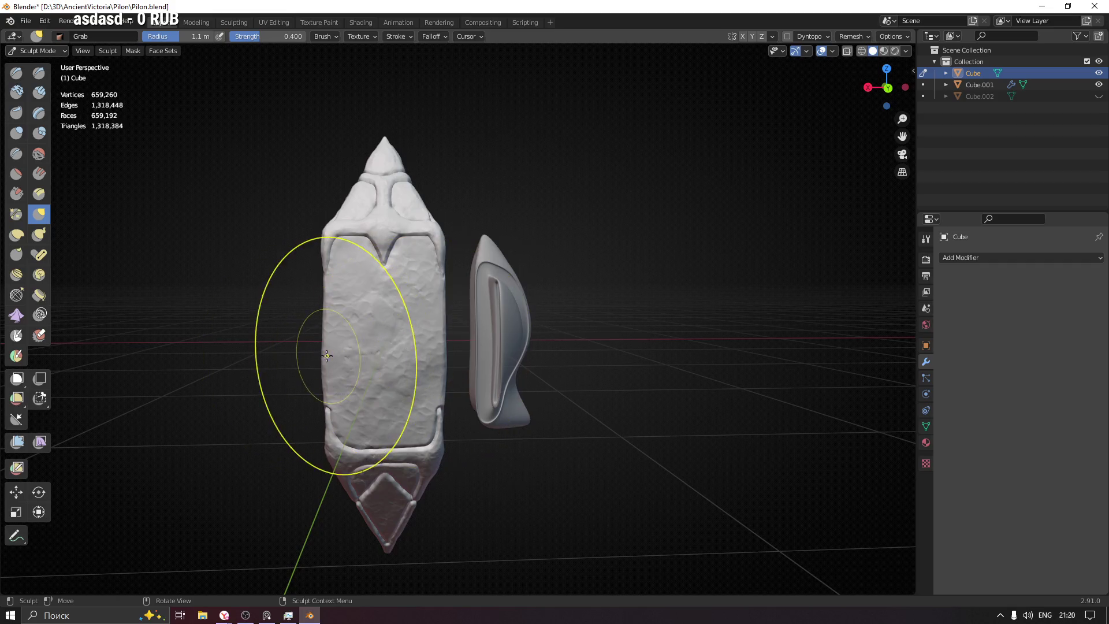
left_click_drag(322, 292, 329, 253)
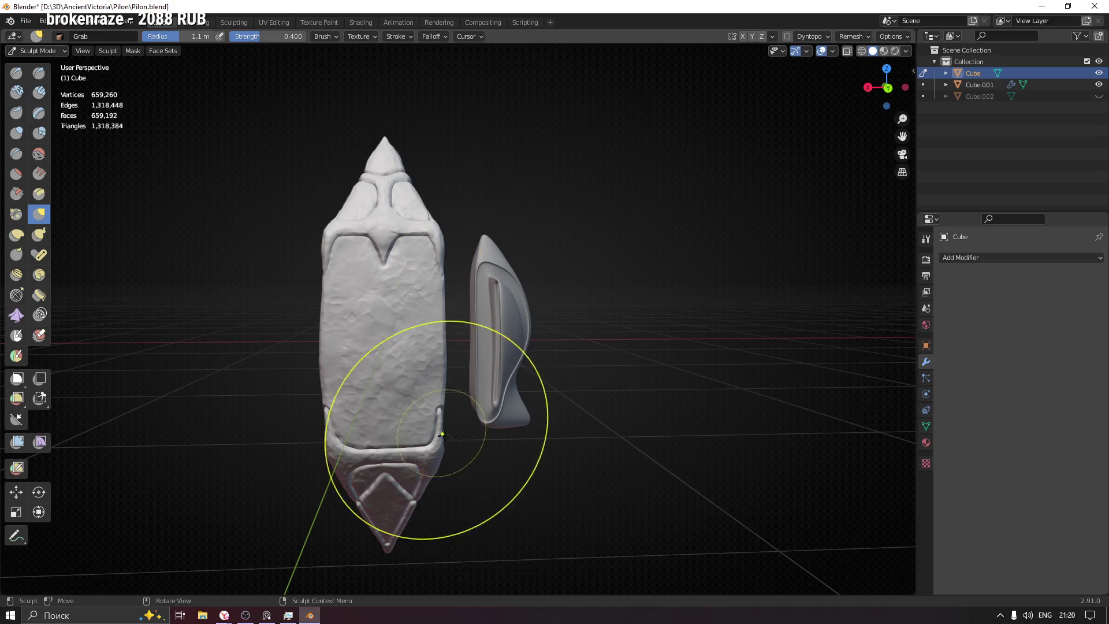
mouse_move(334, 449)
left_mouse_down()
mouse_move(384, 458)
mouse_move(384, 369)
left_mouse_up()
Step: Inspect the reshaped pillar from several sides, then return to Object Mode and select the shield plate
mouse_move(439, 360)
middle_mouse_down()
mouse_move(570, 399)
mouse_move(520, 366)
middle_mouse_up()
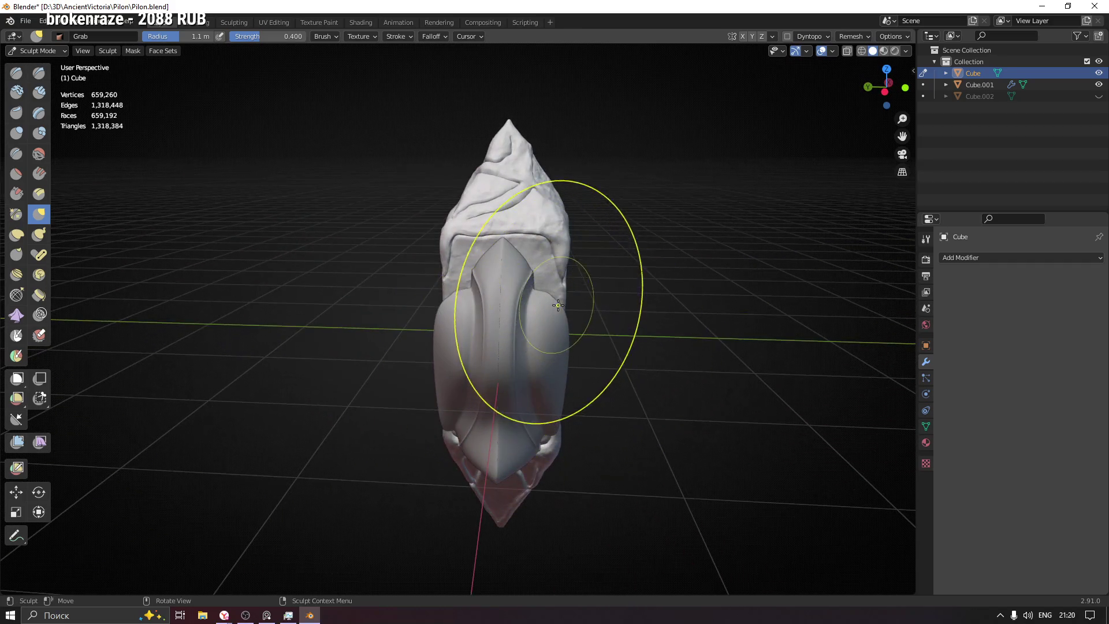
middle_click_drag(458, 349, 416, 347)
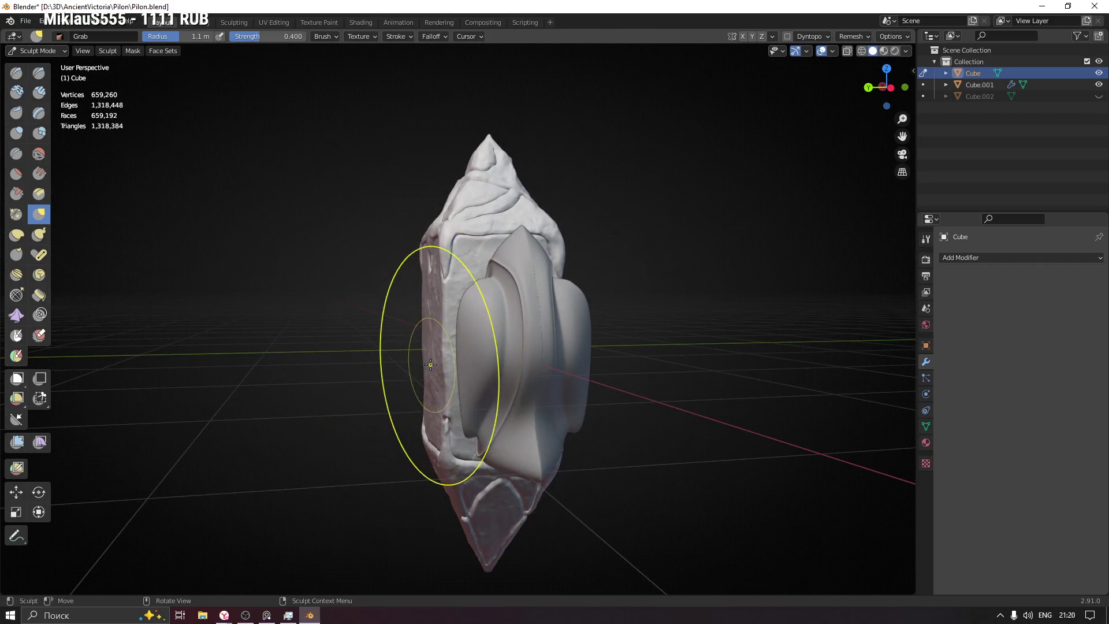
mouse_move(603, 363)
middle_mouse_down()
mouse_move(553, 341)
mouse_move(466, 345)
middle_mouse_up()
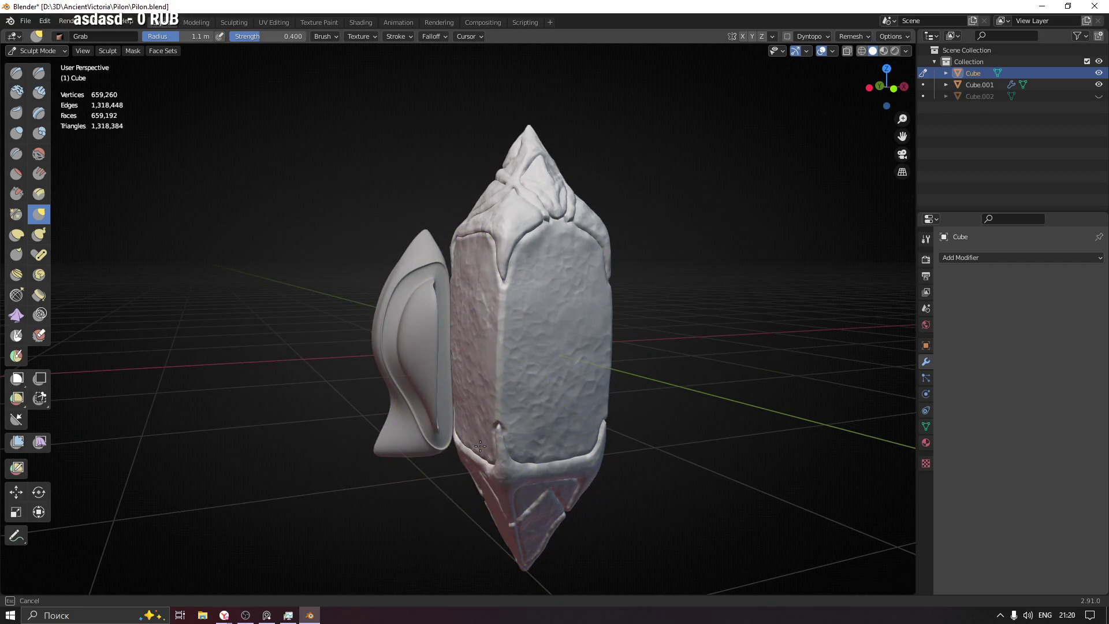
middle_click_drag(666, 421, 607, 470)
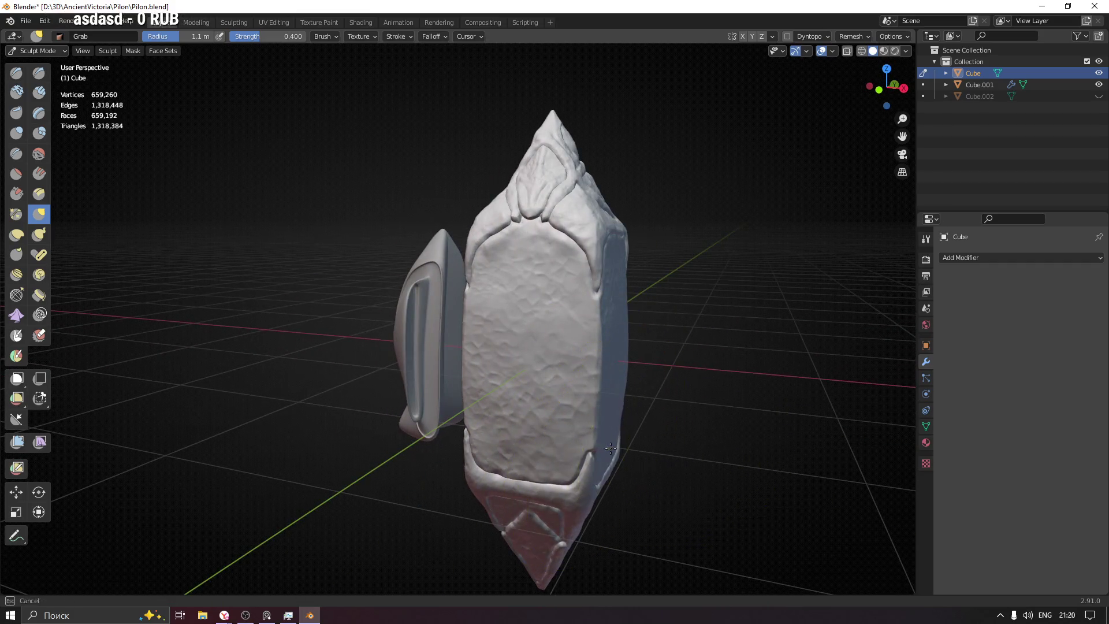
mouse_move(607, 321)
middle_mouse_down()
mouse_move(611, 296)
mouse_move(572, 332)
mouse_move(527, 346)
mouse_move(591, 351)
mouse_move(557, 373)
mouse_move(538, 364)
middle_mouse_up()
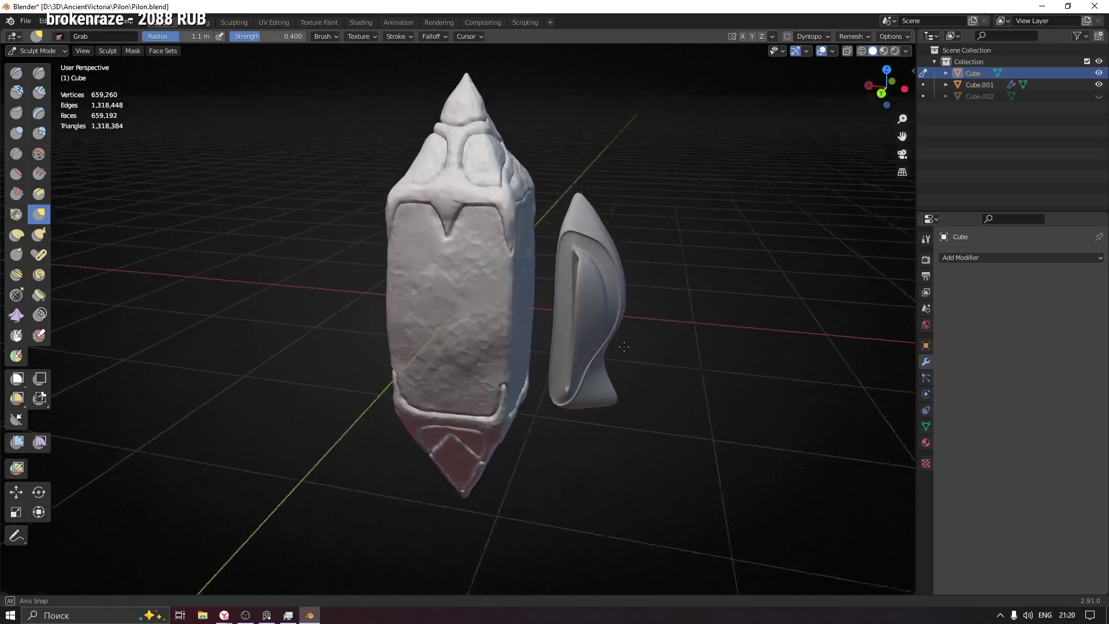
key("ctrl+Tab")
left_click(582, 288)
mouse_move(582, 288)
middle_mouse_down()
mouse_move(669, 341)
mouse_move(508, 329)
mouse_move(594, 339)
mouse_move(762, 331)
mouse_move(549, 317)
mouse_move(642, 314)
mouse_move(638, 325)
mouse_move(595, 302)
middle_mouse_up()
Step: Shift one outer edge of the shield plate along X in Edit Mode, then save the file
key("Tab")
middle_click_drag(639, 333, 597, 252, "ctrl")
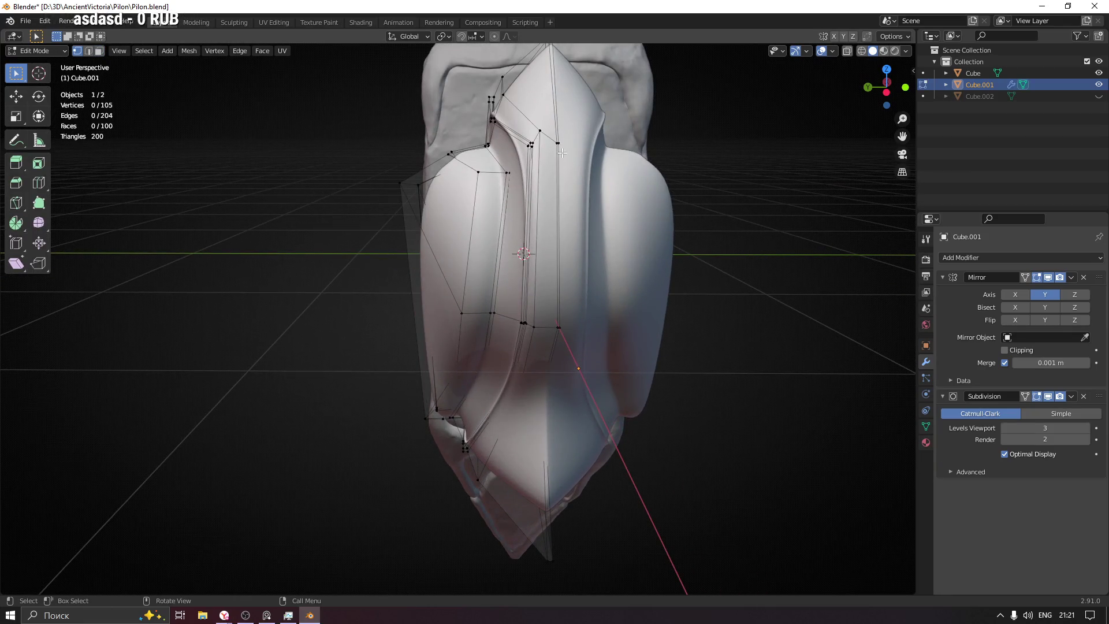
middle_click_drag(576, 349, 622, 328)
key("g")
key("x")
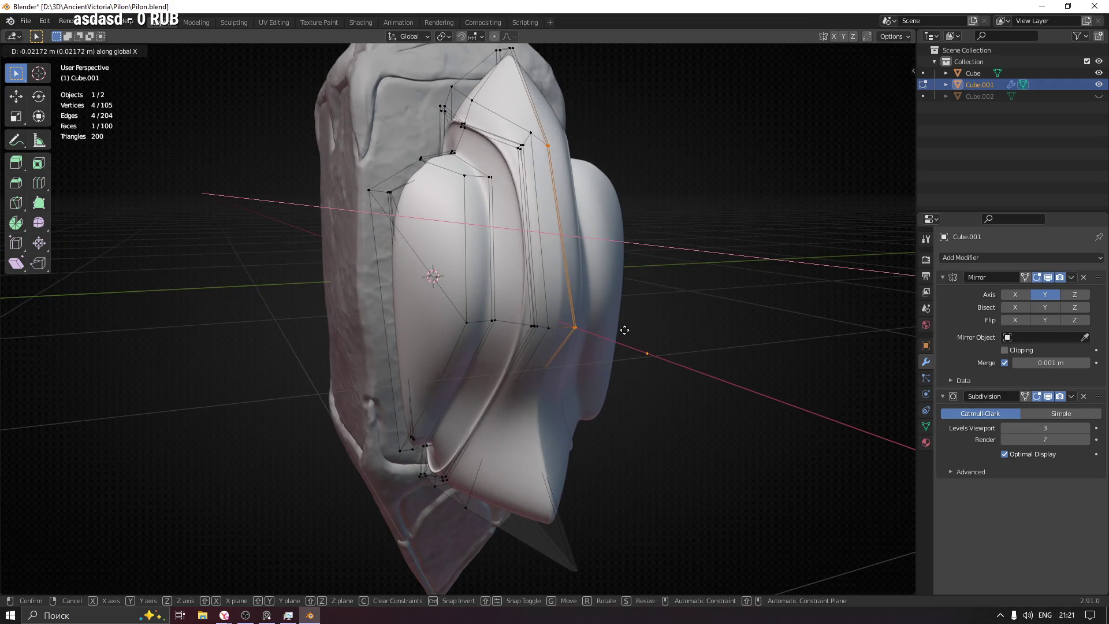
left_click(626, 331)
key("Tab")
mouse_move(615, 372)
middle_mouse_down()
mouse_move(660, 329)
mouse_move(462, 345)
mouse_move(568, 358)
mouse_move(575, 348)
mouse_move(509, 341)
mouse_move(522, 351)
middle_mouse_up()
key("ctrl+s")
Step: Slide the shield plate along X in beside the pillar and clear the selection
key("g")
key("x")
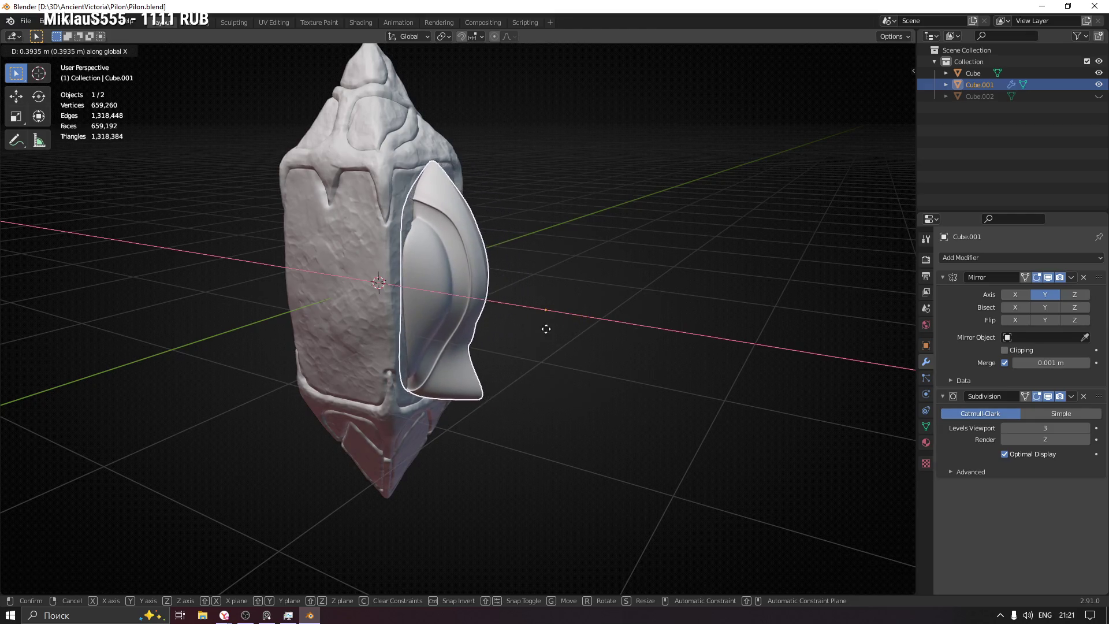
left_click(594, 337)
mouse_move(594, 338)
middle_mouse_down()
mouse_move(637, 342)
mouse_move(580, 338)
middle_mouse_up()
left_click(580, 338)
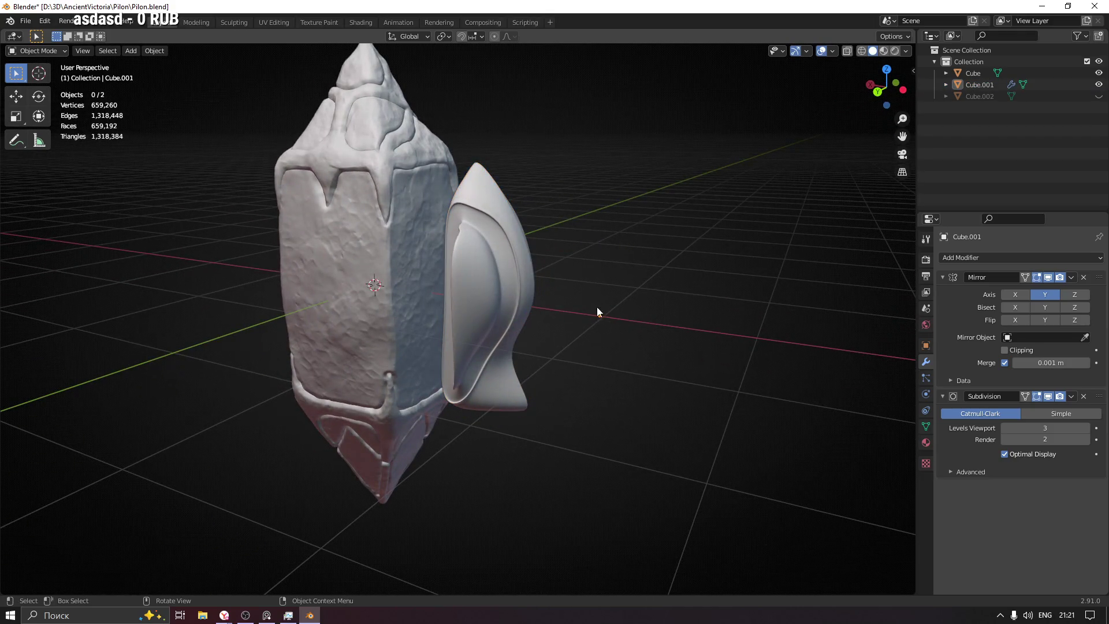
scroll(598, 316, "down", 5)
mouse_move(594, 451)
middle_mouse_down()
mouse_move(651, 321)
mouse_move(688, 310)
mouse_move(642, 296)
mouse_move(678, 289)
middle_mouse_up()
scroll(439, 313, "up", 4)
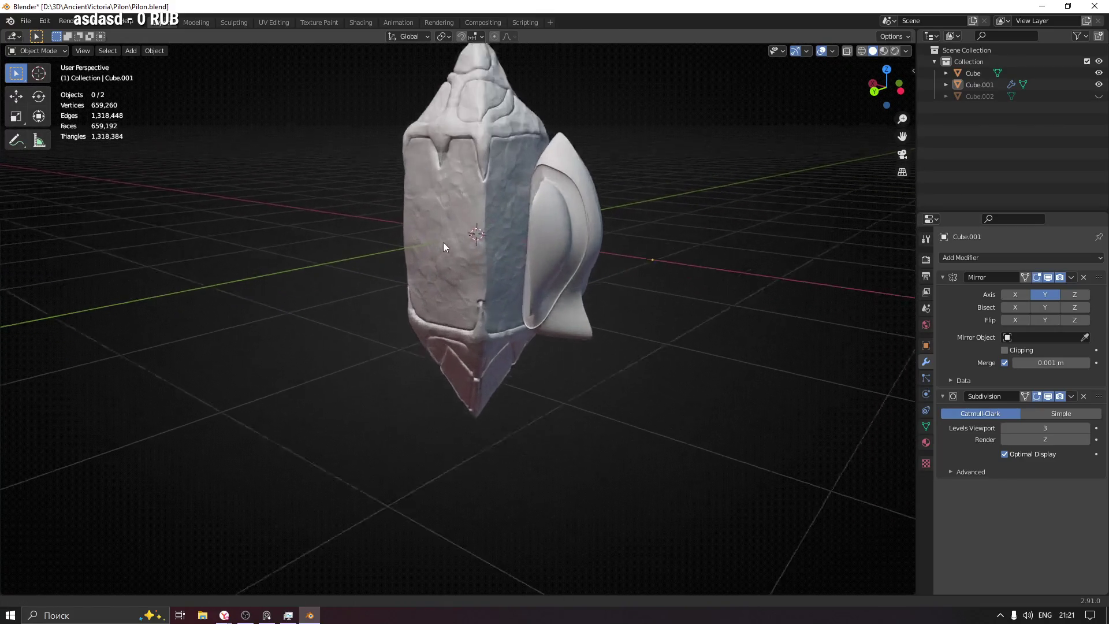
middle_click_drag(616, 256, 618, 329)
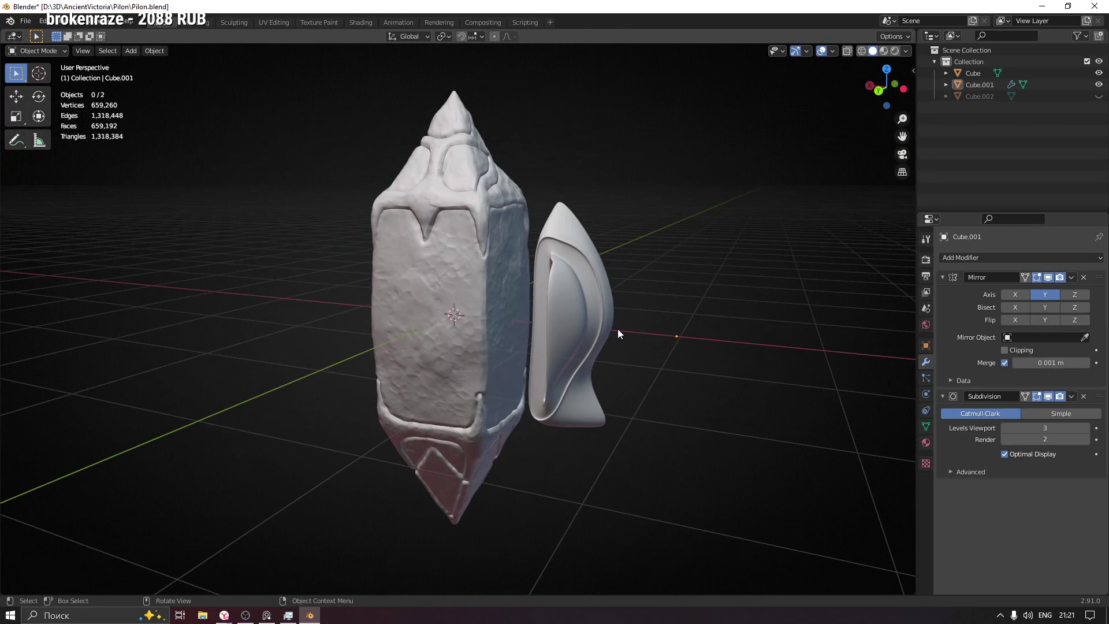
Step: Add an X-axis Mirror modifier to Cube.001 with Cube as the mirror object
left_click(1001, 257)
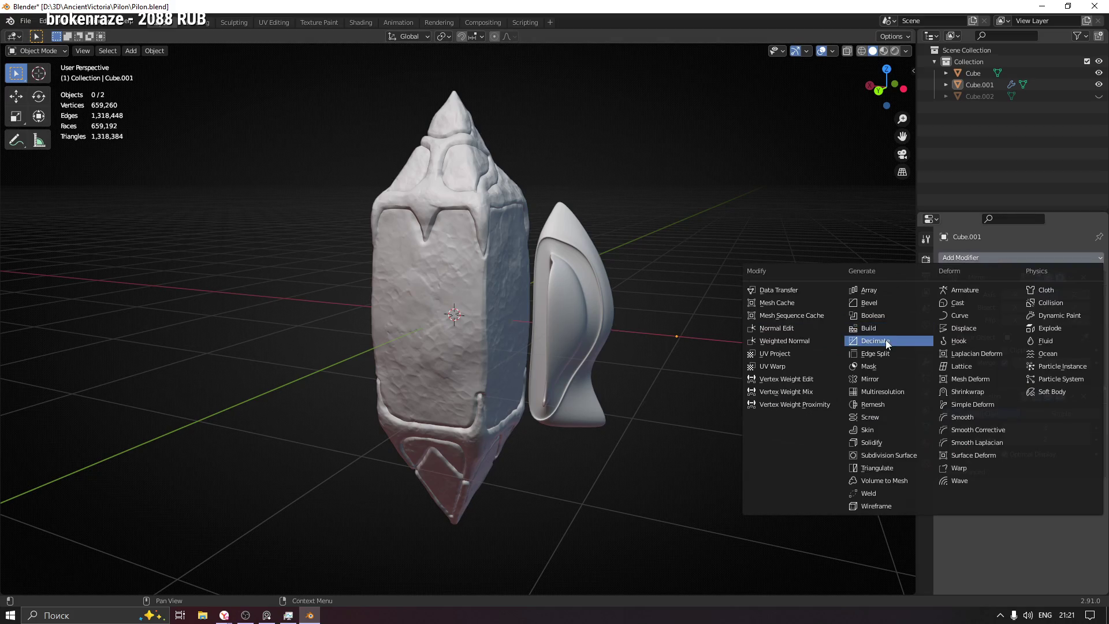
left_click(885, 377)
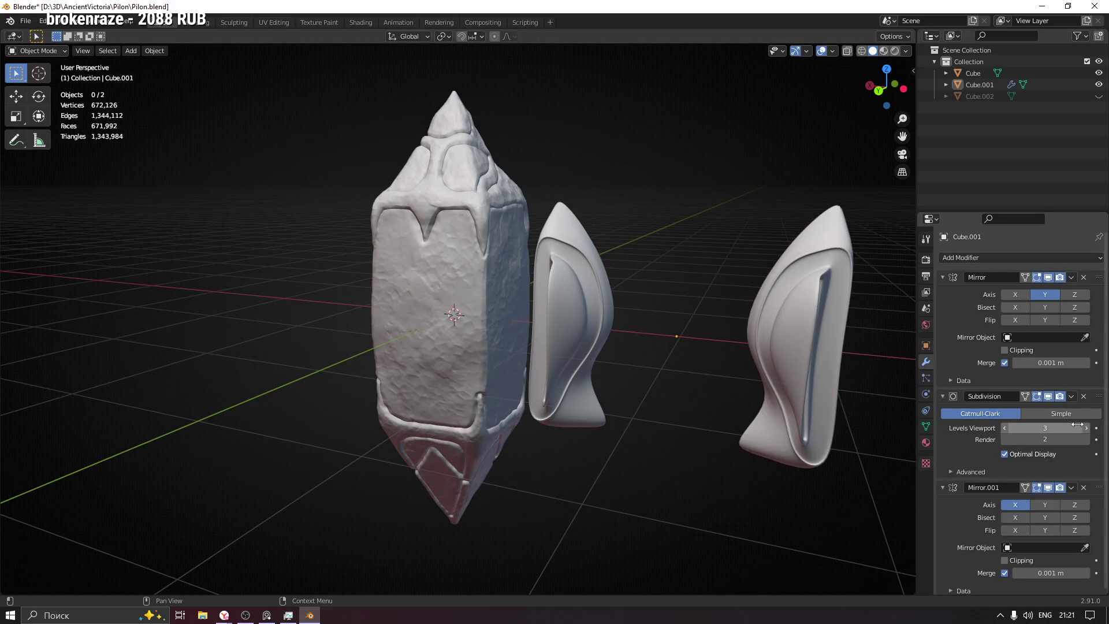
left_click(1085, 547)
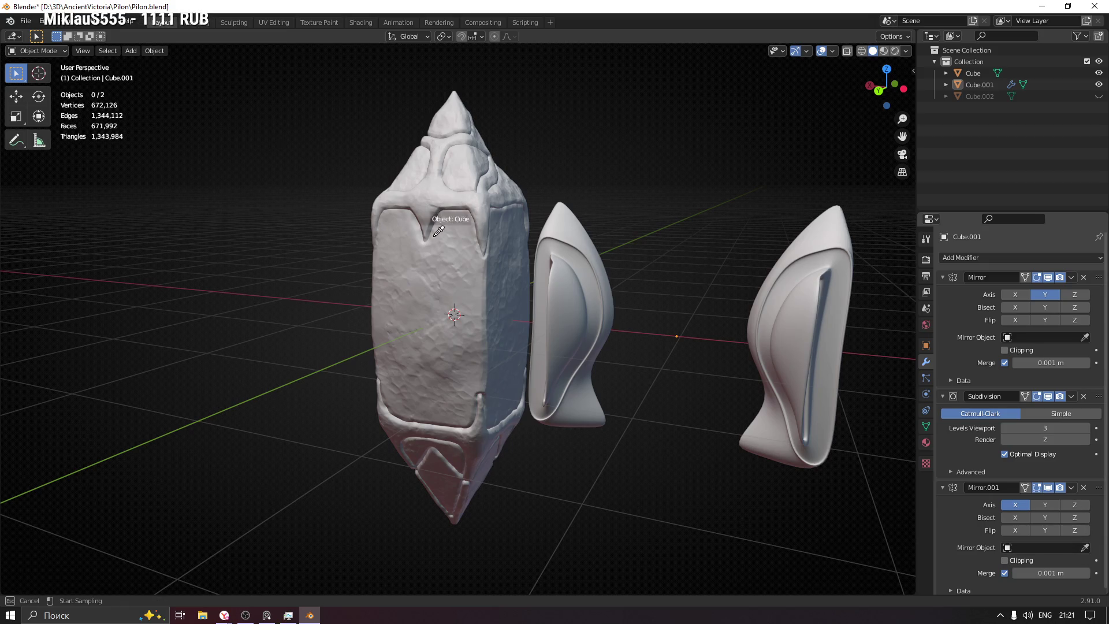
left_click(433, 220)
mouse_move(668, 165)
middle_mouse_down()
mouse_move(696, 158)
mouse_move(695, 184)
mouse_move(577, 194)
mouse_move(553, 185)
mouse_move(664, 189)
mouse_move(572, 292)
mouse_move(673, 288)
mouse_move(624, 272)
mouse_move(509, 283)
mouse_move(520, 284)
mouse_move(415, 347)
mouse_move(535, 323)
mouse_move(518, 343)
mouse_move(422, 346)
mouse_move(524, 337)
mouse_move(540, 283)
mouse_move(570, 269)
mouse_move(495, 295)
mouse_move(502, 243)
mouse_move(477, 278)
mouse_move(417, 273)
middle_mouse_up()
scroll(548, 246, "up", 5)
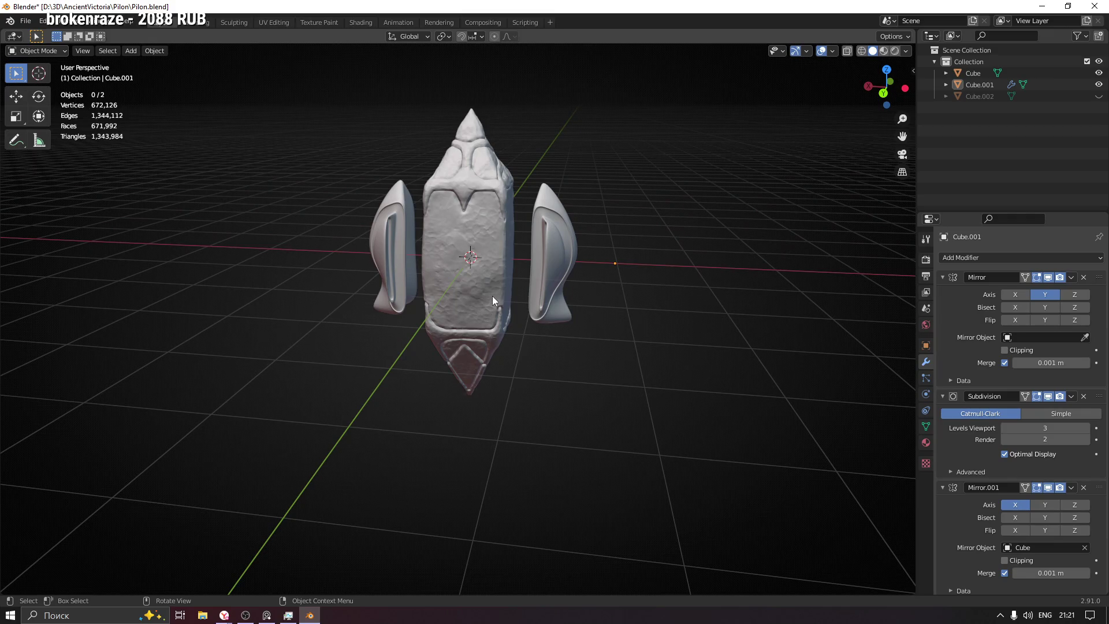
left_click(266, 614)
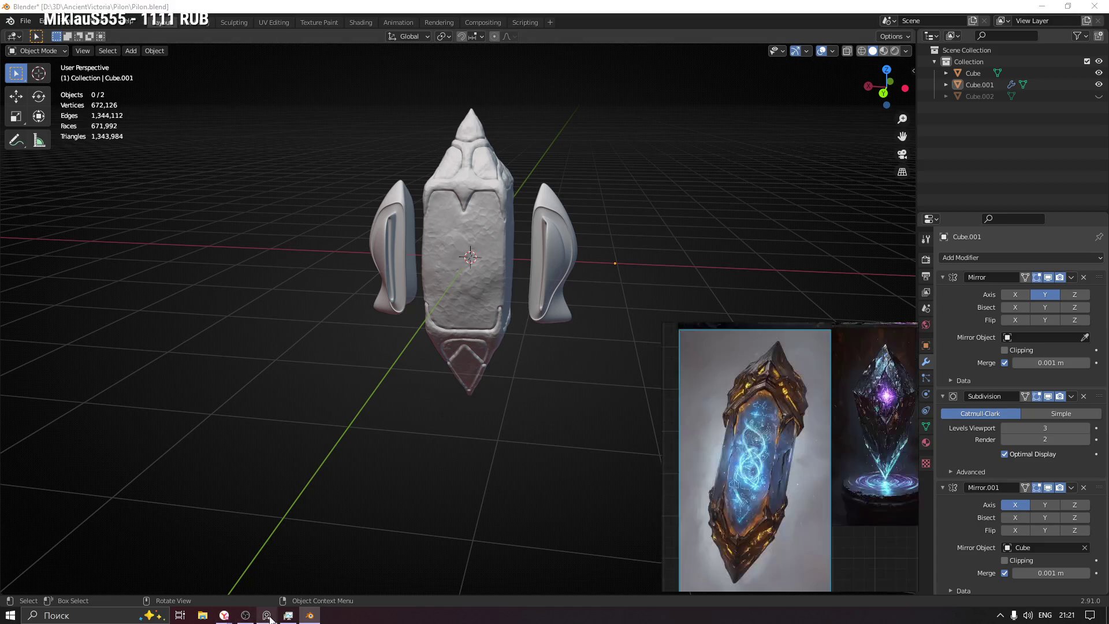
scroll(726, 478, "up", 3)
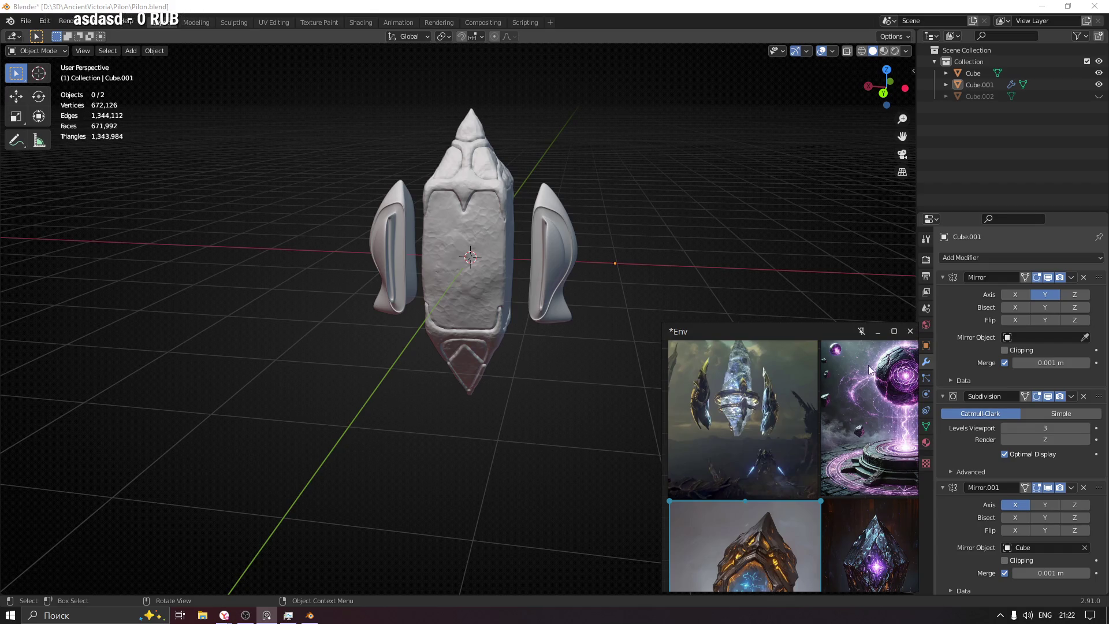
left_click(878, 332)
left_click(541, 213)
mouse_move(546, 219)
middle_mouse_down()
mouse_move(588, 272)
mouse_move(643, 258)
mouse_move(623, 290)
mouse_move(555, 249)
mouse_move(549, 297)
mouse_move(528, 257)
mouse_move(578, 269)
mouse_move(554, 205)
mouse_move(559, 252)
mouse_move(540, 273)
middle_mouse_up()
scroll(533, 227, "up", 5)
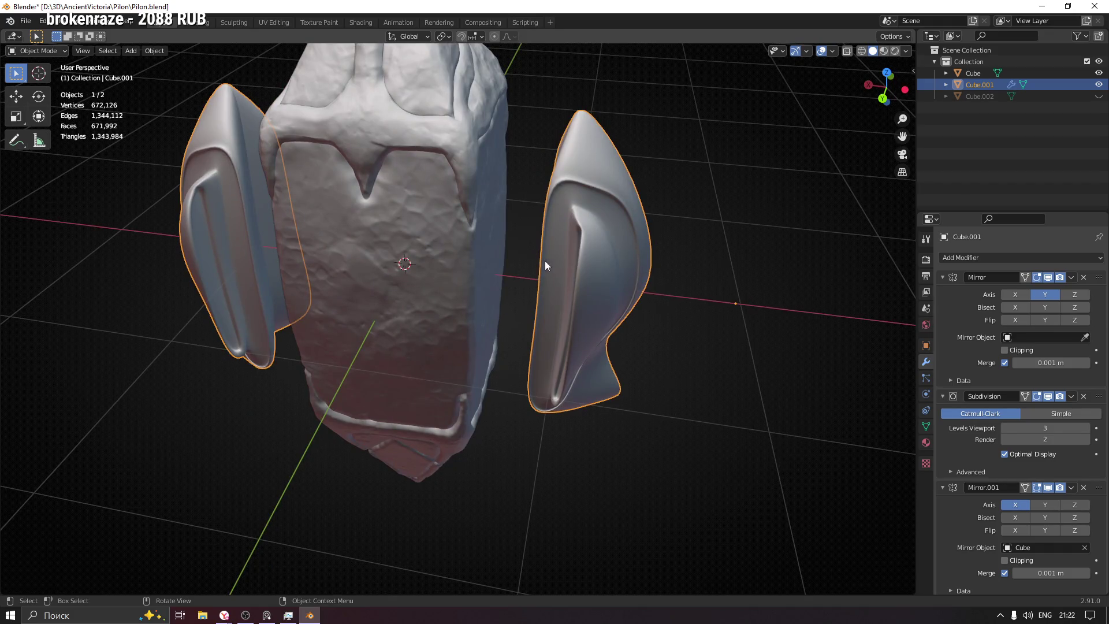
Step: Move the mirrored shield plates closer to the pillar along X
mouse_move(410, 275)
middle_mouse_down()
mouse_move(553, 284)
mouse_move(494, 287)
mouse_move(560, 266)
mouse_move(596, 238)
middle_mouse_up()
key("g")
key("x")
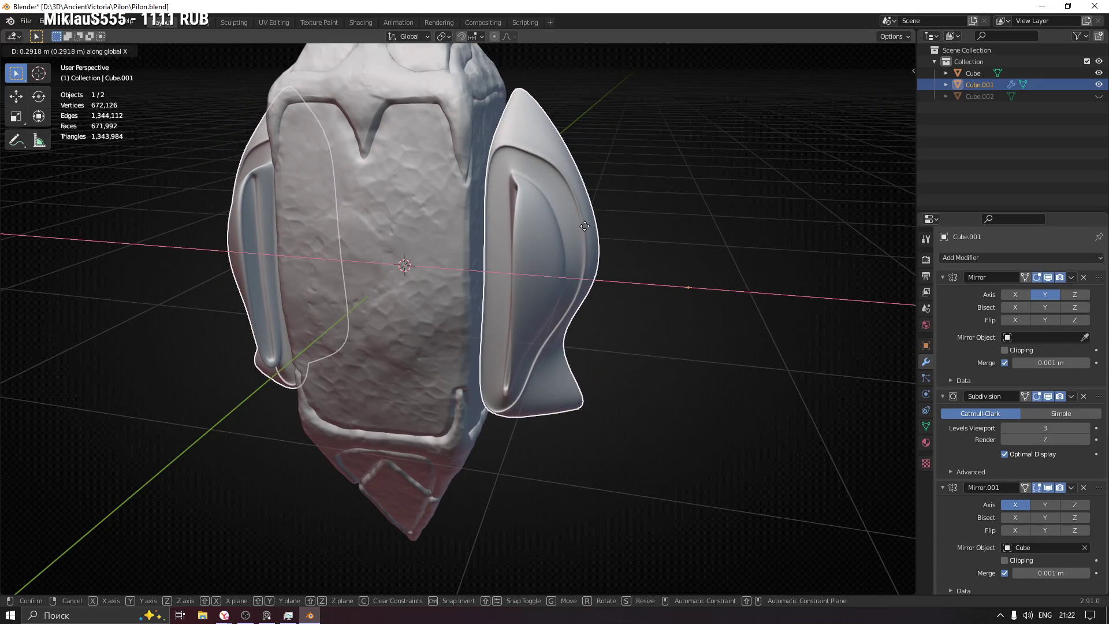
left_click(584, 227)
Step: Spread the shield plates further apart along X
middle_click_drag(585, 228, 522, 279)
scroll(521, 279, "down", 4)
mouse_move(626, 275)
middle_mouse_down()
mouse_move(422, 290)
mouse_move(287, 280)
mouse_move(591, 276)
middle_mouse_up()
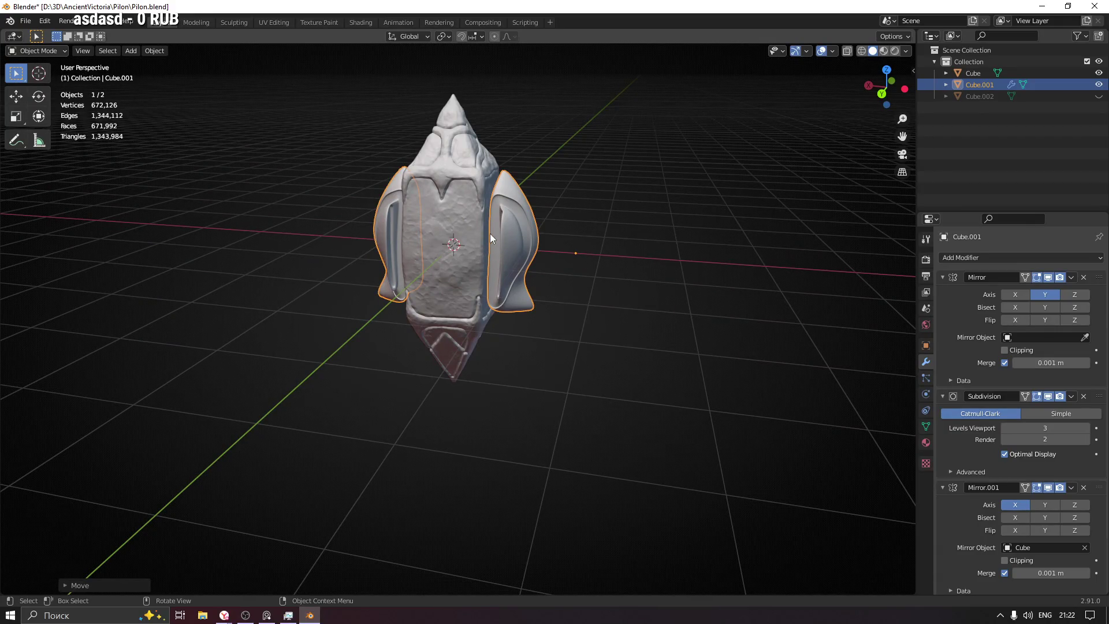
mouse_move(550, 230)
middle_mouse_down()
mouse_move(406, 245)
mouse_move(432, 262)
middle_mouse_up()
mouse_move(483, 237)
middle_mouse_down()
mouse_move(513, 248)
mouse_move(588, 234)
middle_mouse_up()
mouse_move(397, 239)
middle_mouse_down()
mouse_move(452, 249)
mouse_move(504, 236)
mouse_move(480, 262)
mouse_move(563, 253)
middle_mouse_up()
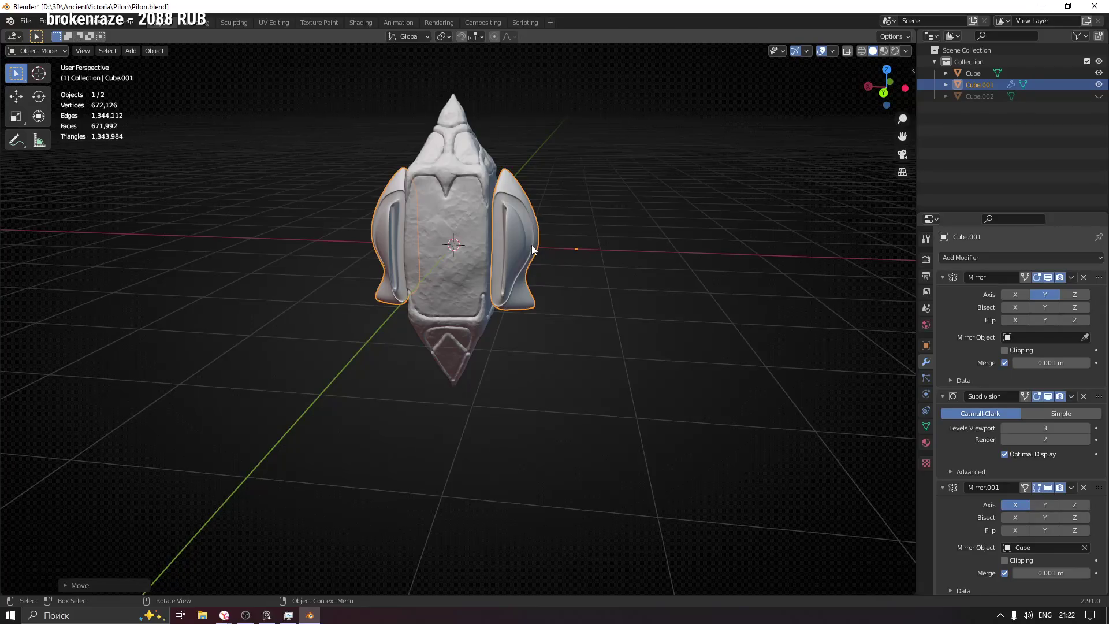
key("g")
key("x")
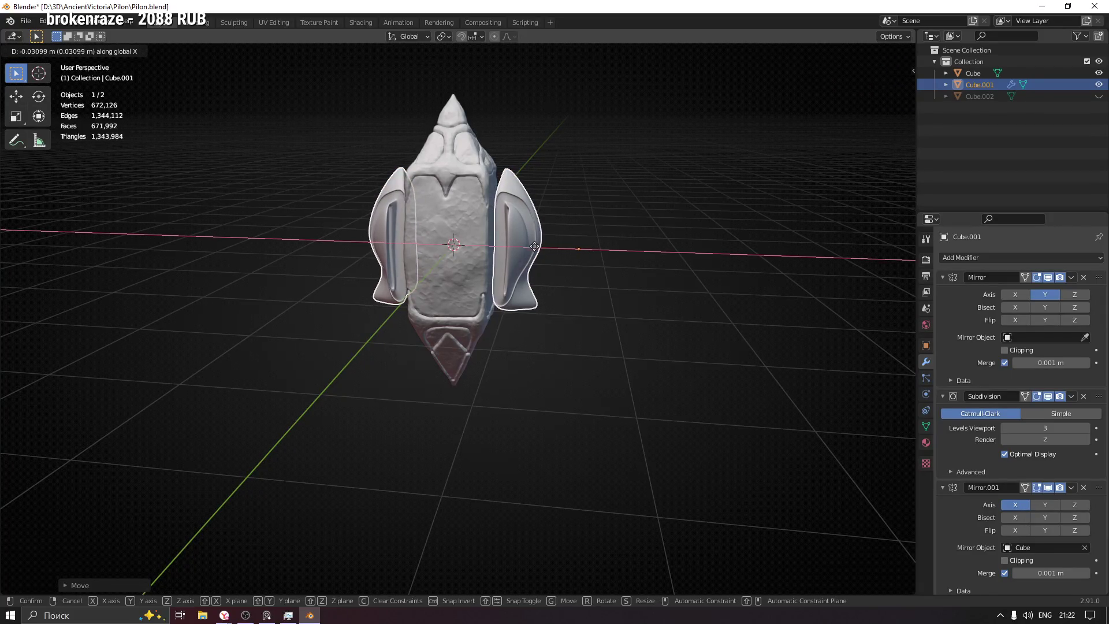
left_click(554, 252)
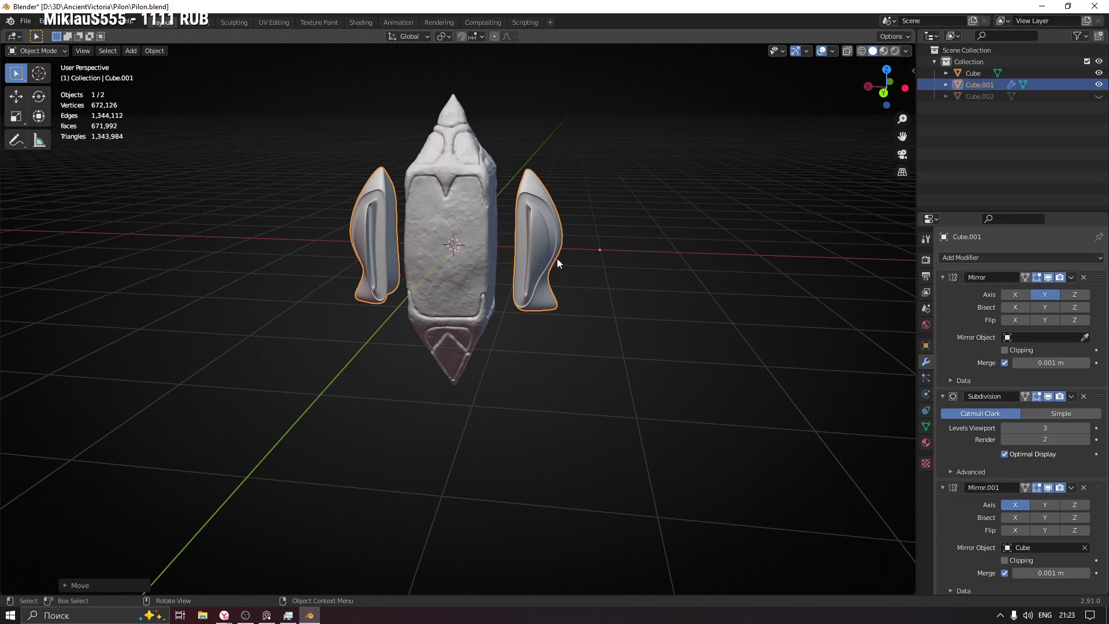
Step: Try rotating the shield plates about Z, then cancel the rotation
mouse_move(508, 265)
middle_mouse_down()
mouse_move(504, 286)
mouse_move(496, 247)
mouse_move(525, 315)
mouse_move(558, 299)
mouse_move(525, 324)
mouse_move(390, 368)
middle_mouse_up()
mouse_move(596, 235)
middle_mouse_down()
mouse_move(666, 230)
mouse_move(609, 210)
mouse_move(715, 178)
middle_mouse_up()
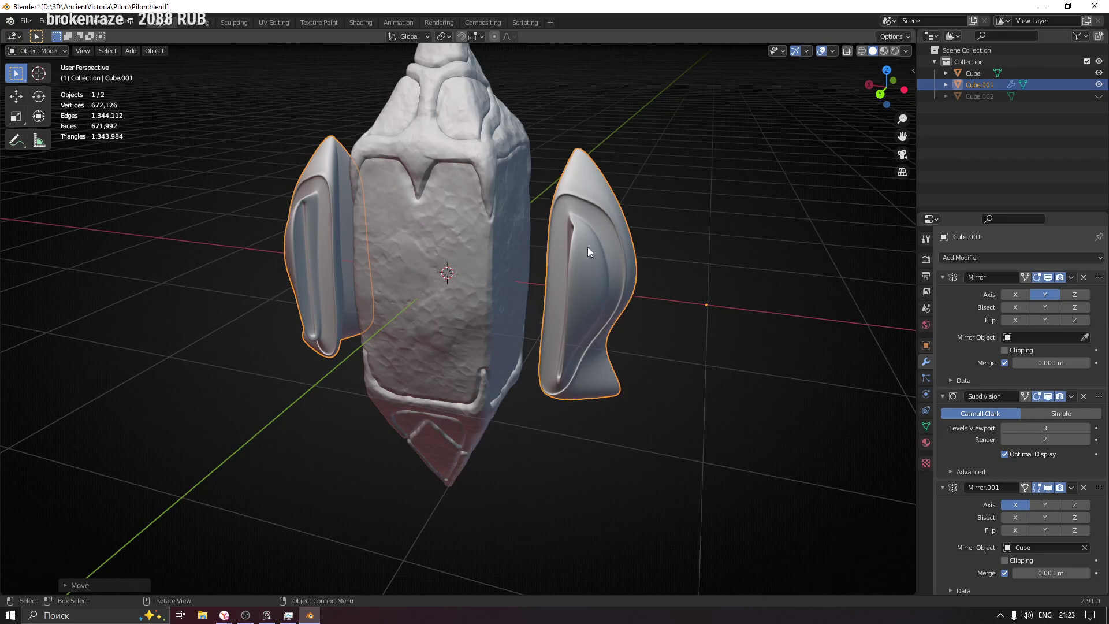
scroll(600, 258, "down", 7)
mouse_move(559, 245)
middle_mouse_down()
mouse_move(592, 190)
mouse_move(545, 193)
middle_mouse_up()
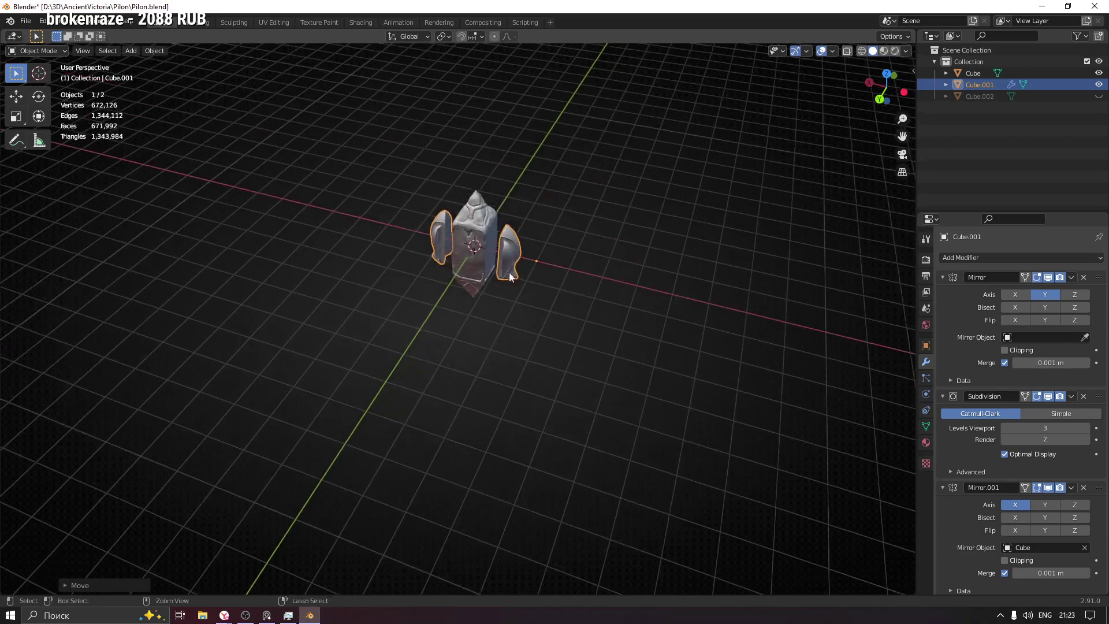
scroll(545, 193, "up", 5)
key("r")
key("z")
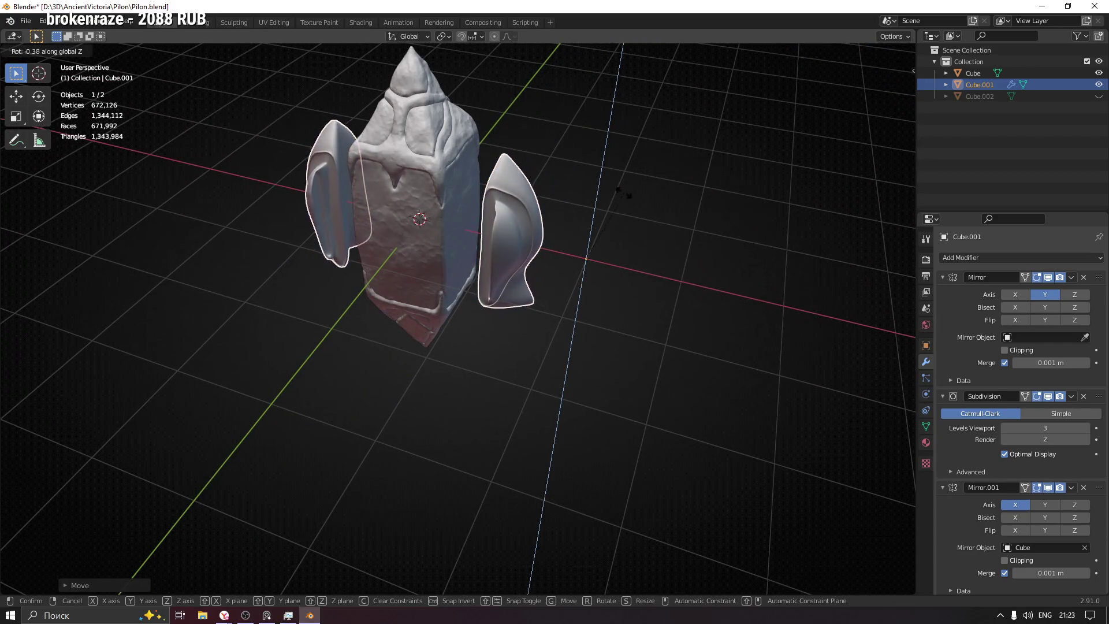
right_click(674, 231)
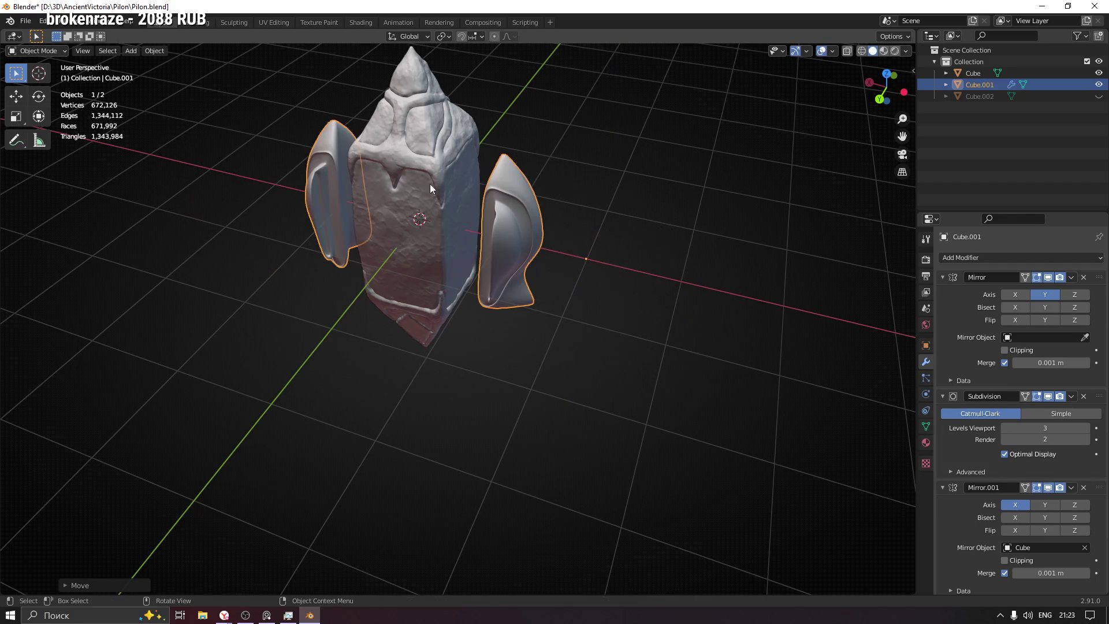
Step: Rotate the central stone block about Z so its carved front faces forward
left_click(433, 164)
middle_click_drag(438, 263, 455, 255)
key("r")
key("z")
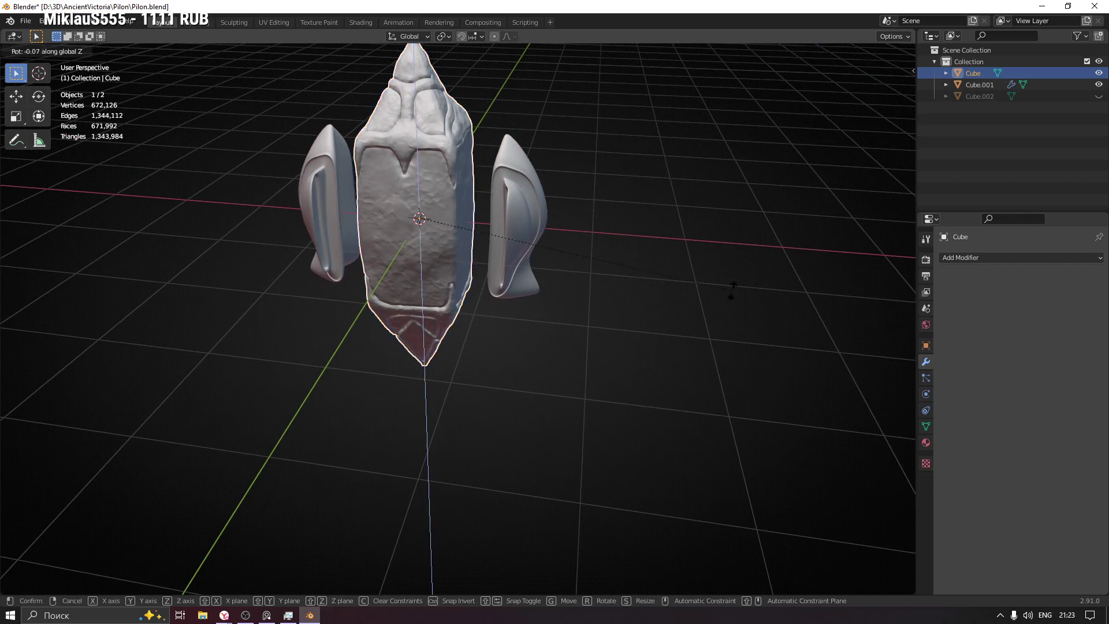
mouse_move(337, 254)
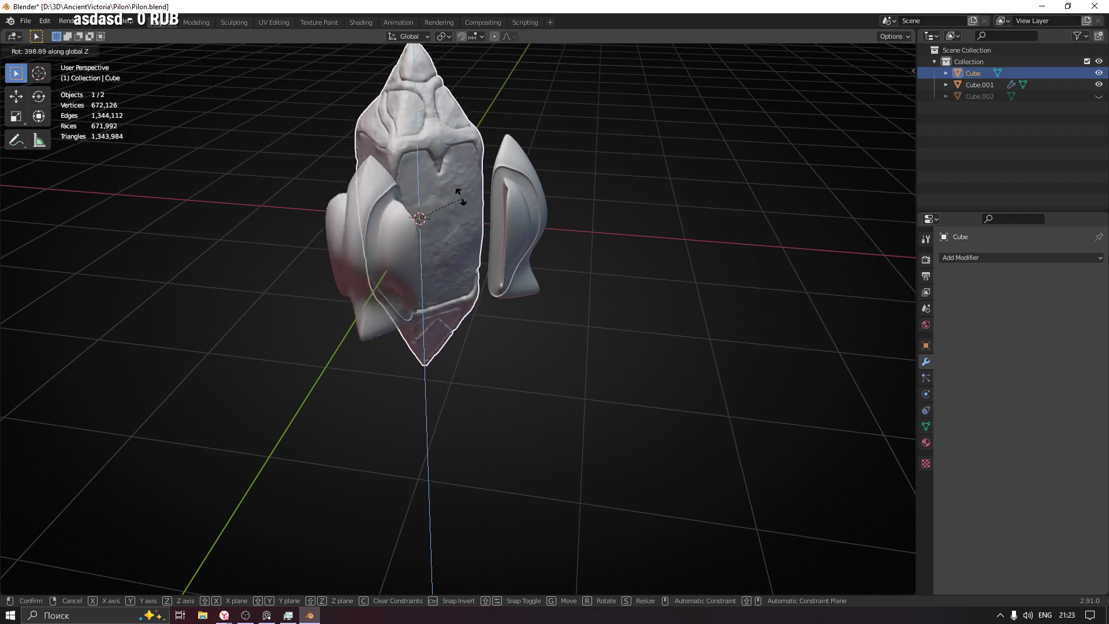
left_click(431, 177)
mouse_move(507, 183)
middle_mouse_down()
mouse_move(511, 224)
mouse_move(515, 181)
middle_mouse_up()
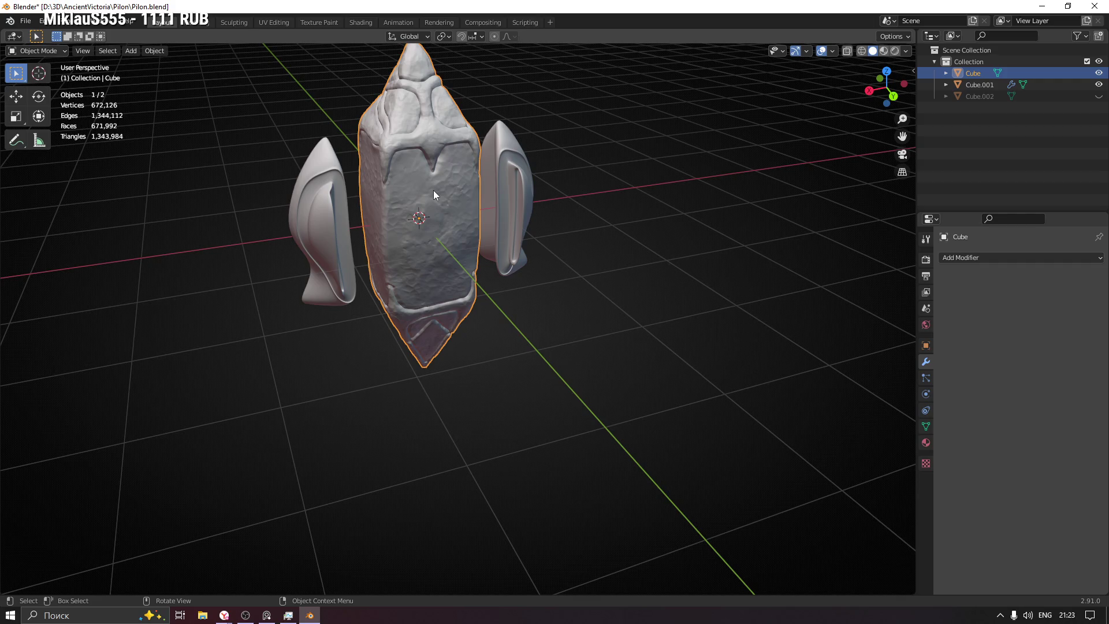
mouse_move(622, 270)
middle_mouse_down()
mouse_move(560, 216)
mouse_move(494, 230)
mouse_move(446, 345)
mouse_move(478, 248)
mouse_move(504, 272)
mouse_move(299, 256)
mouse_move(622, 258)
mouse_move(529, 333)
middle_mouse_up()
Step: Clear the selection, briefly select the side plates, and bring up the Add menu
left_click(574, 226)
left_click(477, 248)
left_click(530, 334)
middle_click_drag(459, 404, 558, 390)
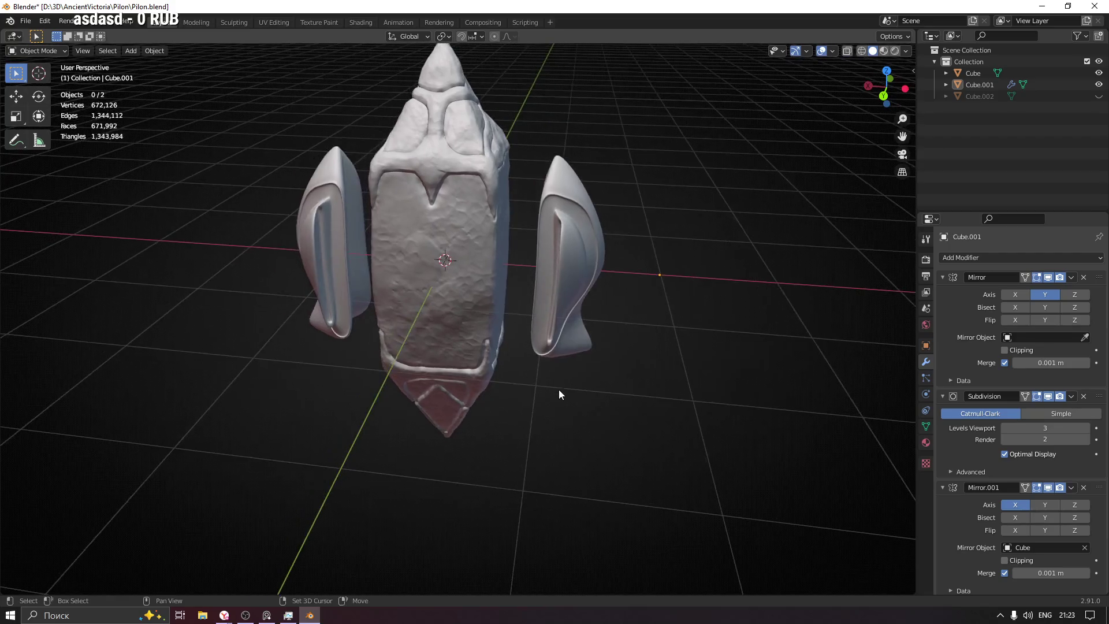
key("ctrl+Tab")
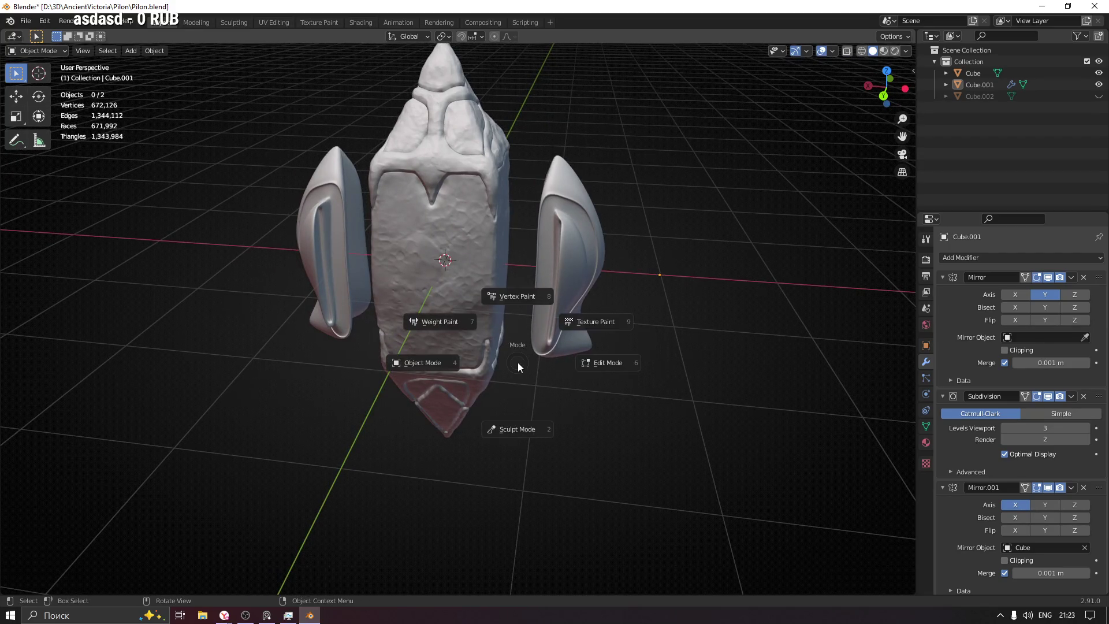
left_click(427, 370)
key("shift+a")
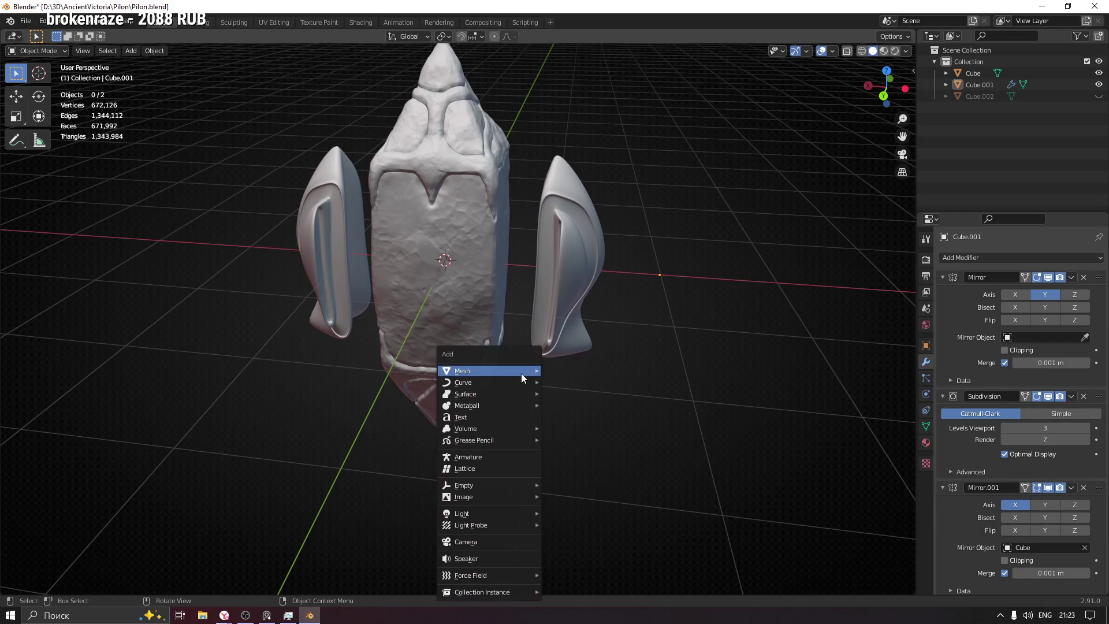
Step: Add a cylinder and flatten it along Z into a thin disc
mouse_move(521, 373)
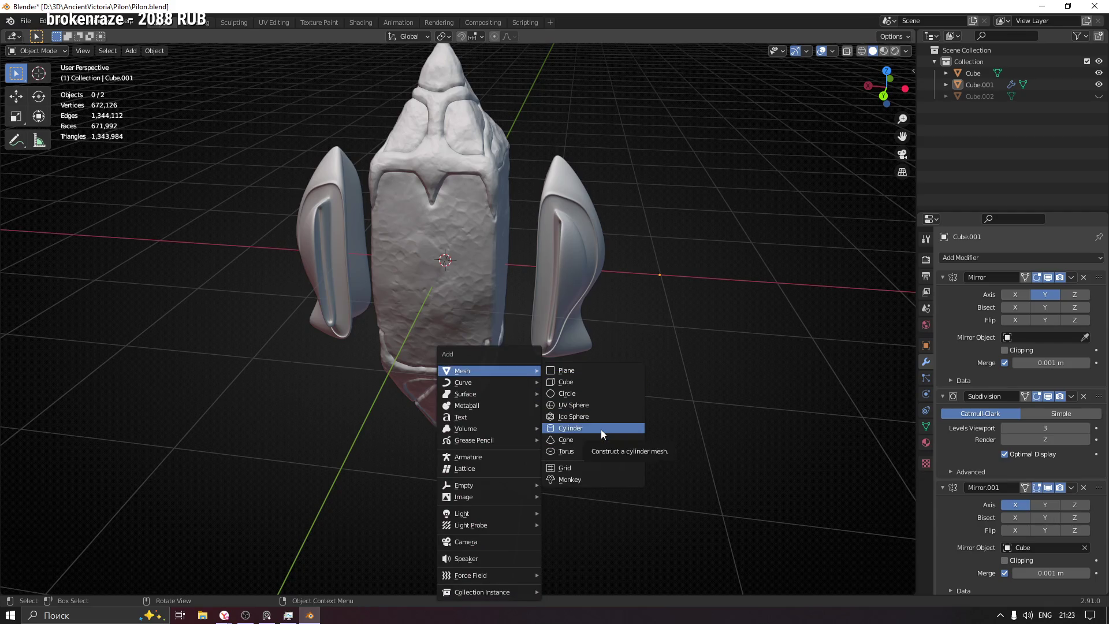
left_click(601, 429)
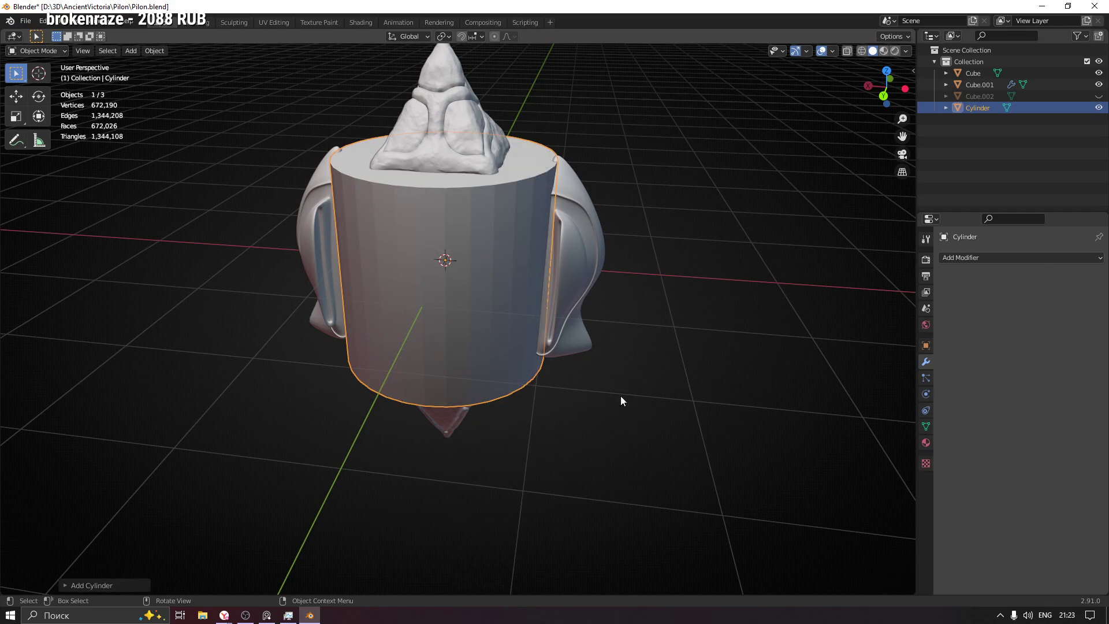
key("Tab")
key("s")
key("z")
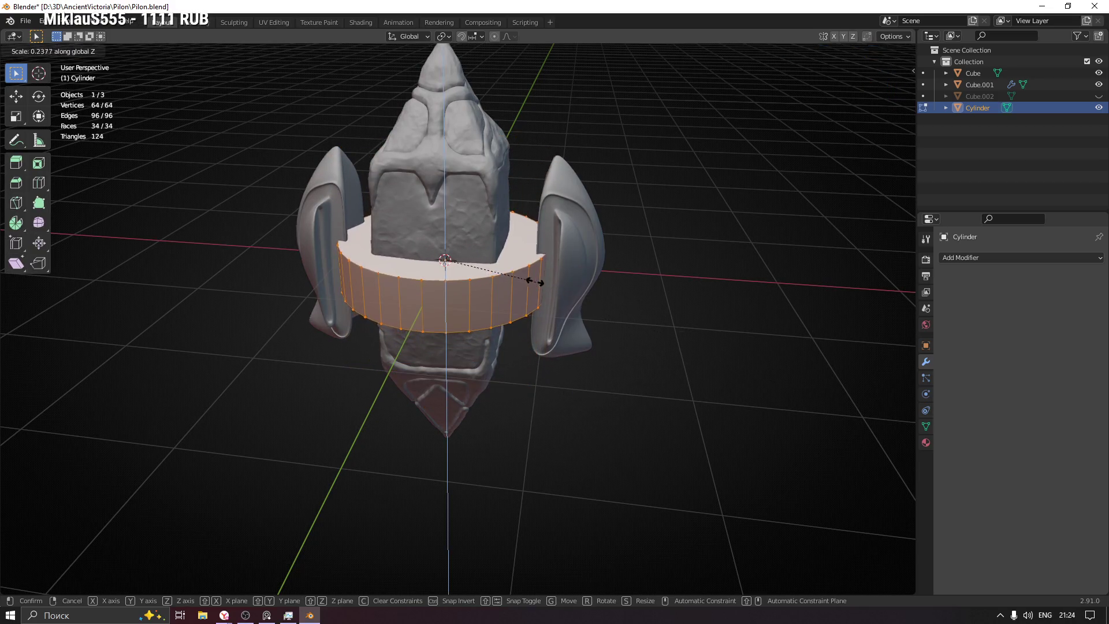
left_click(483, 266)
Step: Move the disc along X to encircle the pillar's middle, then leave Edit Mode
mouse_move(483, 266)
middle_mouse_down()
mouse_move(285, 280)
mouse_move(345, 286)
middle_mouse_up()
mouse_move(627, 315)
middle_mouse_down()
mouse_move(609, 305)
mouse_move(652, 329)
mouse_move(715, 311)
middle_mouse_up()
key("g")
key("x")
left_click(604, 303)
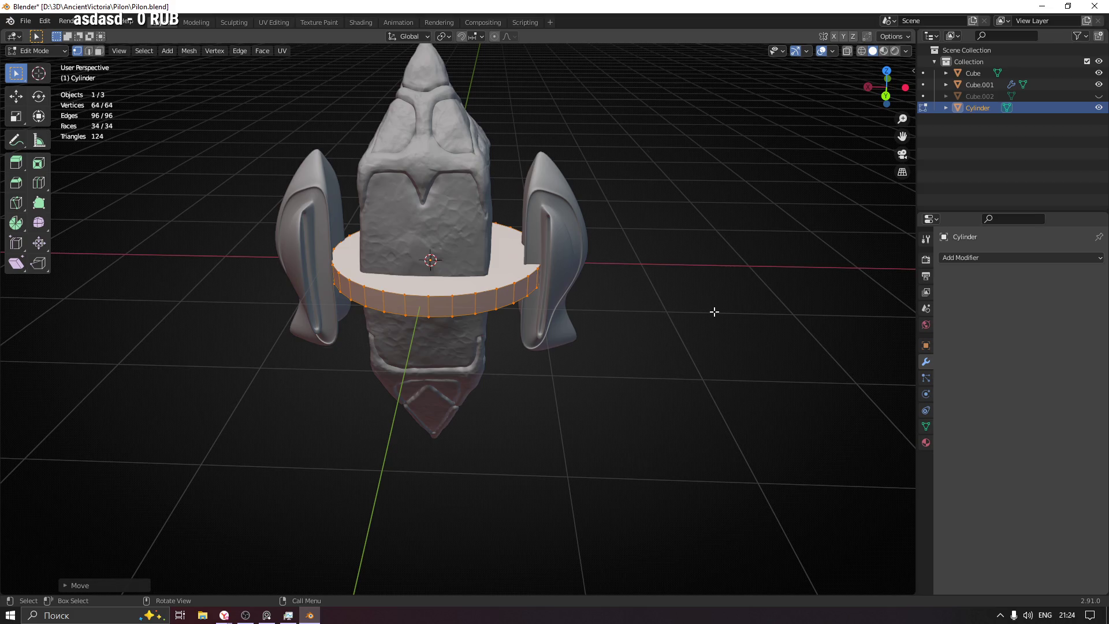
left_click(543, 201)
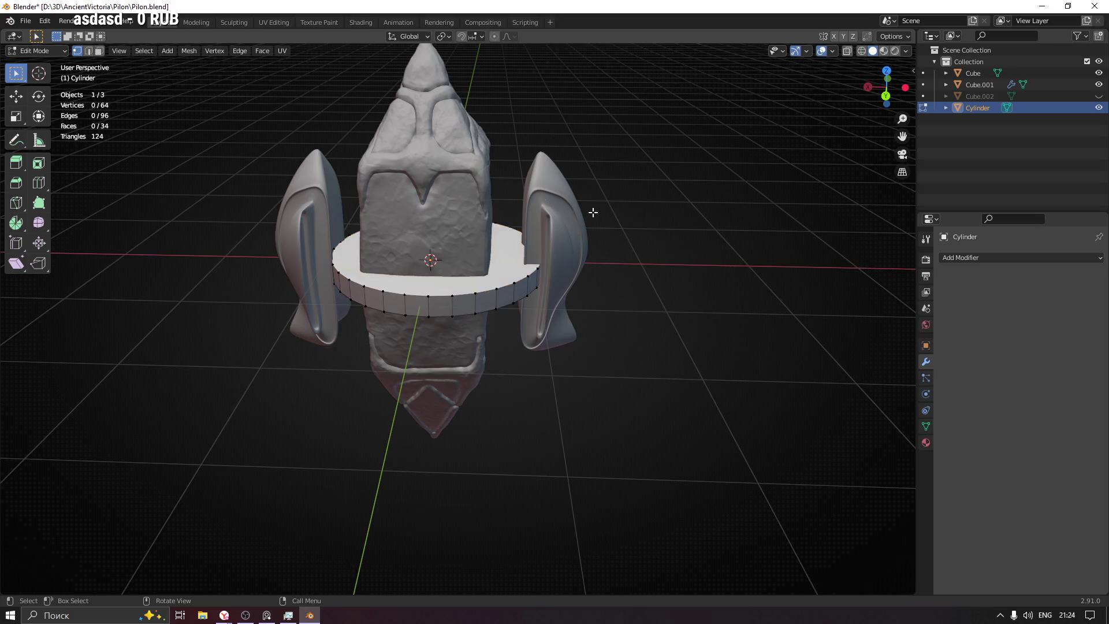
key("Tab")
Step: Slide the mirrored side plates 0.1038 m inward along X against the disc
left_click(566, 215)
key("g")
key("x")
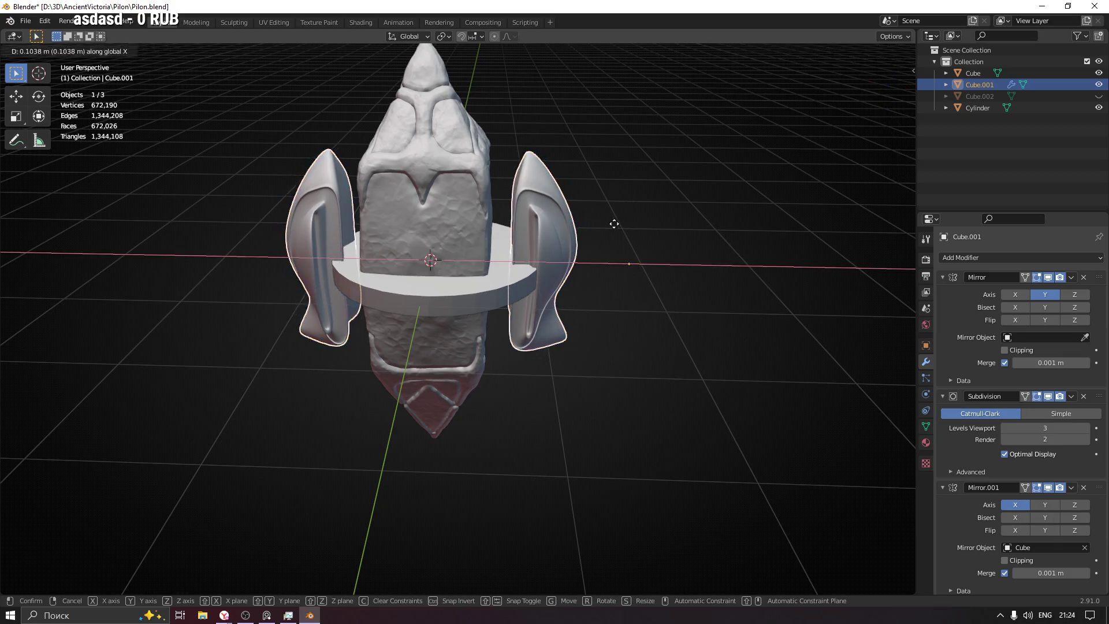
left_click(593, 221)
mouse_move(595, 221)
middle_mouse_down()
mouse_move(625, 212)
mouse_move(611, 215)
mouse_move(598, 175)
mouse_move(612, 270)
mouse_move(610, 255)
mouse_move(563, 231)
mouse_move(655, 212)
mouse_move(721, 229)
mouse_move(583, 304)
middle_mouse_up()
left_click(612, 270)
left_click(585, 322)
Step: View the model from the back and reset the disc's location to the origin
middle_click_drag(687, 336, 664, 333)
left_click(887, 92)
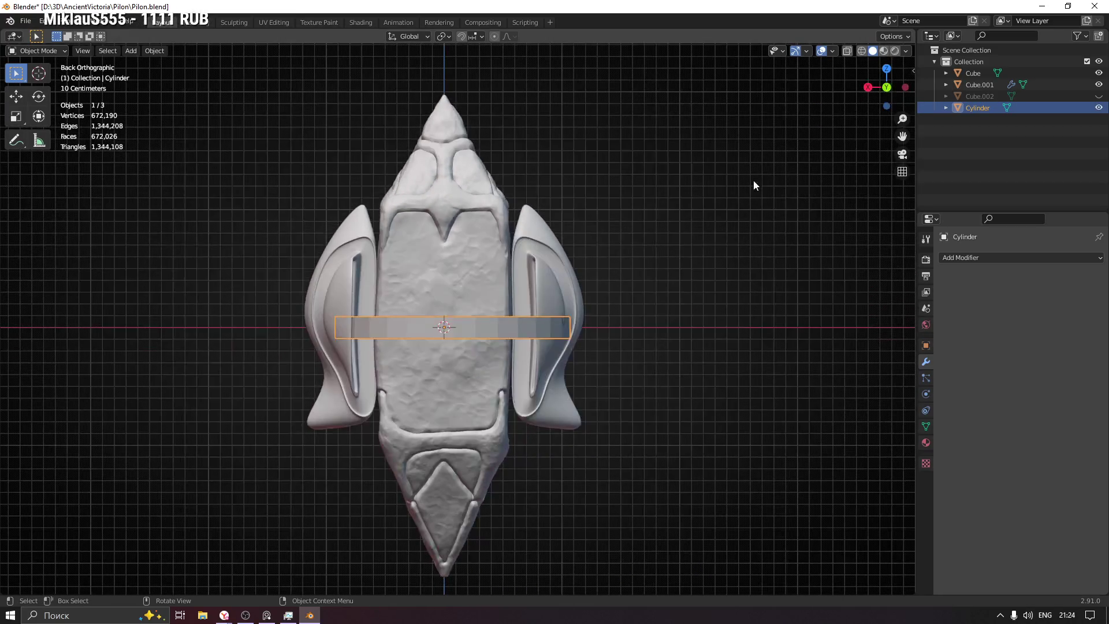
key("g")
key("x")
right_click(741, 180)
key("alt+g")
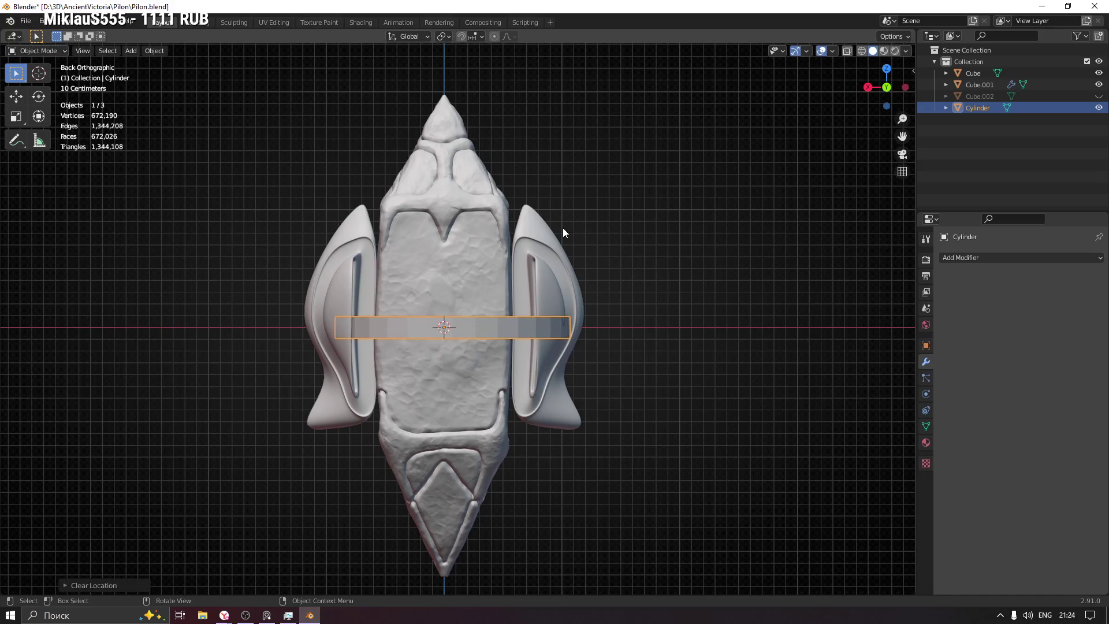
Step: Move the disc along X and scale it smaller while keeping its height
mouse_move(556, 232)
middle_mouse_down()
mouse_move(549, 267)
mouse_move(554, 259)
middle_mouse_up()
key("g")
key("x")
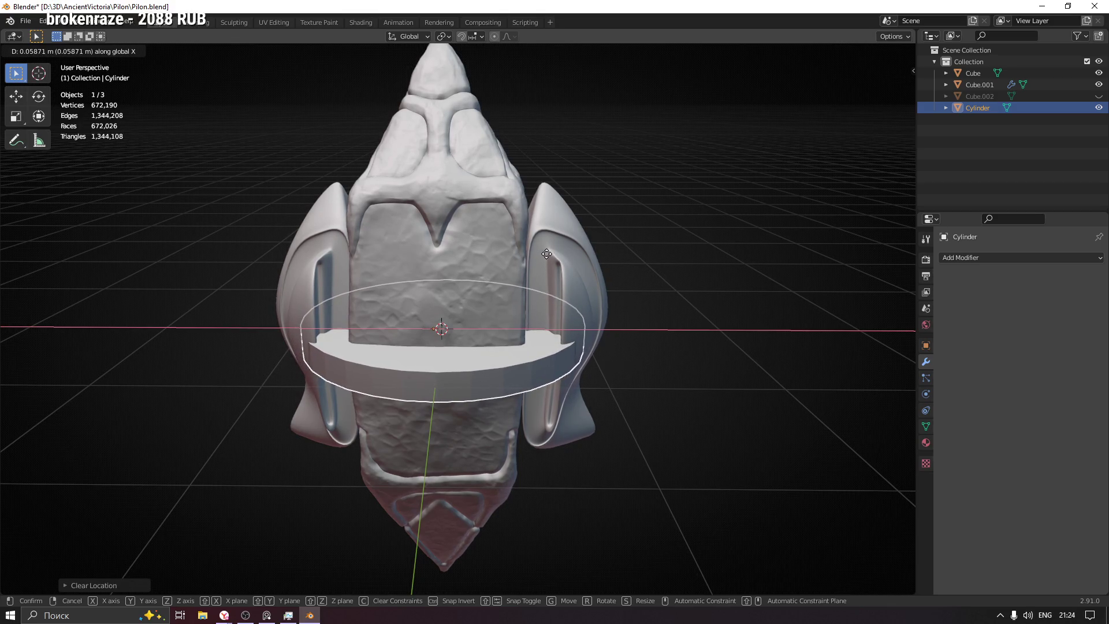
left_click(544, 254)
key("s")
key("shift+z")
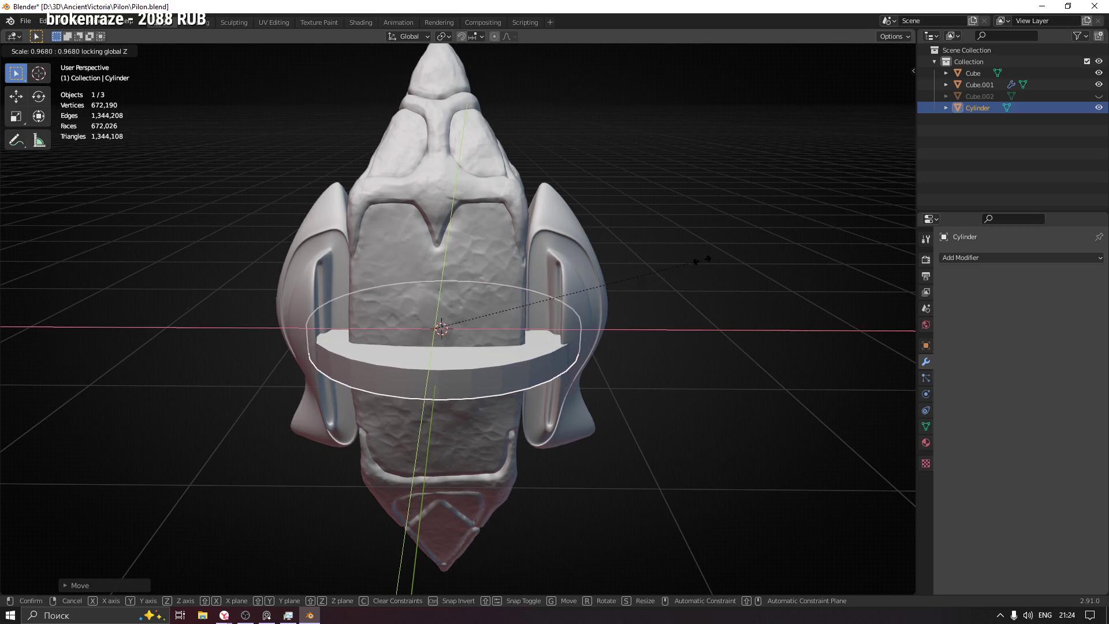
left_click(654, 260)
Step: Delete the cylinder disc, leaving only the pillar and its side plates
mouse_move(662, 262)
middle_mouse_down()
mouse_move(661, 244)
mouse_move(602, 266)
mouse_move(396, 264)
mouse_move(390, 230)
mouse_move(410, 234)
mouse_move(423, 262)
mouse_move(414, 290)
middle_mouse_up()
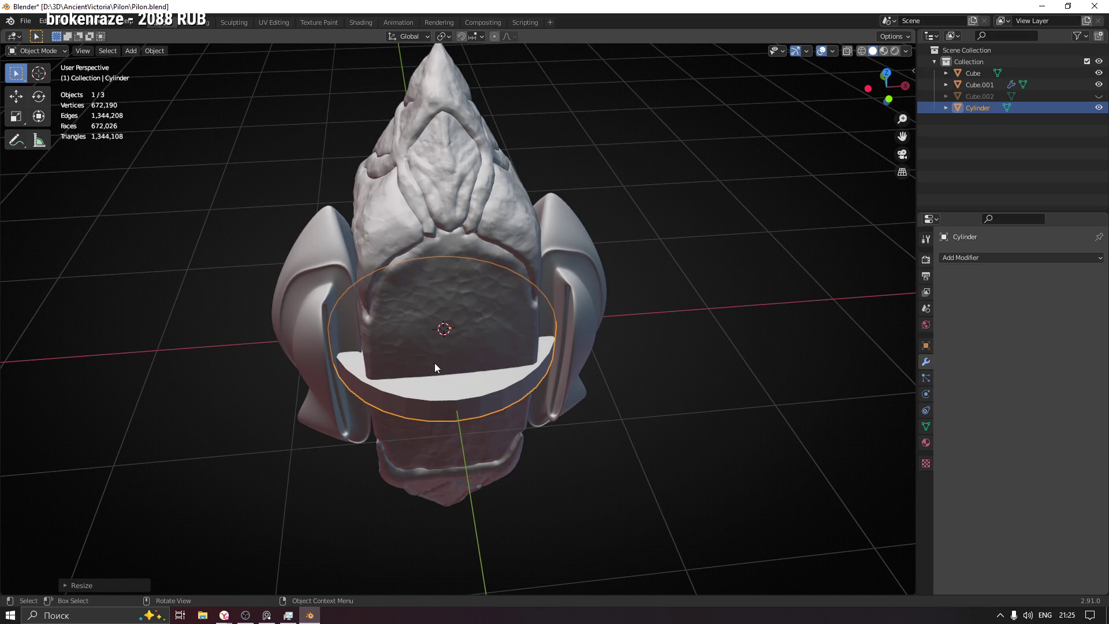
middle_click_drag(349, 313, 484, 290)
key("x")
left_click(483, 290)
mouse_move(421, 344)
middle_mouse_down()
mouse_move(463, 336)
mouse_move(477, 285)
middle_mouse_up()
Step: Add a new cube mesh and scale it down in Edit Mode
key("shift+a")
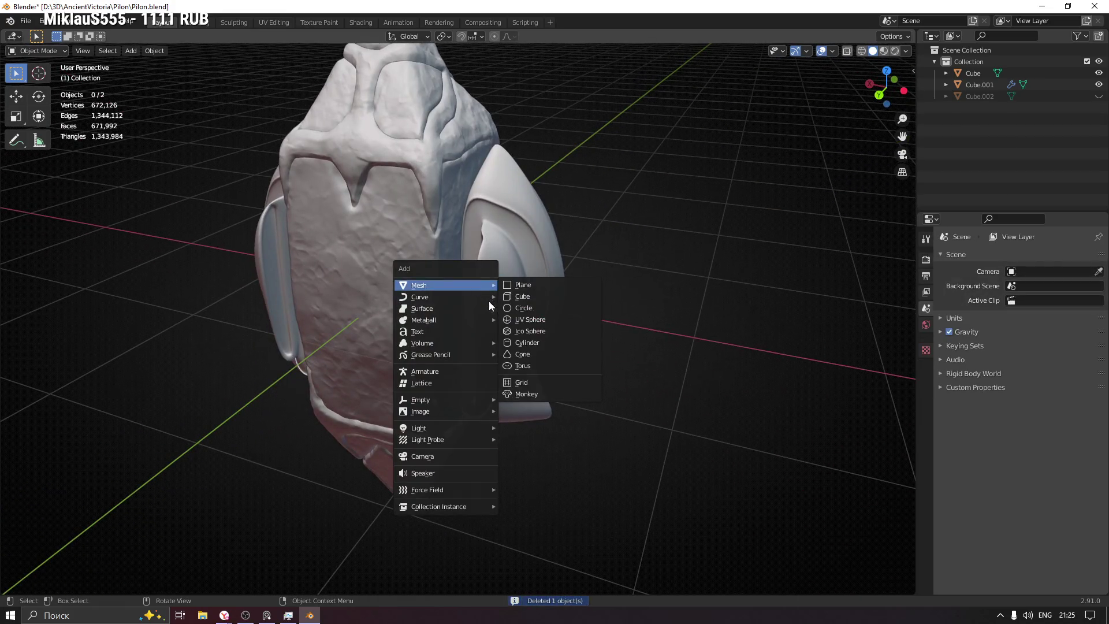
mouse_move(466, 285)
left_click(561, 297)
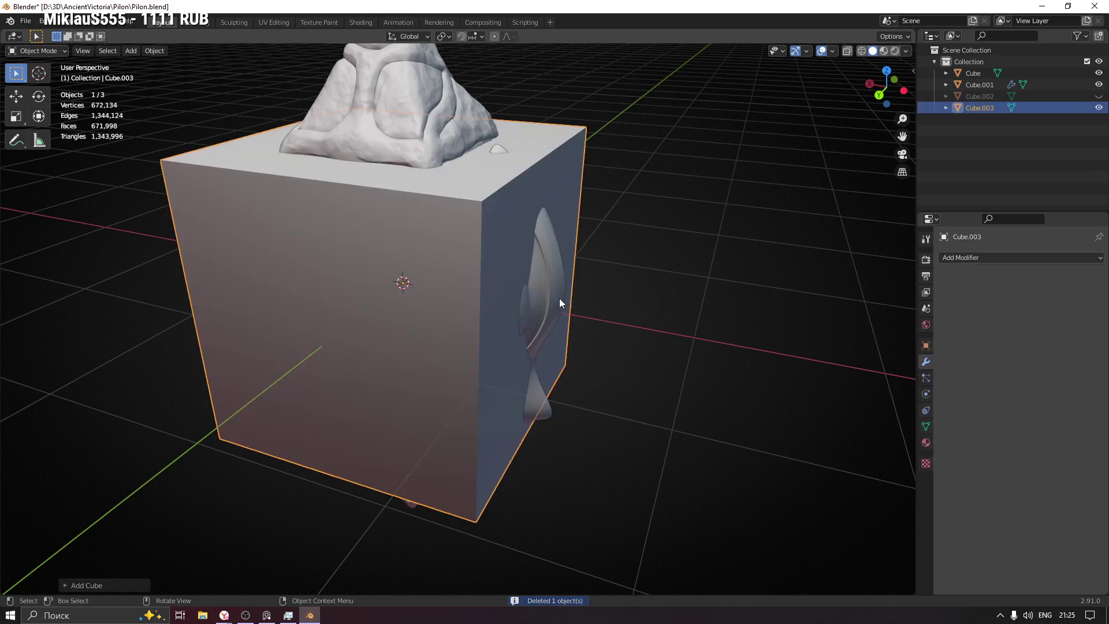
key("Tab")
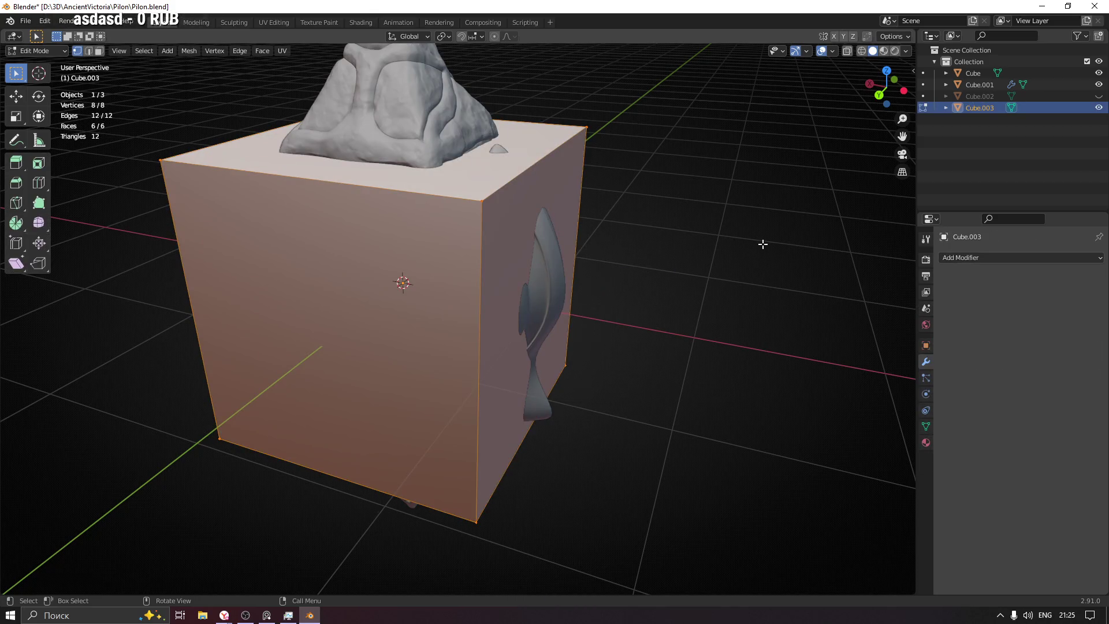
key("s")
key("Return")
Step: Move the cube along X and Y beside the pillar and shrink it further
key("g")
key("x")
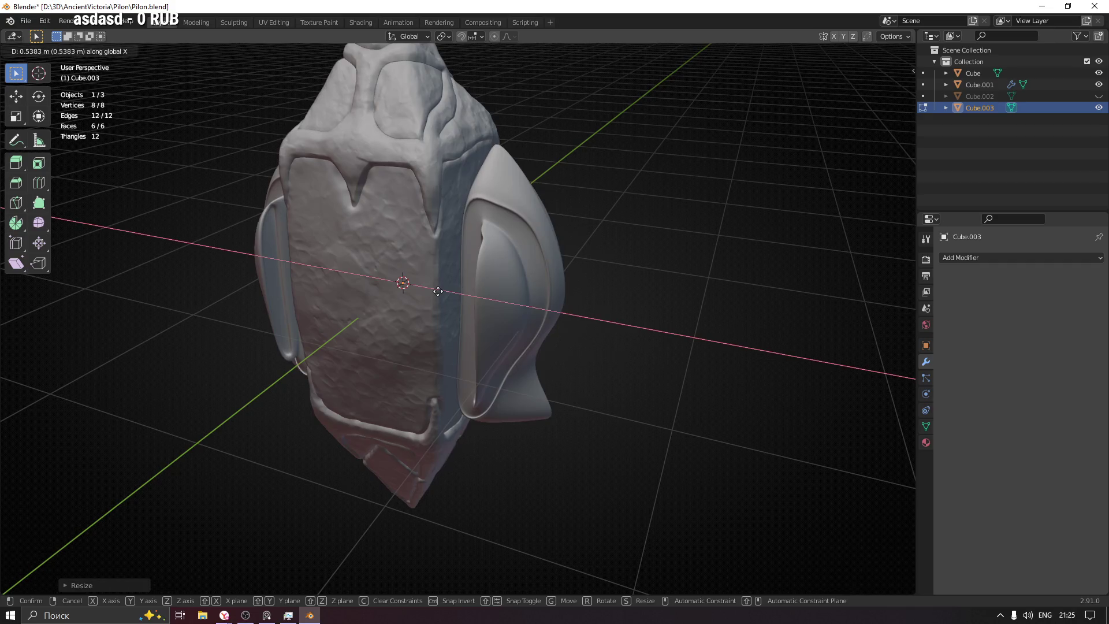
key("y")
left_click(698, 309)
key("s")
left_click(511, 347)
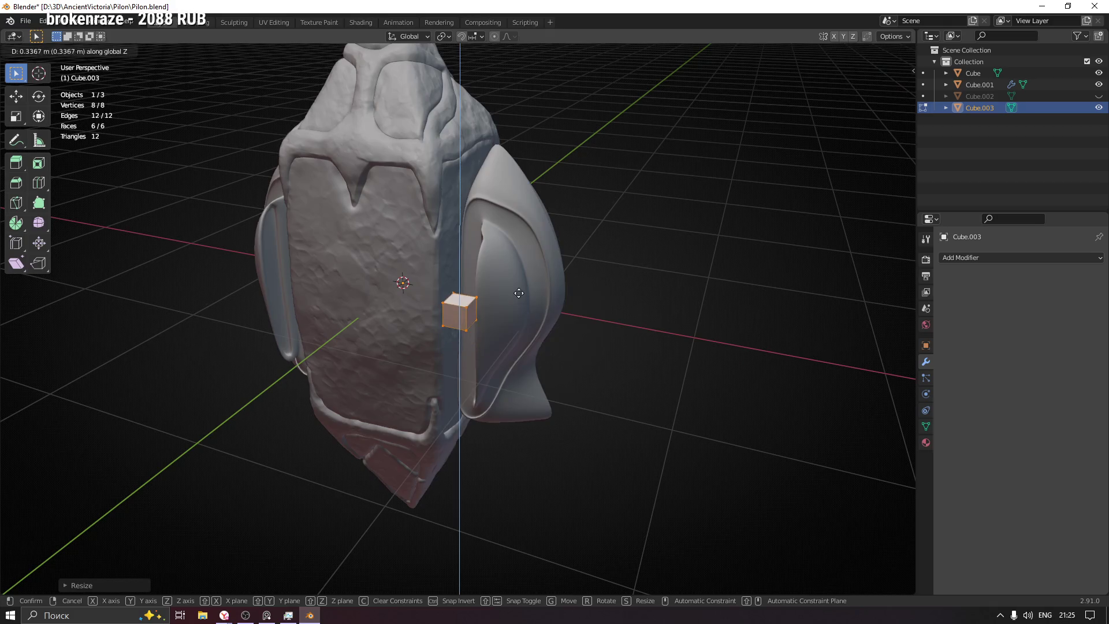
mouse_move(511, 348)
middle_mouse_down()
mouse_move(583, 267)
mouse_move(639, 250)
middle_mouse_up()
Step: Slide the cube along X until it sits against the side plate, then view from the top
key("g")
key("x")
left_click(573, 273)
key("g")
left_click(601, 260)
key("g")
key("x")
left_click(601, 255)
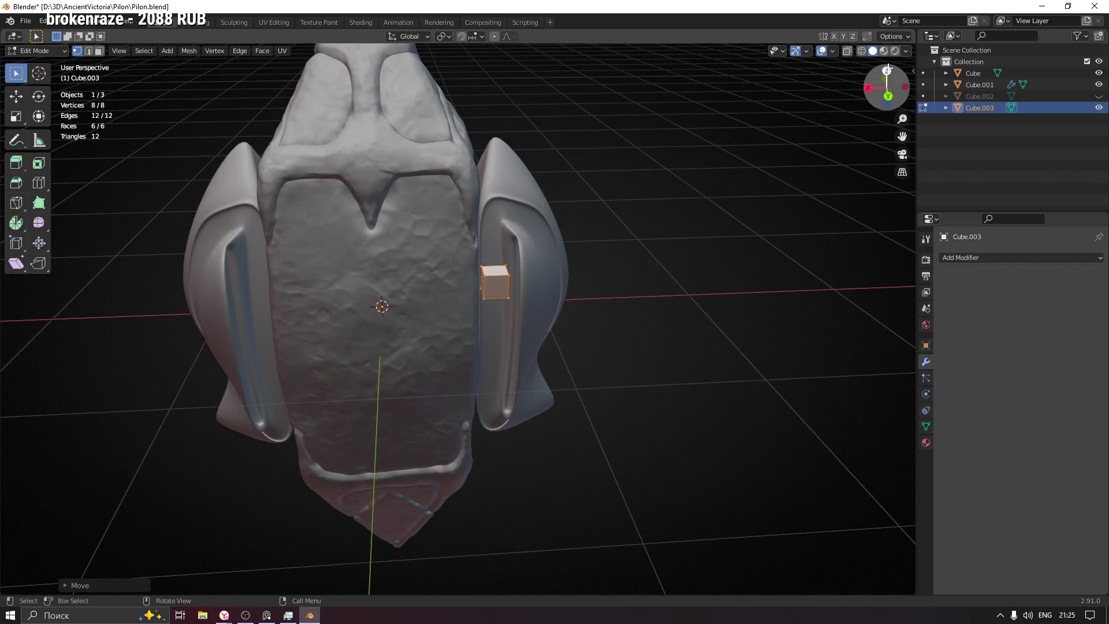
key("KP_7")
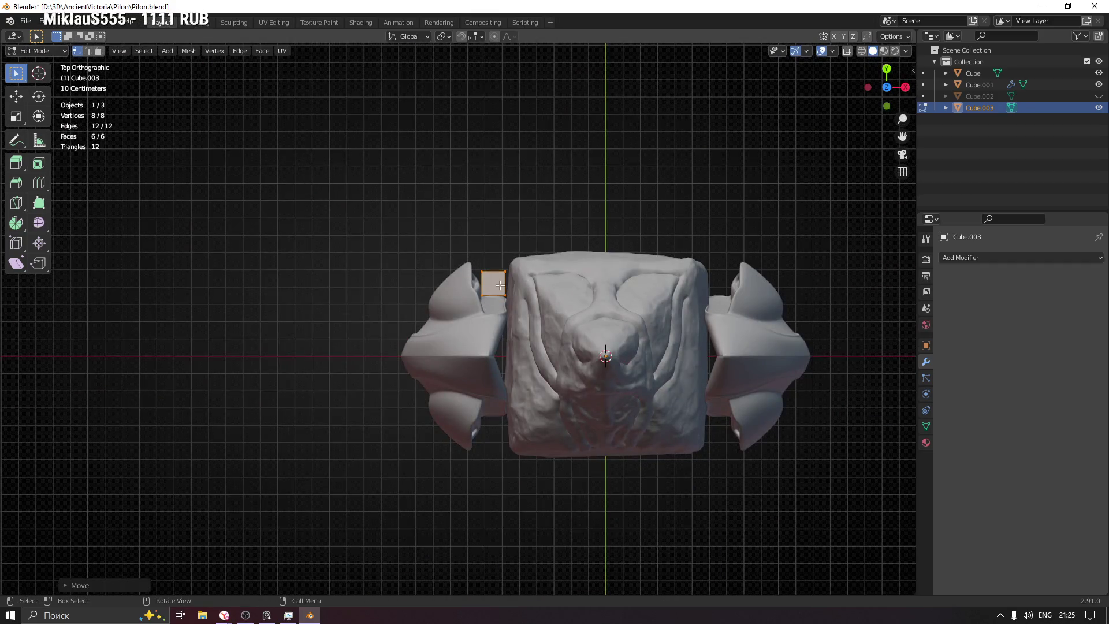
Step: Shift the cube along Y and select one of its side faces using see-through display
scroll(503, 284, "up", 5)
key("g")
right_click(516, 277)
key("g")
key("y")
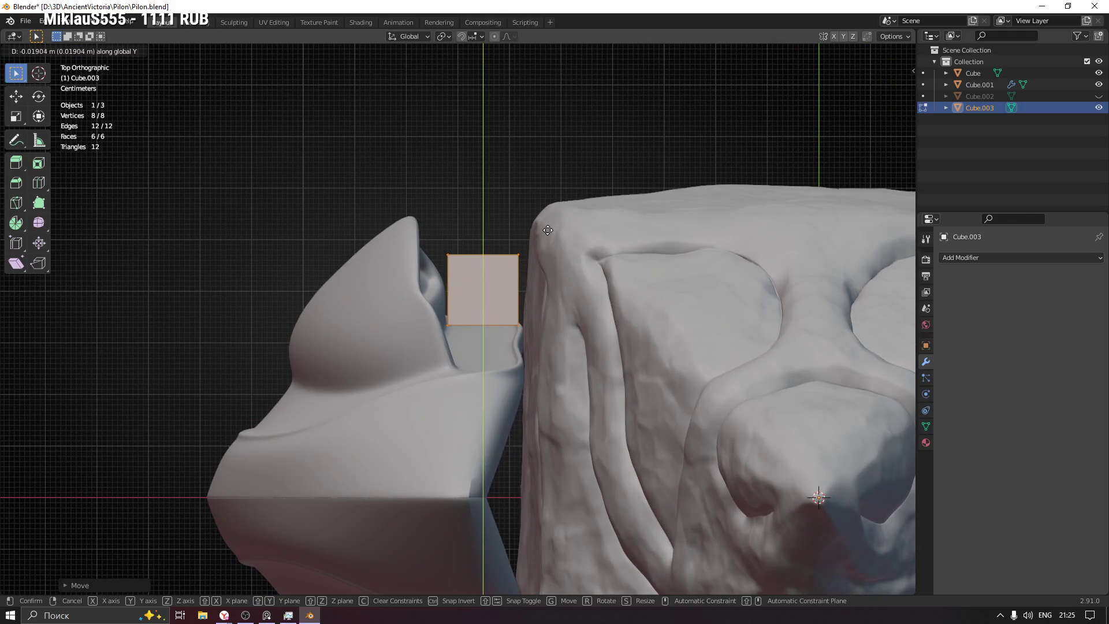
left_click(547, 237)
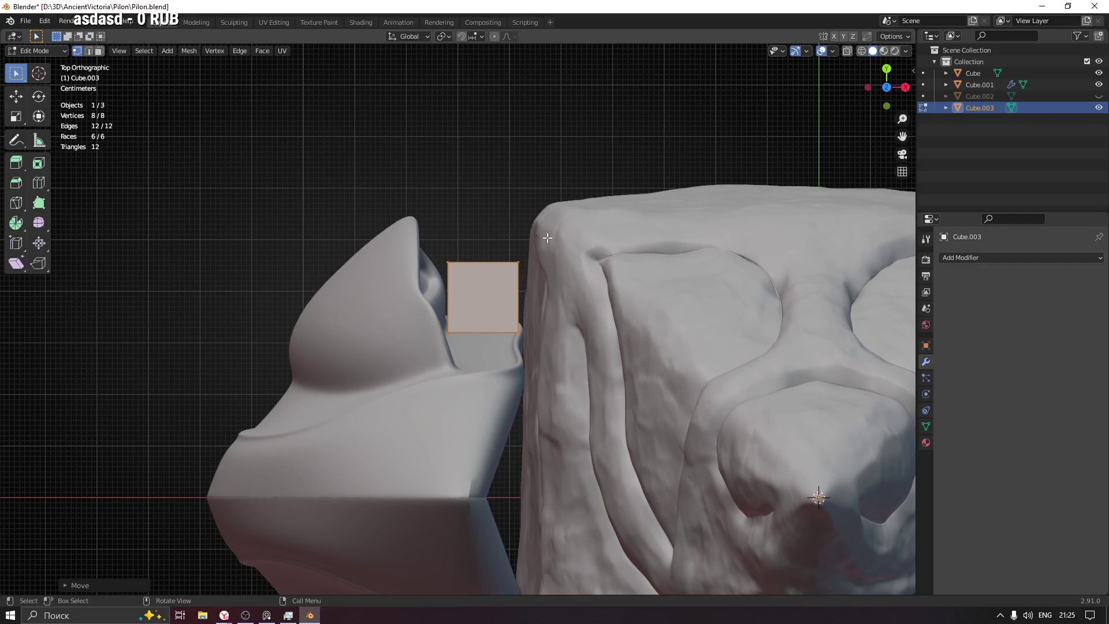
key("alt+z")
left_click_drag(429, 224, 557, 280)
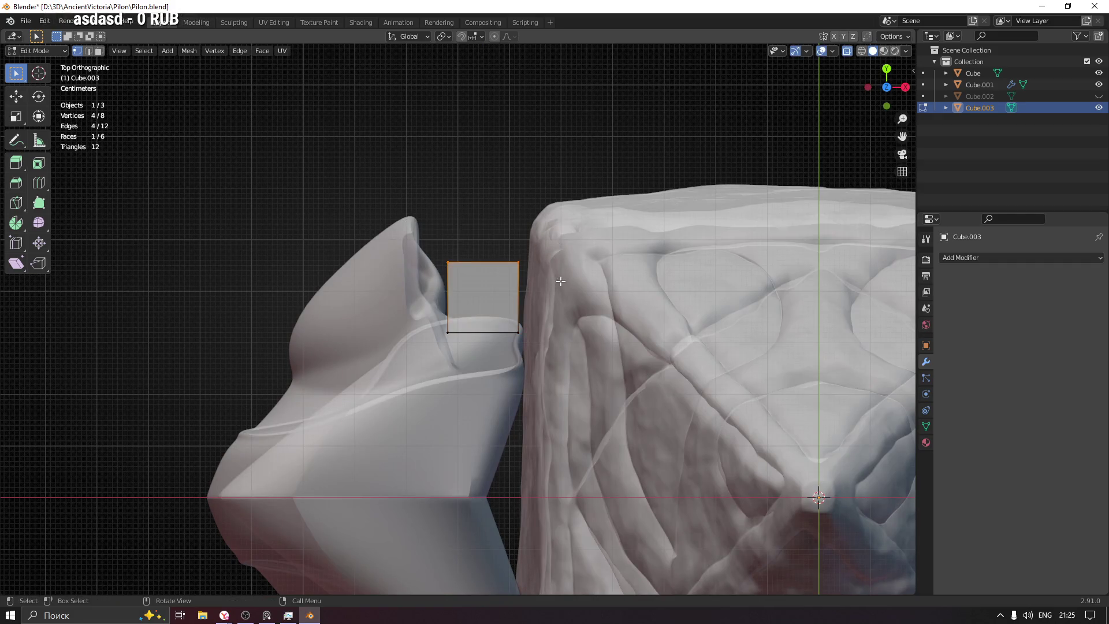
middle_click_drag(560, 232, 484, 290, "shift")
key("alt+z")
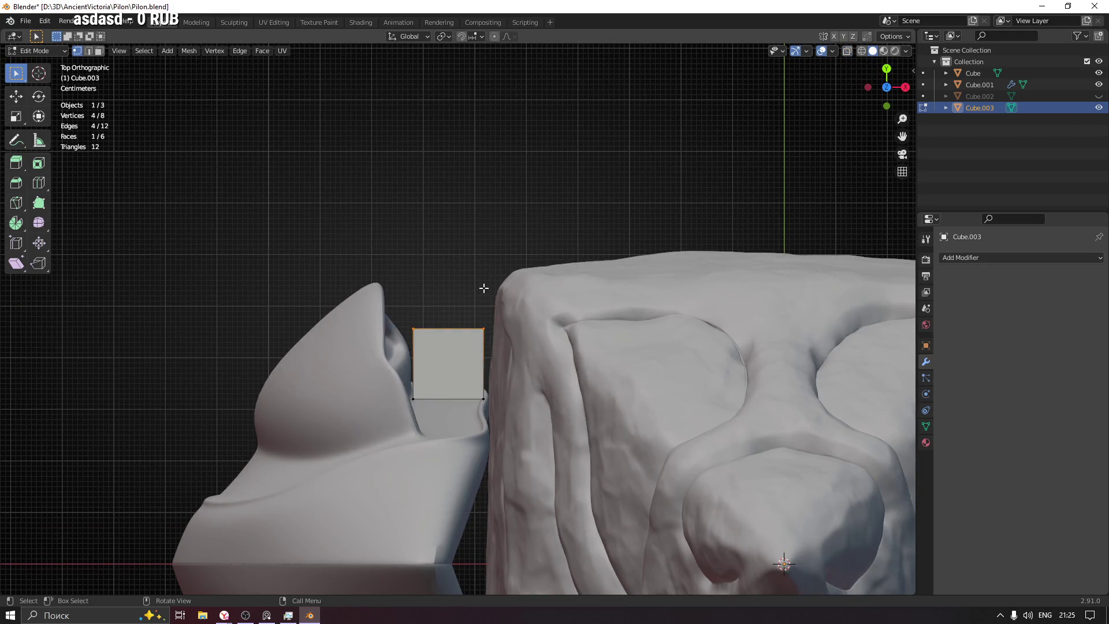
Step: Extrude the side face upward, tilt it right and reposition it
key("e")
left_click(499, 198)
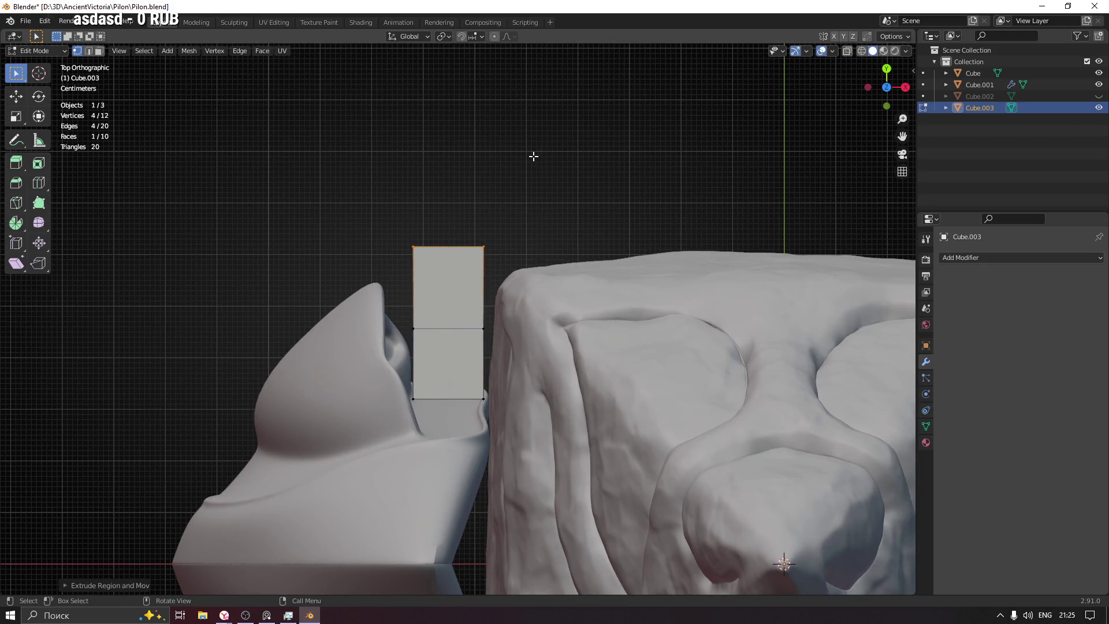
key("r")
left_click(565, 208)
key("g")
left_click(589, 200)
key("g")
left_click(522, 189)
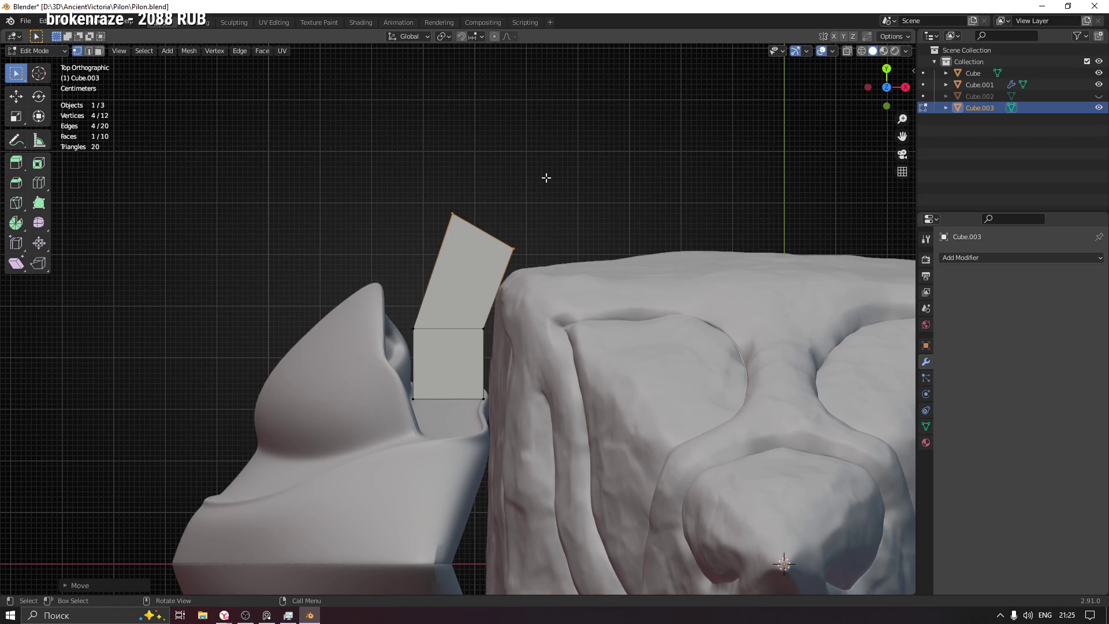
Step: Extrude a second segment from the tilted top to carry the strip over the pillar
key("e")
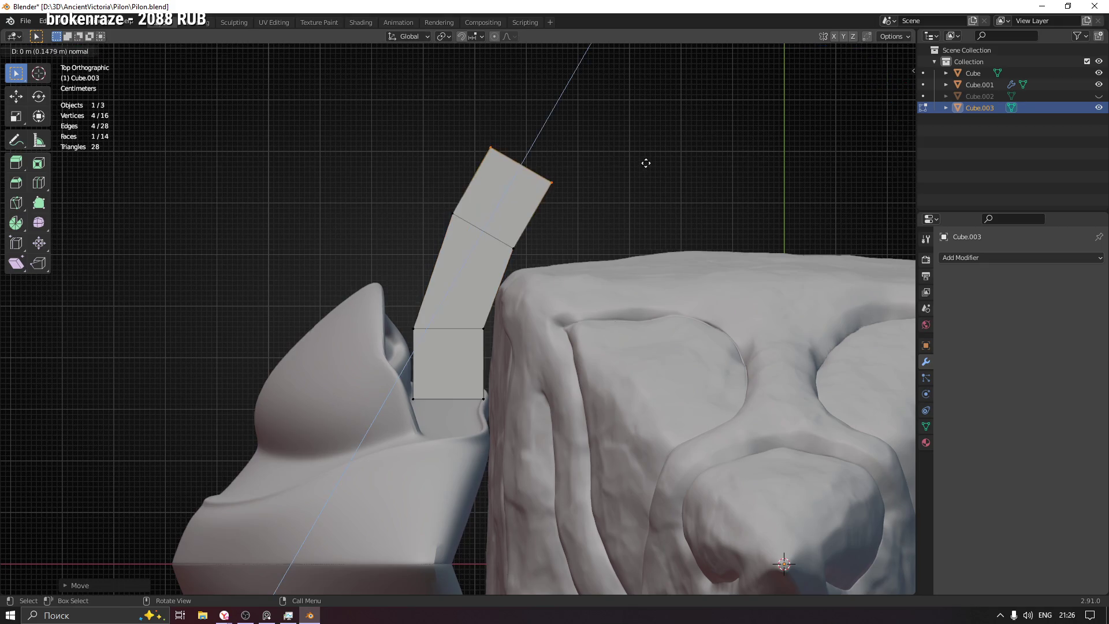
left_click(644, 163)
key("r")
left_click(757, 213)
key("g")
right_click(769, 221)
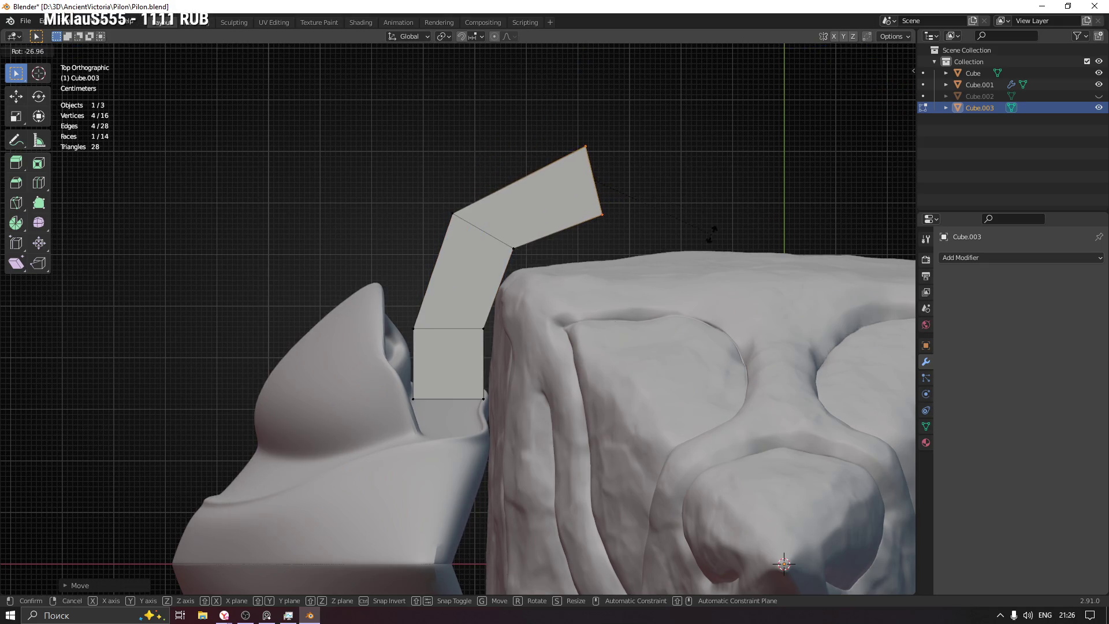
key("g")
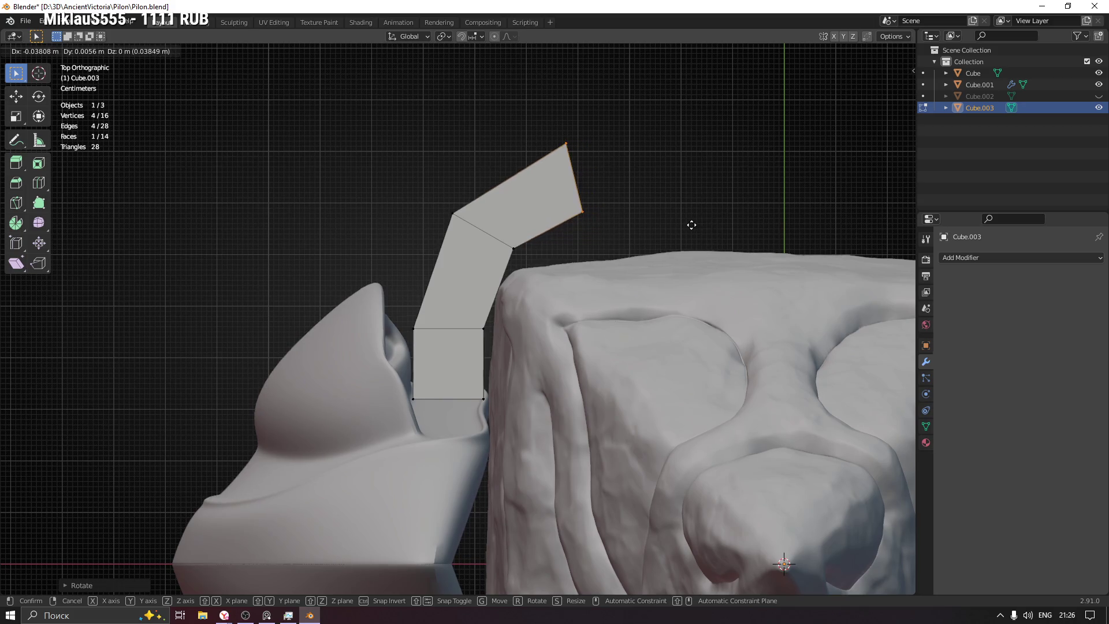
left_click(691, 225)
Step: Extrude an end segment, rotate it level and lower it across the pillar's front
key("e")
left_click(755, 222)
key("r")
left_click(766, 231)
middle_click_drag(766, 230, 536, 228, "shift")
key("g")
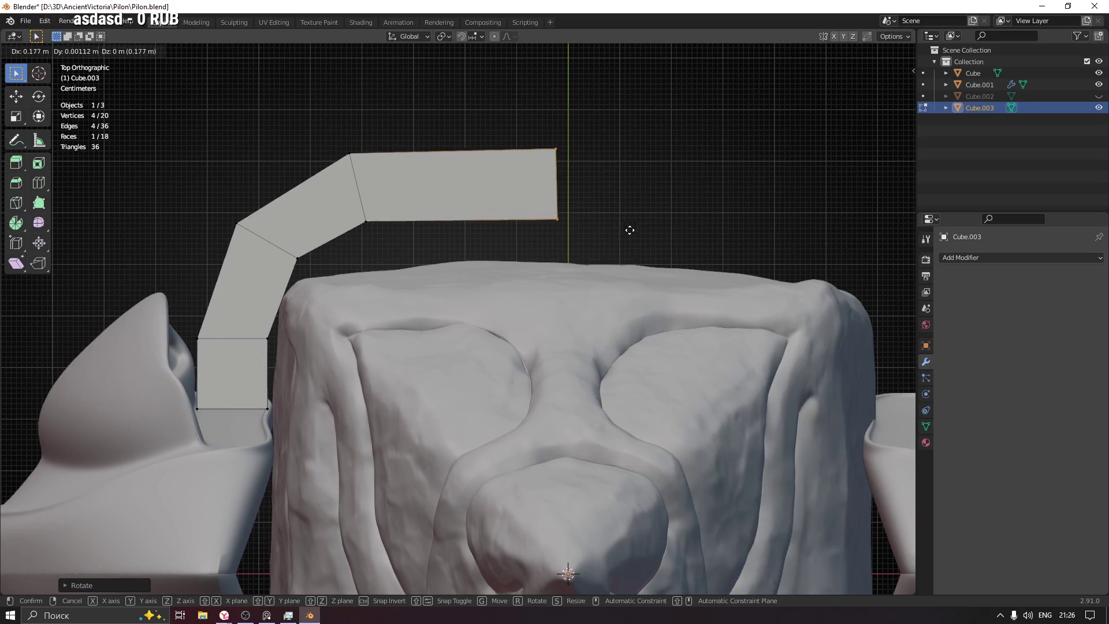
left_click(640, 232)
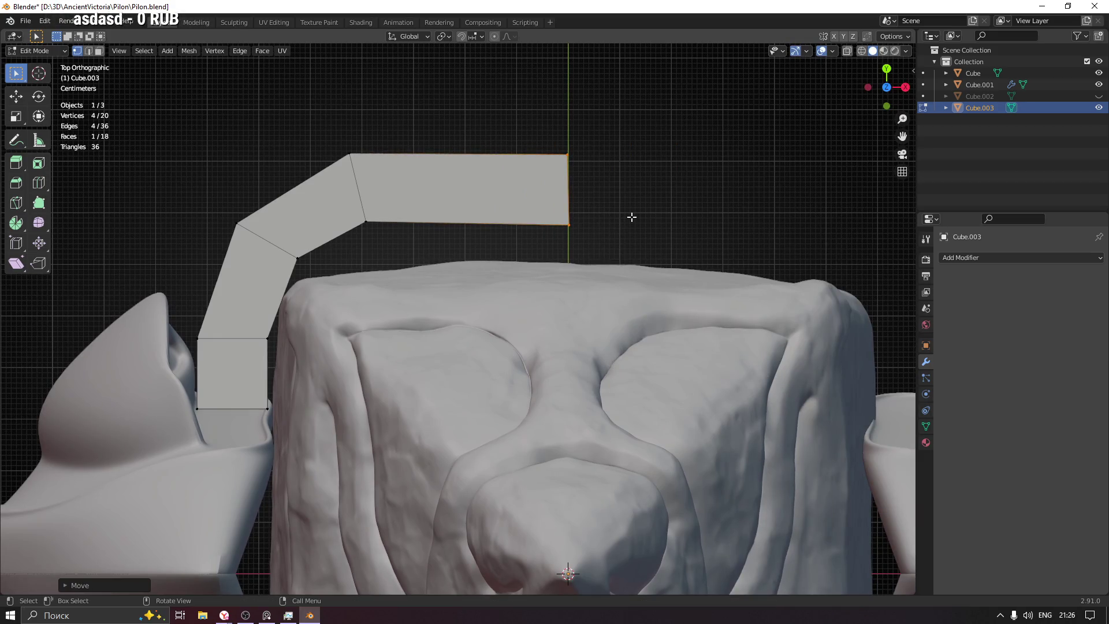
key("g")
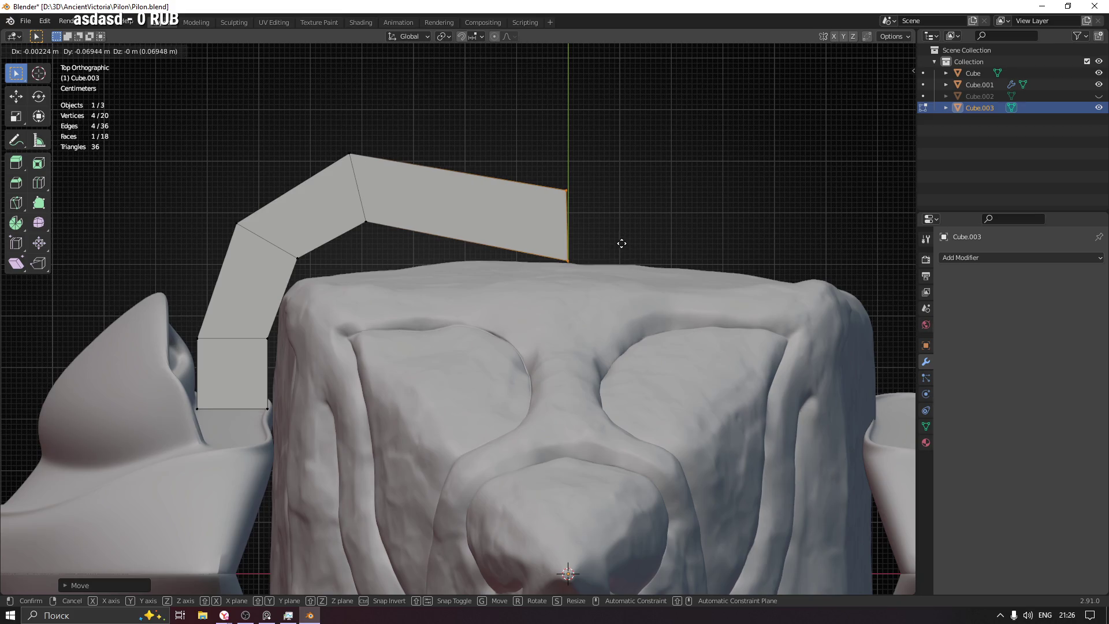
left_click(621, 243)
Step: Lower the strip's middle vertex loop and reposition the first joint
key("alt+z")
left_click_drag(323, 114, 382, 241)
key("g")
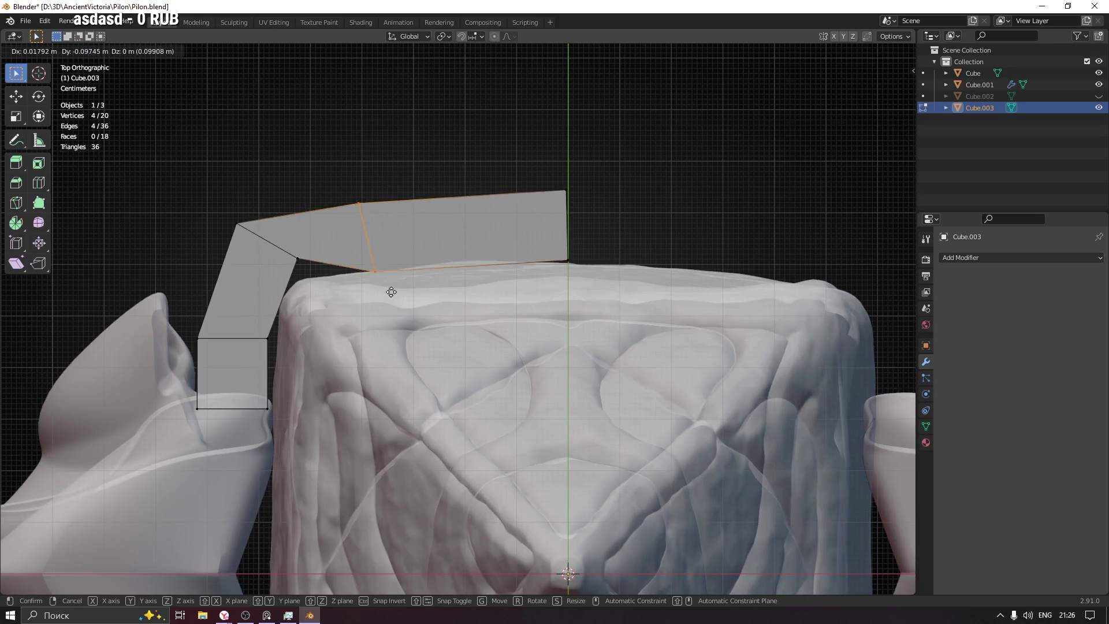
left_click(391, 287)
left_click_drag(202, 192, 321, 290)
key("g")
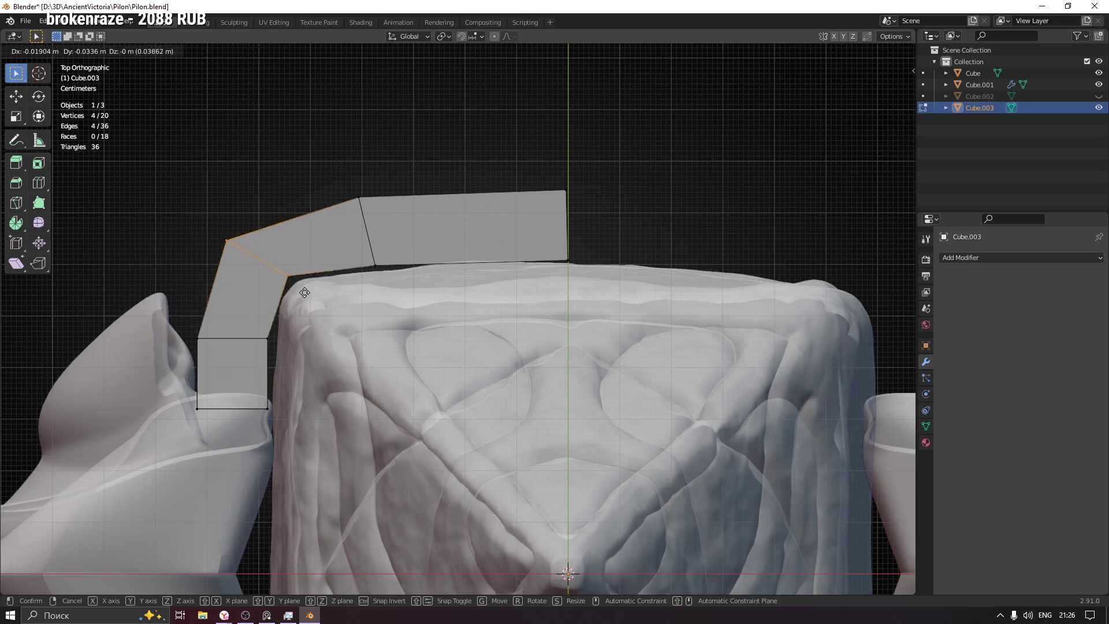
left_click(309, 290)
Step: Add a centred loop cut across the bent segment and shift the new edge loop
left_click(309, 235)
right_click(306, 226)
key("g")
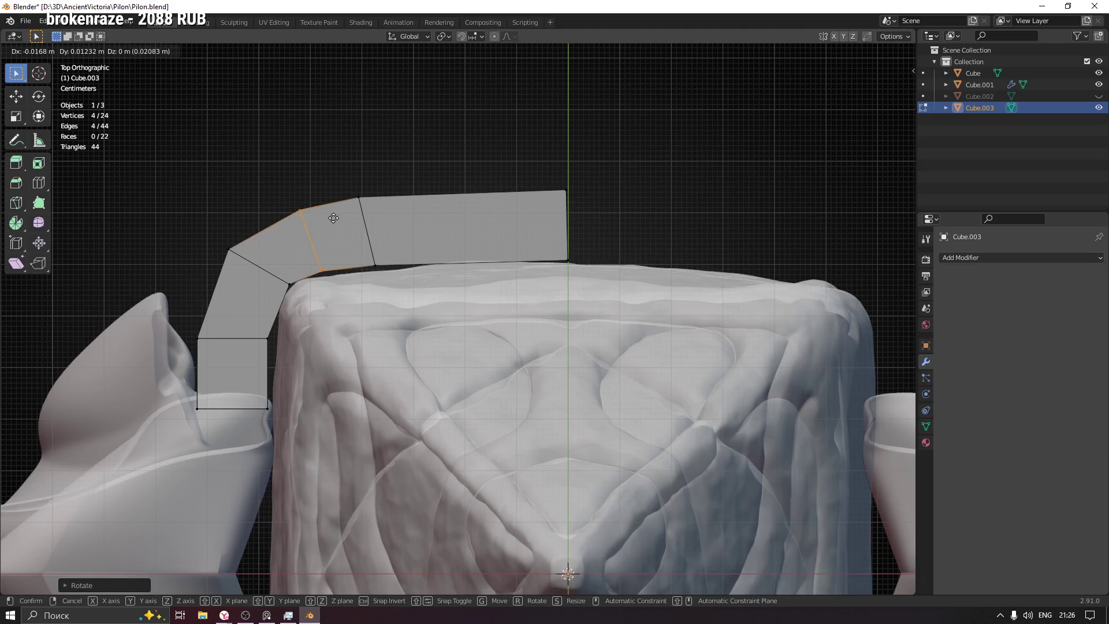
left_click(333, 218)
Step: Add another centred loop cut across the bend and adjust the edge position
key("ctrl+r")
left_click(254, 307)
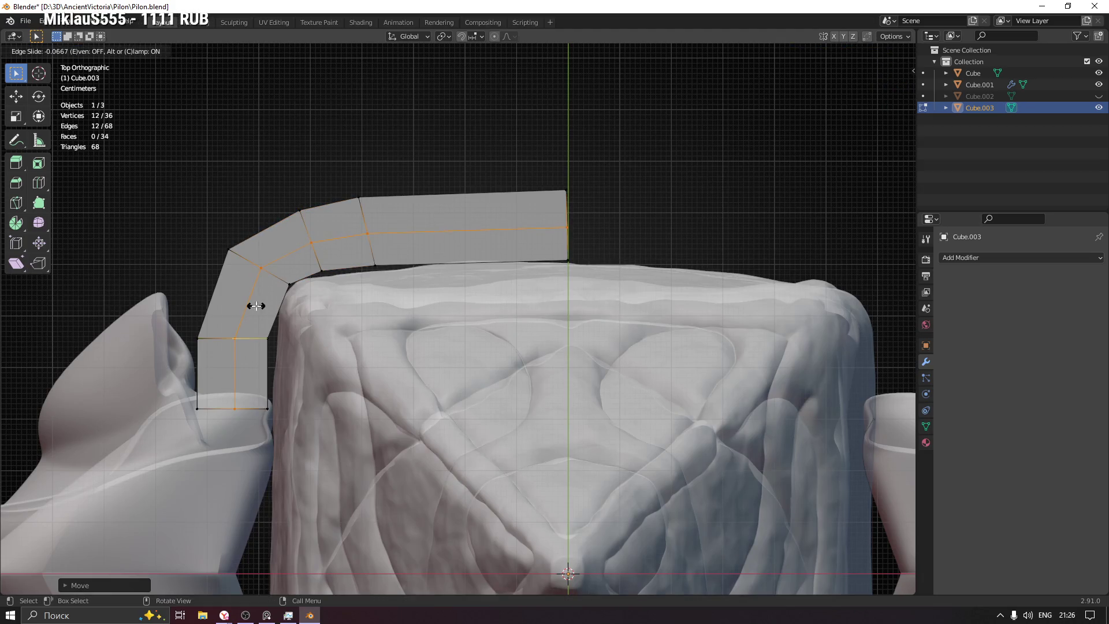
right_click(254, 307)
key("ctrl+z")
key("ctrl+r")
left_click(274, 310)
right_click(276, 310)
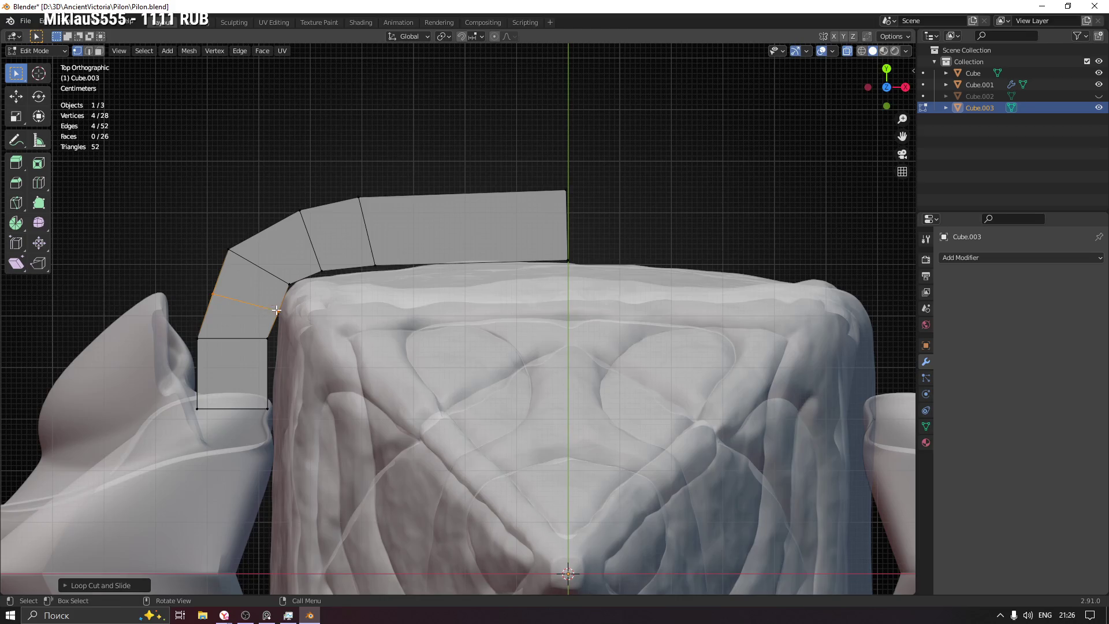
key("g")
left_click(272, 305)
Step: Select the faces on the strip's middle segment
mouse_move(272, 305)
middle_mouse_down()
mouse_move(410, 234)
mouse_move(376, 364)
mouse_move(443, 322)
mouse_move(438, 338)
middle_mouse_up()
scroll(409, 234, "down", 5)
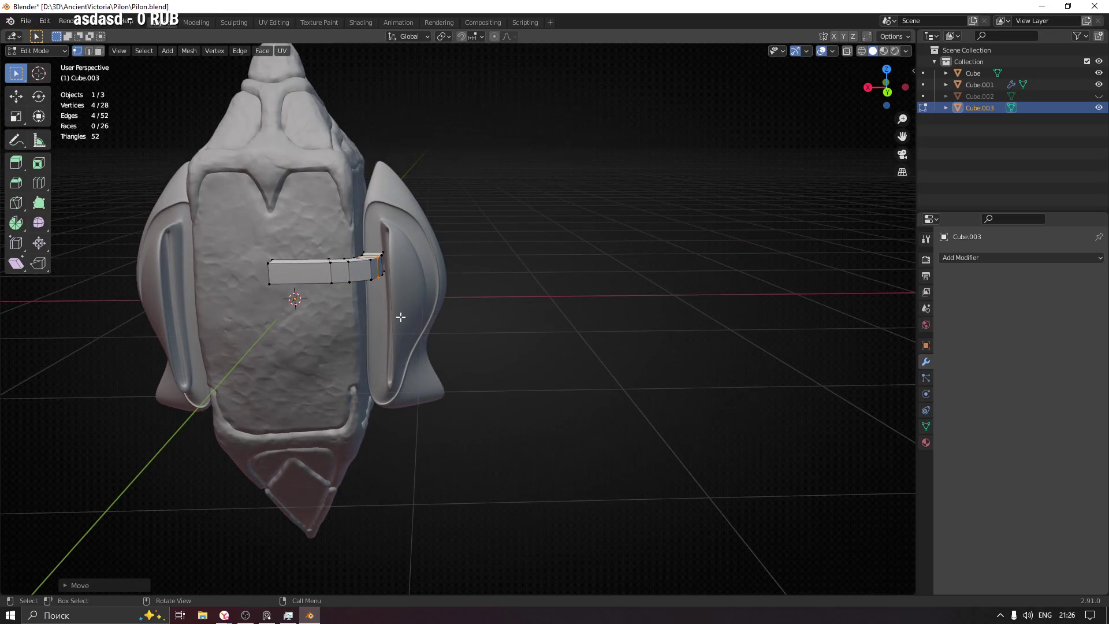
mouse_move(283, 290)
middle_mouse_down()
mouse_move(333, 260)
mouse_move(340, 308)
middle_mouse_up()
scroll(324, 254, "up", 5)
left_click(318, 264)
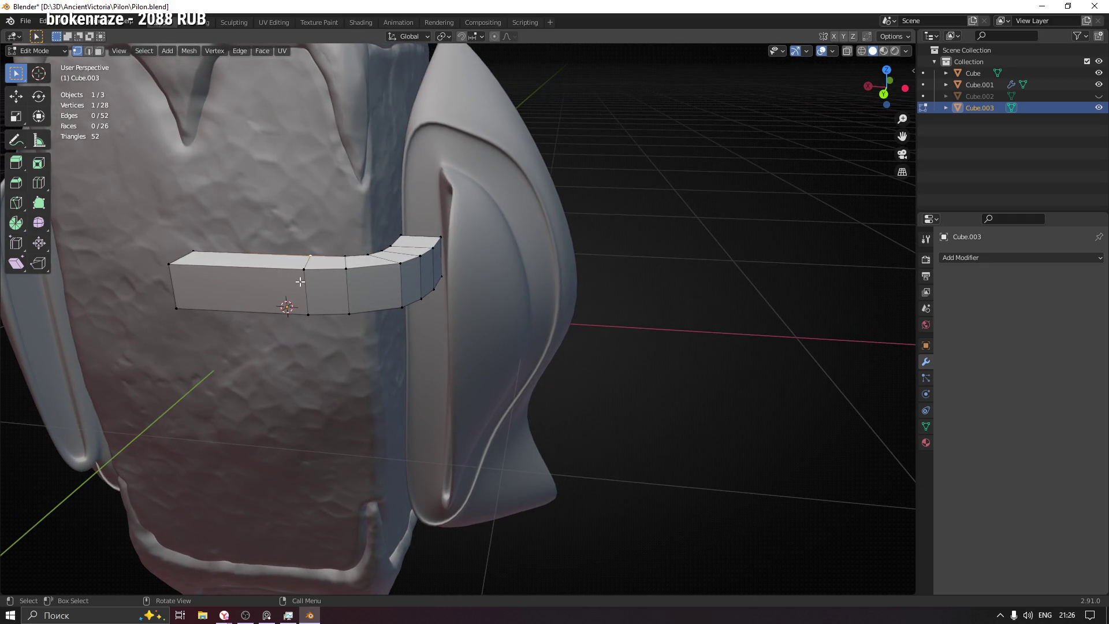
left_click(327, 262)
mouse_move(326, 262)
middle_mouse_down()
mouse_move(358, 317)
mouse_move(324, 310)
middle_mouse_up()
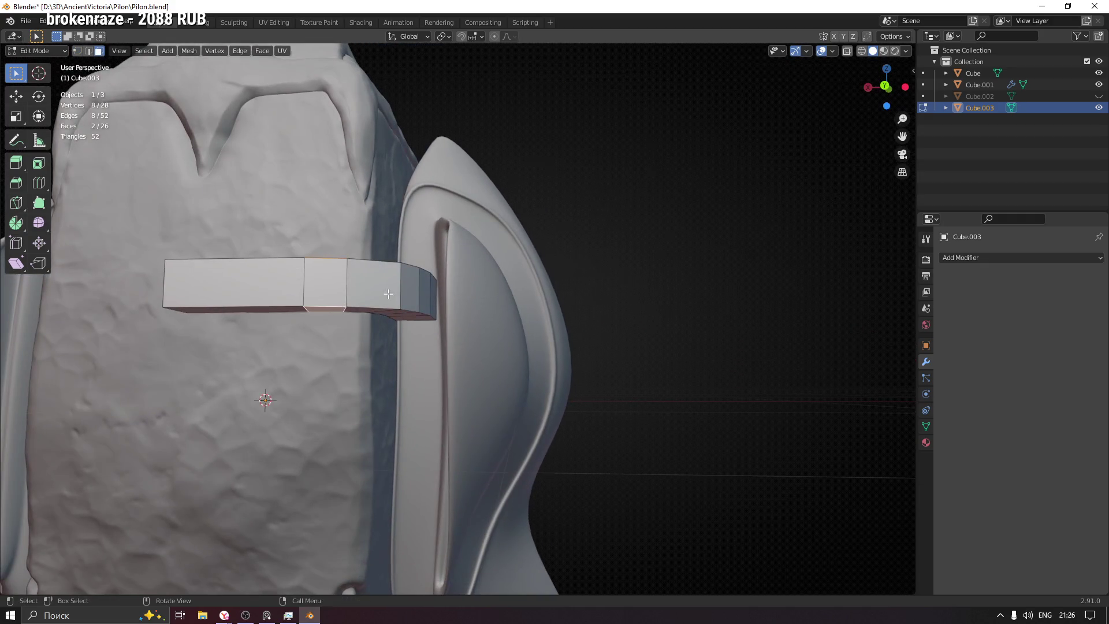
Step: Extrude the middle faces along normals into short arms, scale them and move along Y
key("alt+e")
left_click(404, 322)
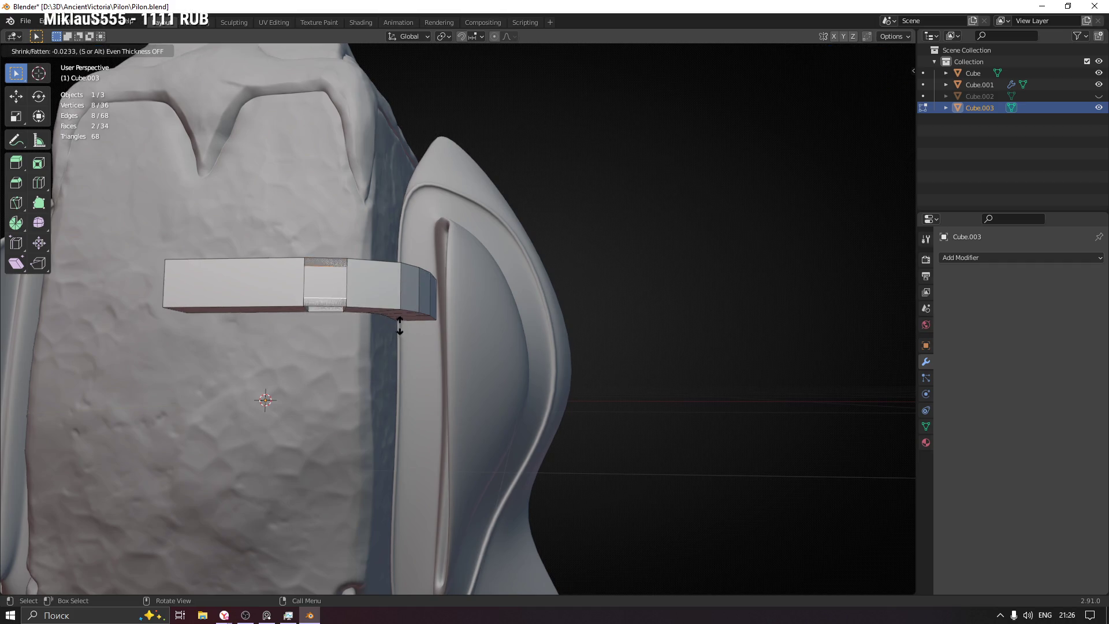
left_click(435, 271)
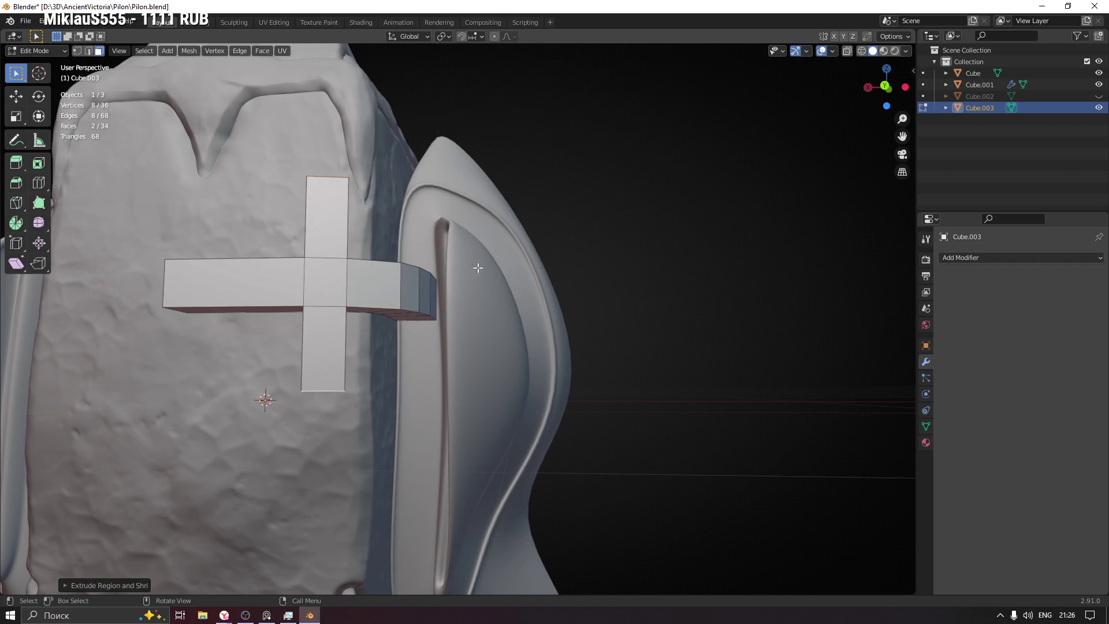
key("s")
left_click(523, 268)
mouse_move(523, 268)
middle_mouse_down()
mouse_move(493, 300)
mouse_move(643, 302)
mouse_move(540, 297)
mouse_move(567, 327)
mouse_move(568, 314)
mouse_move(599, 301)
mouse_move(589, 300)
middle_mouse_up()
key("g")
key("y")
left_click(630, 298)
scroll(568, 314, "down", 4)
key("Tab")
left_click(583, 295)
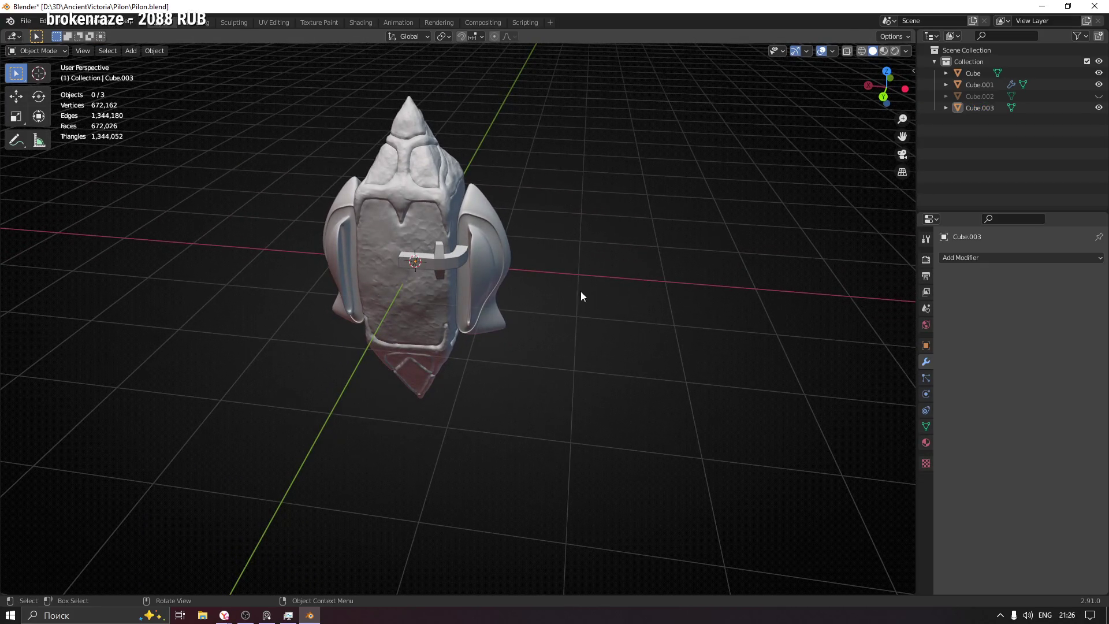
Step: Scale down the bracket's arm face and nudge it along X and Y
scroll(414, 267, "up", 5)
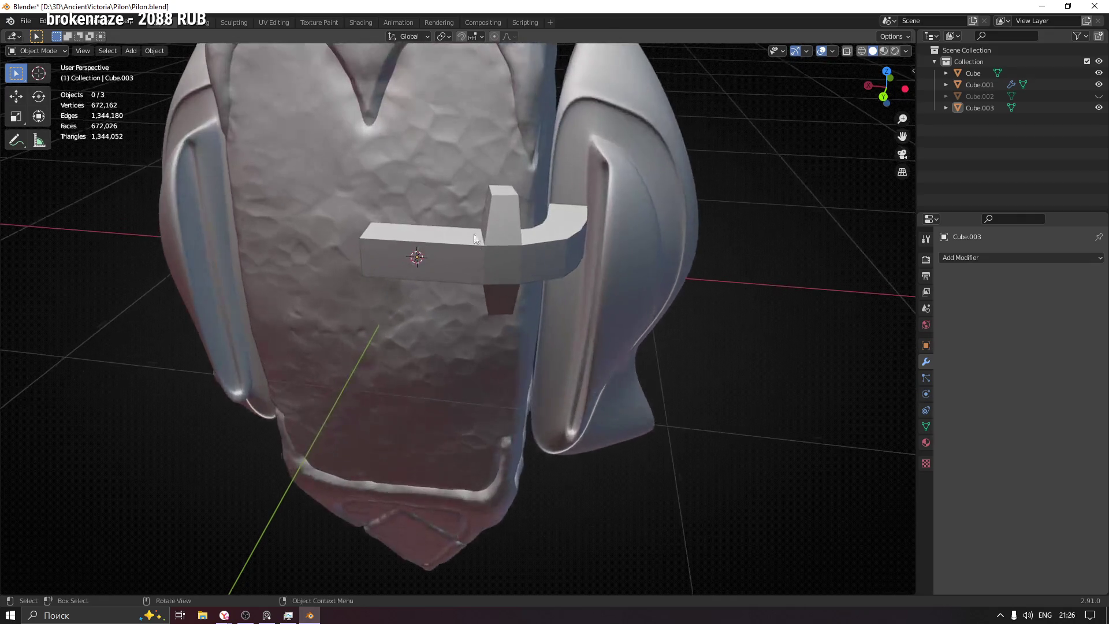
left_click(442, 265)
key("Tab")
mouse_move(443, 264)
middle_mouse_down()
mouse_move(403, 268)
mouse_move(501, 280)
mouse_move(510, 242)
mouse_move(478, 211)
mouse_move(451, 243)
mouse_move(491, 303)
mouse_move(396, 314)
mouse_move(499, 308)
mouse_move(480, 312)
middle_mouse_up()
key("s")
left_click(430, 256)
key("g")
key("x")
left_click(487, 278)
key("g")
key("y")
left_click(492, 274)
Step: Shade the cross bracket smooth and enable Auto Smooth in its mesh data
scroll(450, 243, "down", 5)
key("Tab")
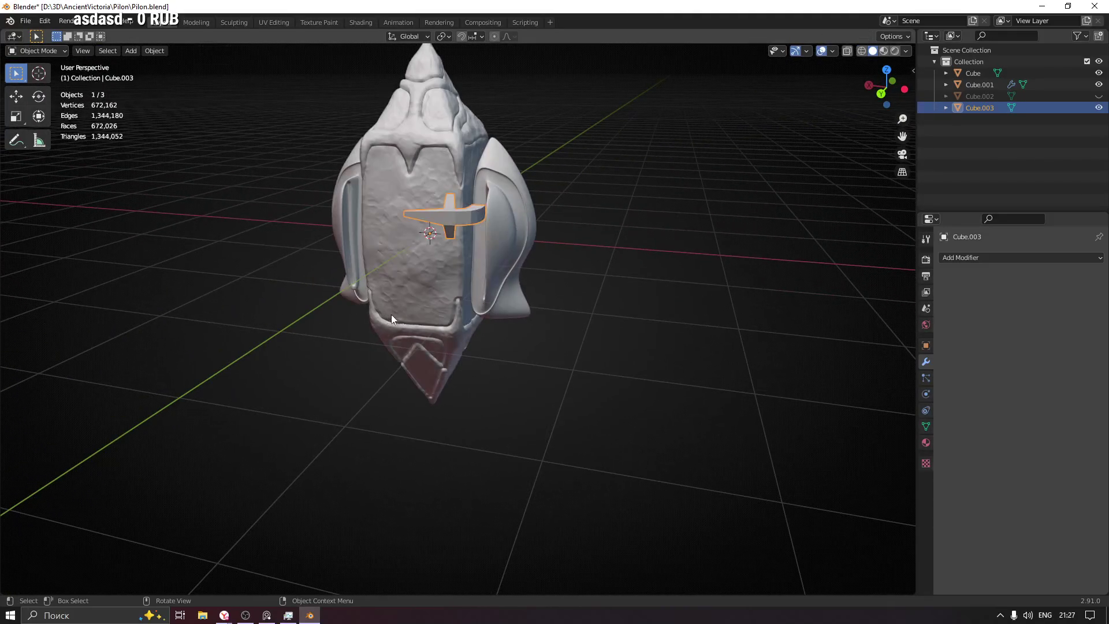
right_click(440, 217)
left_click(442, 218)
left_click(927, 427)
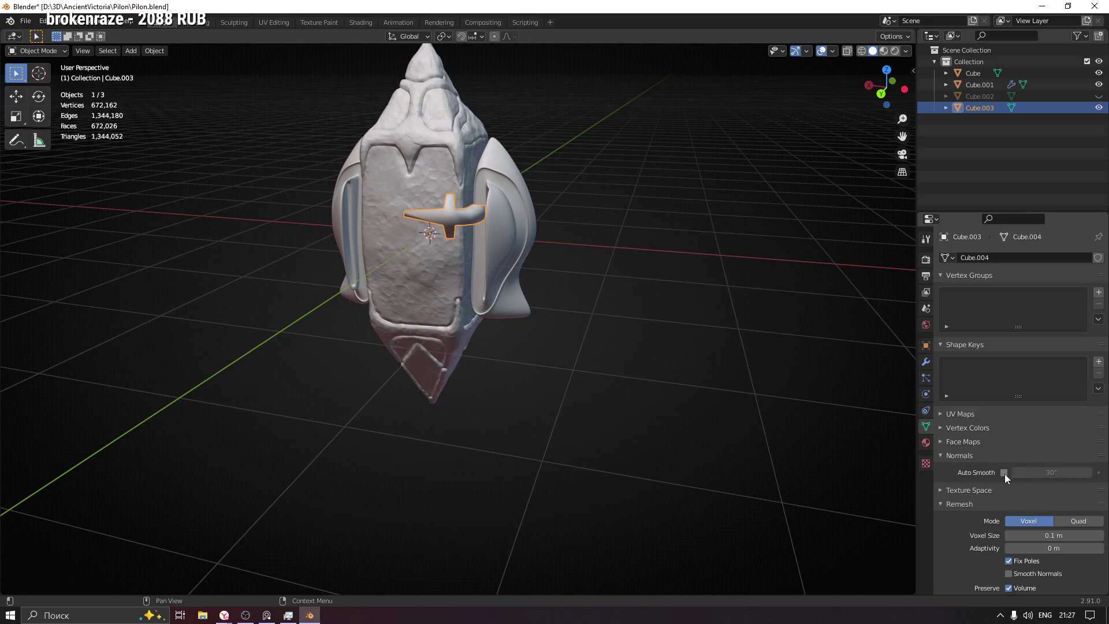
left_click(1004, 472)
Step: Bring up the Add Modifier list in the modifier settings
left_click(925, 308)
left_click(926, 362)
left_click(981, 257)
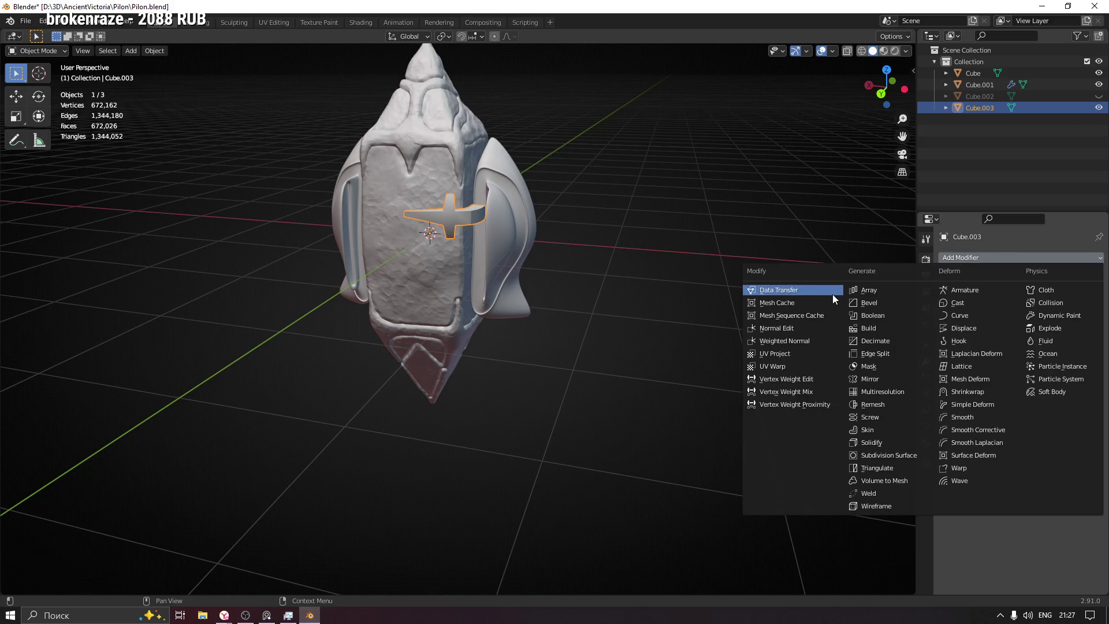
Step: Add a Mirror modifier to the cross bracket with Cube as the mirror object
left_click(891, 375)
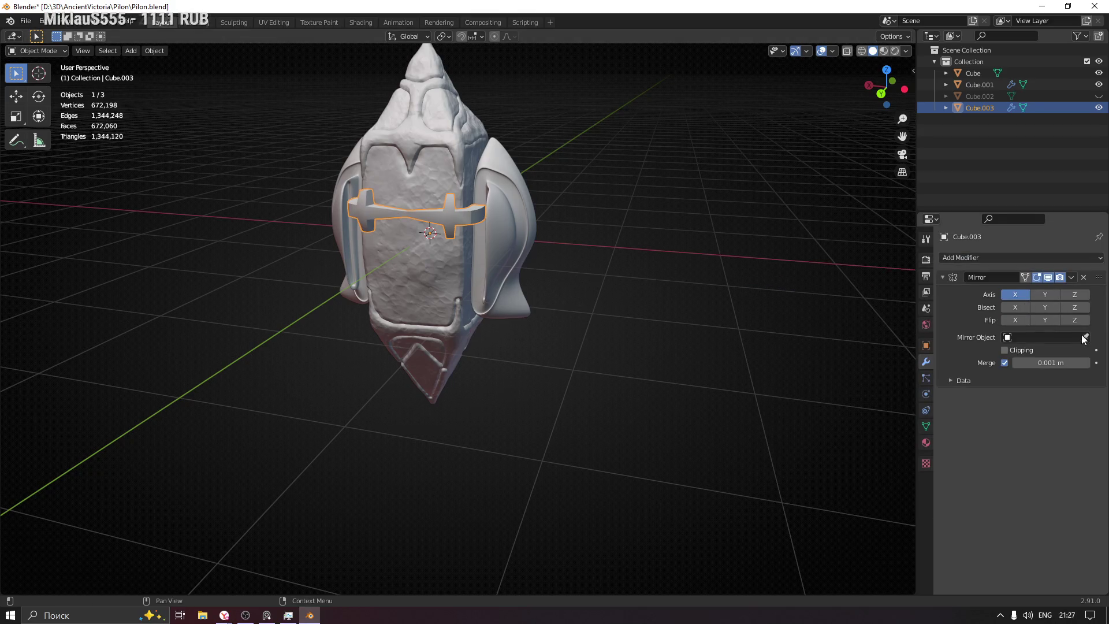
left_click(428, 163)
mouse_move(428, 164)
middle_mouse_down()
mouse_move(400, 220)
mouse_move(438, 203)
mouse_move(429, 218)
mouse_move(379, 240)
mouse_move(418, 216)
mouse_move(422, 229)
middle_mouse_up()
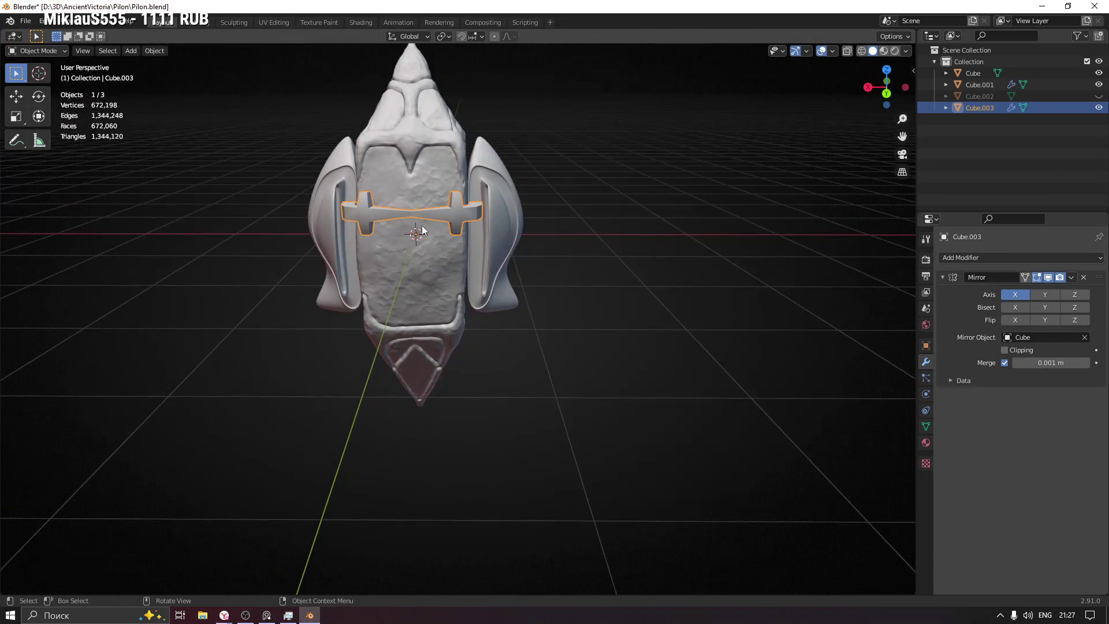
Step: Move the bar's narrow-end vertices along X to separate it from its mirror copy
key("Tab")
key("alt+z")
scroll(403, 190, "up", 5)
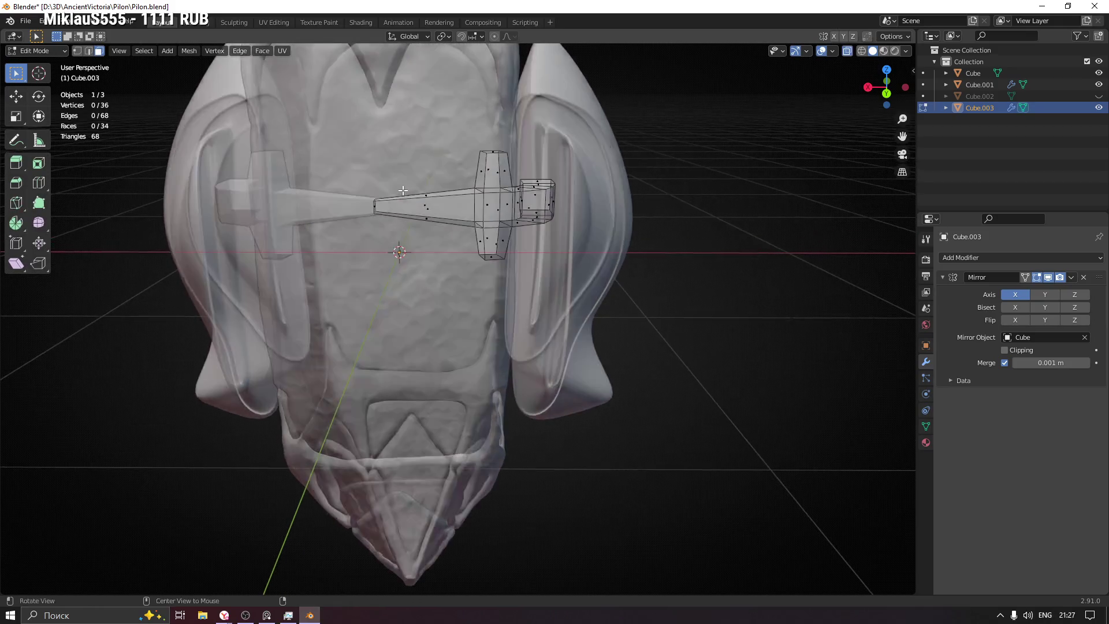
left_click_drag(349, 174, 390, 239)
key("alt+z")
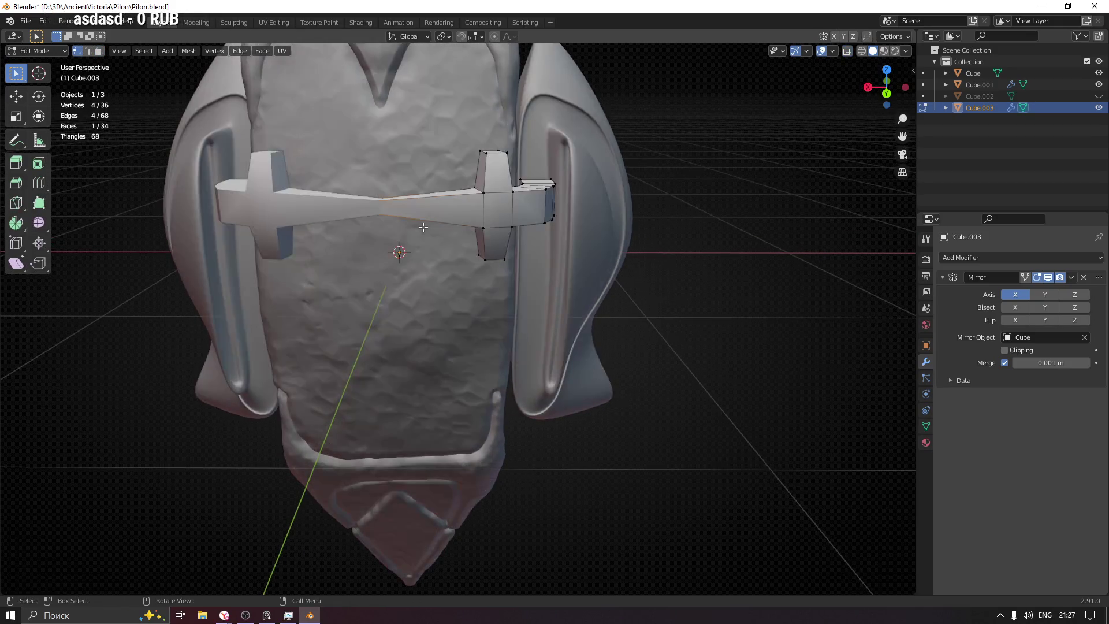
key("g")
key("x")
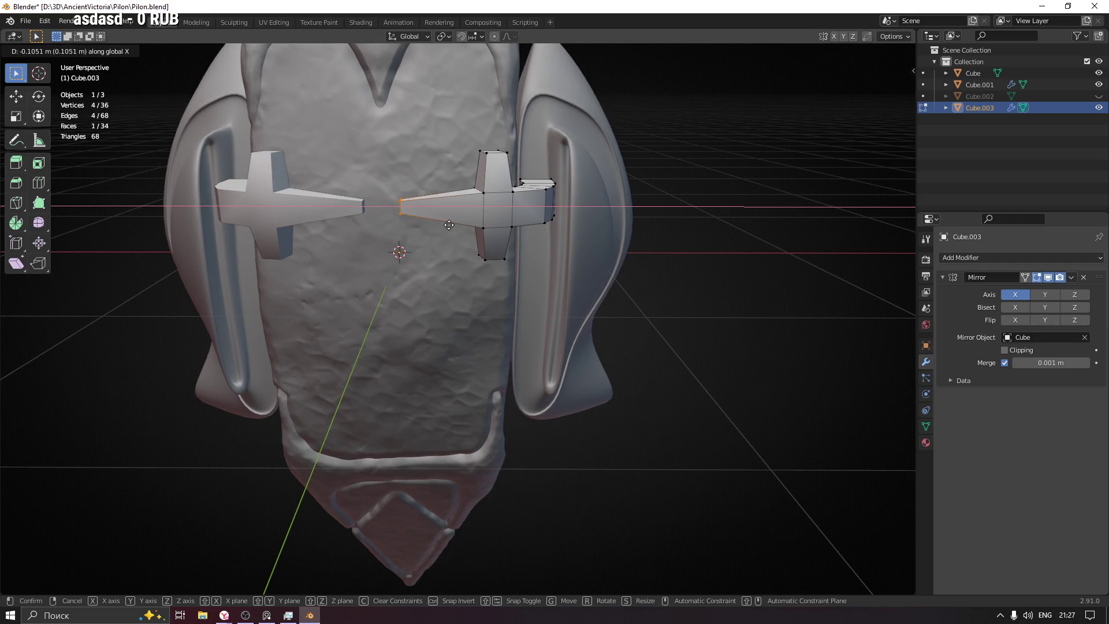
left_click(449, 225)
scroll(524, 236, "down", 5)
key("Tab")
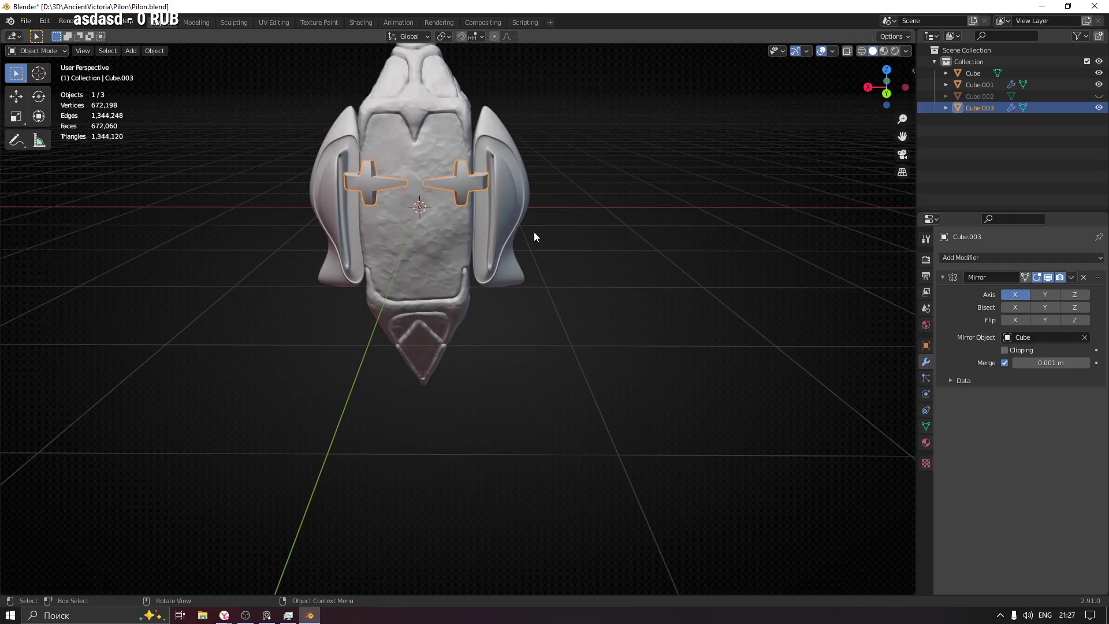
Step: Enable the Y and Z mirror axes so four cross brackets appear
left_click(1046, 297)
mouse_move(521, 227)
middle_mouse_down()
mouse_move(401, 230)
mouse_move(373, 207)
middle_mouse_up()
left_click(1075, 295)
mouse_move(838, 286)
middle_mouse_down()
mouse_move(411, 282)
mouse_move(611, 283)
middle_mouse_up()
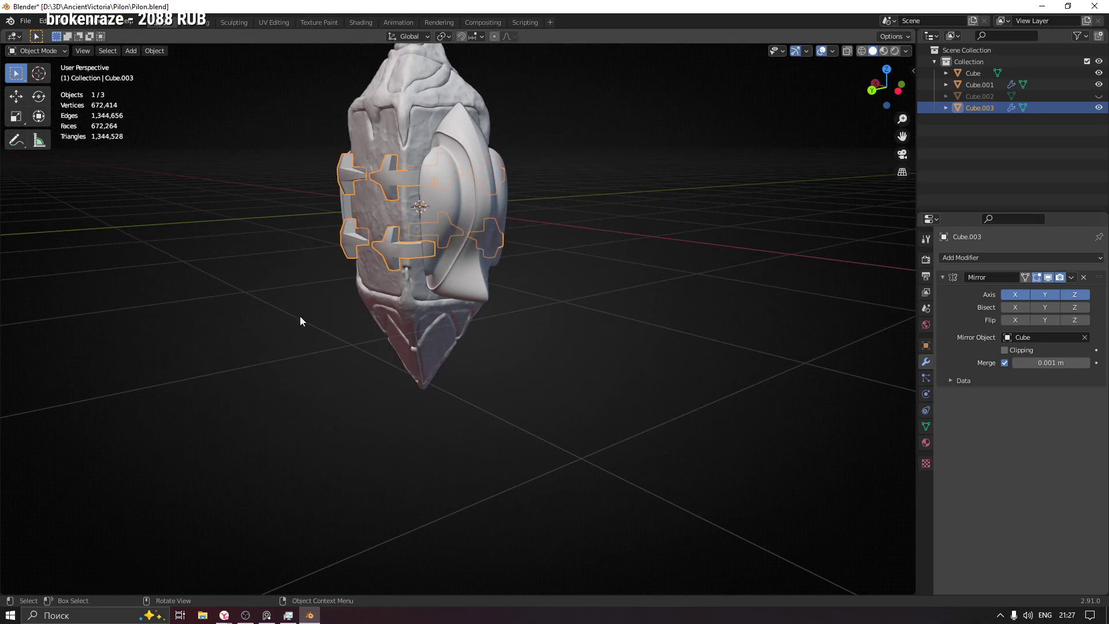
left_click(284, 337)
mouse_move(283, 338)
middle_mouse_down()
mouse_move(396, 289)
mouse_move(520, 342)
mouse_move(574, 345)
mouse_move(549, 311)
mouse_move(487, 314)
mouse_move(444, 331)
mouse_move(531, 380)
mouse_move(575, 354)
mouse_move(448, 332)
mouse_move(502, 394)
mouse_move(585, 378)
mouse_move(594, 361)
mouse_move(624, 371)
mouse_move(807, 353)
mouse_move(518, 279)
mouse_move(536, 341)
mouse_move(552, 339)
mouse_move(540, 336)
middle_mouse_up()
Step: Reselect the cross brackets, enter Edit Mode and switch to edge selection
scroll(524, 285, "up", 3)
left_click(503, 296)
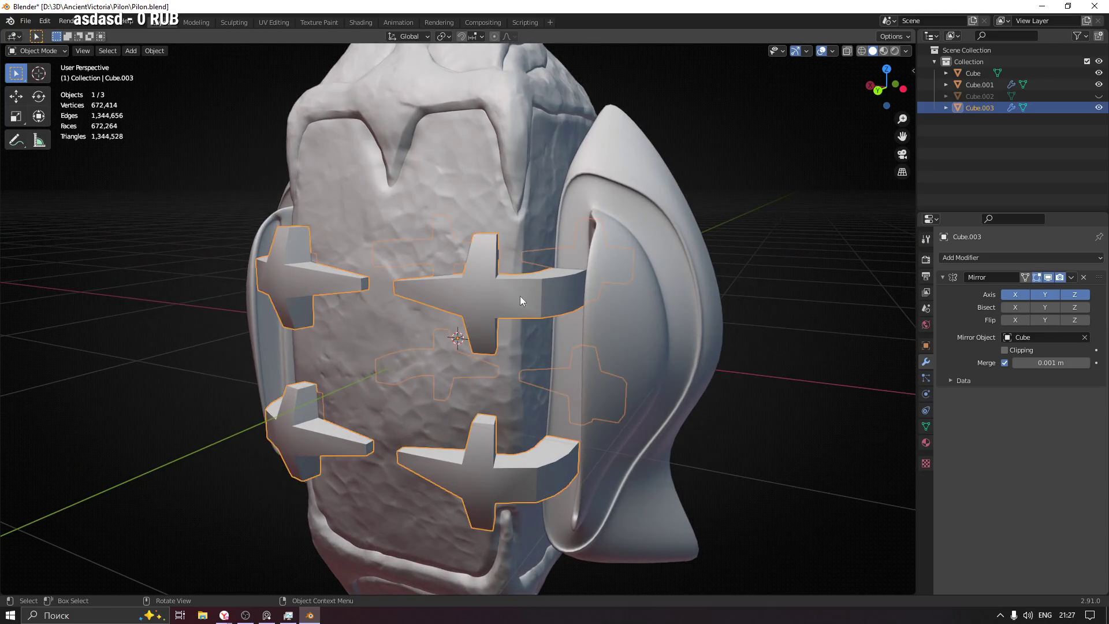
key("Tab")
mouse_move(506, 299)
middle_mouse_down()
mouse_move(480, 301)
mouse_move(460, 233)
mouse_move(508, 289)
mouse_move(788, 354)
mouse_move(523, 320)
mouse_move(533, 291)
middle_mouse_up()
key("2")
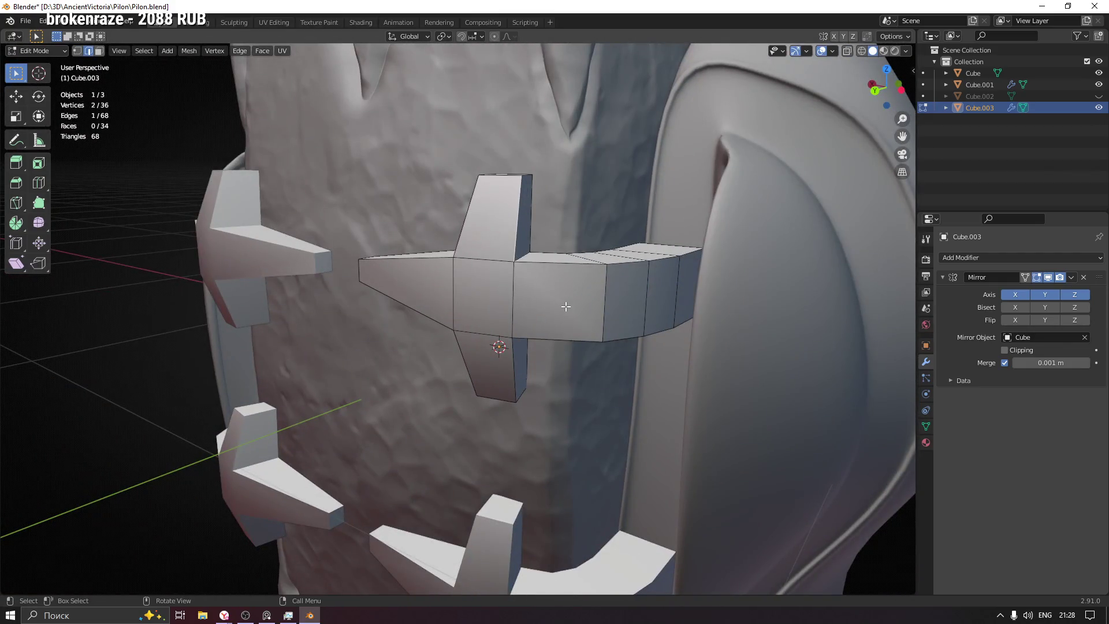
Step: Add level 3 subdivision smoothing to the bracket and return to Edit Mode
key("Tab")
key("ctrl+3")
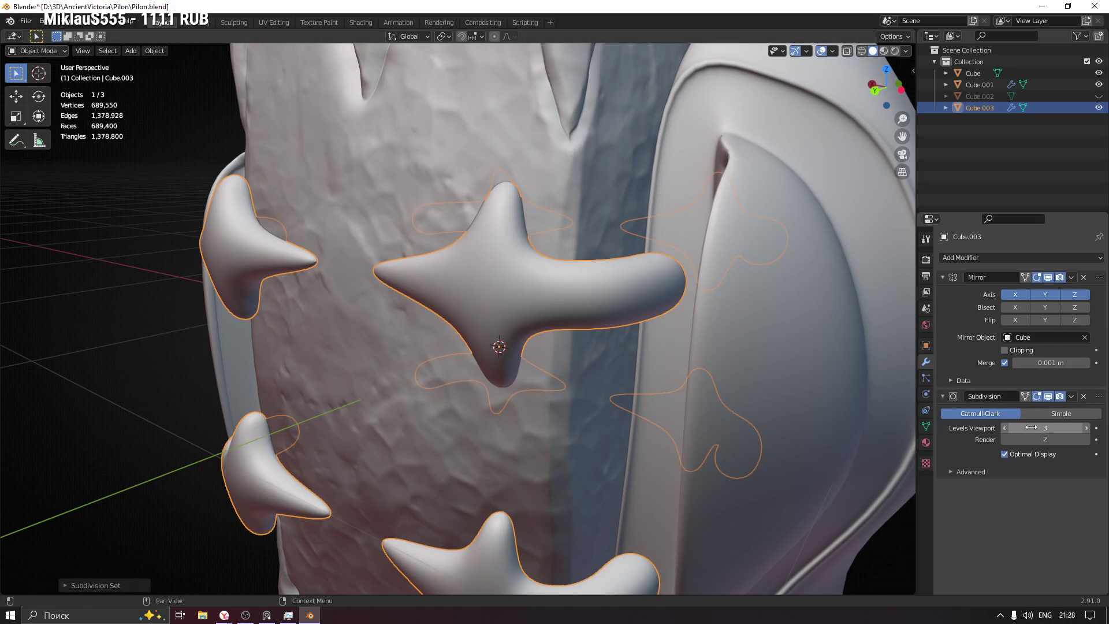
key("Tab")
Step: Add two edge loops near the tip of the bracket's spike
middle_click_drag(510, 295, 459, 285)
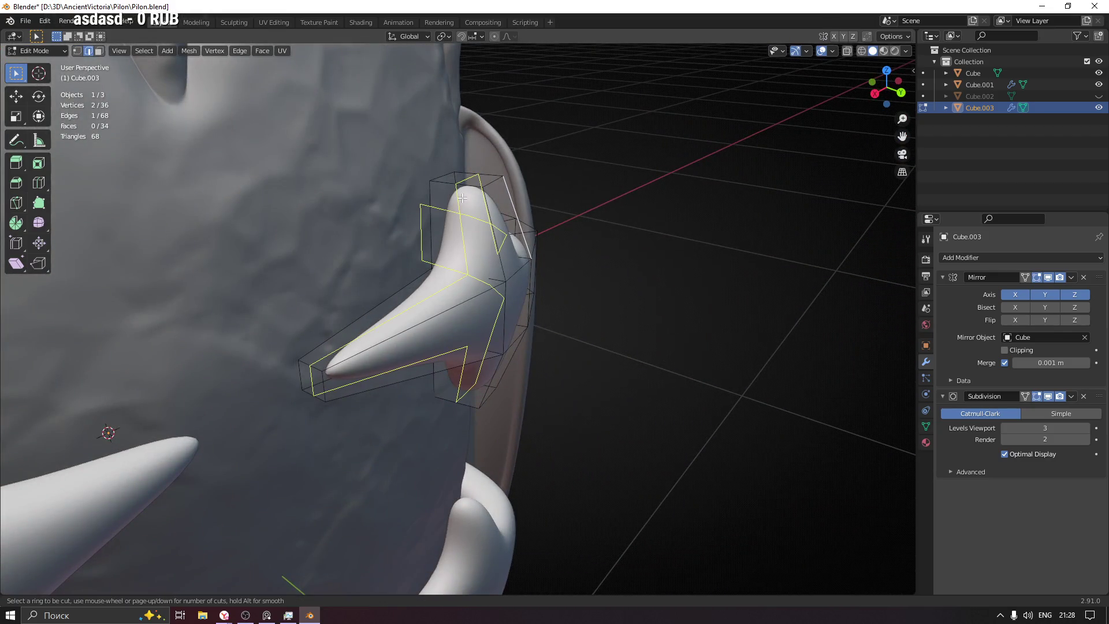
left_click(490, 194)
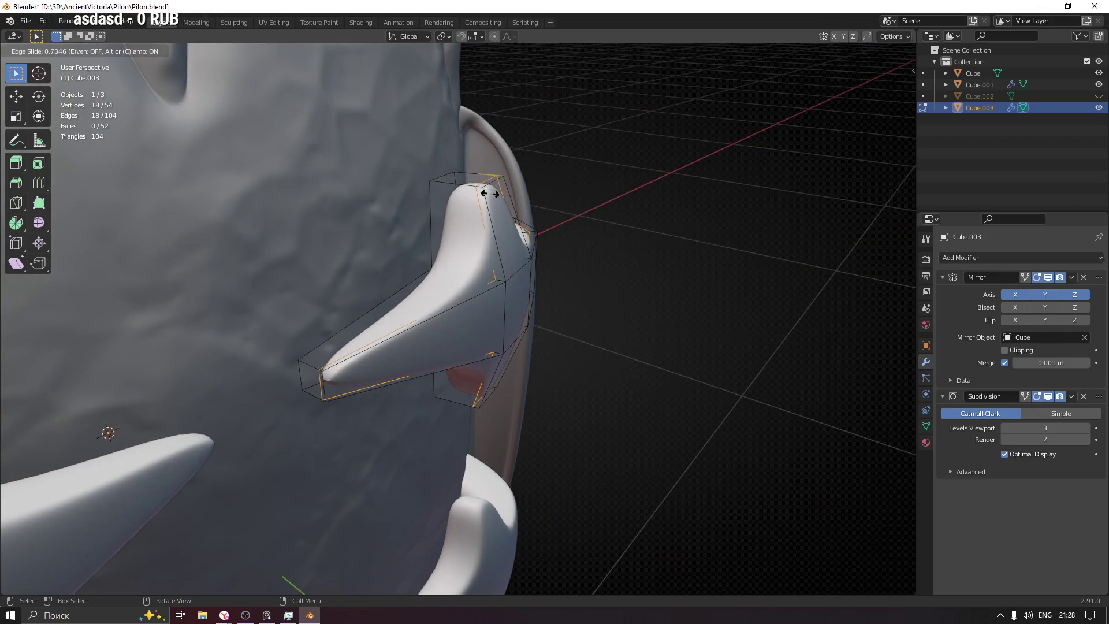
left_click(491, 196)
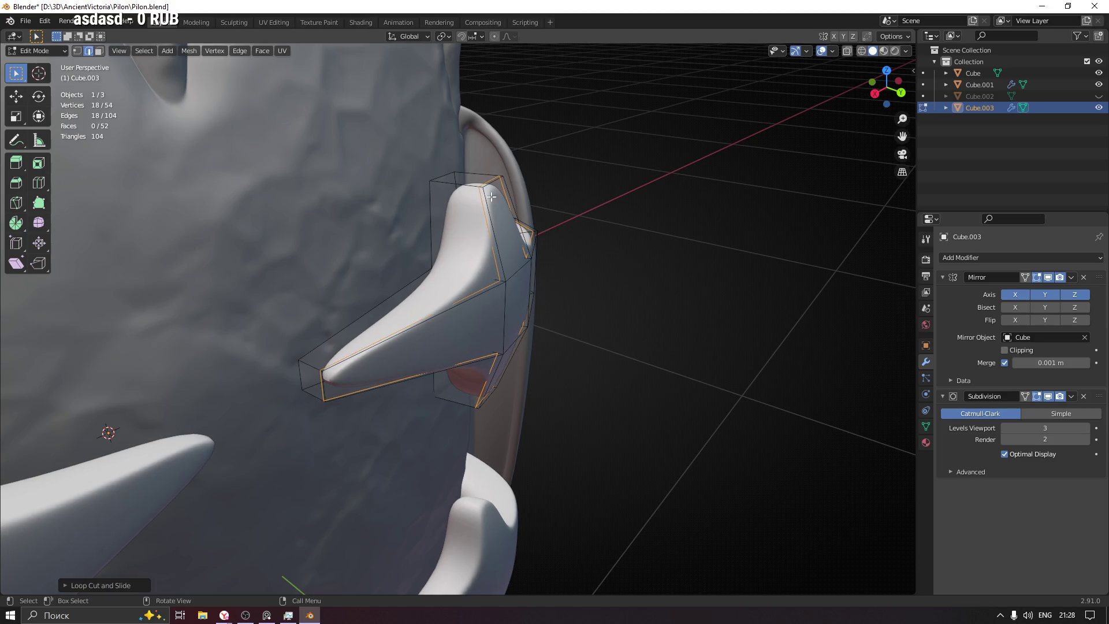
left_click(457, 189)
left_click(435, 189)
middle_click_drag(435, 189, 424, 287)
Step: Return to Object Mode, deselect the bracket and orbit to a frontal pillar view
key("Tab")
scroll(427, 295, "down", 6)
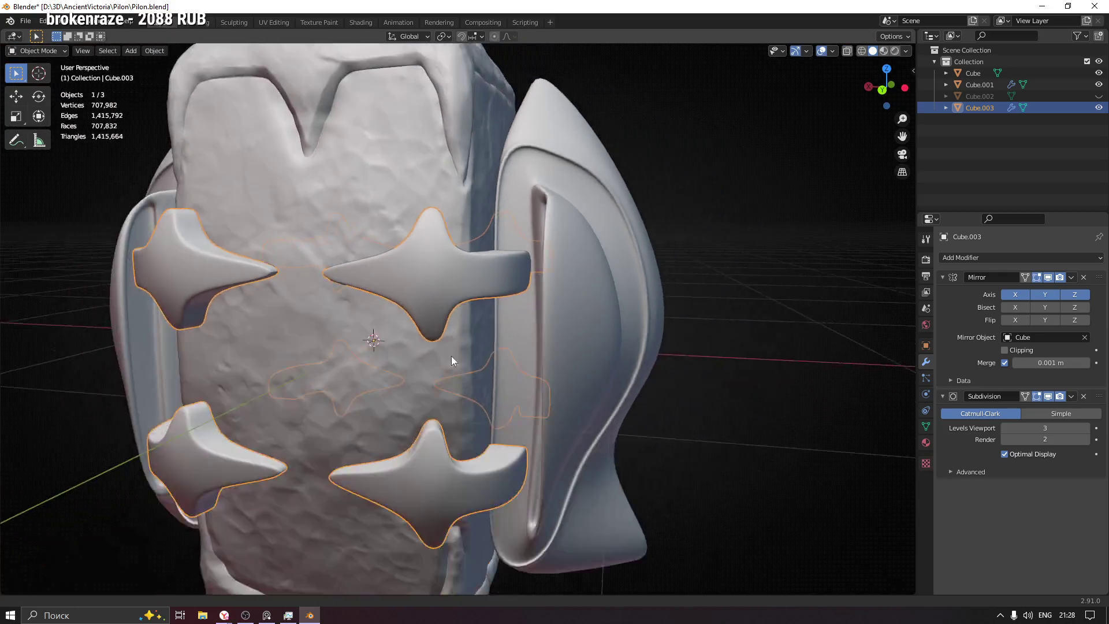
left_click(605, 363)
mouse_move(477, 289)
middle_mouse_down()
mouse_move(488, 356)
mouse_move(515, 304)
mouse_move(515, 272)
mouse_move(479, 335)
mouse_move(417, 353)
mouse_move(490, 342)
mouse_move(467, 324)
mouse_move(456, 339)
mouse_move(381, 344)
mouse_move(493, 341)
mouse_move(403, 341)
mouse_move(448, 356)
mouse_move(479, 332)
mouse_move(591, 365)
mouse_move(486, 338)
middle_mouse_up()
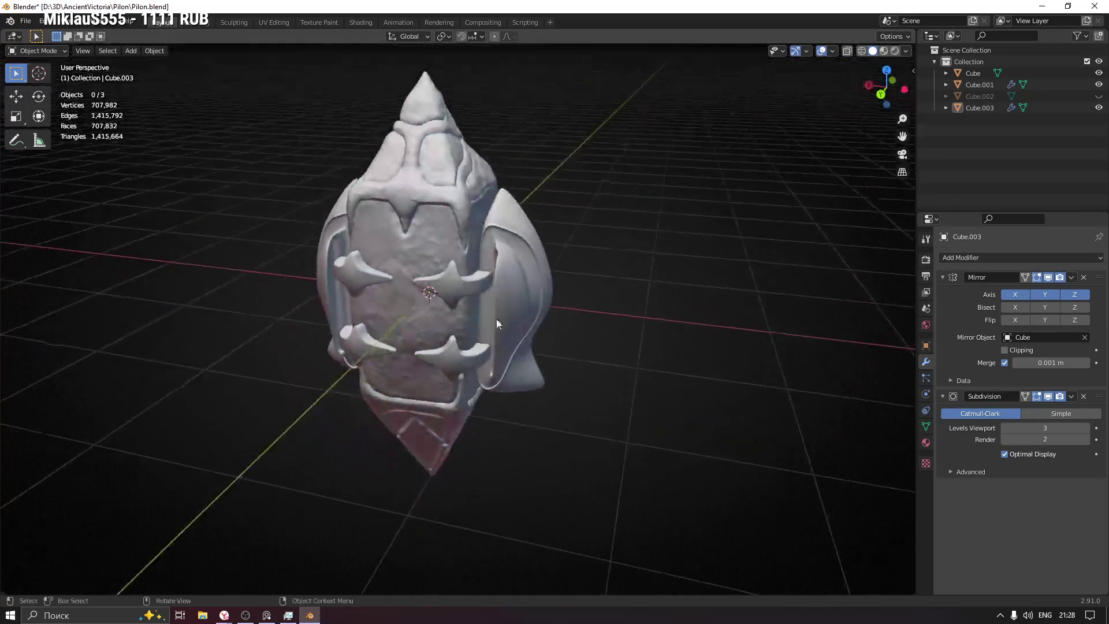
Step: Orbit around the pillar to view it from several sides
scroll(585, 215, "down", 3)
mouse_move(716, 264)
middle_mouse_down()
mouse_move(657, 280)
mouse_move(652, 268)
mouse_move(494, 332)
mouse_move(524, 325)
middle_mouse_up()
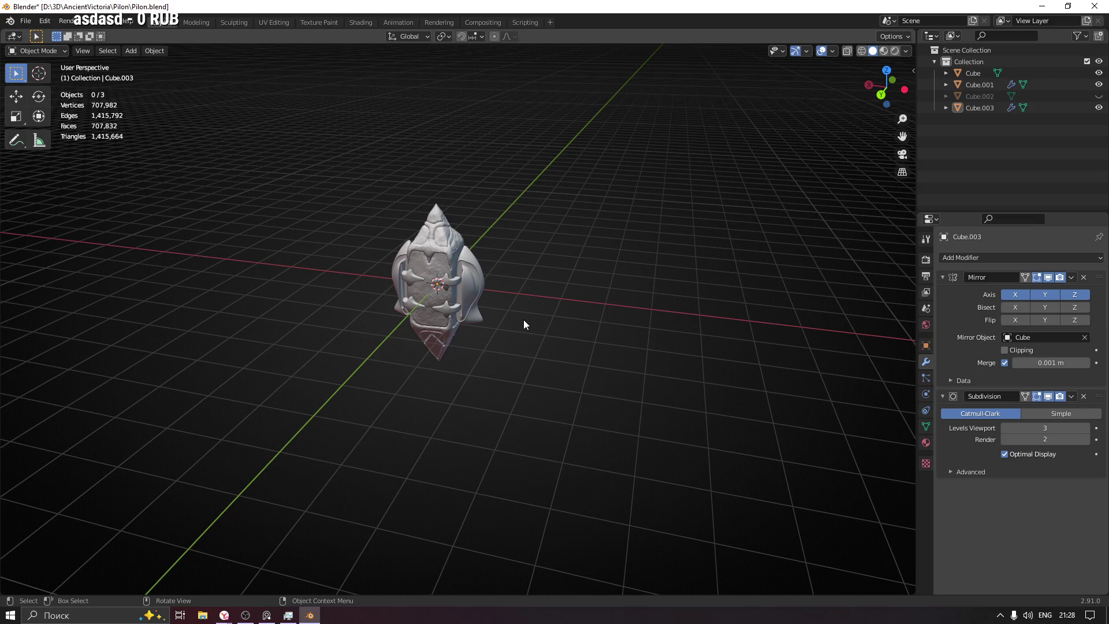
mouse_move(457, 323)
middle_mouse_down()
mouse_move(639, 226)
mouse_move(707, 217)
mouse_move(590, 297)
mouse_move(536, 261)
mouse_move(732, 273)
mouse_move(742, 322)
mouse_move(563, 366)
middle_mouse_up()
scroll(563, 306, "up", 5)
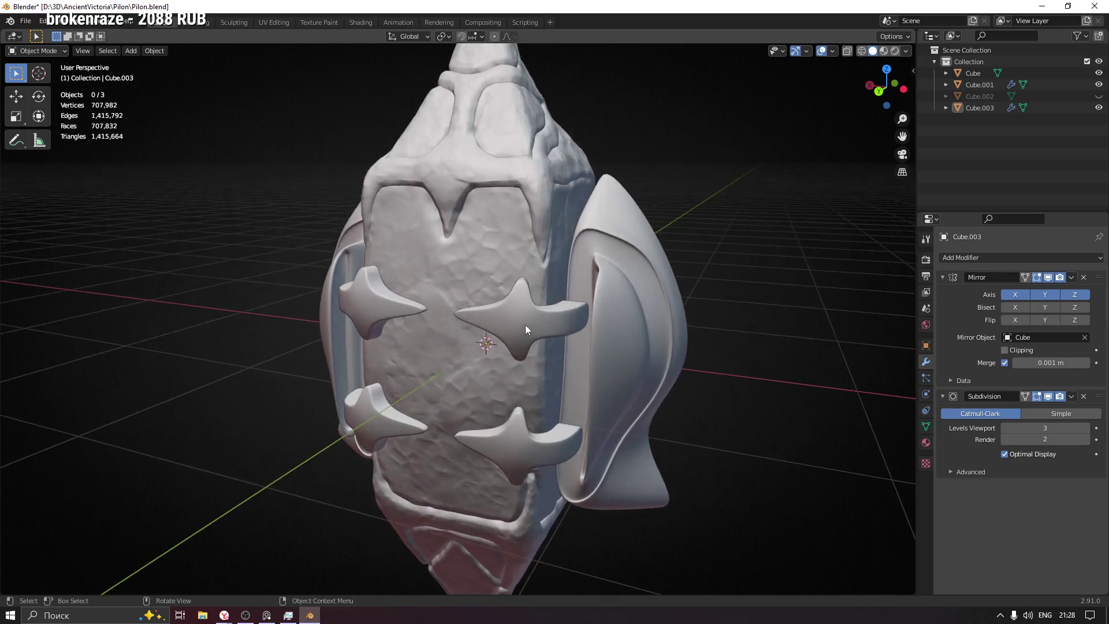
Step: Select the star bracket Cube.003 and enter Edit Mode on its mesh
left_click(527, 324)
mouse_move(548, 282)
middle_mouse_down()
mouse_move(553, 401)
mouse_move(560, 331)
mouse_move(347, 366)
mouse_move(290, 390)
mouse_move(312, 435)
mouse_move(433, 396)
mouse_move(522, 326)
mouse_move(519, 361)
middle_mouse_up()
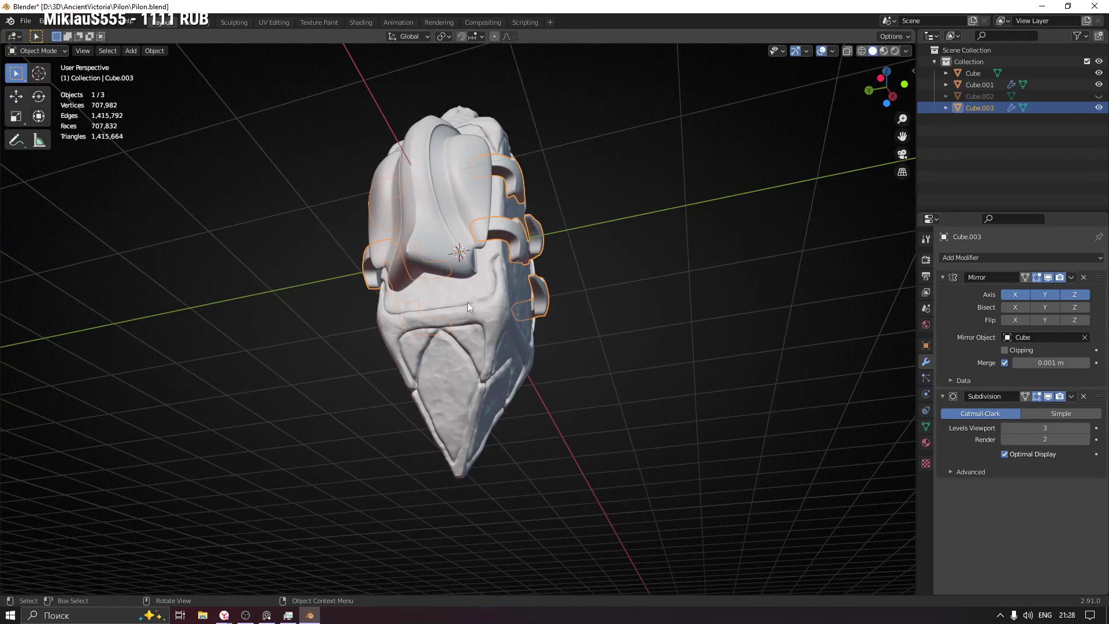
mouse_move(451, 404)
middle_mouse_down()
mouse_move(490, 335)
mouse_move(569, 376)
mouse_move(484, 361)
mouse_move(555, 355)
middle_mouse_up()
key("Tab")
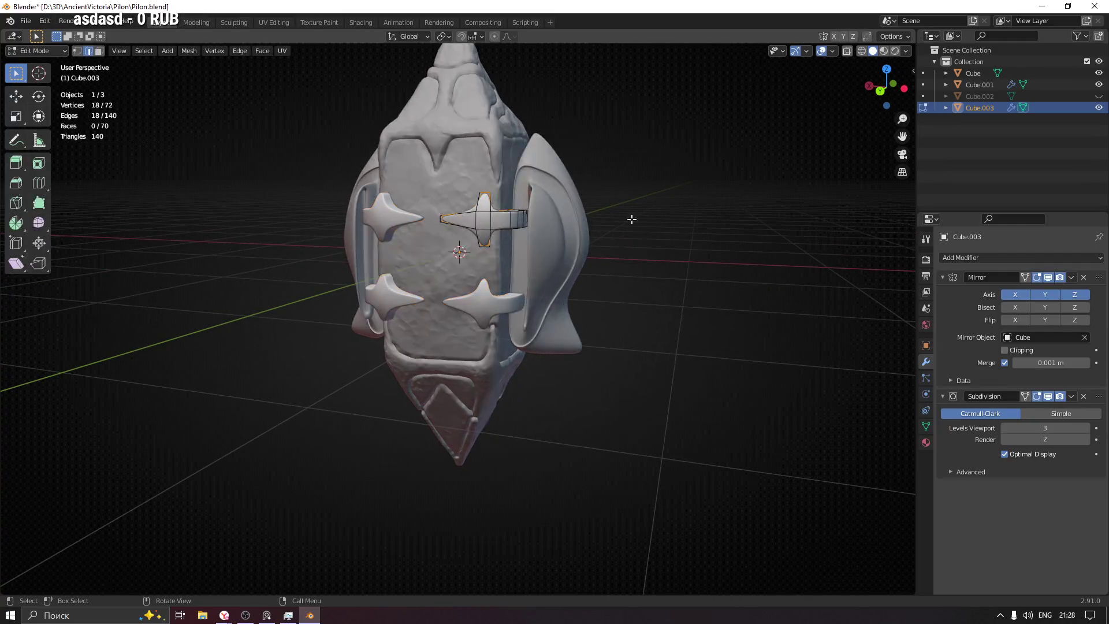
Step: Extrude and scale the bracket arm's end face, then add an edge loop across it
middle_click_drag(568, 216, 526, 271)
scroll(435, 275, "up", 2)
mouse_move(459, 279)
middle_mouse_down()
mouse_move(469, 293)
mouse_move(456, 279)
mouse_move(465, 283)
middle_mouse_up()
left_click(465, 284)
key("e")
left_click(532, 299)
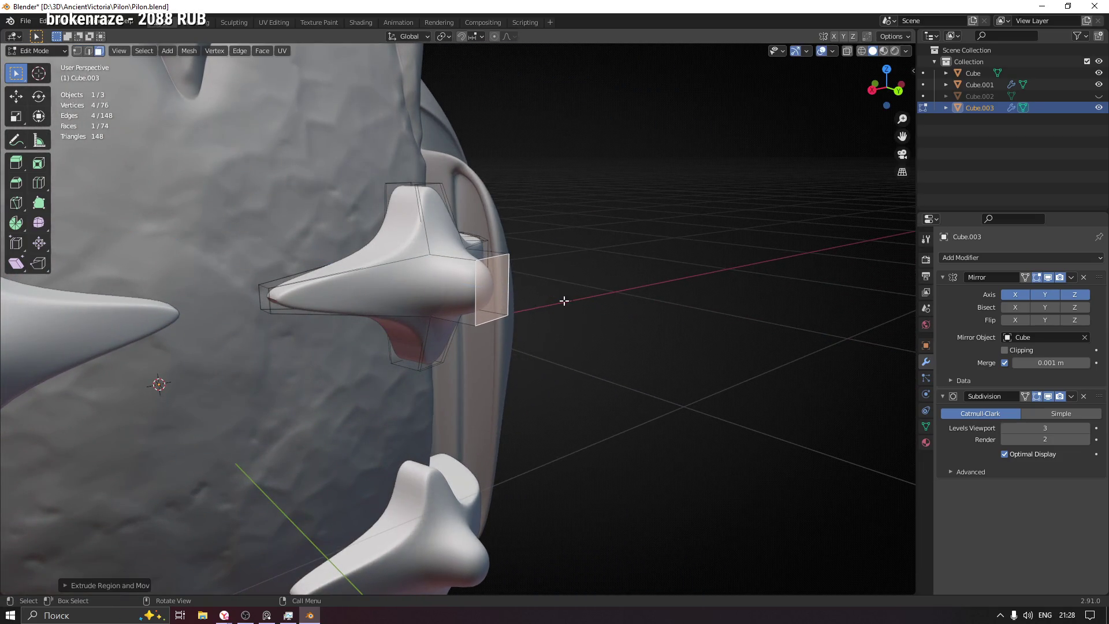
key("s")
left_click(592, 293)
key("ctrl+r")
left_click(445, 271)
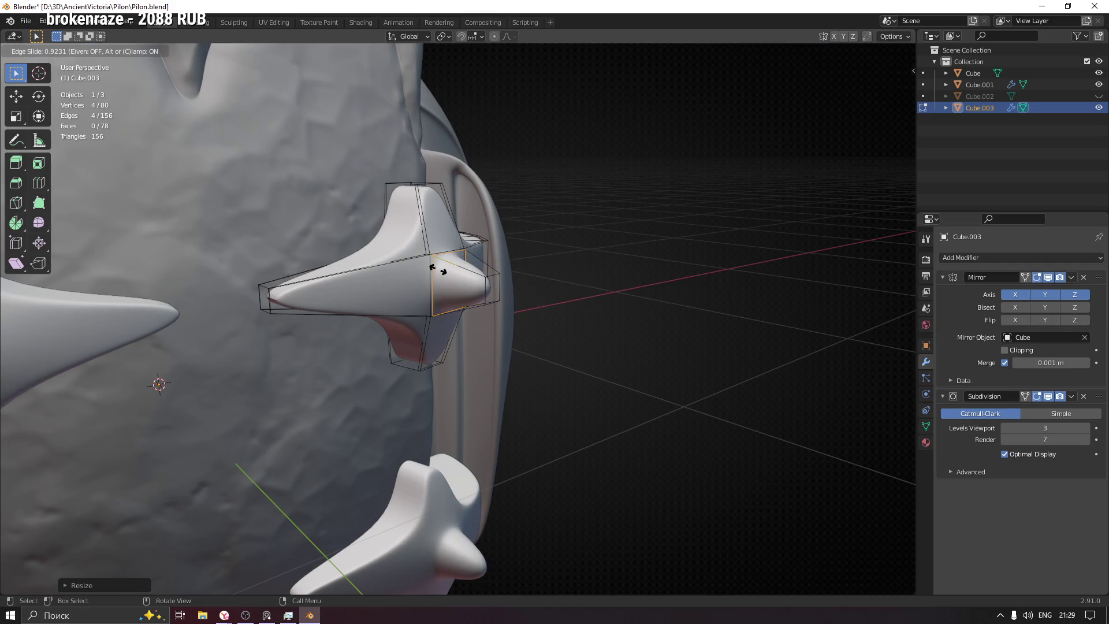
left_click(437, 269)
mouse_move(594, 278)
middle_mouse_down()
mouse_move(473, 272)
mouse_move(547, 277)
middle_mouse_up()
Step: Undo the arm extrusion and reselect a single face on the arm
key("ctrl+z")
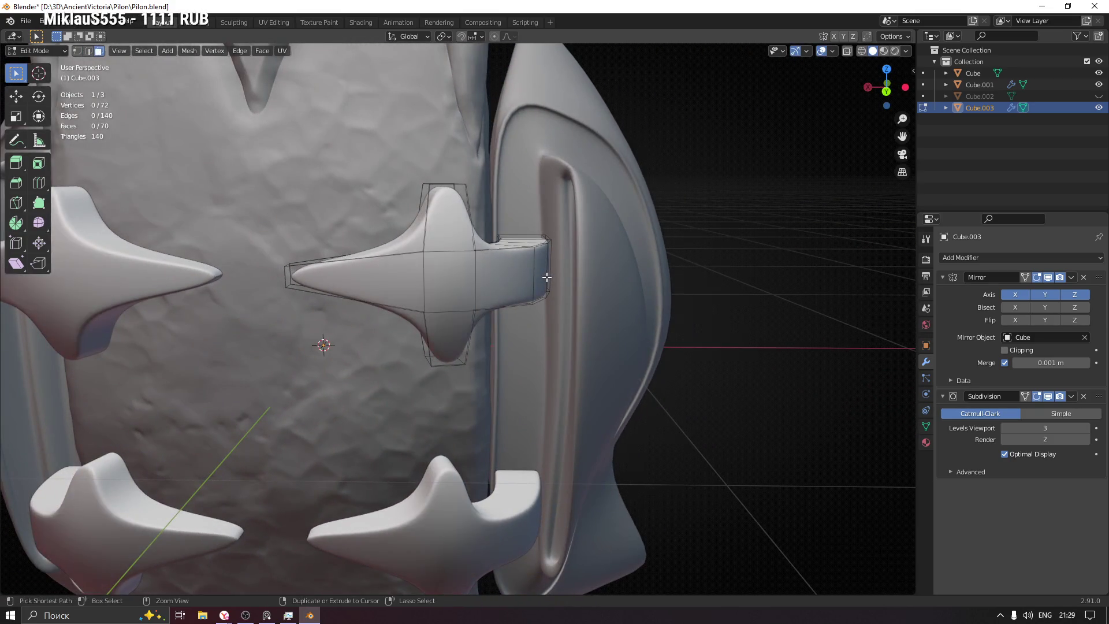
left_click(459, 272)
mouse_move(459, 271)
middle_mouse_down()
mouse_move(426, 287)
mouse_move(590, 272)
mouse_move(560, 285)
mouse_move(421, 292)
mouse_move(458, 285)
middle_mouse_up()
left_click(458, 285, "alt")
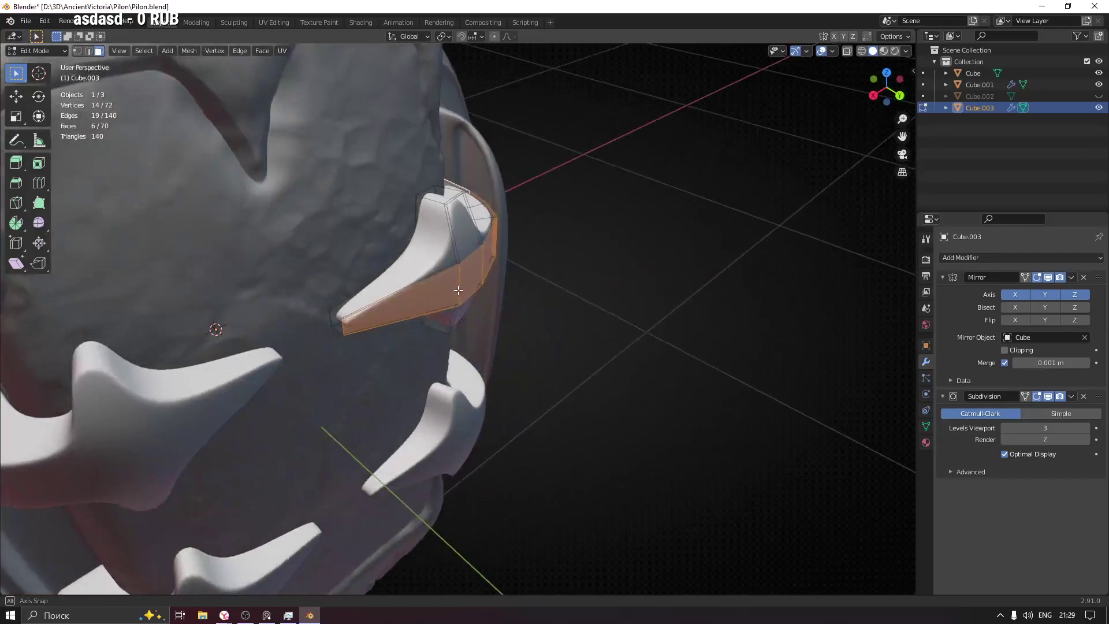
left_click(410, 248)
middle_click_drag(410, 249, 425, 210)
scroll(431, 237, "up", 4)
Step: Cut a supporting edge loop into the arm, shrink it slightly, and exit to Object Mode
key("ctrl+r")
left_click(420, 172)
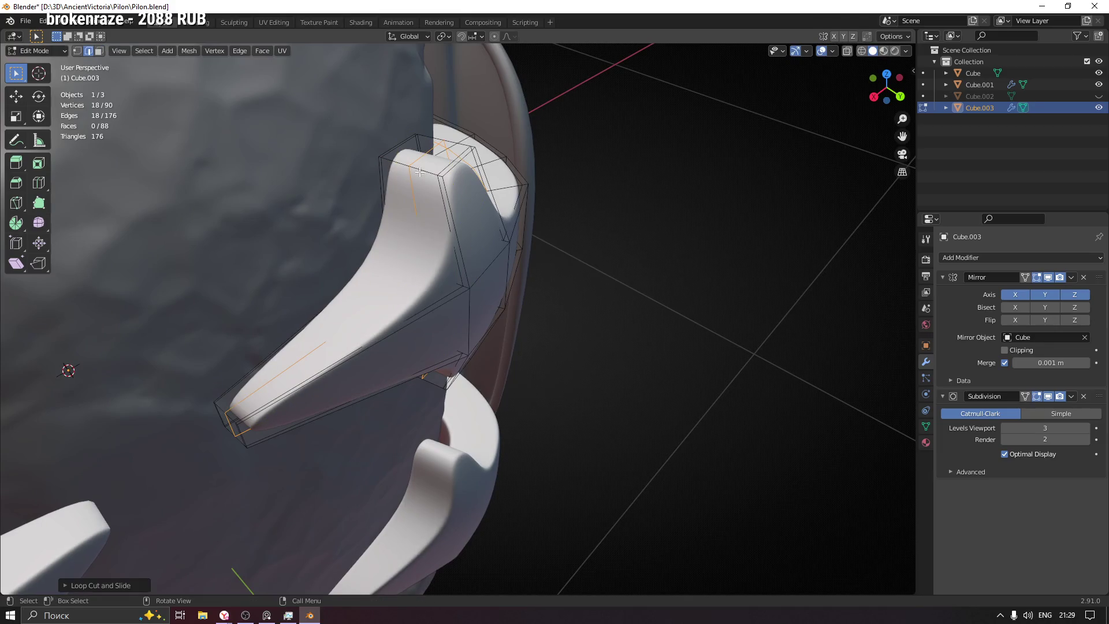
key("s")
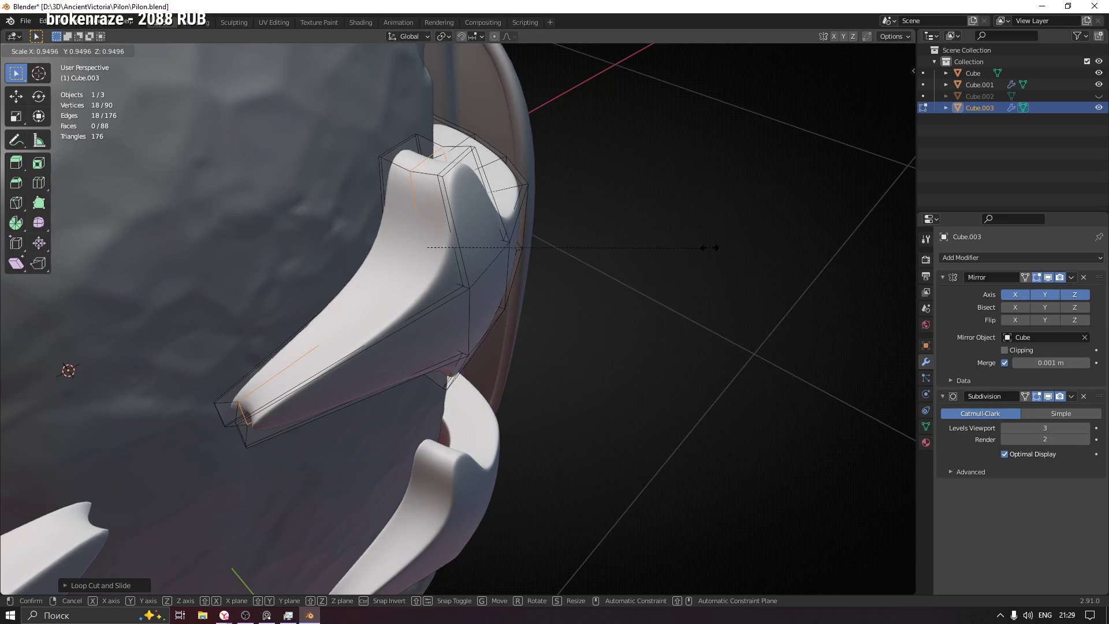
left_click(691, 247)
mouse_move(691, 245)
middle_mouse_down()
mouse_move(664, 225)
mouse_move(322, 483)
mouse_move(533, 137)
mouse_move(641, 245)
mouse_move(478, 309)
mouse_move(572, 323)
mouse_move(557, 297)
mouse_move(543, 299)
mouse_move(574, 296)
mouse_move(657, 342)
middle_mouse_up()
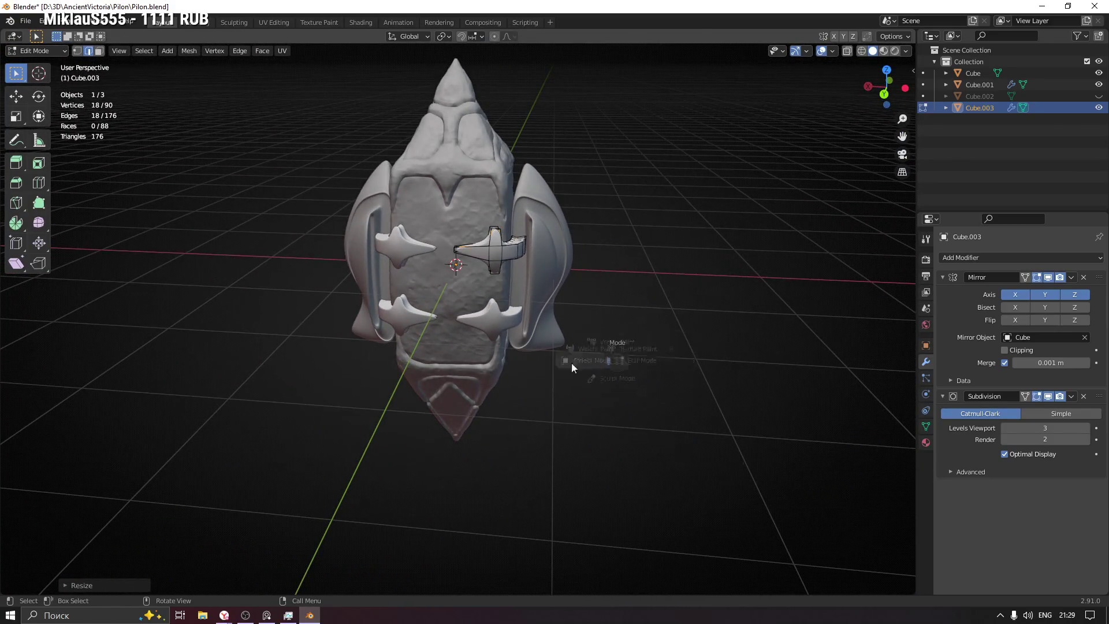
key("Tab")
Step: Save the file as Pilon.blend
mouse_move(580, 383)
middle_mouse_down()
mouse_move(618, 370)
mouse_move(542, 372)
mouse_move(678, 375)
mouse_move(535, 389)
mouse_move(601, 354)
mouse_move(490, 367)
mouse_move(539, 302)
mouse_move(522, 297)
middle_mouse_up()
key("ctrl+s")
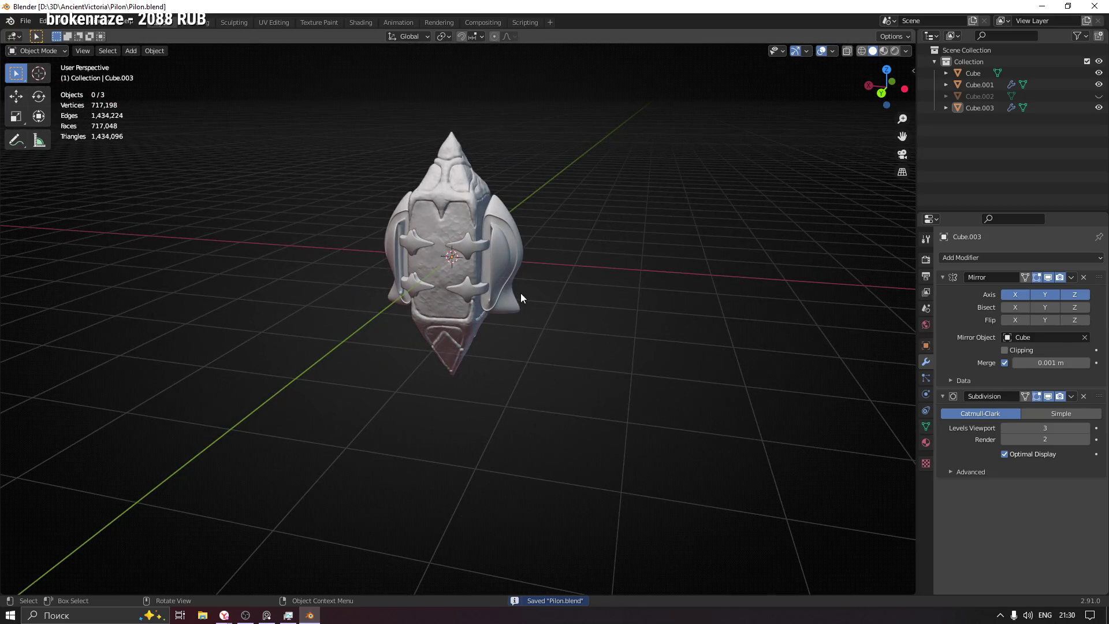
mouse_move(501, 335)
middle_mouse_down("shift")
mouse_move(455, 327)
mouse_move(437, 366)
mouse_move(411, 330)
mouse_move(409, 299)
mouse_move(360, 318)
mouse_move(286, 283)
mouse_move(408, 321)
middle_mouse_up("shift")
Step: Put the pillar Cube into Sculpt Mode and resize the Grab brush to 0.36, then 0.24 m
left_click(356, 319)
key("ctrl+Tab")
left_click(391, 389)
mouse_move(389, 361)
middle_mouse_down("shift")
mouse_move(389, 301)
mouse_move(432, 280)
middle_mouse_up("shift")
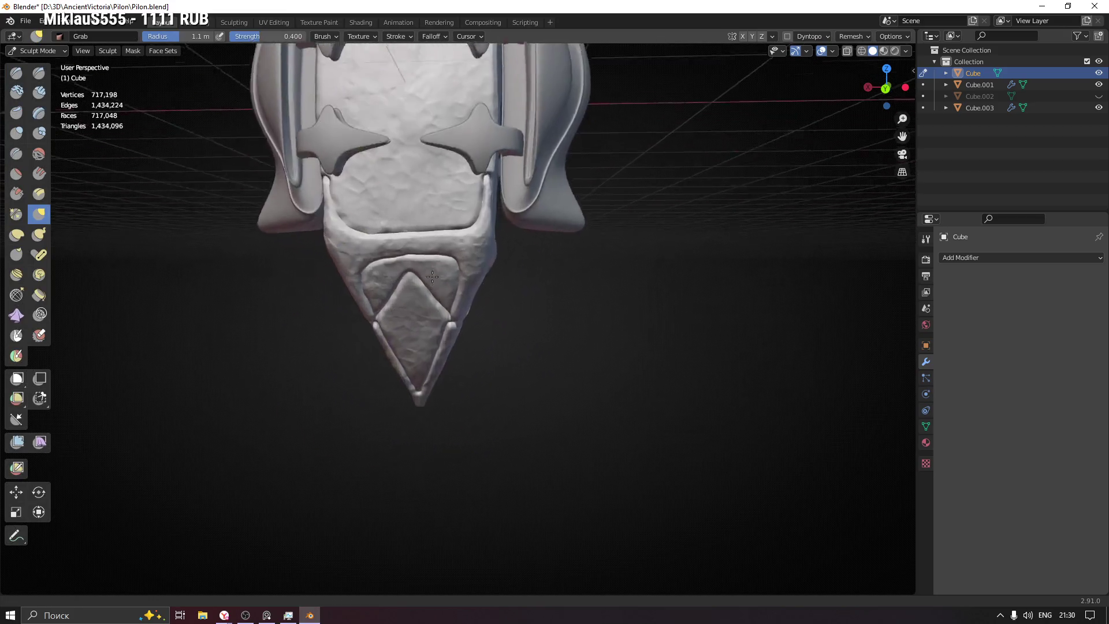
scroll(433, 281, "up", 4)
key("f")
left_click(502, 341)
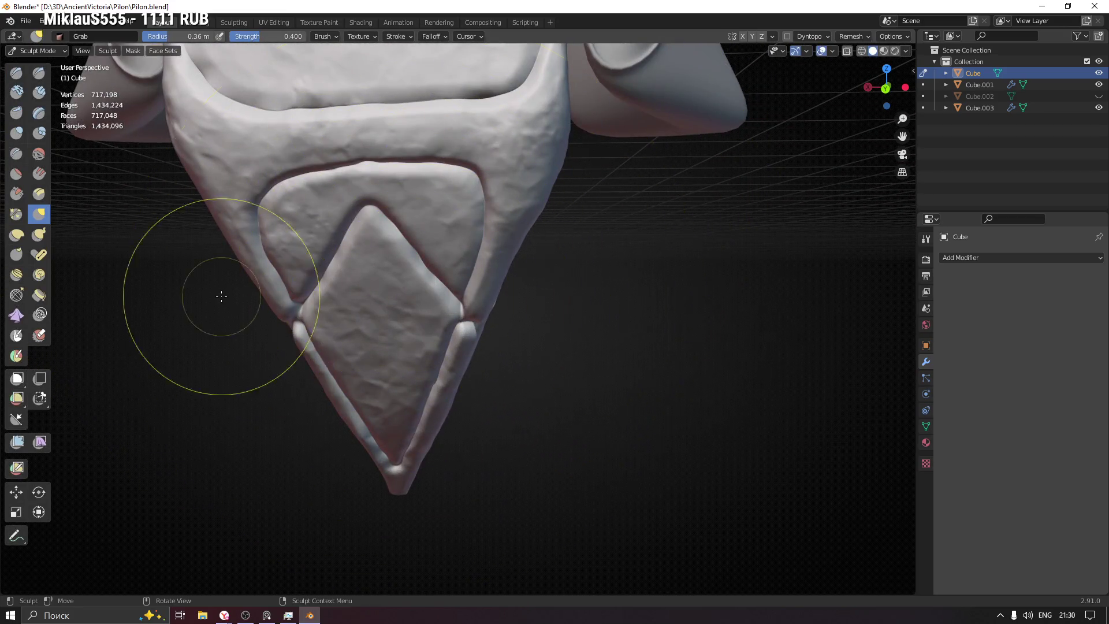
middle_click_drag(221, 296, 458, 255)
scroll(458, 255, "down", 2)
key("f")
left_click(386, 247)
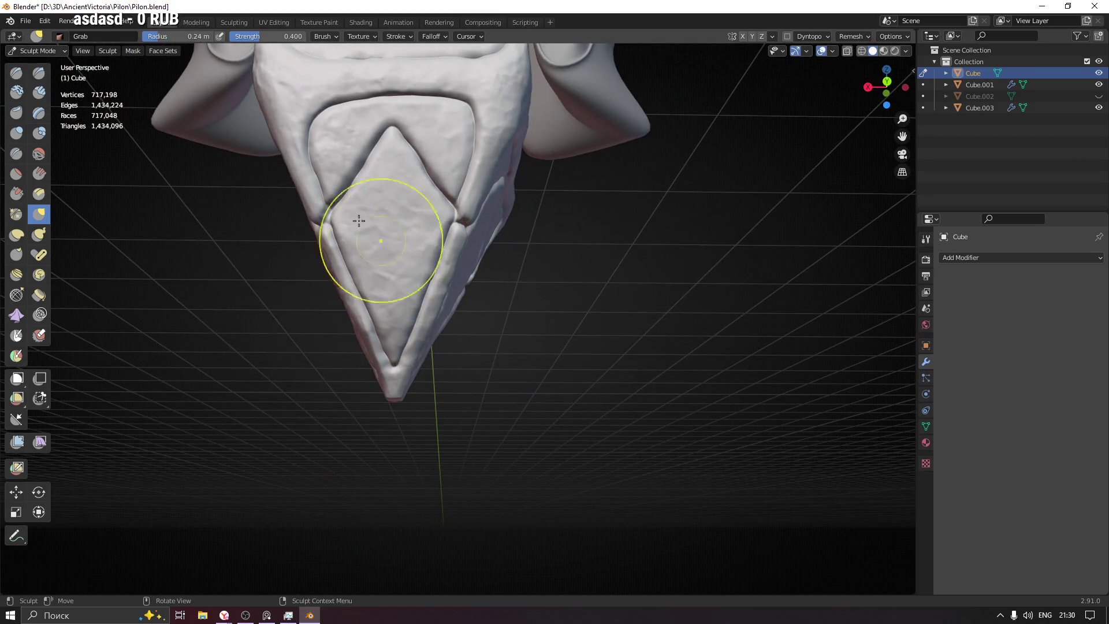
Step: Switch to the Clay Strips brush and shrink its radius to 0.12, then 0.056 m
left_click(39, 93)
middle_click_drag(482, 310, 419, 263)
key("f")
left_click(390, 255)
scroll(399, 254, "up", 3)
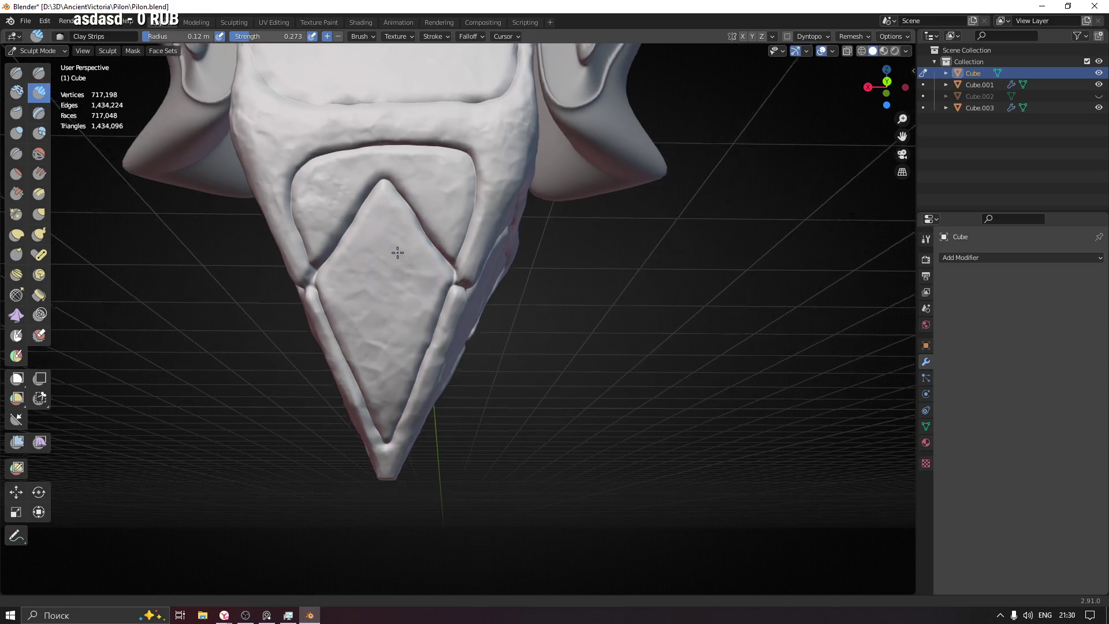
key("f")
left_click(361, 228)
Step: Sculpt clay-strip grooves across the lower diamond, widening the radius to 0.091 m
mouse_move(359, 254)
left_mouse_down()
mouse_move(356, 166)
mouse_move(413, 297)
left_mouse_up()
left_click_drag(384, 168, 462, 367)
left_click_drag(399, 455, 400, 460)
left_click_drag(371, 248, 373, 366)
key("f")
left_click(398, 294)
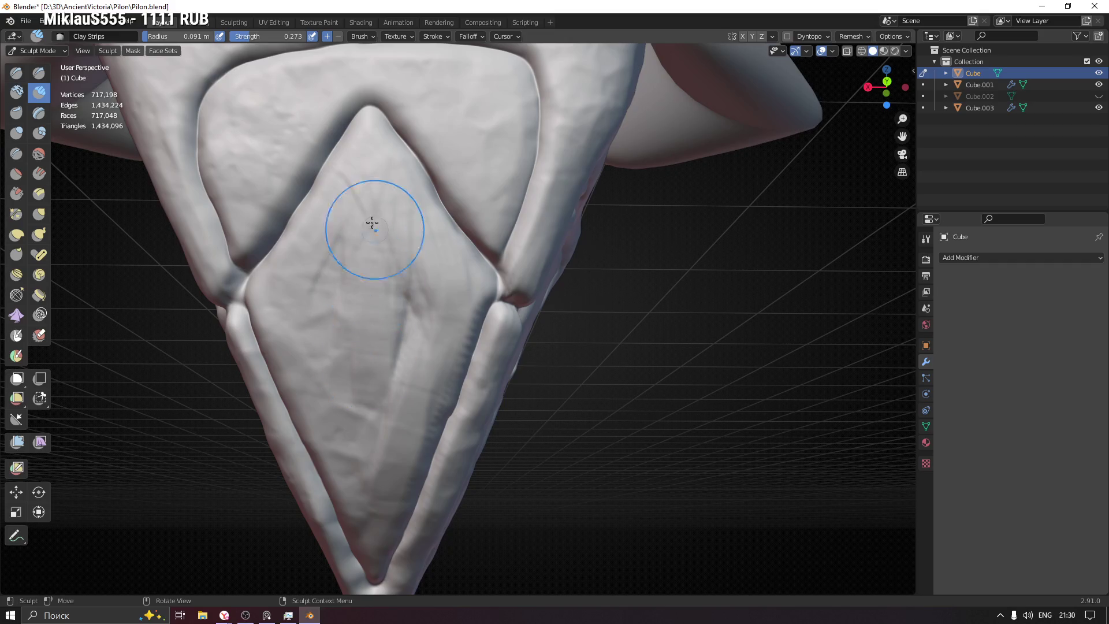
left_click_drag(396, 395, 408, 456)
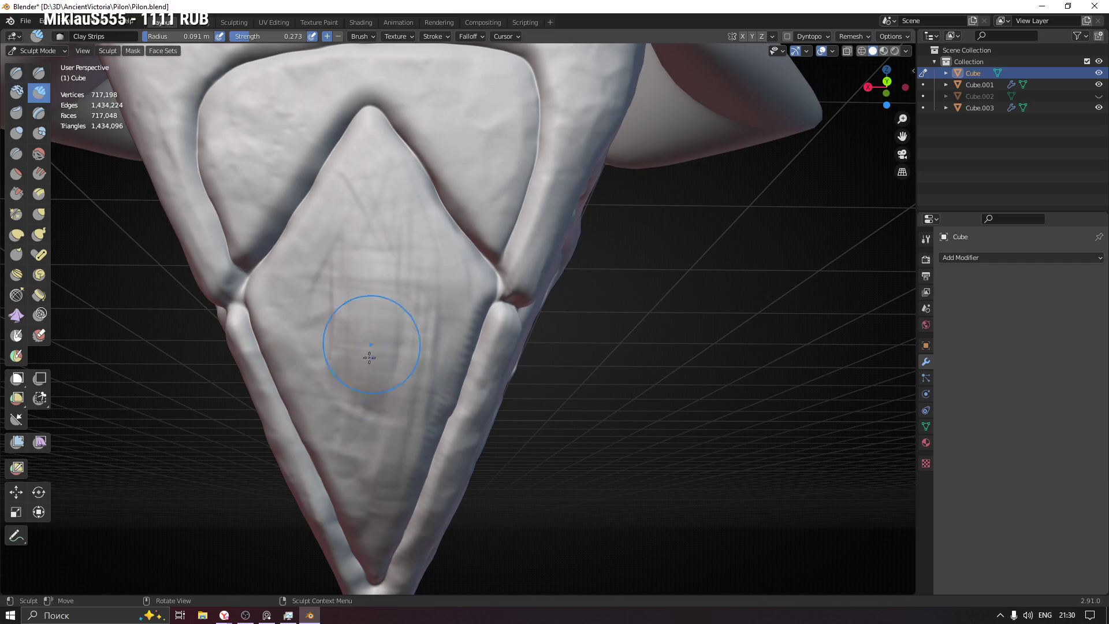
mouse_move(346, 369)
left_mouse_down()
mouse_move(321, 220)
mouse_move(314, 349)
mouse_move(310, 329)
mouse_move(372, 218)
mouse_move(389, 237)
mouse_move(385, 344)
left_mouse_up()
mouse_move(384, 343)
middle_mouse_down()
mouse_move(401, 367)
mouse_move(426, 329)
mouse_move(386, 371)
mouse_move(370, 256)
middle_mouse_up()
Step: Smooth grooves in the upper diamond and set the radius to 0.067 m along the side frame
mouse_move(369, 256)
left_mouse_down("shift")
mouse_move(359, 193)
mouse_move(346, 272)
left_mouse_up("shift")
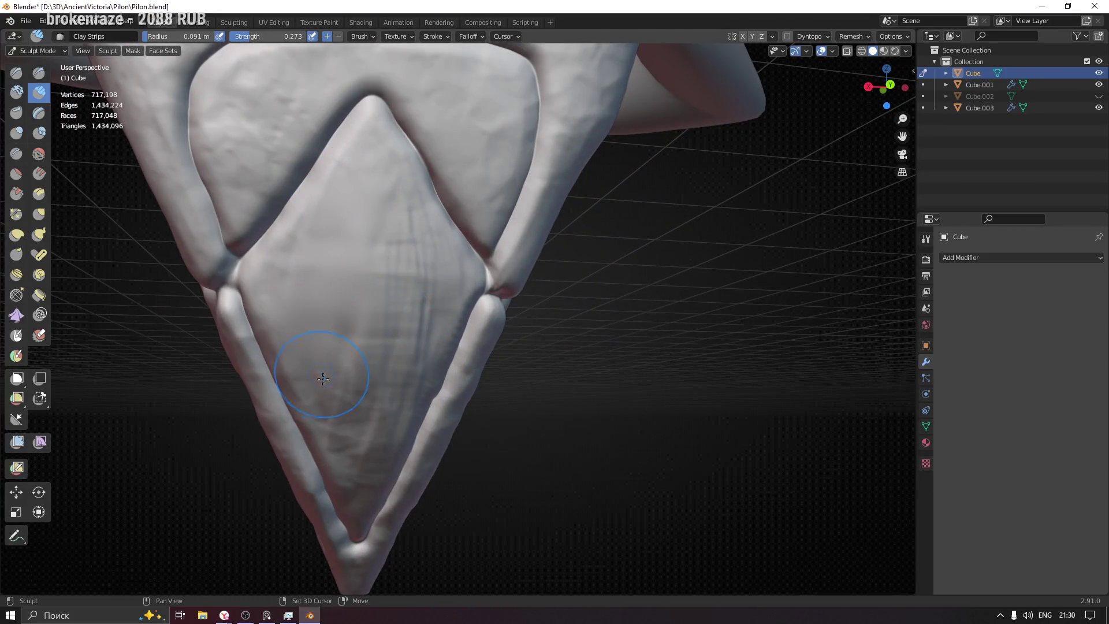
middle_click_drag(395, 384, 335, 383)
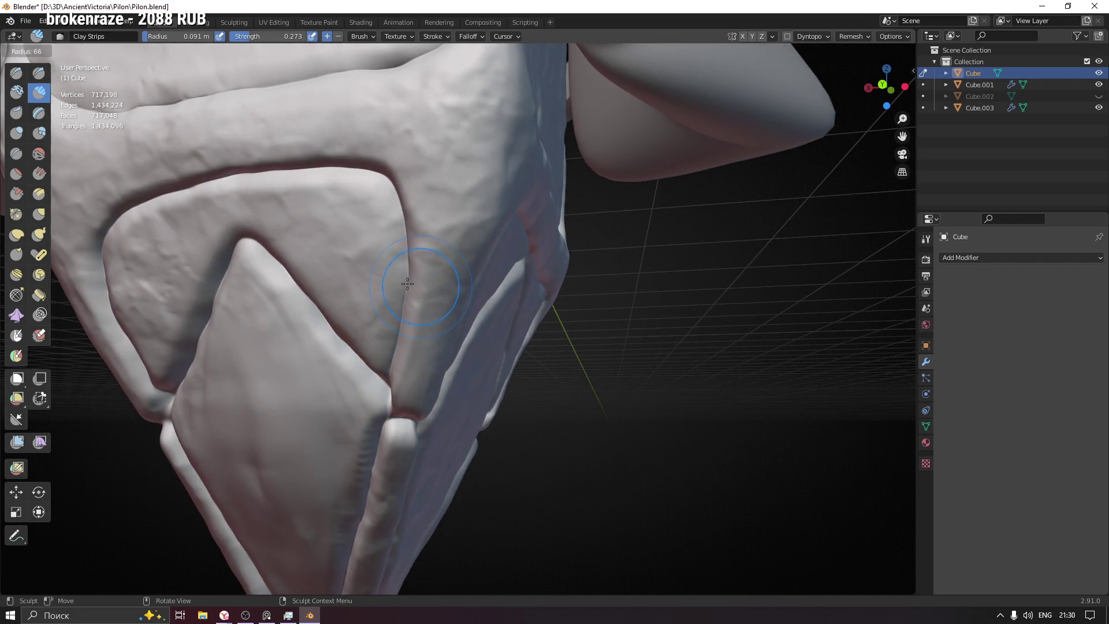
left_click(407, 283)
middle_click_drag(407, 283, 403, 315, "shift")
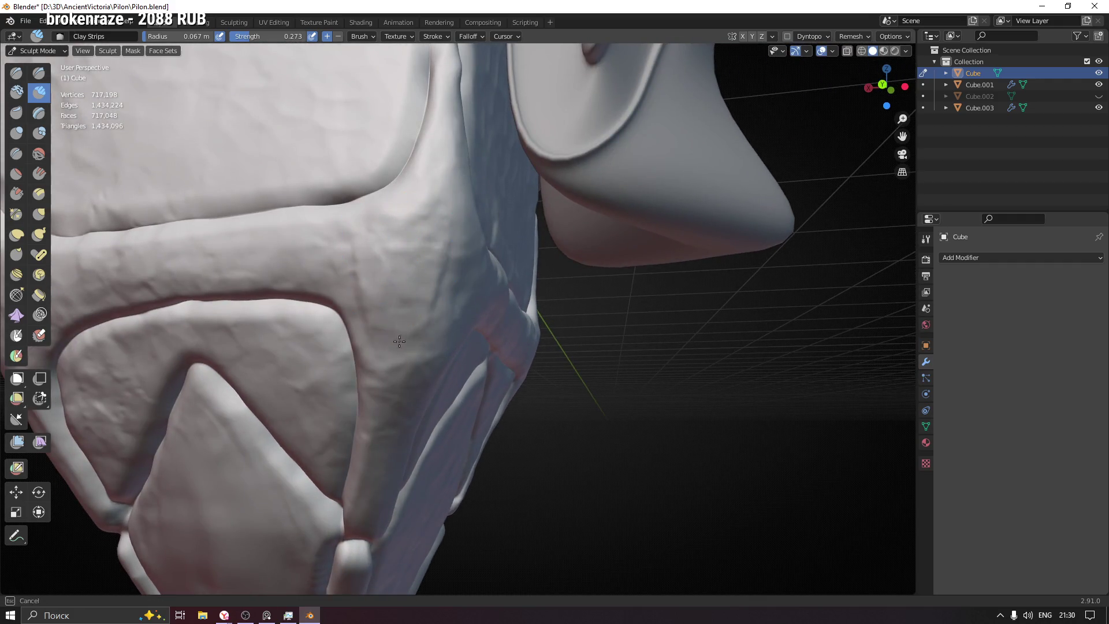
middle_click_drag(434, 278, 468, 292)
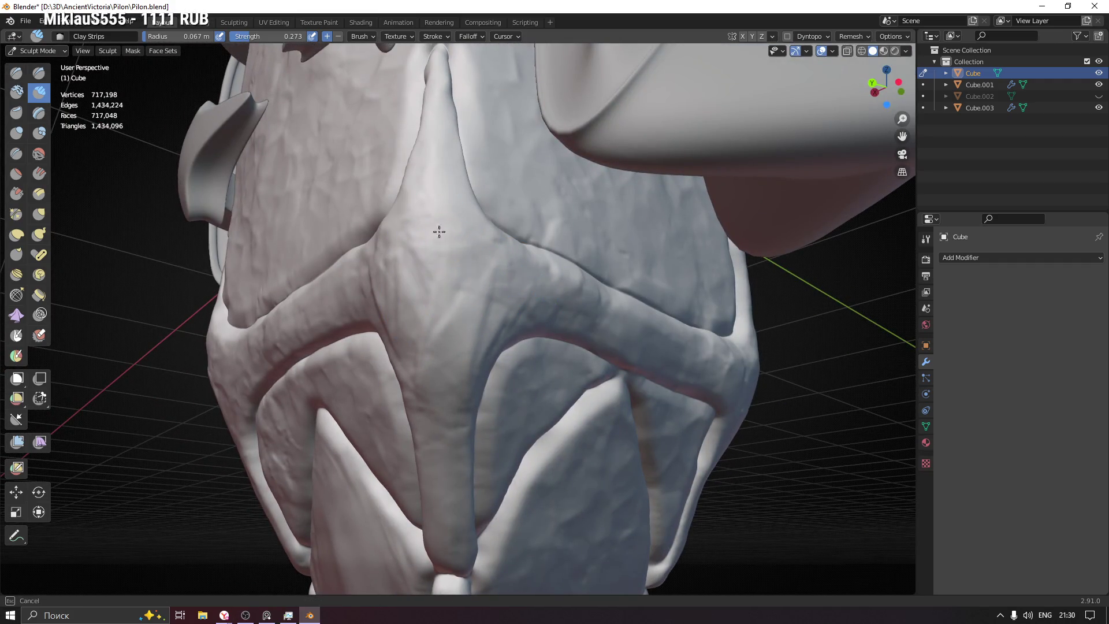
mouse_move(449, 273)
middle_mouse_down("ctrl")
mouse_move(449, 300)
mouse_move(464, 238)
middle_mouse_up("ctrl")
scroll(464, 237, "up", 5)
scroll(464, 237, "down", 5)
scroll(419, 263, "up", 5)
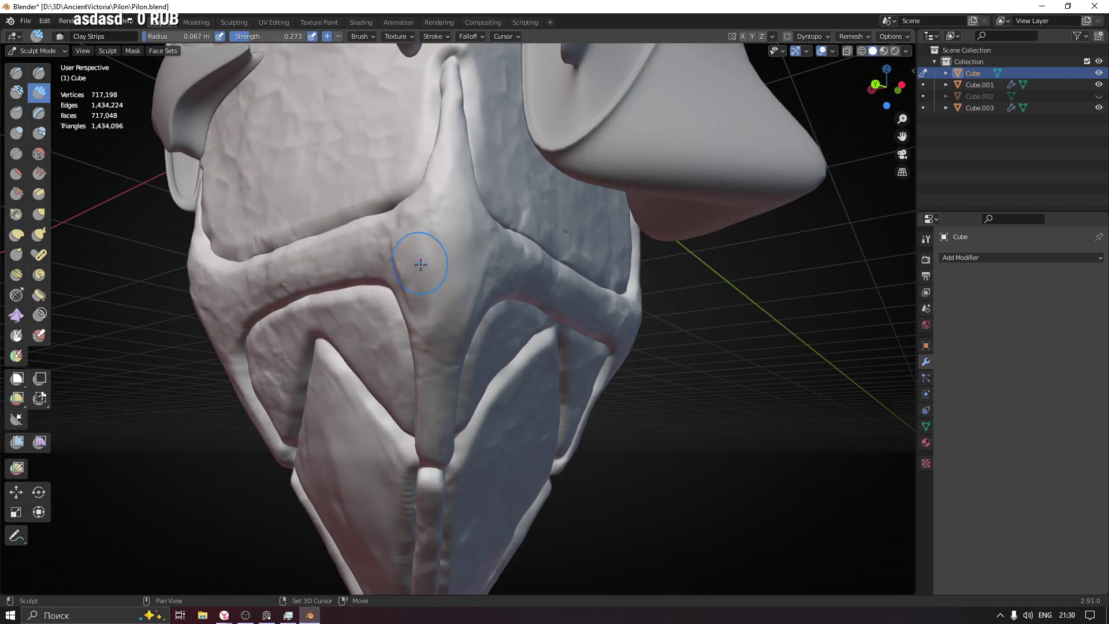
mouse_move(412, 350)
middle_mouse_down()
mouse_move(436, 317)
mouse_move(430, 387)
mouse_move(523, 296)
mouse_move(295, 324)
mouse_move(358, 287)
mouse_move(401, 306)
middle_mouse_up()
middle_click_drag(431, 411, 416, 260, "ctrl")
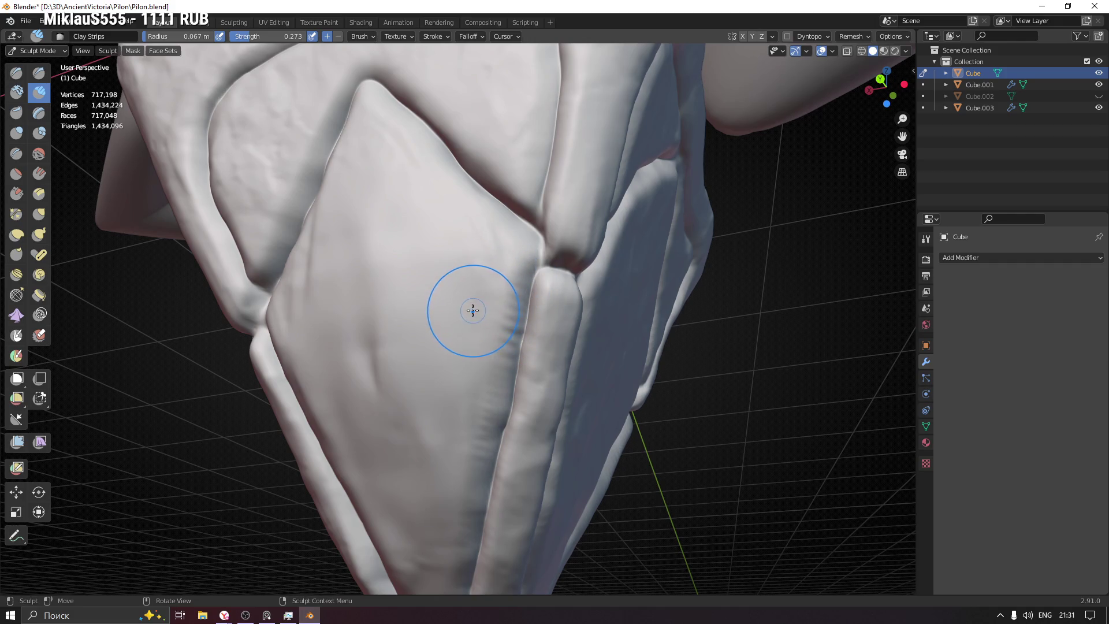
Step: At 0.03 m radius, smooth the striations near the panel's edge ridge
key("f")
left_click(514, 279)
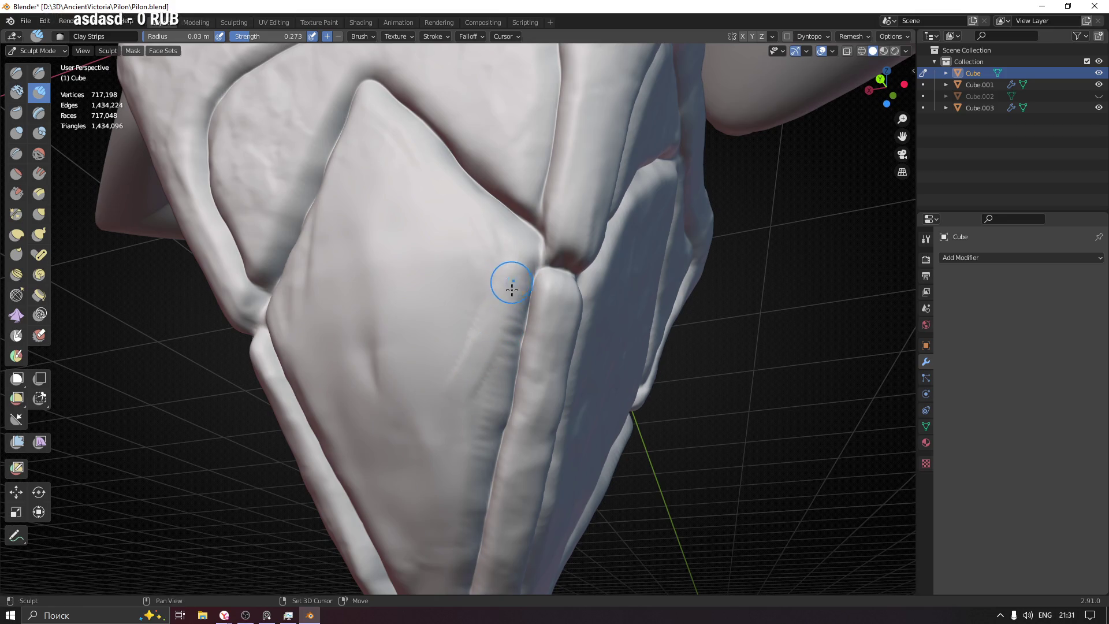
left_click_drag(497, 368, 465, 520, "shift")
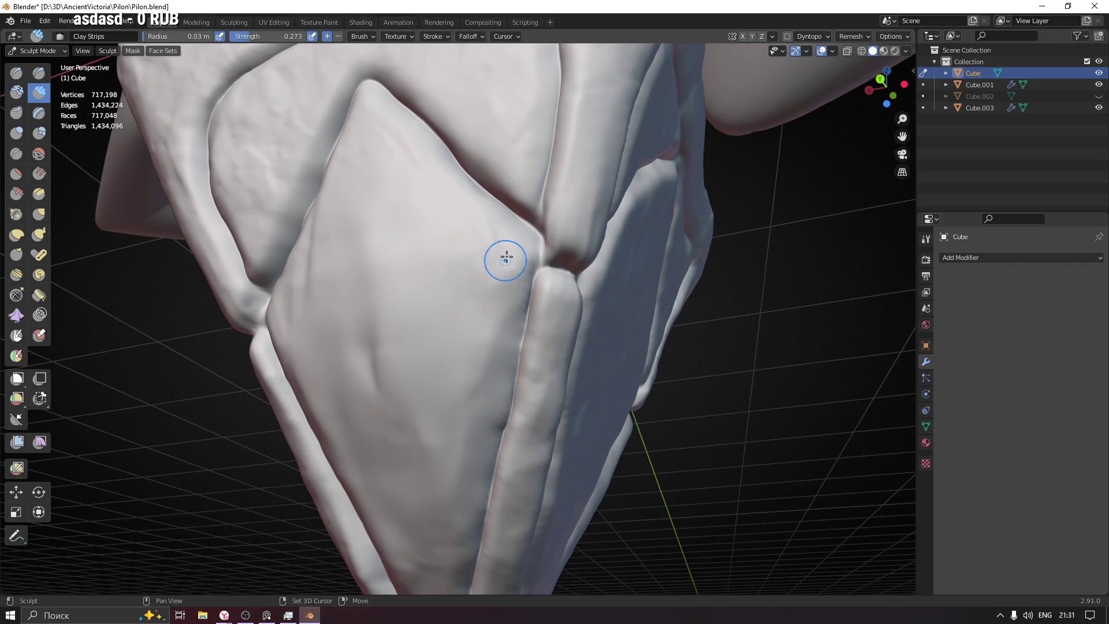
scroll(475, 339, "down", 5)
middle_click_drag(485, 347, 580, 395)
scroll(580, 395, "up", 3)
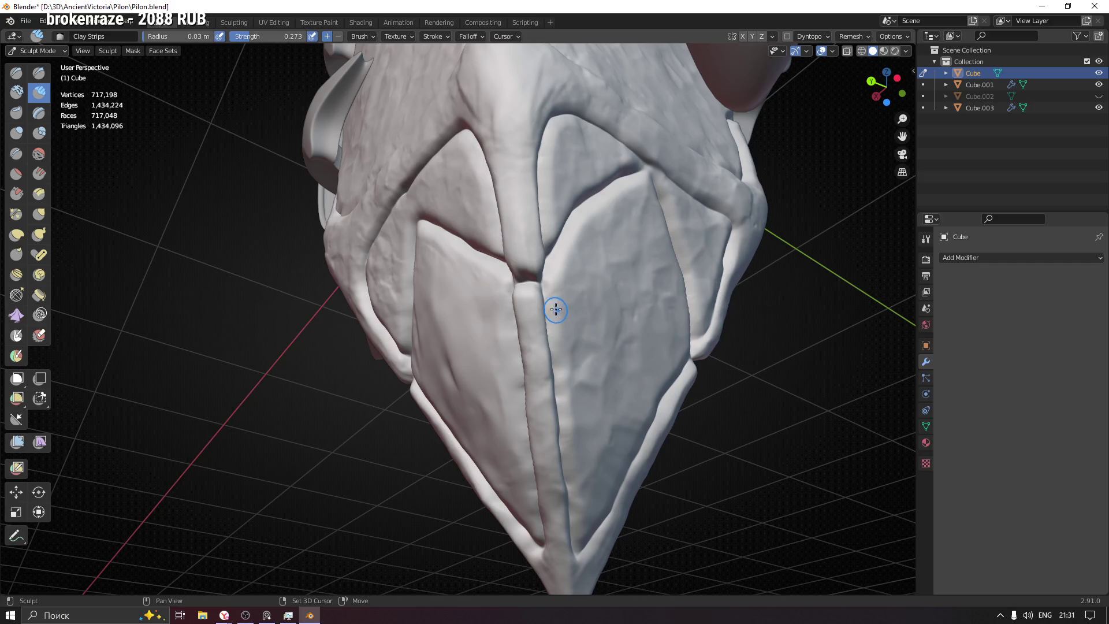
middle_click_drag(575, 361, 592, 409)
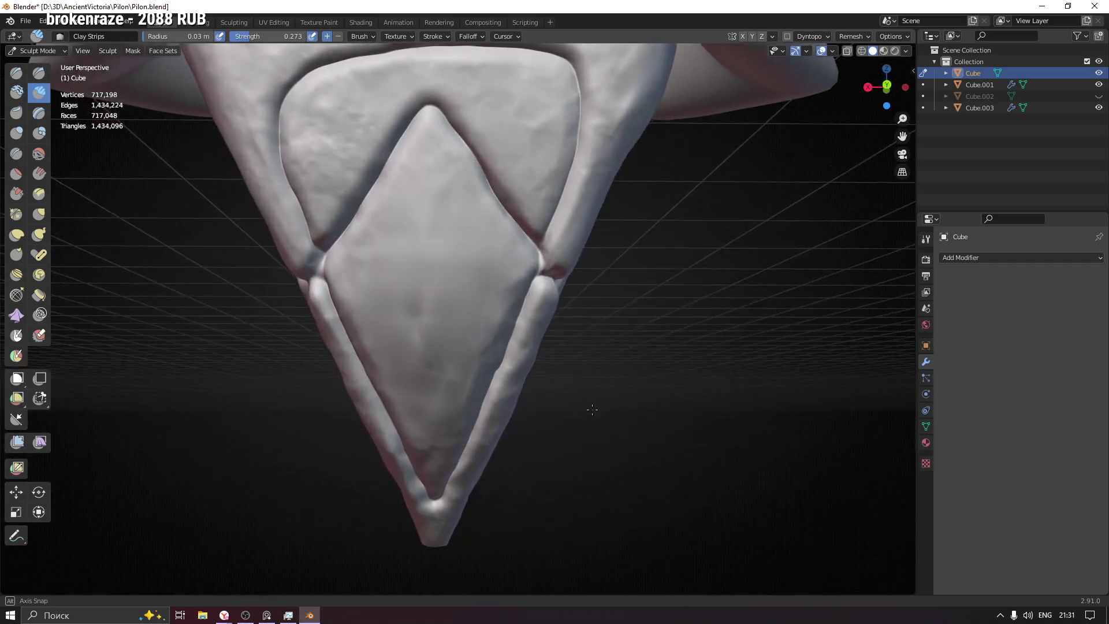
Step: Shrink the Clay Strips radius to 0.083 m and sculpt four streaks across the diamond
scroll(460, 296, "down", 2)
scroll(480, 450, "down", 2)
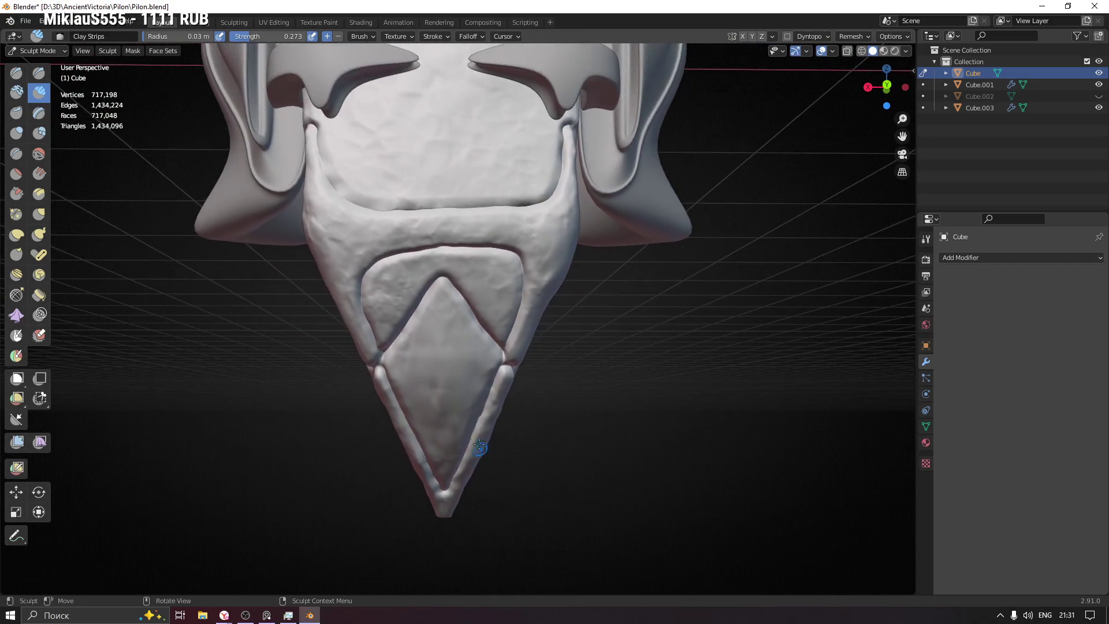
key("f")
left_click(457, 347)
scroll(449, 289, "up", 5)
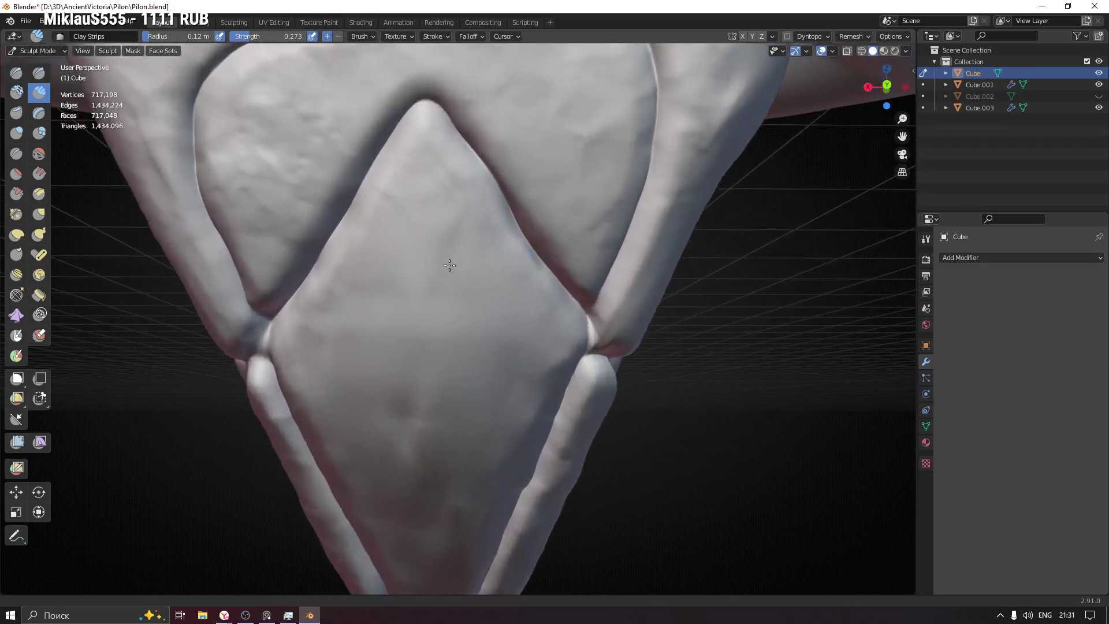
key("f")
left_click(414, 265)
left_click_drag(418, 212, 352, 318)
left_click_drag(404, 243, 372, 355)
mouse_move(421, 408)
left_mouse_down()
mouse_move(453, 252)
mouse_move(497, 421)
mouse_move(503, 272)
left_mouse_up()
middle_click_drag(502, 272, 520, 310, "shift")
Step: At a 0.053 m radius, score diagonal clay-strip streaks lower on the panel
key("f")
left_click(404, 252)
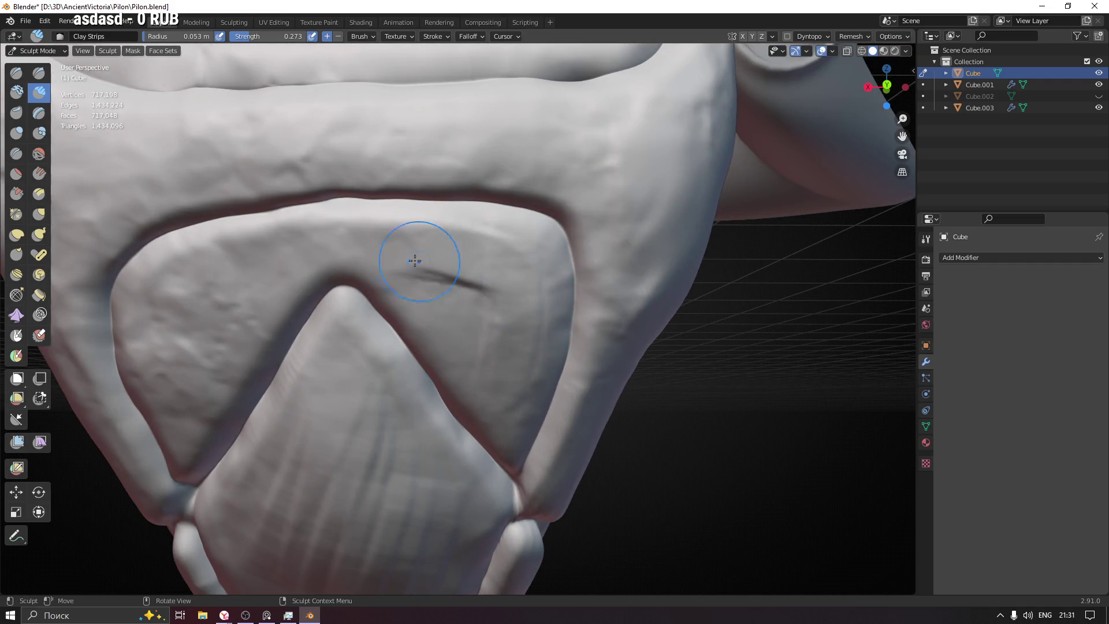
left_click_drag(407, 281, 477, 327)
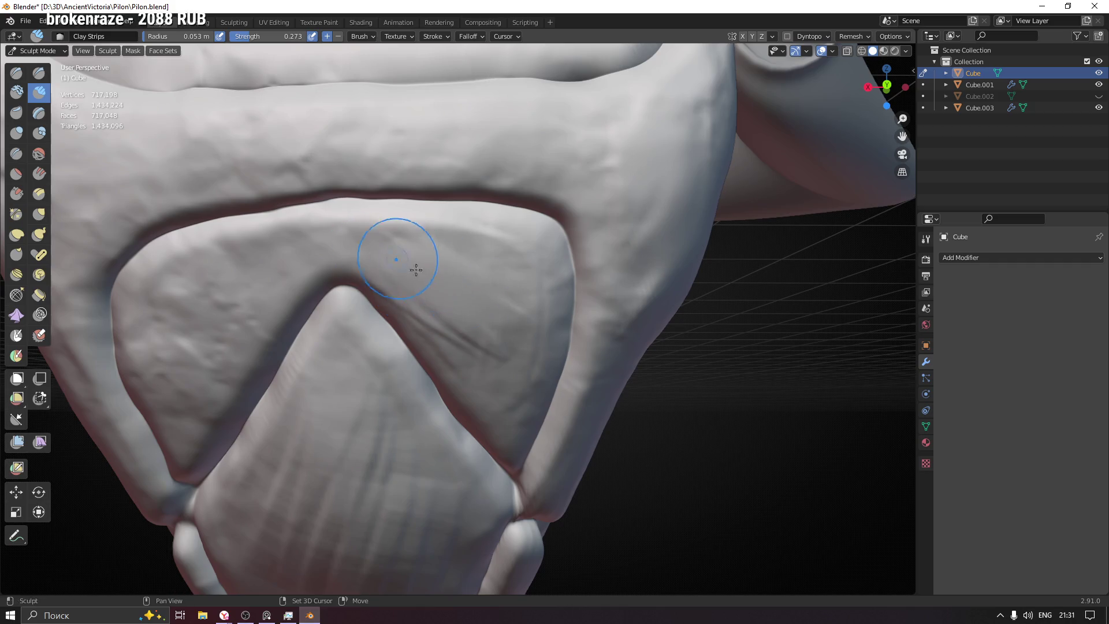
left_click_drag(465, 330, 464, 306)
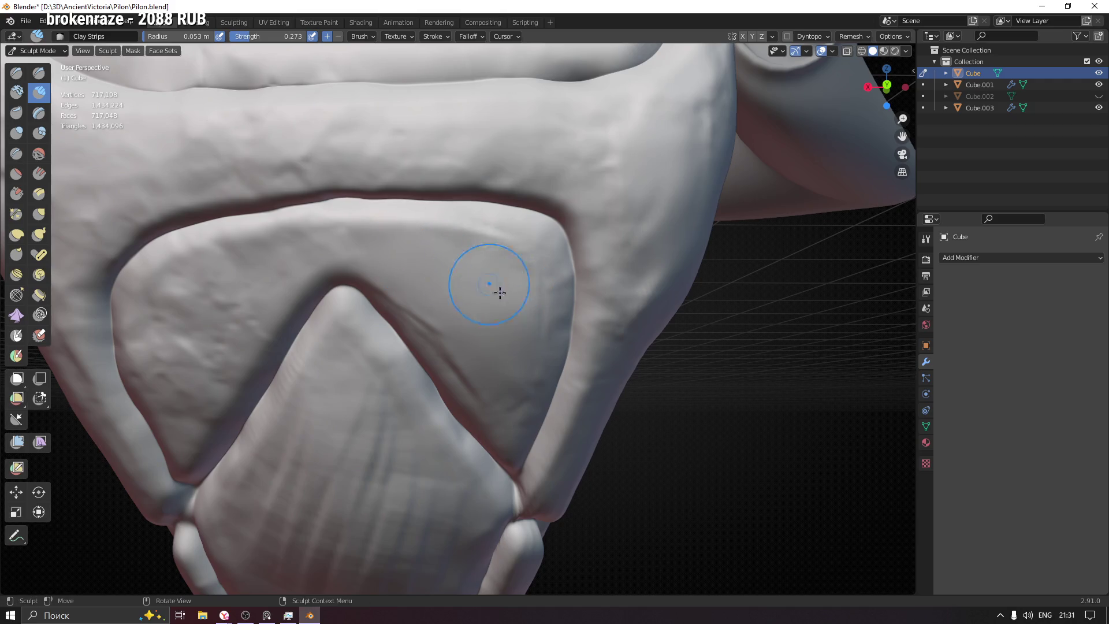
Step: Widen the brush radius to 0.11 m and orbit around the pilon's side and tip
scroll(489, 284, "down", 5)
mouse_move(489, 284)
middle_mouse_down()
mouse_move(485, 231)
mouse_move(489, 277)
middle_mouse_up()
scroll(488, 250, "up", 4)
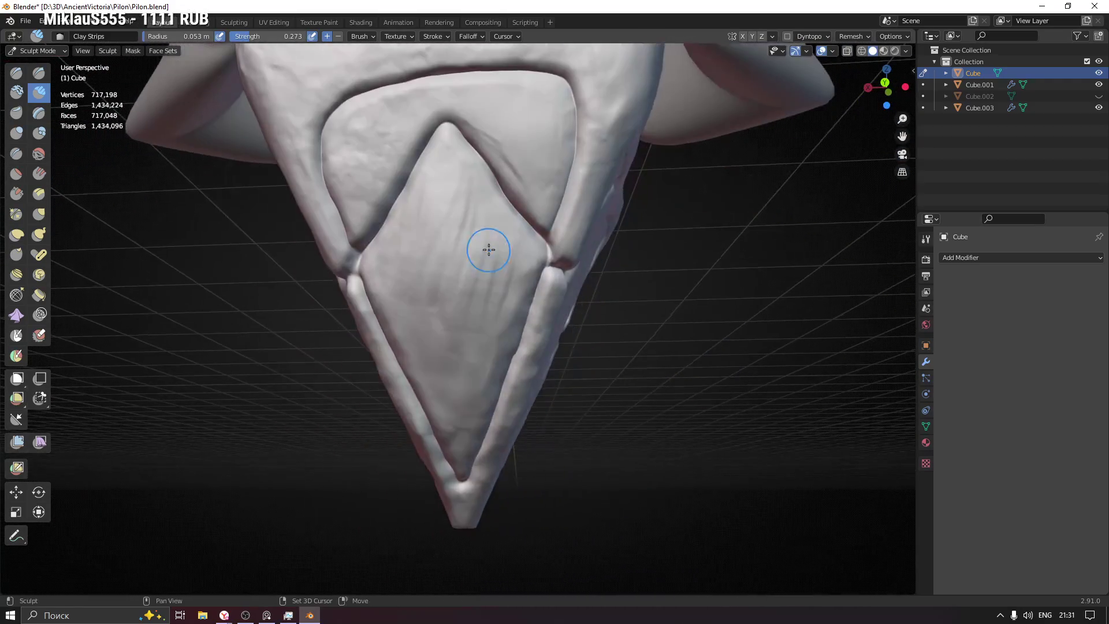
key("f")
left_click(464, 257)
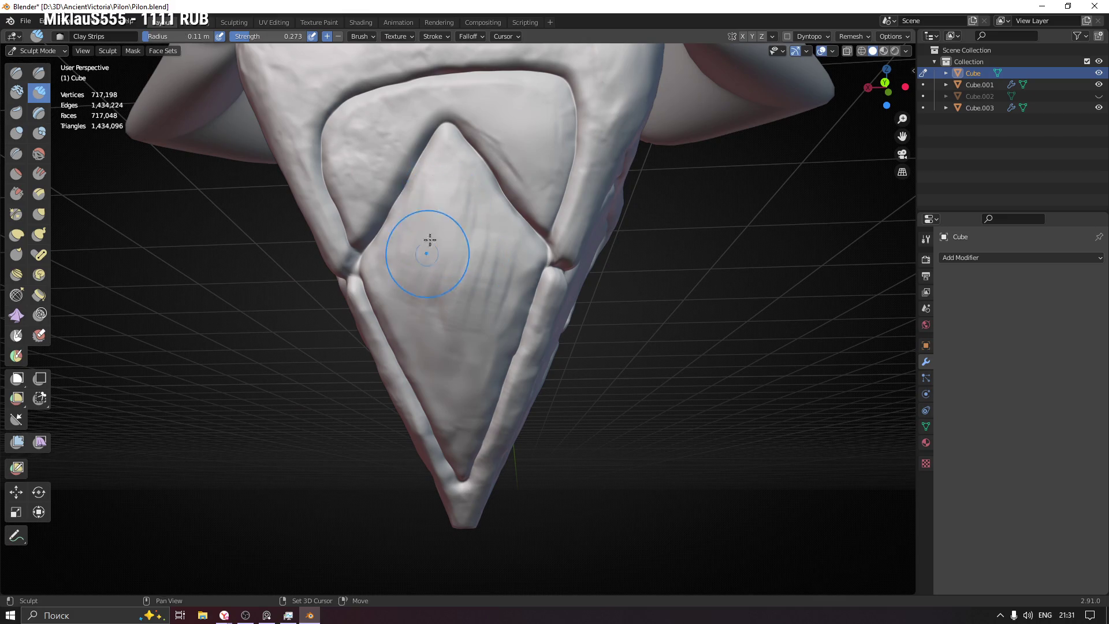
left_click_drag(409, 256, 410, 259)
scroll(410, 259, "down", 3)
mouse_move(410, 258)
middle_mouse_down()
mouse_move(457, 396)
mouse_move(540, 353)
mouse_move(648, 347)
mouse_move(564, 351)
mouse_move(478, 334)
middle_mouse_up()
scroll(506, 240, "up", 2)
scroll(506, 240, "up", 5)
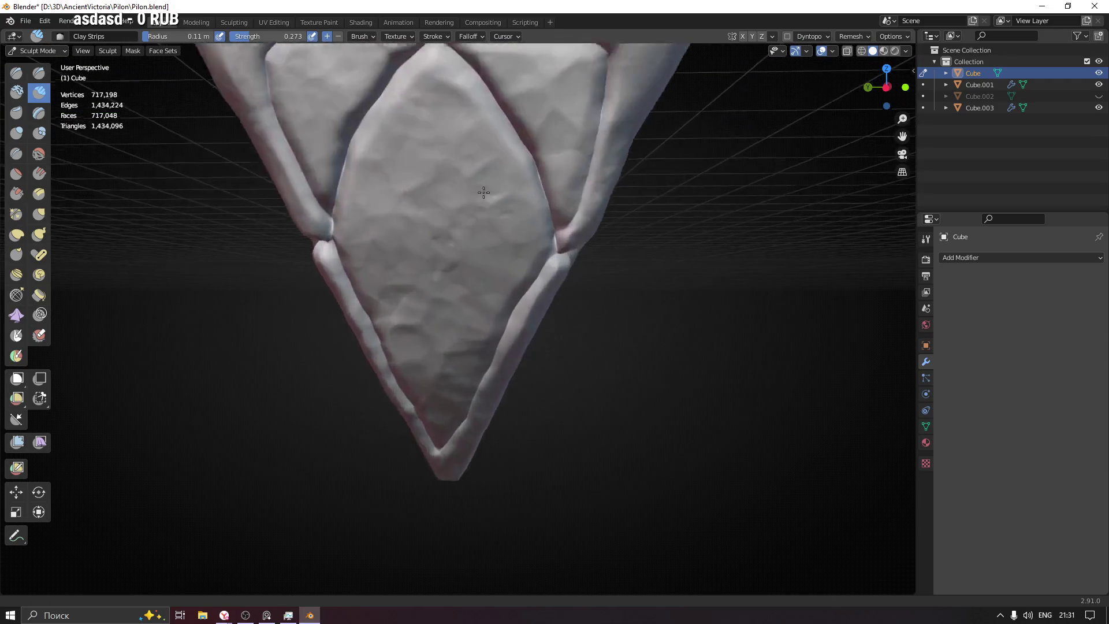
Step: At a 0.075 m radius, carve four creases down the diamond panel
key("f")
left_click(445, 148)
left_click_drag(491, 130, 385, 304)
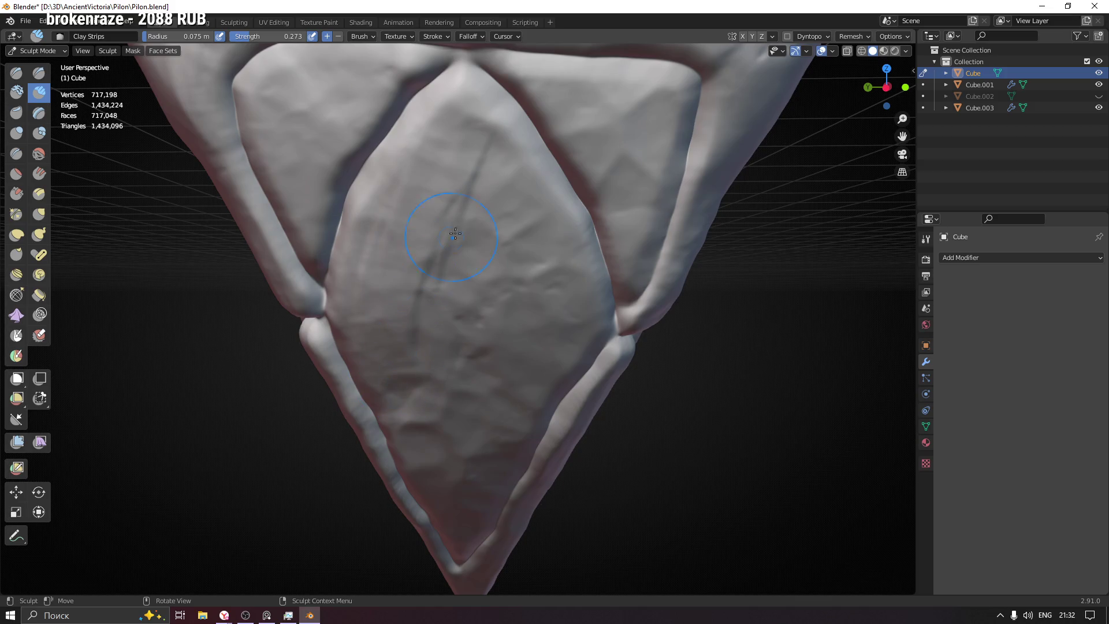
left_click_drag(460, 306, 464, 382)
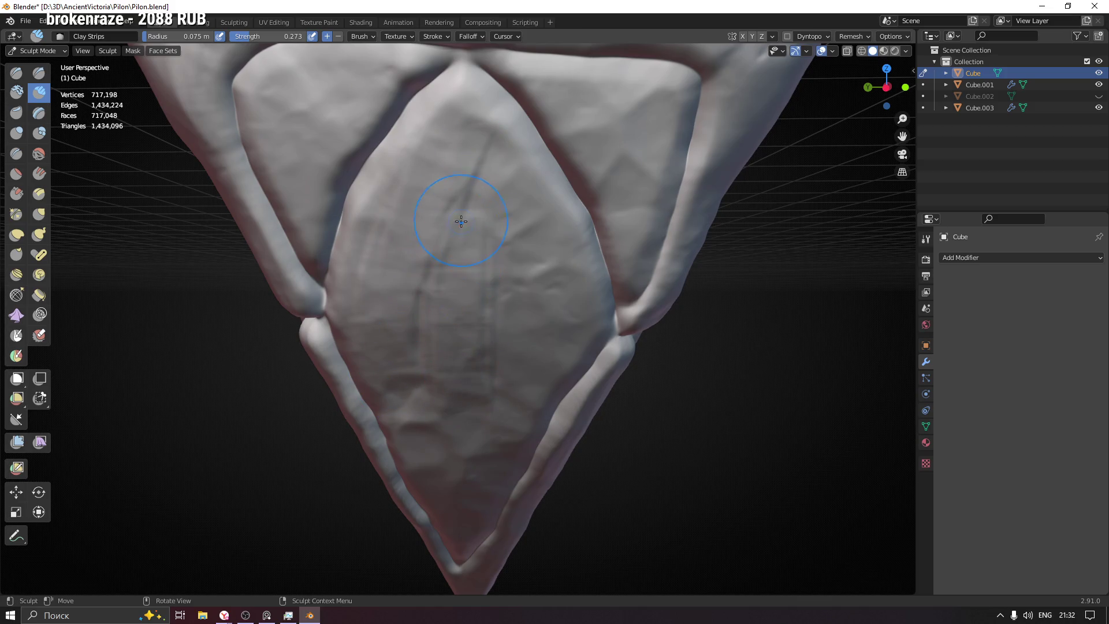
left_click_drag(496, 164, 475, 352)
left_click_drag(460, 458, 487, 363)
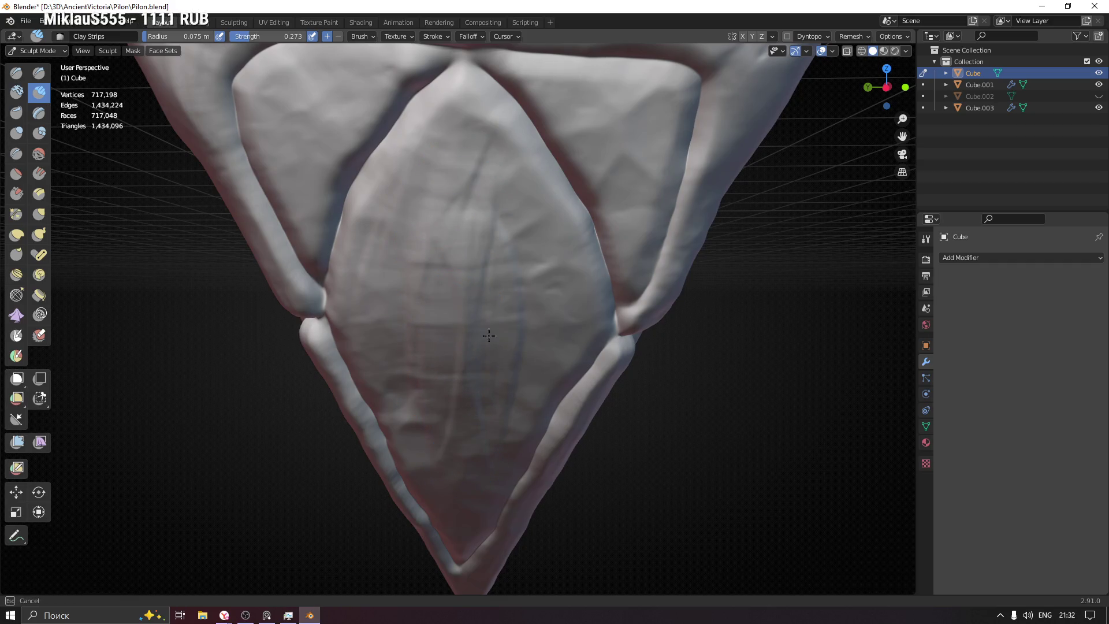
Step: Enlarge the brush to 0.11 m and sculpt vertical strokes down the panel centre
key("f")
left_click(471, 183)
left_click_drag(471, 184, 446, 297)
left_click_drag(453, 179, 471, 396)
Step: At a 0.078 m radius, add light strokes on the panel, then undo the stray curved crease
key("f")
left_click(476, 379)
key("f")
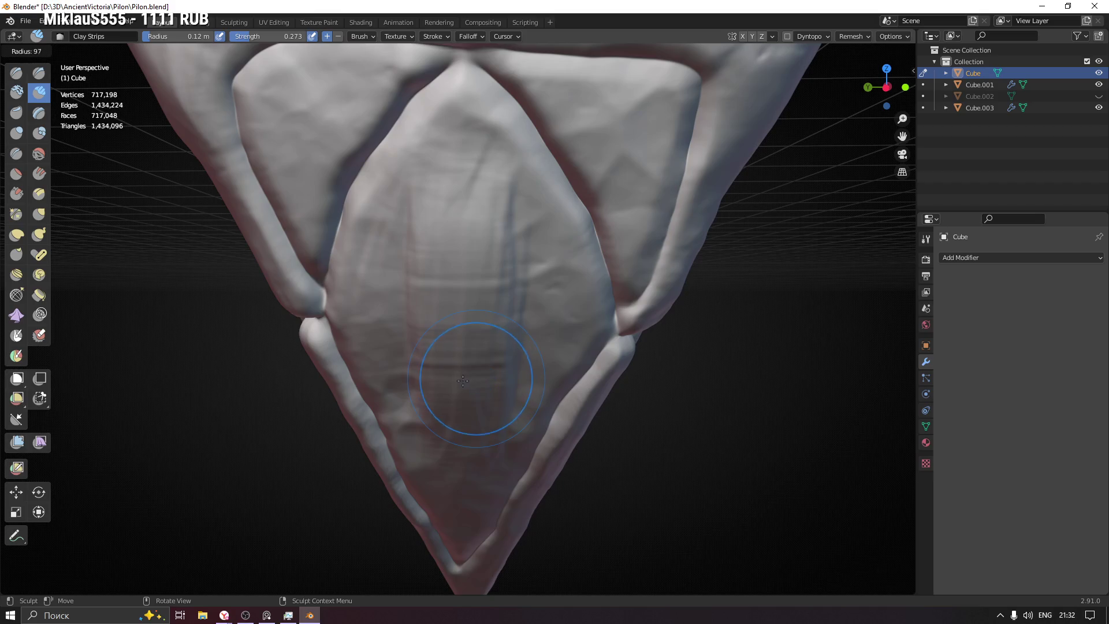
left_click(451, 382)
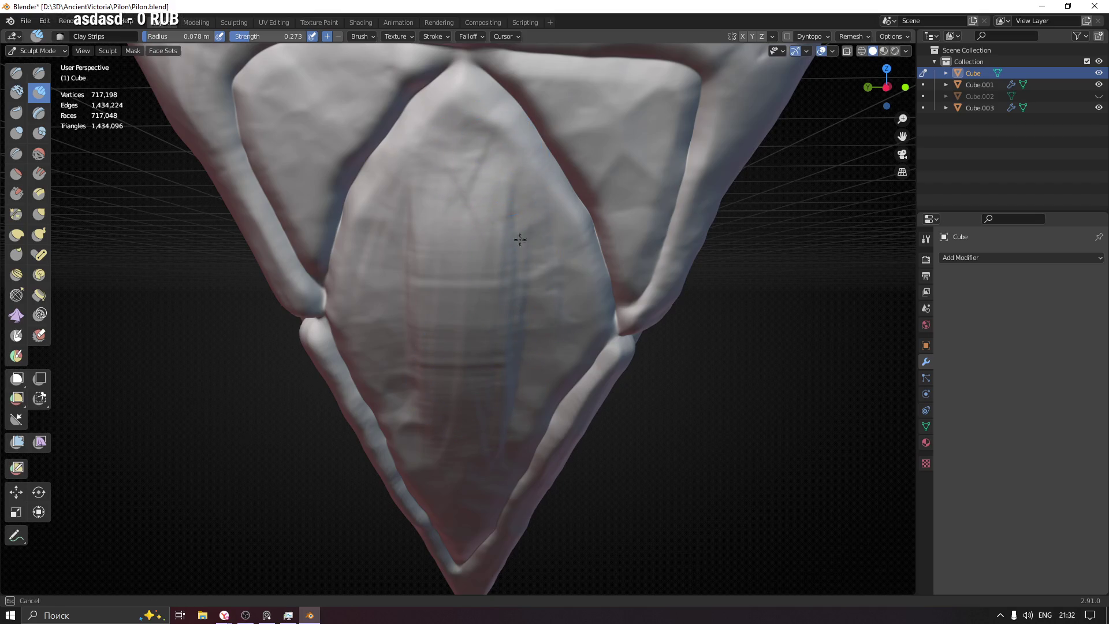
left_click_drag(539, 303, 470, 483)
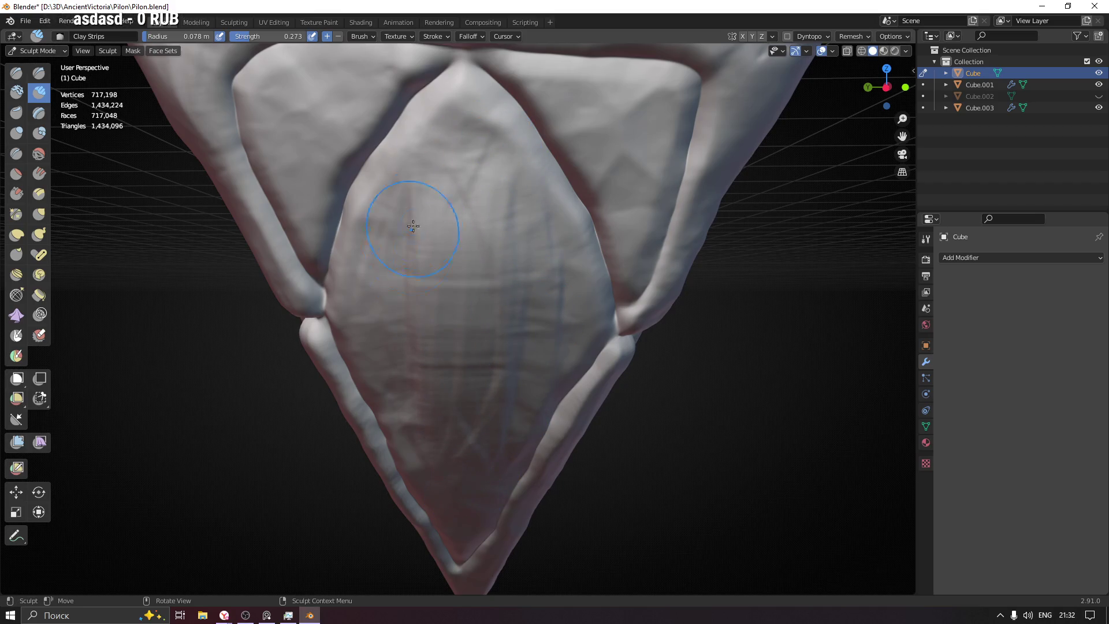
left_click_drag(463, 165, 442, 274)
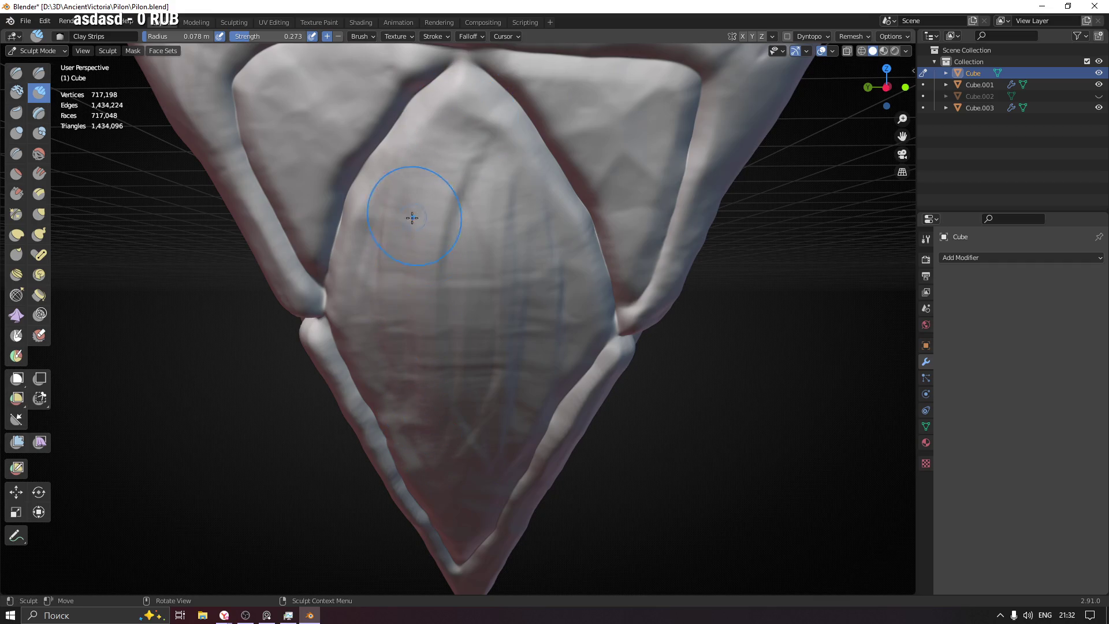
left_click_drag(458, 185, 479, 311)
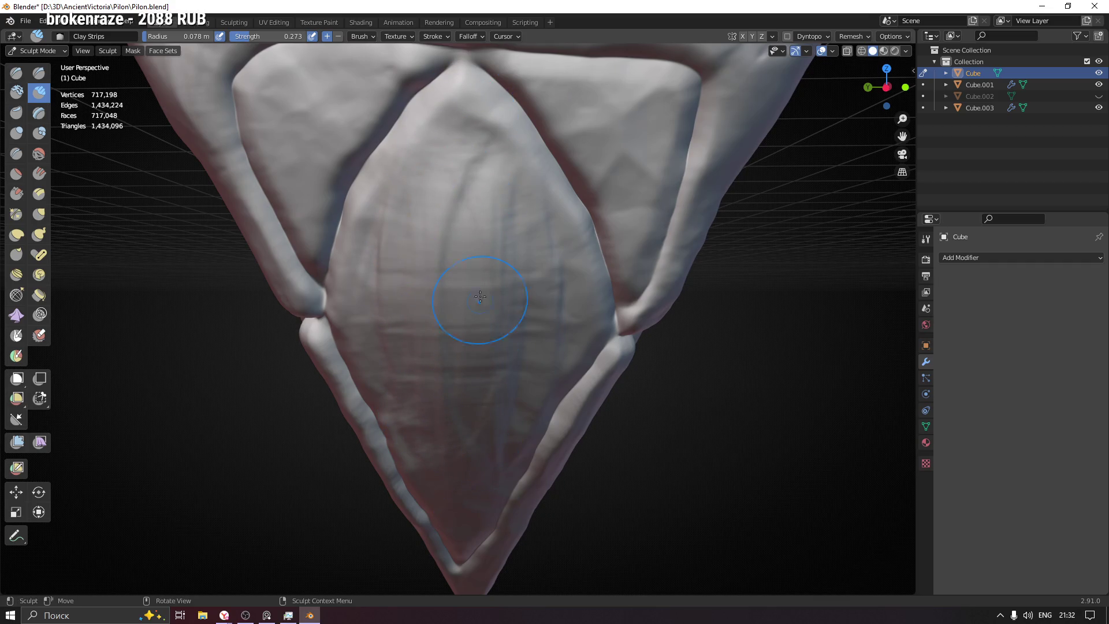
key("ctrl+z")
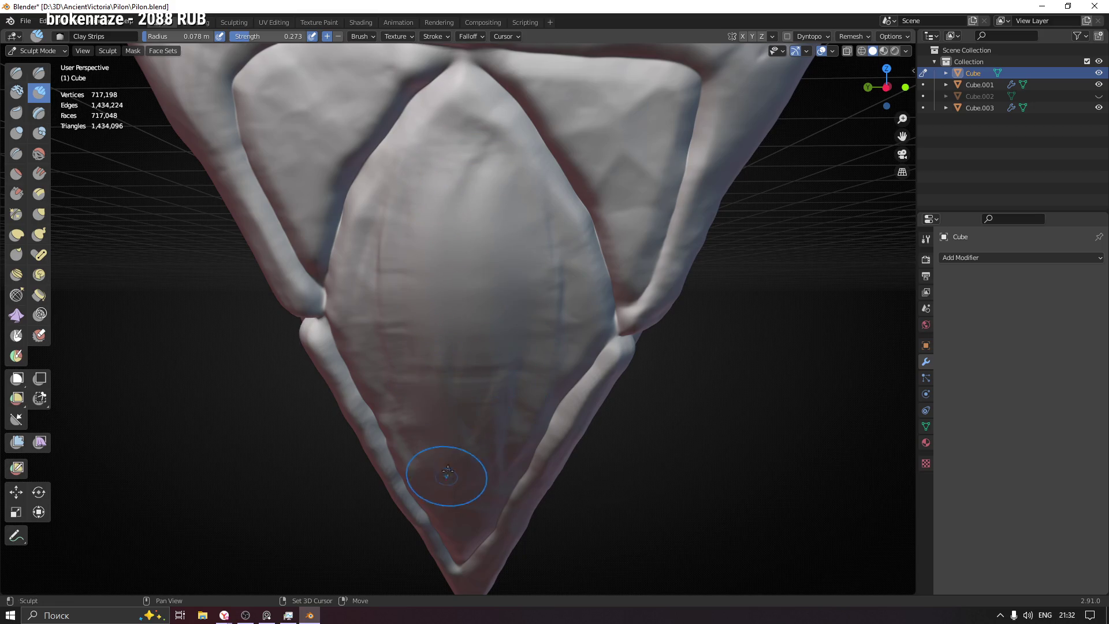
scroll(497, 389, "down", 3)
mouse_move(497, 389)
middle_mouse_down()
mouse_move(549, 395)
mouse_move(445, 326)
middle_mouse_up()
middle_click_drag(543, 344, 518, 283)
scroll(518, 279, "up", 4)
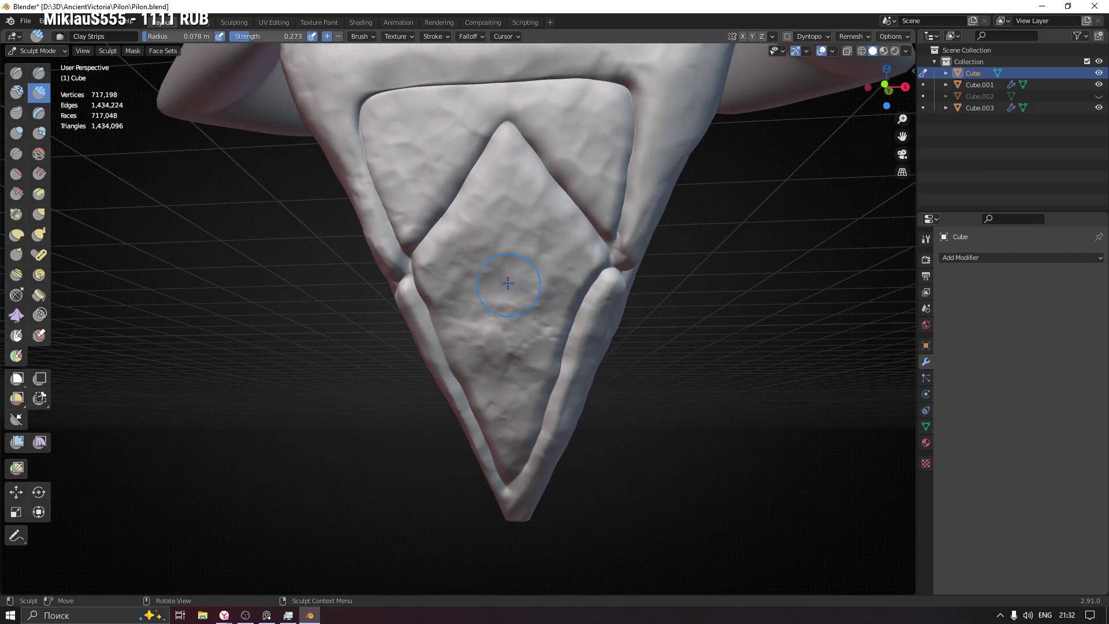
Step: Carve and refine a vertical clay-strip crease down the diamond's centre
scroll(504, 286, "up", 2)
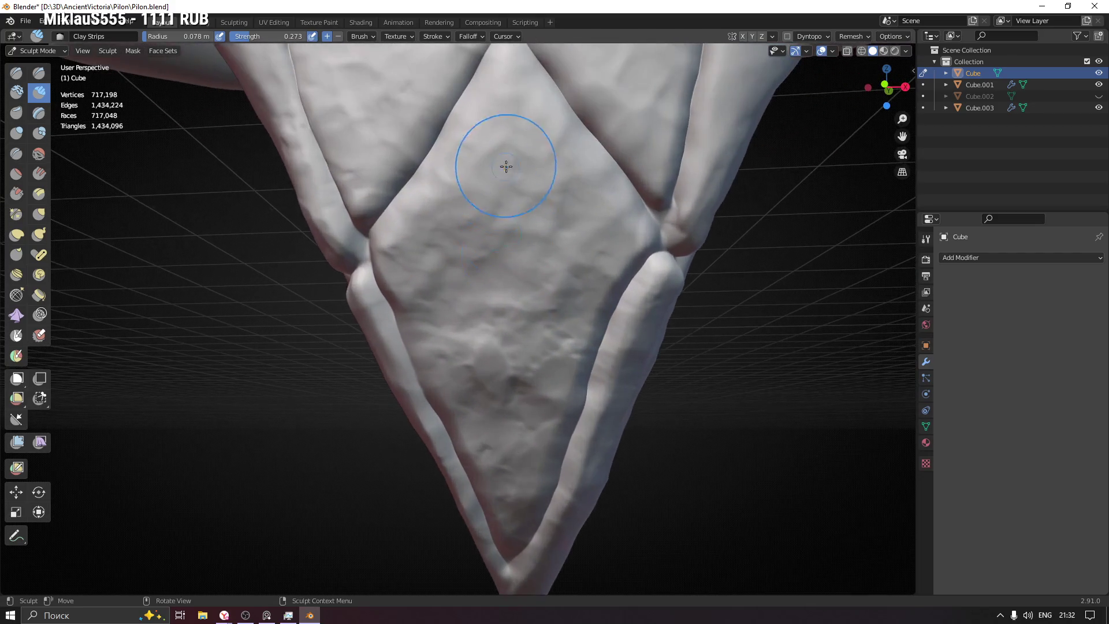
mouse_move(505, 211)
left_mouse_down()
mouse_move(511, 423)
mouse_move(513, 234)
left_mouse_up()
left_click_drag(519, 270, 520, 264)
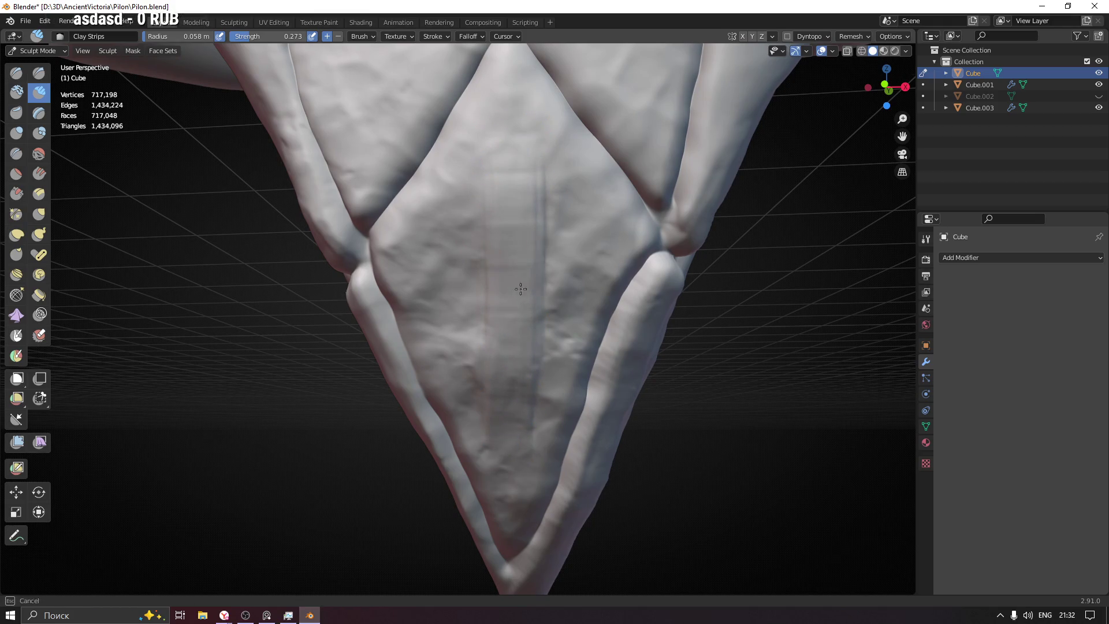
mouse_move(521, 330)
left_mouse_down()
mouse_move(495, 154)
mouse_move(495, 422)
mouse_move(495, 163)
mouse_move(509, 410)
mouse_move(525, 148)
mouse_move(554, 404)
mouse_move(527, 179)
mouse_move(526, 385)
mouse_move(527, 365)
left_mouse_up()
Step: Set the brush radius to 0.1 m and sweep streaks along the centre toward the tip
key("f")
left_click(555, 370)
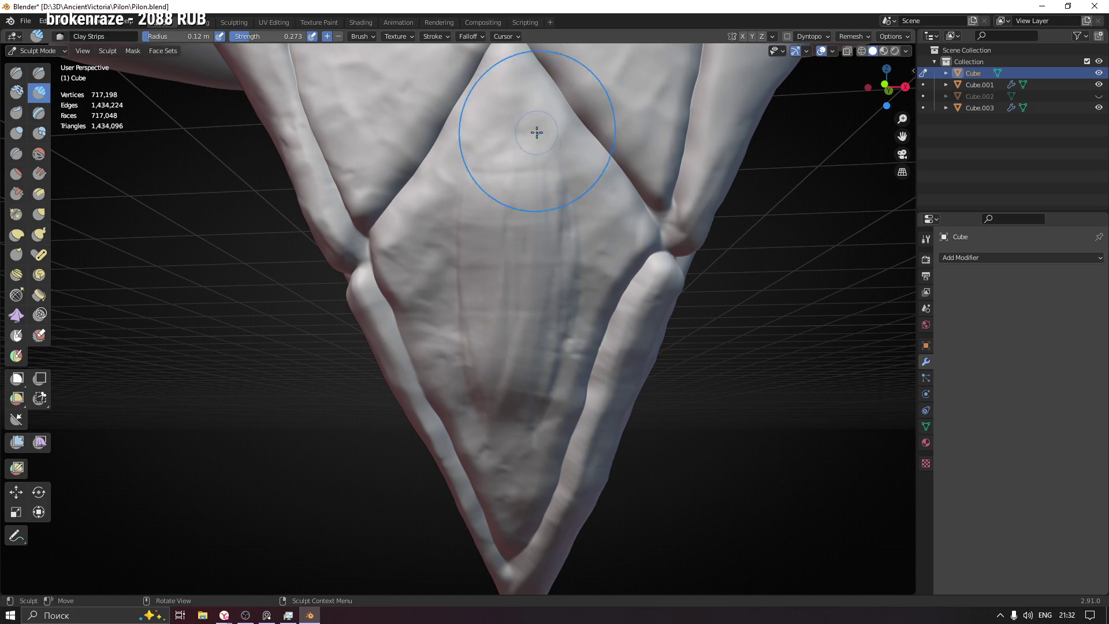
left_click(508, 200)
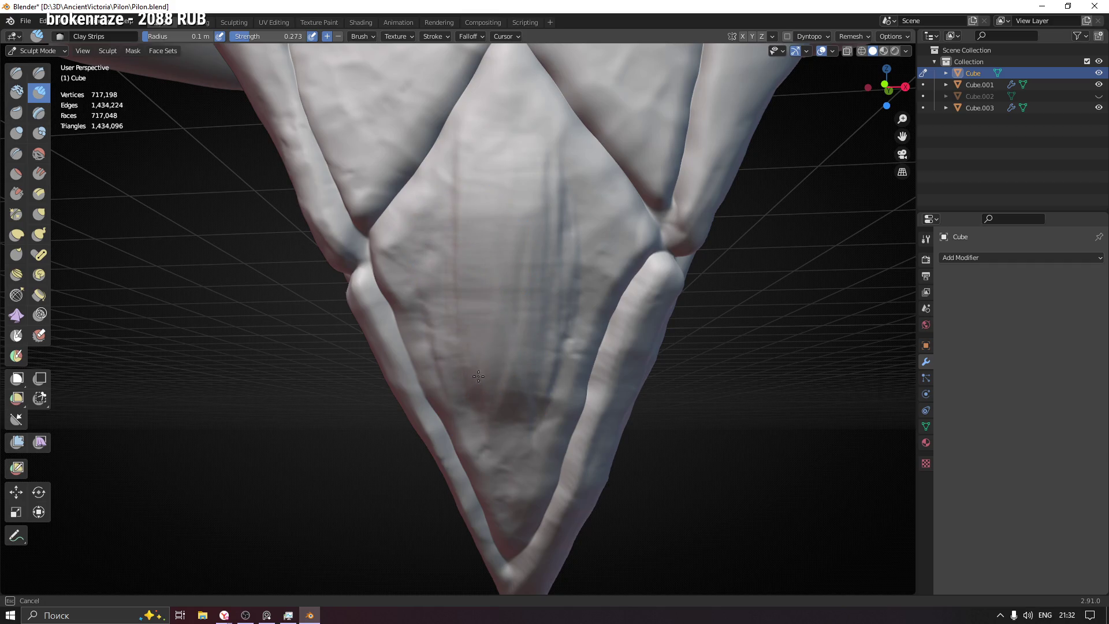
mouse_move(453, 254)
left_mouse_down()
mouse_move(495, 335)
mouse_move(512, 441)
mouse_move(585, 222)
left_mouse_up()
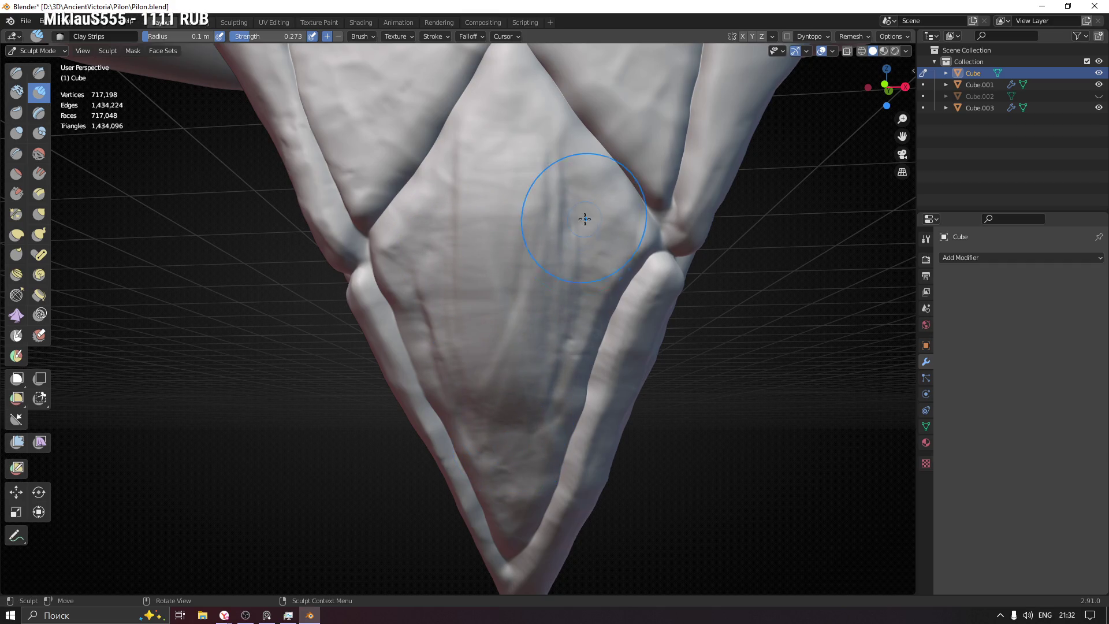
mouse_move(549, 321)
left_mouse_down()
mouse_move(527, 67)
mouse_move(540, 290)
mouse_move(514, 149)
mouse_move(490, 206)
mouse_move(528, 354)
mouse_move(532, 248)
mouse_move(520, 355)
mouse_move(494, 324)
left_mouse_up()
mouse_move(497, 455)
middle_mouse_down()
mouse_move(739, 304)
mouse_move(668, 302)
mouse_move(586, 264)
middle_mouse_up()
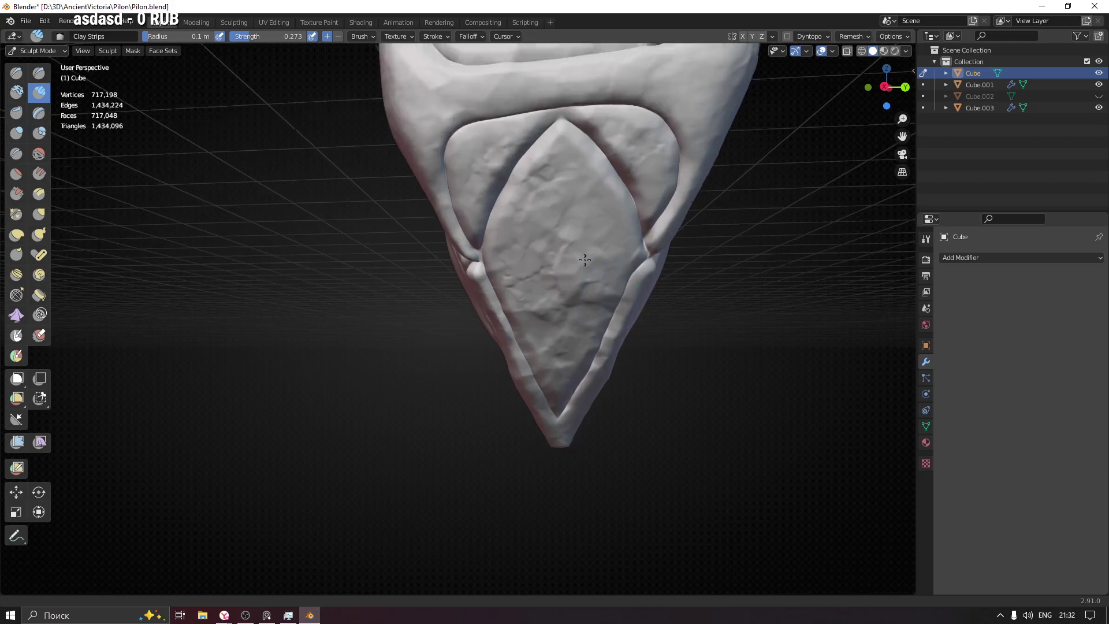
Step: Deepen grooves near the diamond's top and run a long stroke down the panel
scroll(586, 264, "up", 2)
left_click_drag(560, 167, 553, 178)
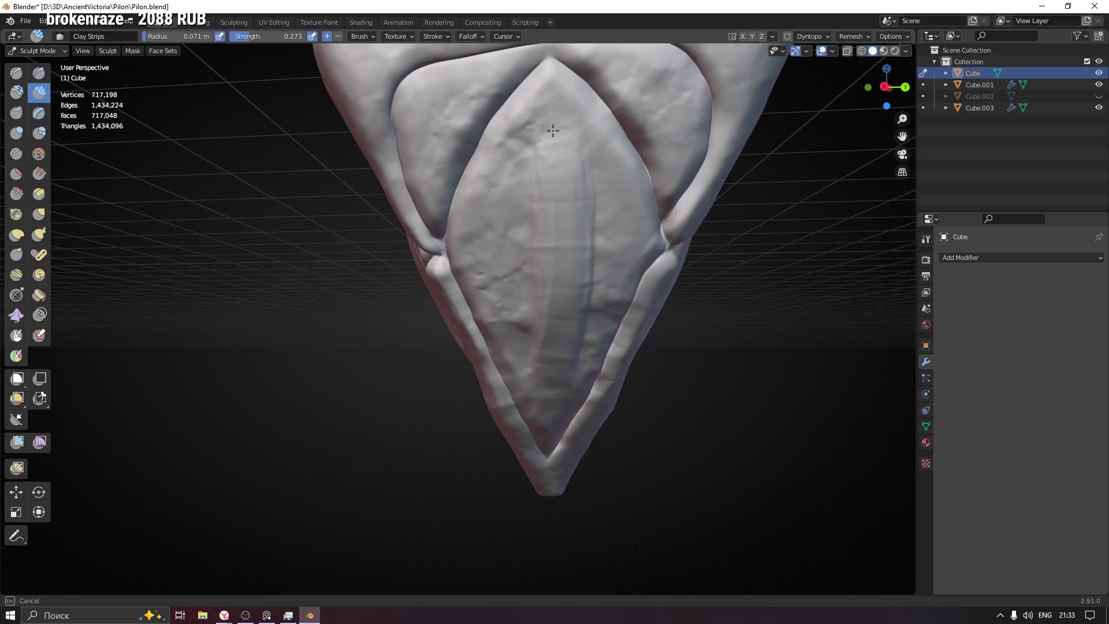
mouse_move(542, 136)
left_mouse_down()
mouse_move(530, 177)
mouse_move(576, 322)
left_mouse_up()
mouse_move(585, 156)
left_mouse_down()
mouse_move(590, 357)
mouse_move(558, 416)
left_mouse_up()
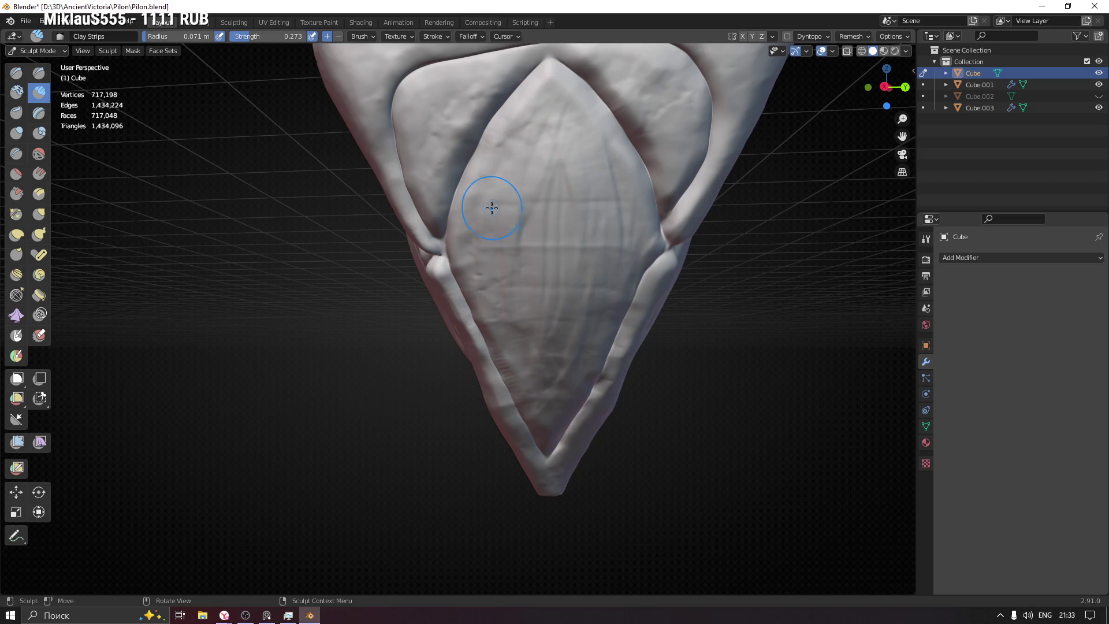
Step: At a 0.11 m brush radius, smooth out the diamond's striated centre
key("f")
left_click(601, 242)
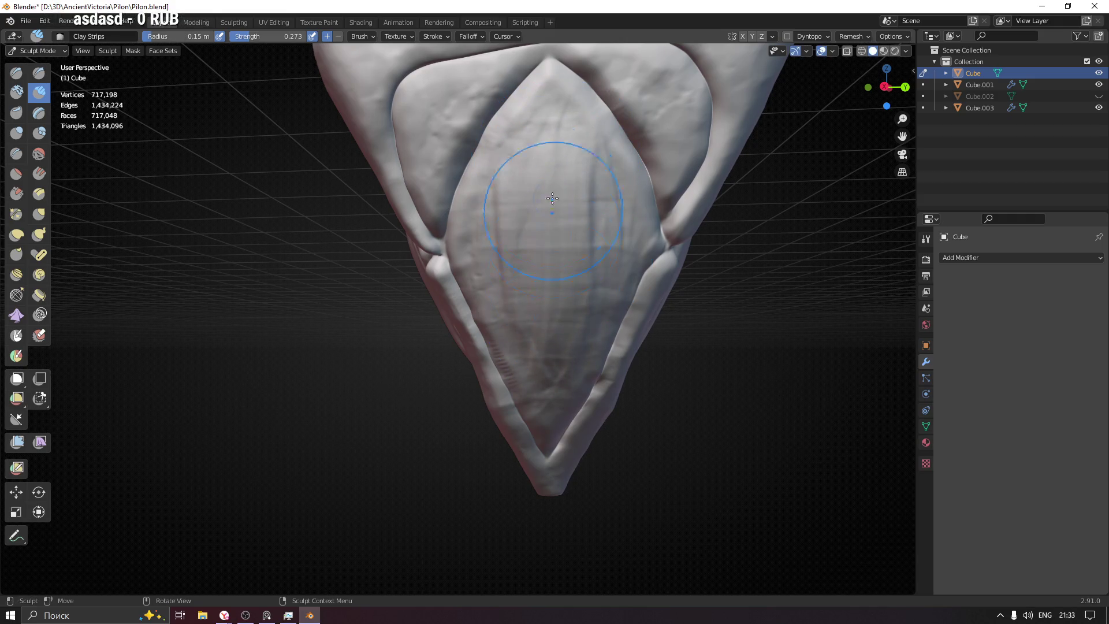
key("f")
left_click(560, 223)
left_click_drag(564, 225, 575, 302)
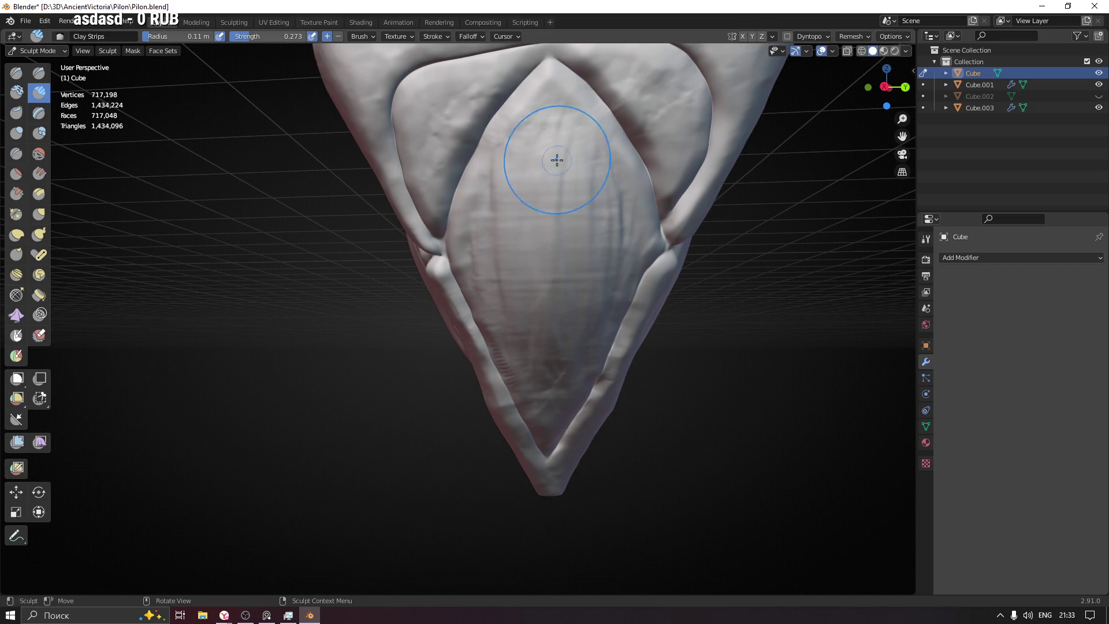
mouse_move(580, 176)
left_mouse_down("shift")
mouse_move(564, 228)
mouse_move(535, 144)
mouse_move(532, 334)
mouse_move(585, 327)
left_mouse_up("shift")
Step: Drop the radius to 0.068 m and score fine creases across the upper centre
scroll(555, 365, "down", 5)
mouse_move(537, 463)
middle_mouse_down()
mouse_move(649, 305)
mouse_move(705, 307)
mouse_move(501, 247)
middle_mouse_up()
scroll(500, 247, "up", 4)
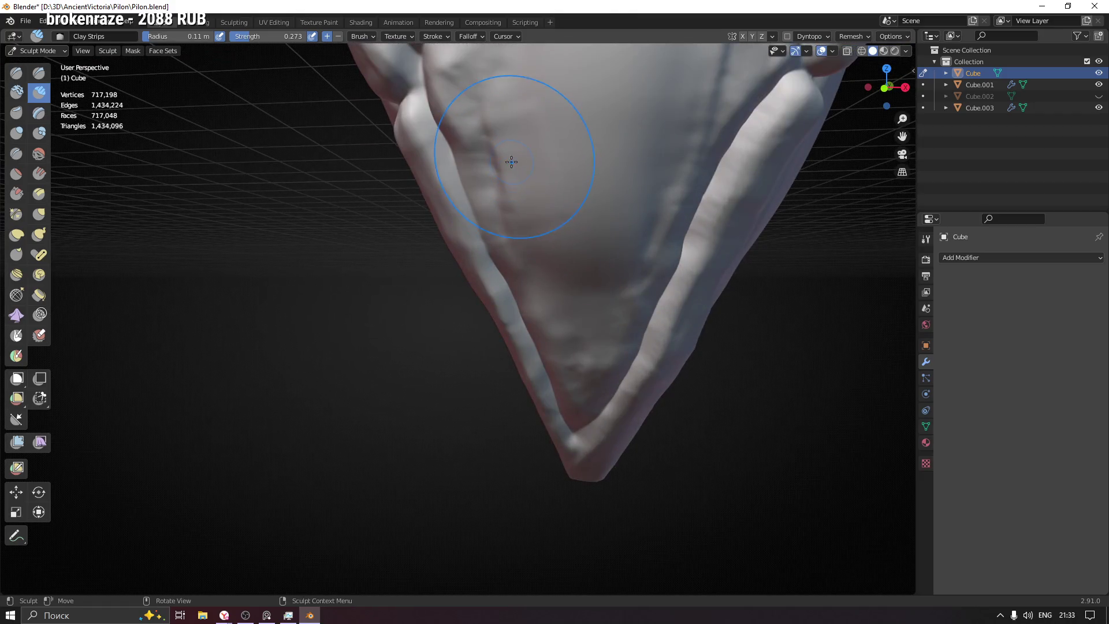
scroll(528, 268, "up", 2)
scroll(528, 268, "down", 3)
middle_click_drag(520, 247, 540, 168)
key("f")
left_click(524, 168)
mouse_move(565, 112)
left_mouse_down()
mouse_move(503, 260)
mouse_move(479, 223)
left_mouse_up()
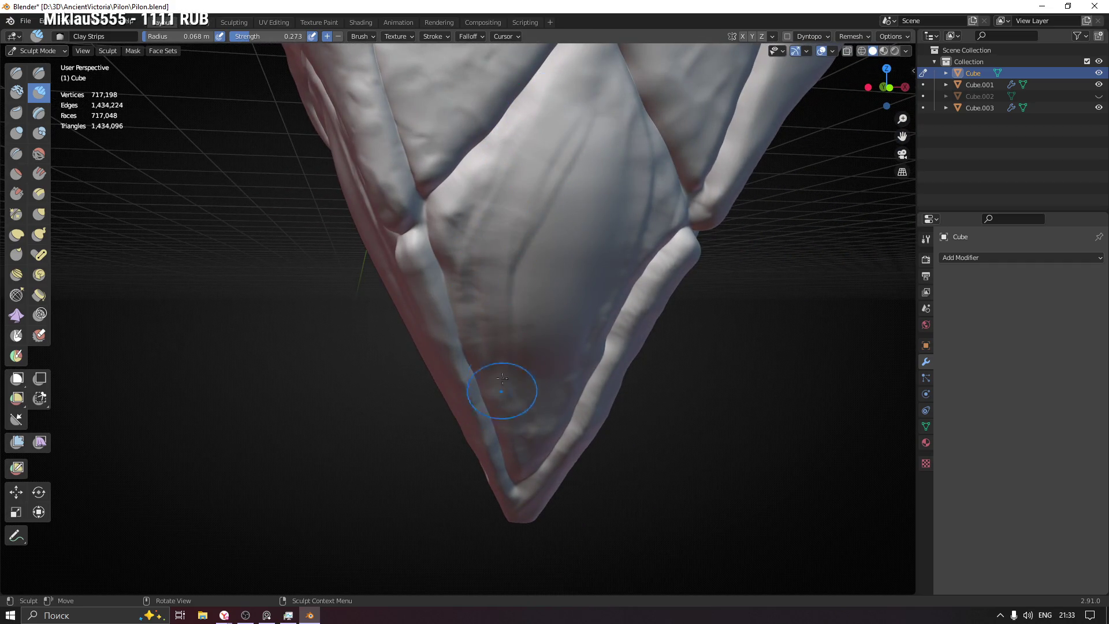
middle_click_drag(530, 419, 549, 94)
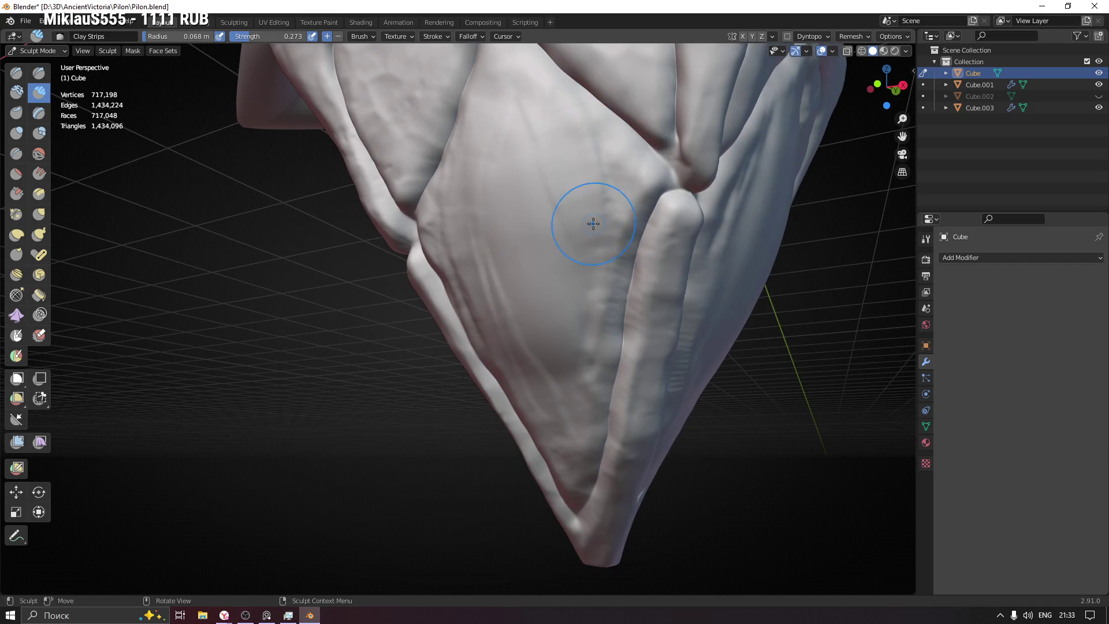
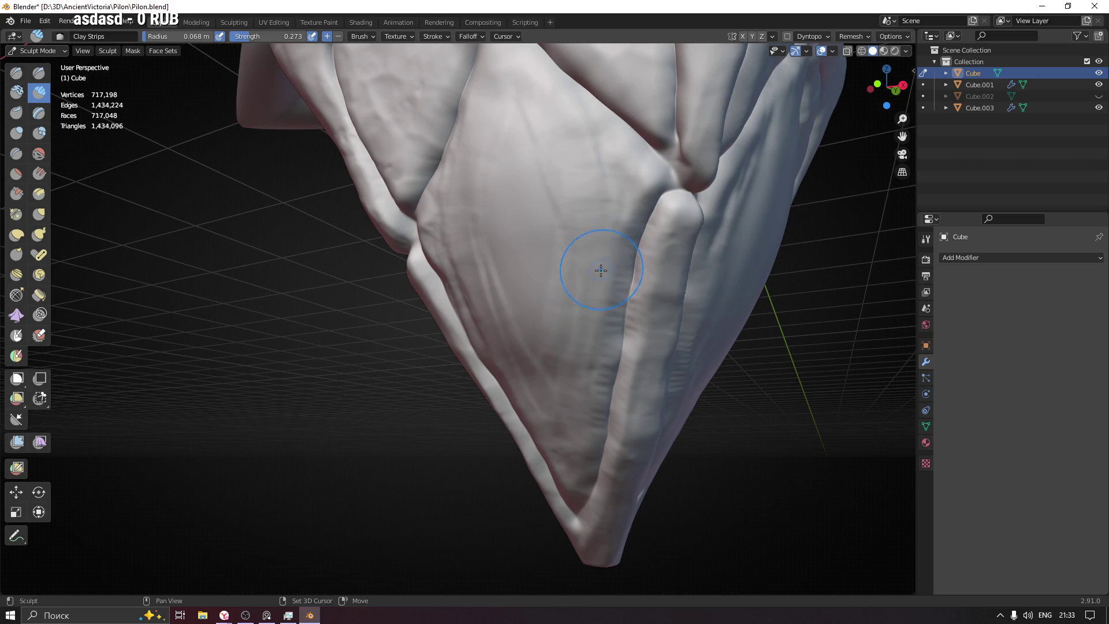
Step: Build up a Clay Strips stroke along the pylon tip's ridge, viewing it from several angles
middle_click_drag(578, 408, 686, 346)
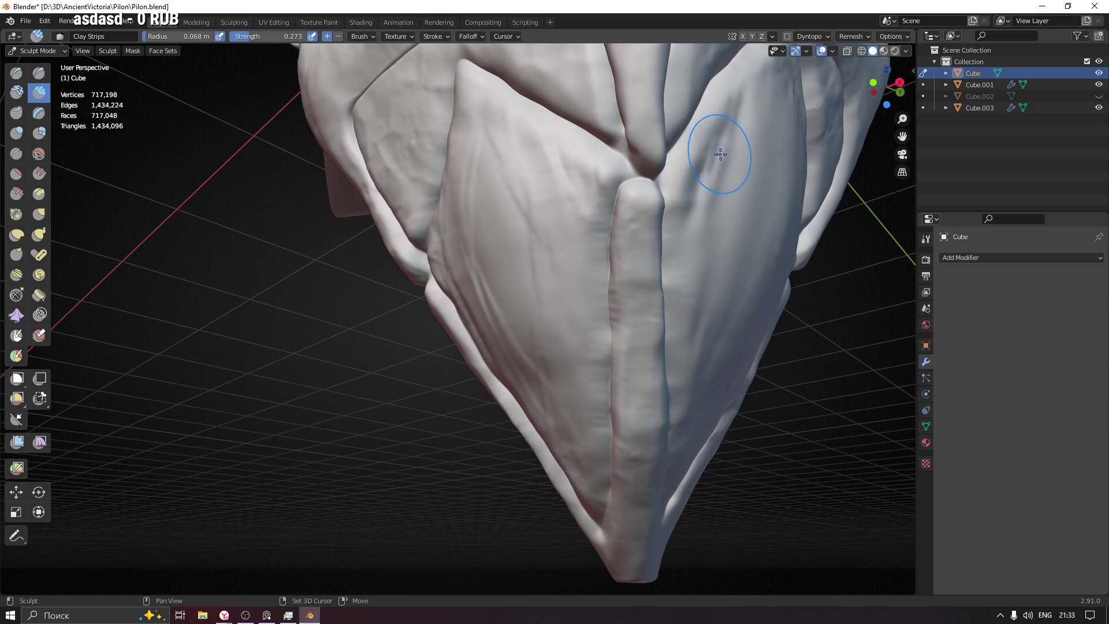
middle_click_drag(561, 284, 561, 283)
left_click_drag(597, 324, 596, 220)
mouse_move(595, 437)
middle_mouse_down()
mouse_move(527, 274)
mouse_move(569, 245)
mouse_move(625, 231)
mouse_move(437, 287)
mouse_move(404, 277)
mouse_move(601, 265)
mouse_move(523, 310)
mouse_move(537, 268)
mouse_move(740, 264)
mouse_move(461, 258)
middle_mouse_up()
scroll(437, 294, "up", 3)
scroll(385, 189, "up", 5)
middle_click_drag(385, 189, 728, 136)
Step: Switch to the Orb_Rock_Detail brush with a 0.16 m radius
key("x")
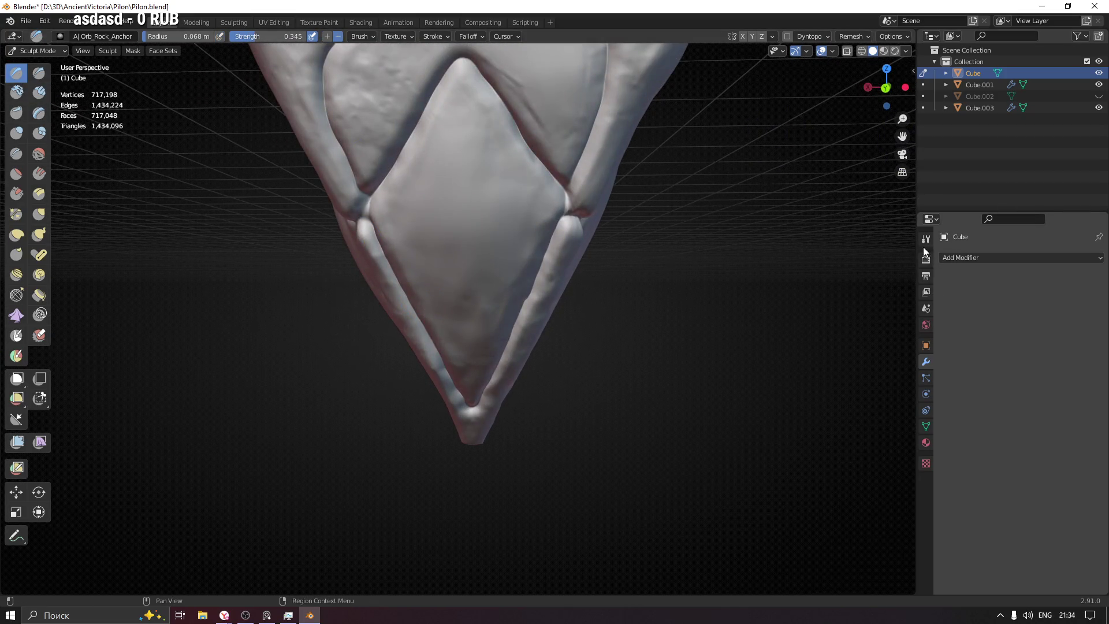
left_click(926, 238)
left_click(1012, 304)
left_click(1061, 373)
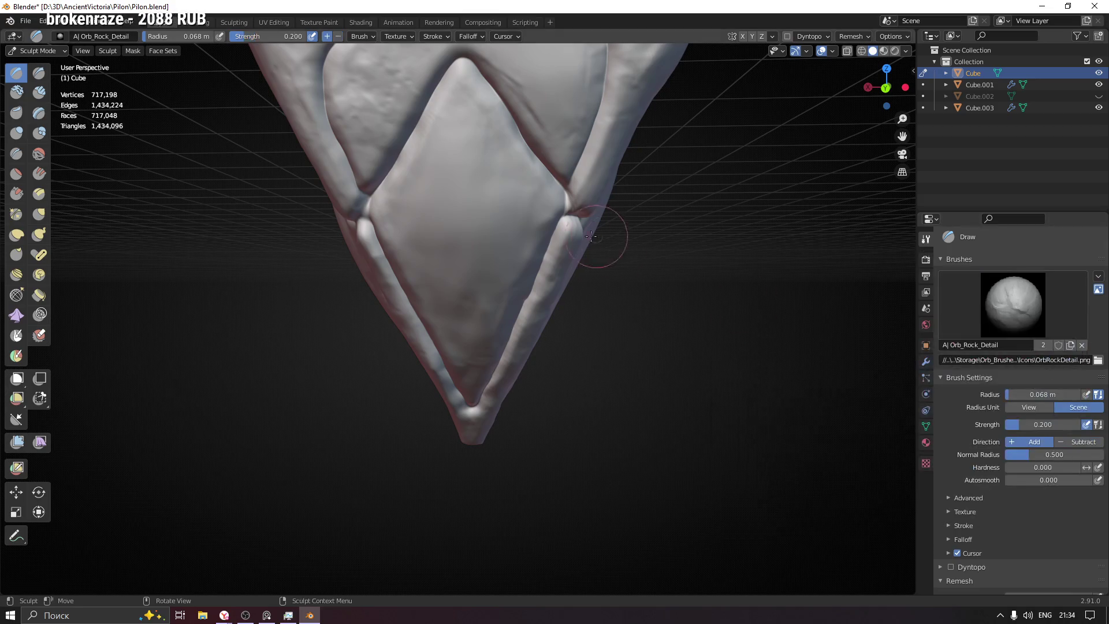
key("f")
left_click(456, 136)
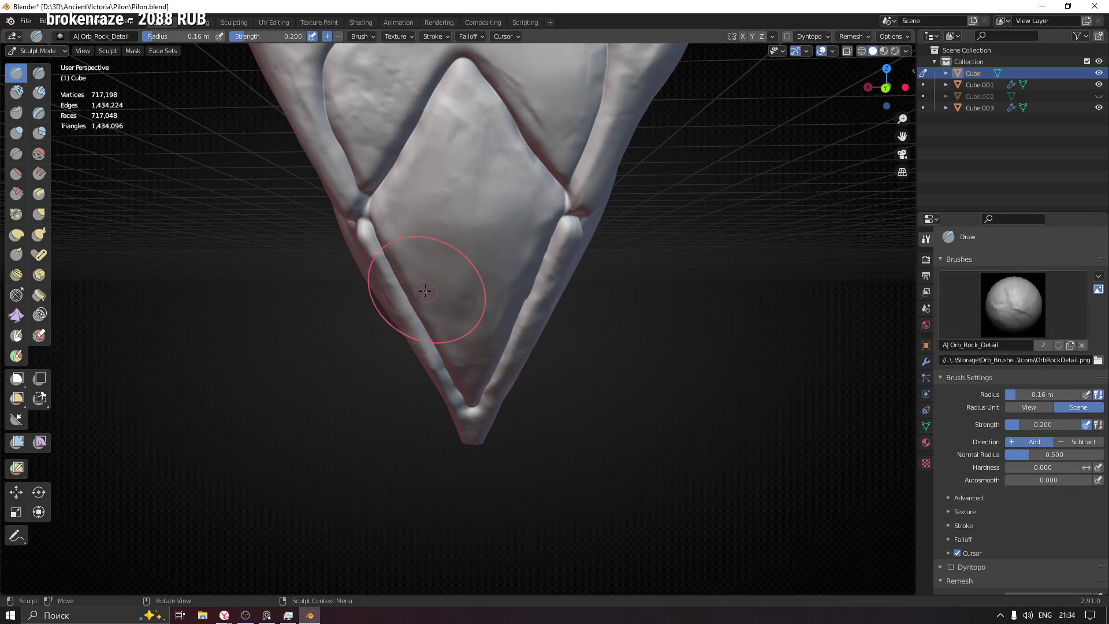
Step: Sculpt rock detail across the tip's diamond facet, its ridge and the upper facet
left_click_drag(426, 292, 576, 133)
middle_click_drag(436, 338, 523, 186)
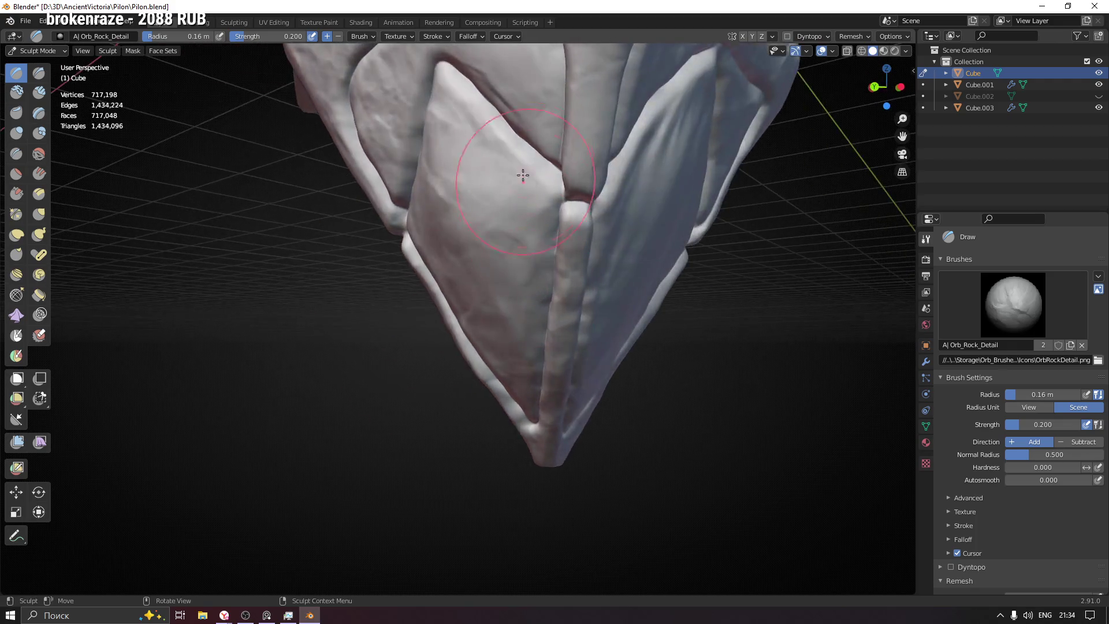
left_click_drag(572, 273, 577, 321)
middle_click_drag(655, 272, 450, 267)
left_click_drag(491, 186, 530, 135)
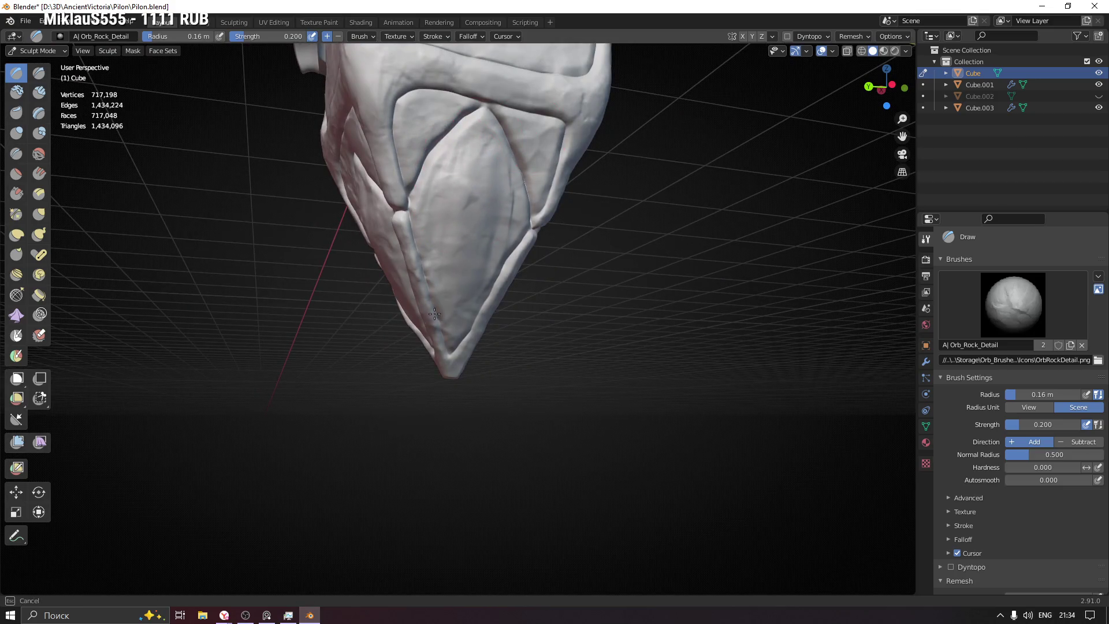
middle_click_drag(509, 248, 436, 270)
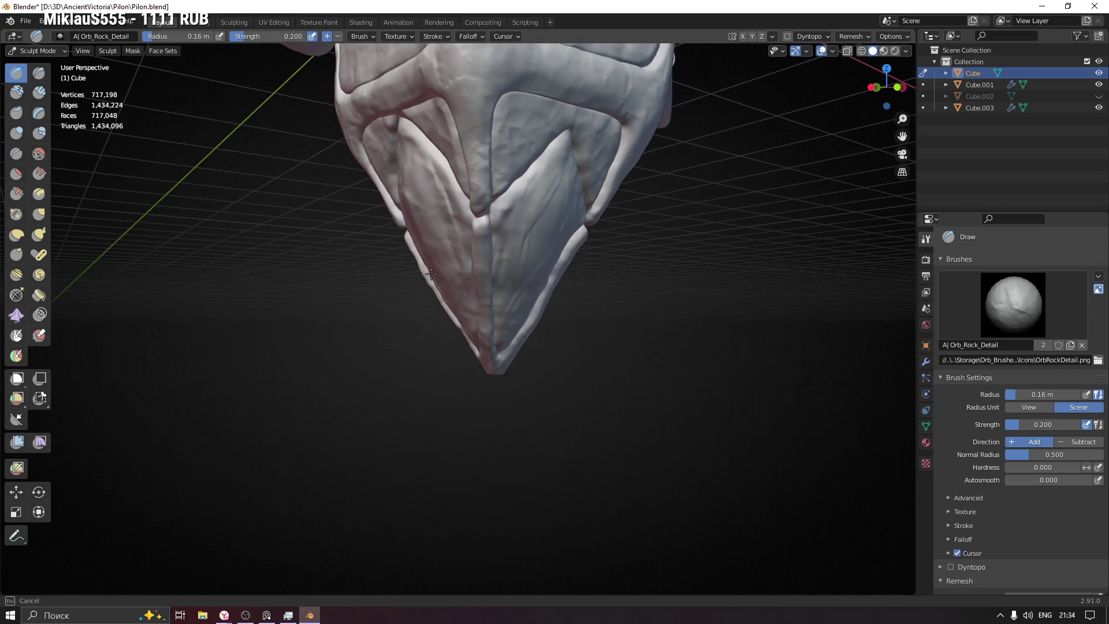
middle_click_drag(568, 161, 532, 183)
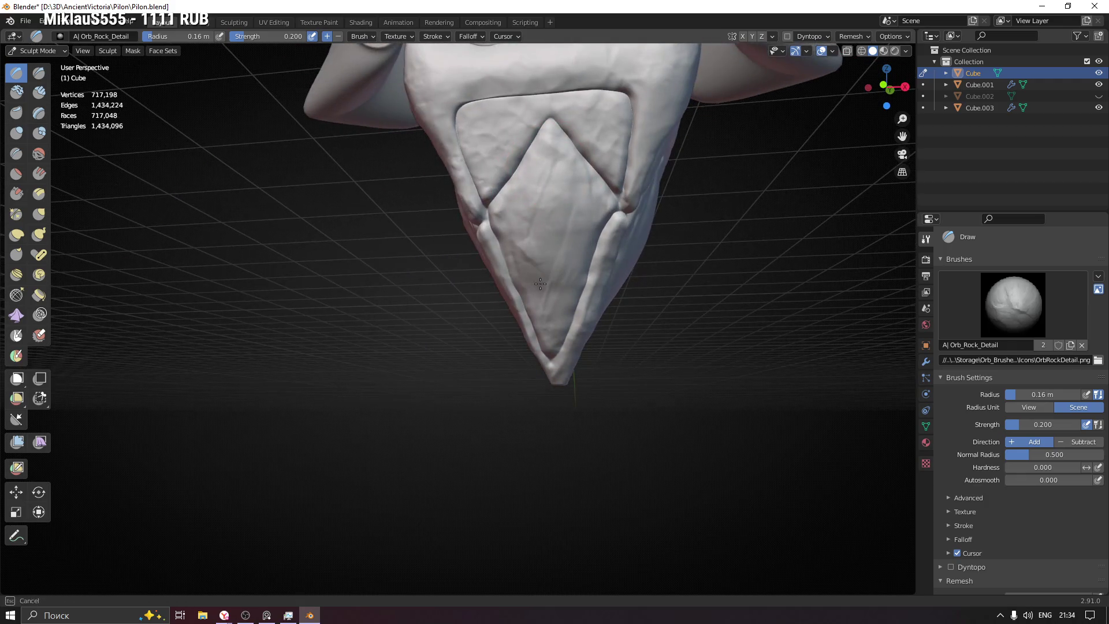
middle_click_drag(541, 282, 657, 211)
mouse_move(604, 280)
middle_mouse_down()
mouse_move(649, 219)
mouse_move(533, 247)
middle_mouse_up()
Step: Lower the brush strength to 0.273 and review the tip's front facets
key("shift+f")
left_click(562, 193)
mouse_move(608, 181)
middle_mouse_down()
mouse_move(570, 228)
mouse_move(548, 307)
middle_mouse_up()
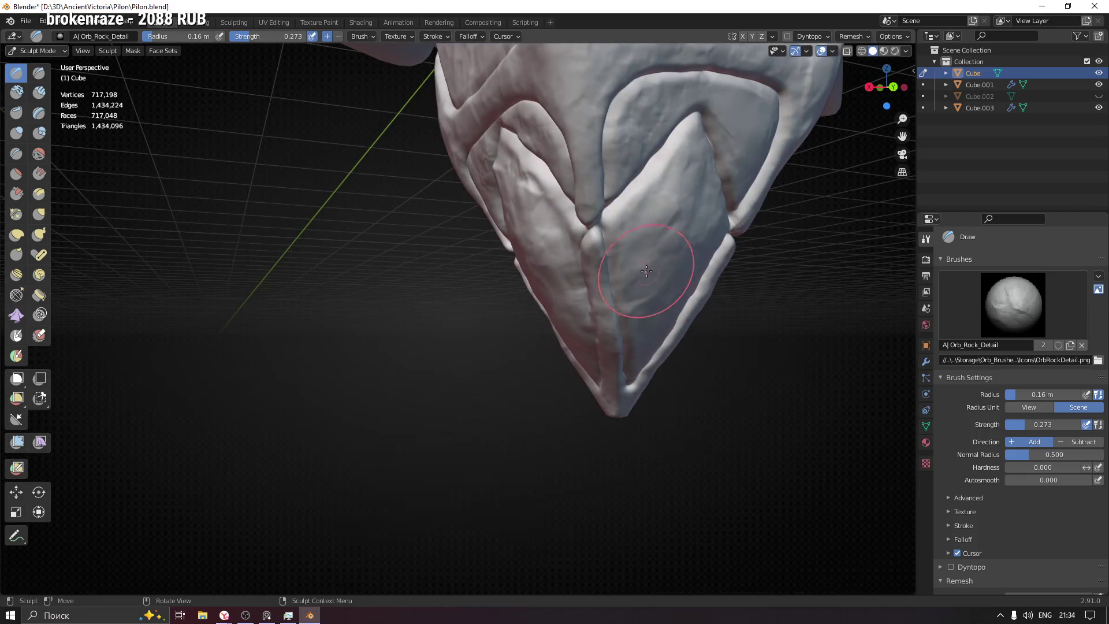
middle_click_drag(639, 225, 564, 88)
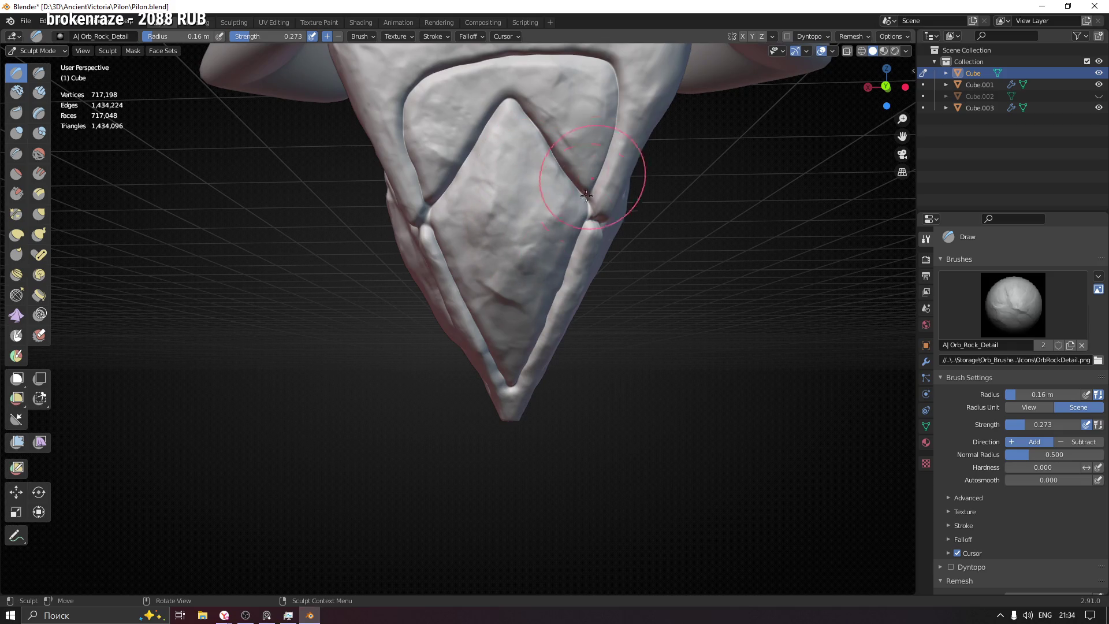
middle_click_drag(515, 384, 624, 193)
mouse_move(655, 227)
middle_mouse_down()
mouse_move(659, 199)
mouse_move(492, 195)
middle_mouse_up()
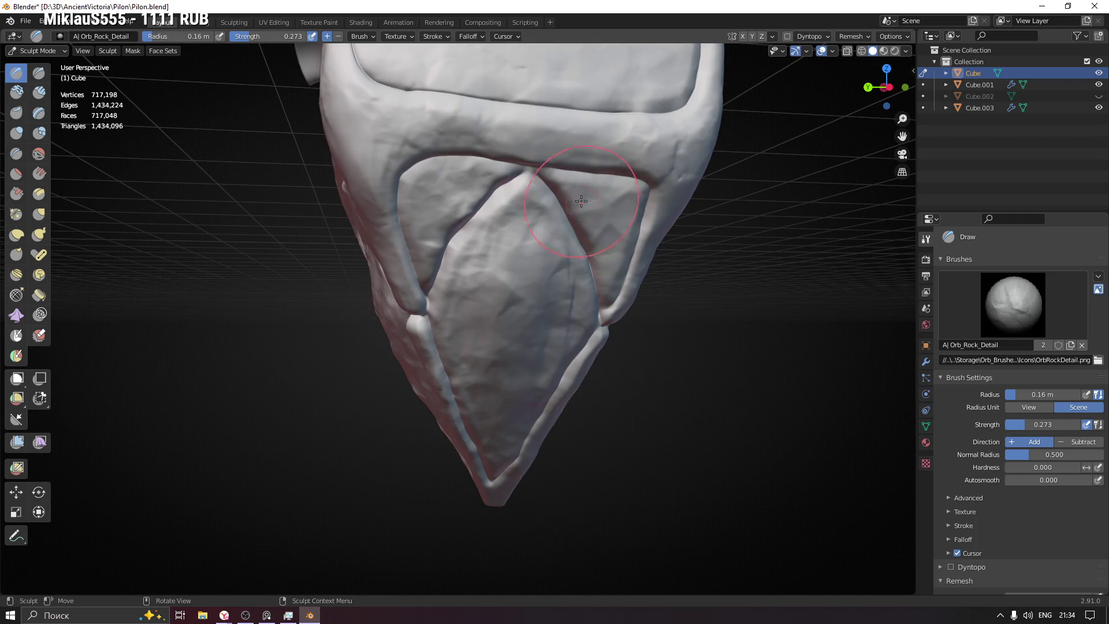
middle_click_drag(590, 305, 568, 264)
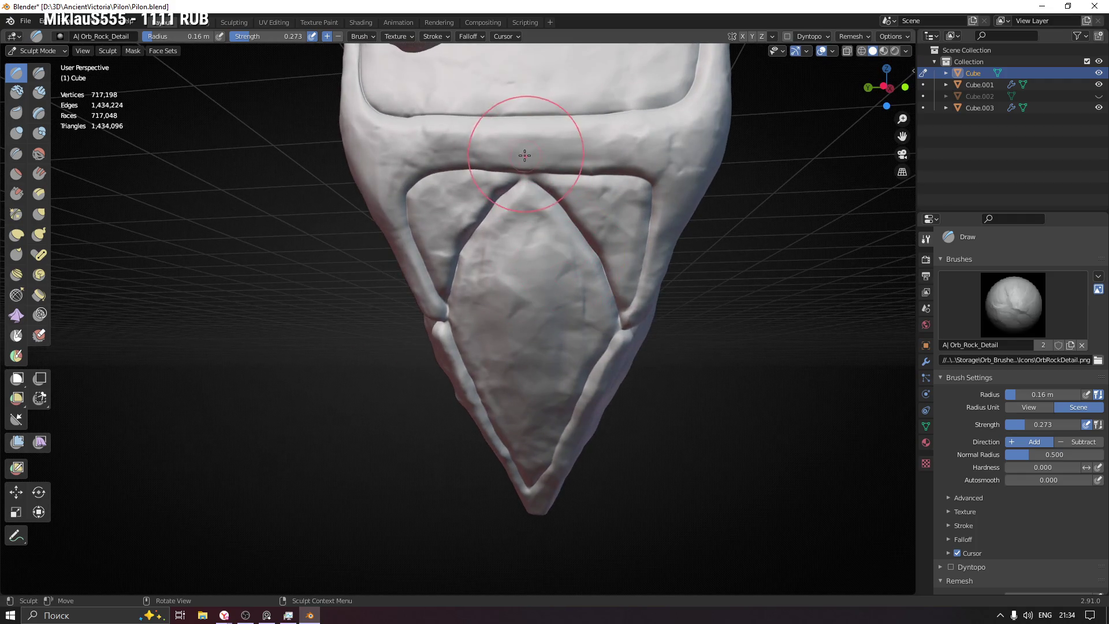
Step: Orbit and zoom around the lower pylon to inspect the rocky detail on the tip
scroll(605, 151, "down", 5)
middle_click_drag(605, 150, 527, 266)
middle_click_drag(651, 290, 561, 252)
mouse_move(582, 209)
middle_mouse_down()
mouse_move(709, 251)
mouse_move(493, 306)
mouse_move(639, 267)
mouse_move(740, 270)
mouse_move(429, 277)
mouse_move(472, 283)
mouse_move(445, 346)
mouse_move(451, 260)
mouse_move(470, 201)
middle_mouse_up()
scroll(464, 232, "up", 8)
scroll(464, 231, "down", 3)
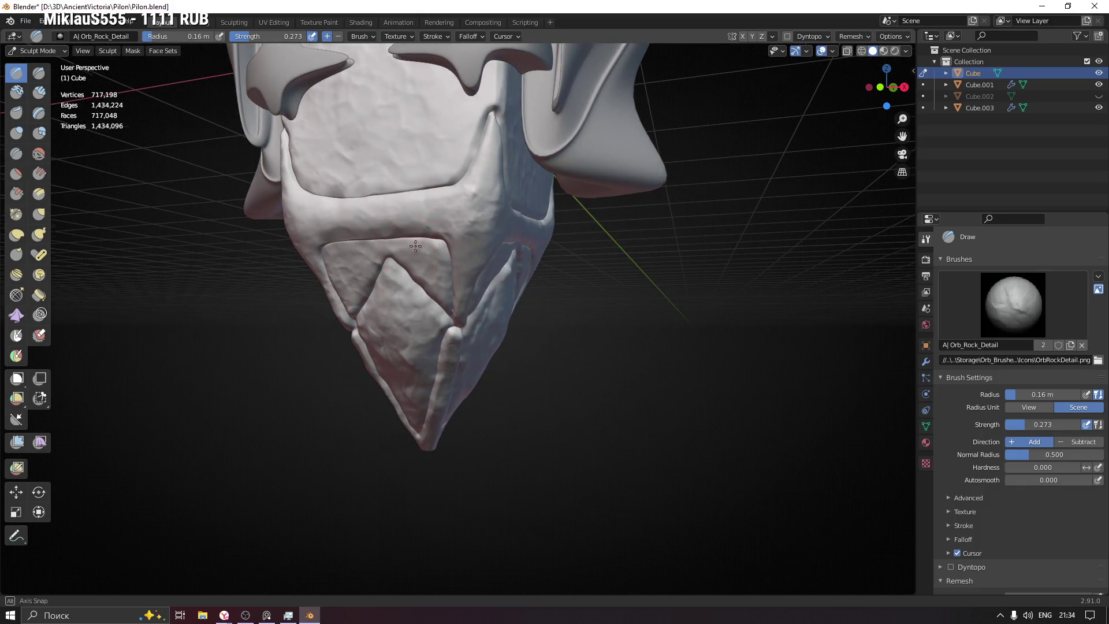
middle_click_drag(406, 247, 312, 231)
mouse_move(283, 173)
middle_mouse_down()
mouse_move(365, 209)
mouse_move(343, 196)
mouse_move(403, 203)
middle_mouse_up()
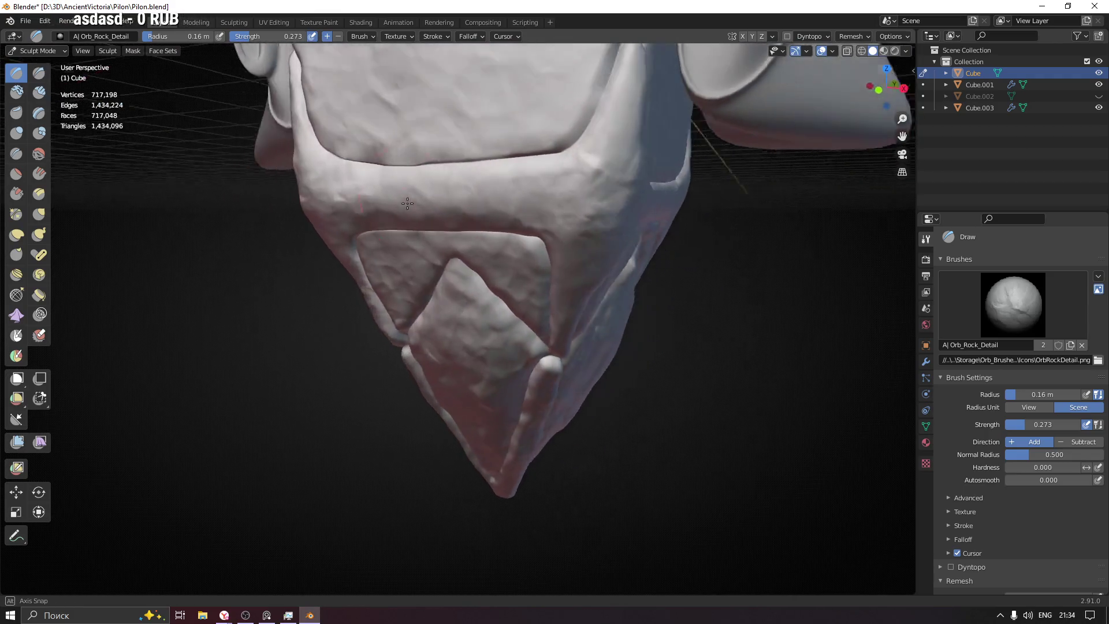
scroll(423, 301, "down", 4)
left_click(1013, 305)
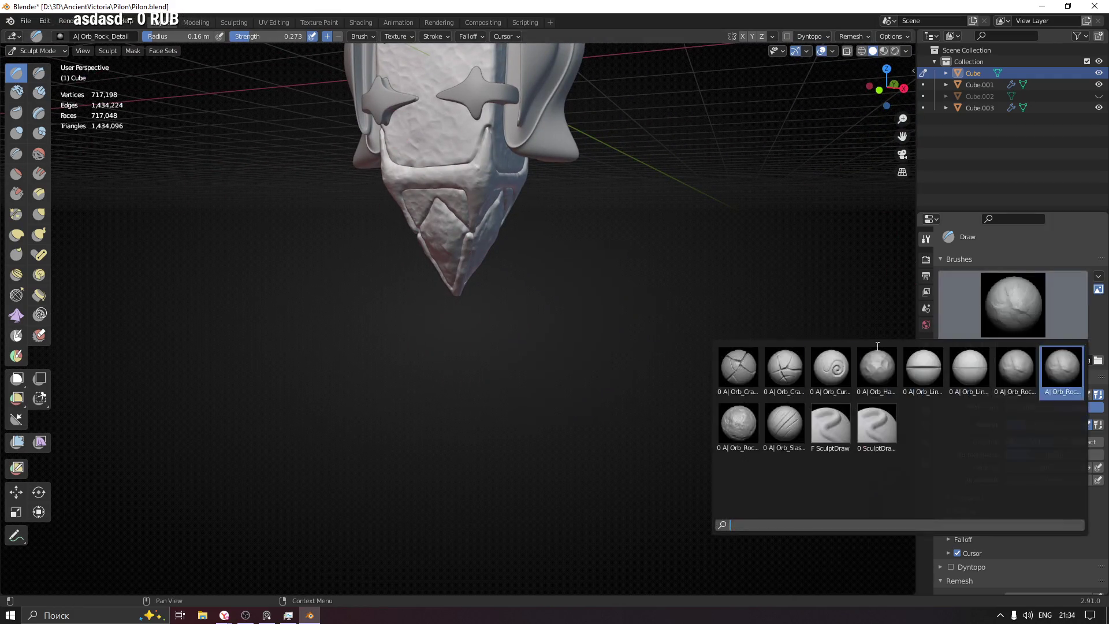
Step: Pick the Orb_Rock_Noise brush at 0.1 m radius and roughen the tip facet and its upper edge
left_click(735, 431)
middle_click_drag(446, 249, 424, 247)
scroll(425, 247, "up", 5)
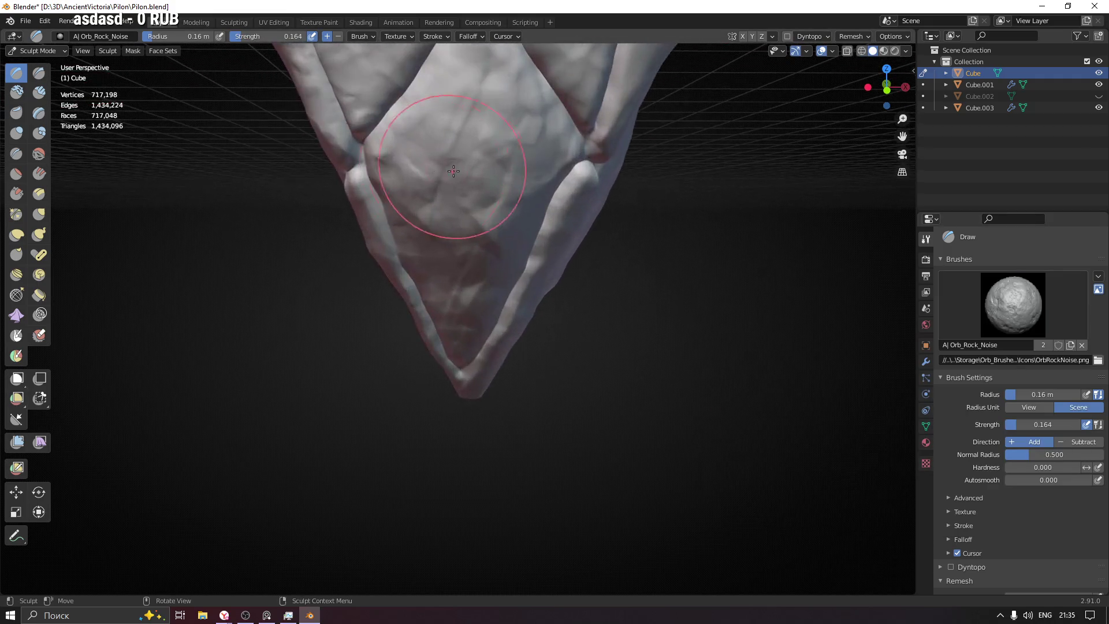
key("f")
left_click(469, 85)
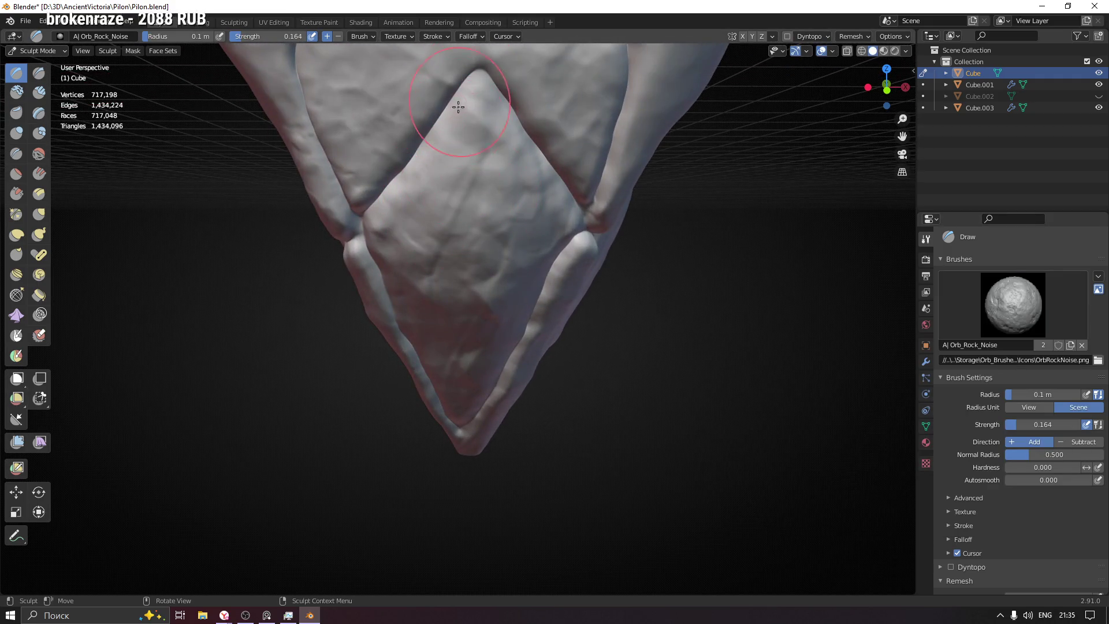
left_click_drag(429, 172, 395, 221)
left_click_drag(509, 323, 532, 223)
Step: Frame the upper panel and enlarge the brush radius to 0.2 m
scroll(577, 151, "down", 3)
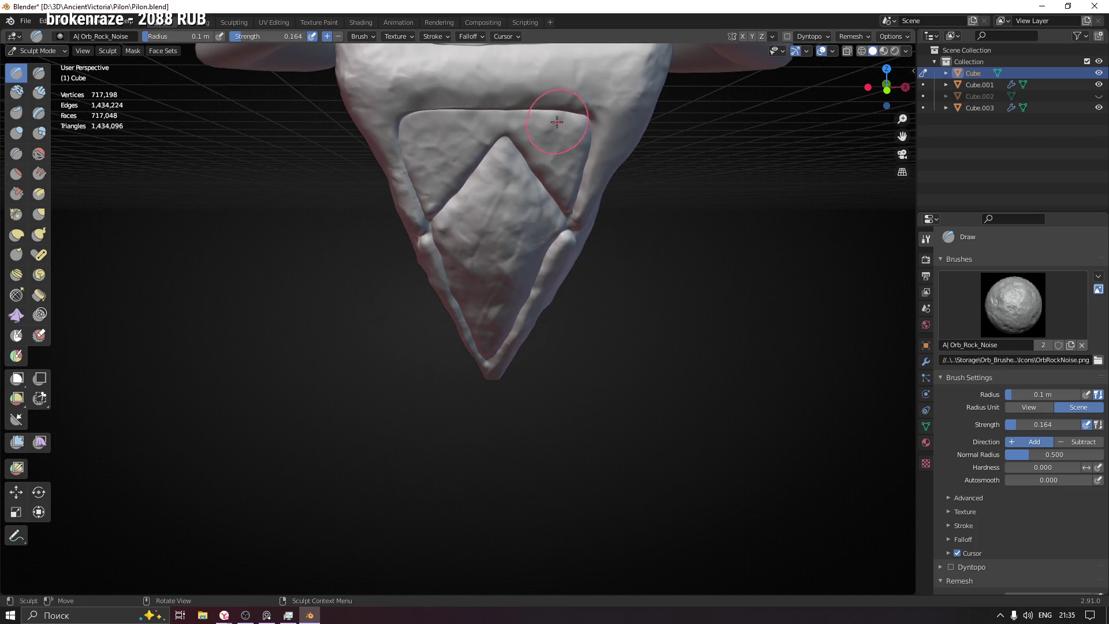
scroll(560, 139, "up", 2)
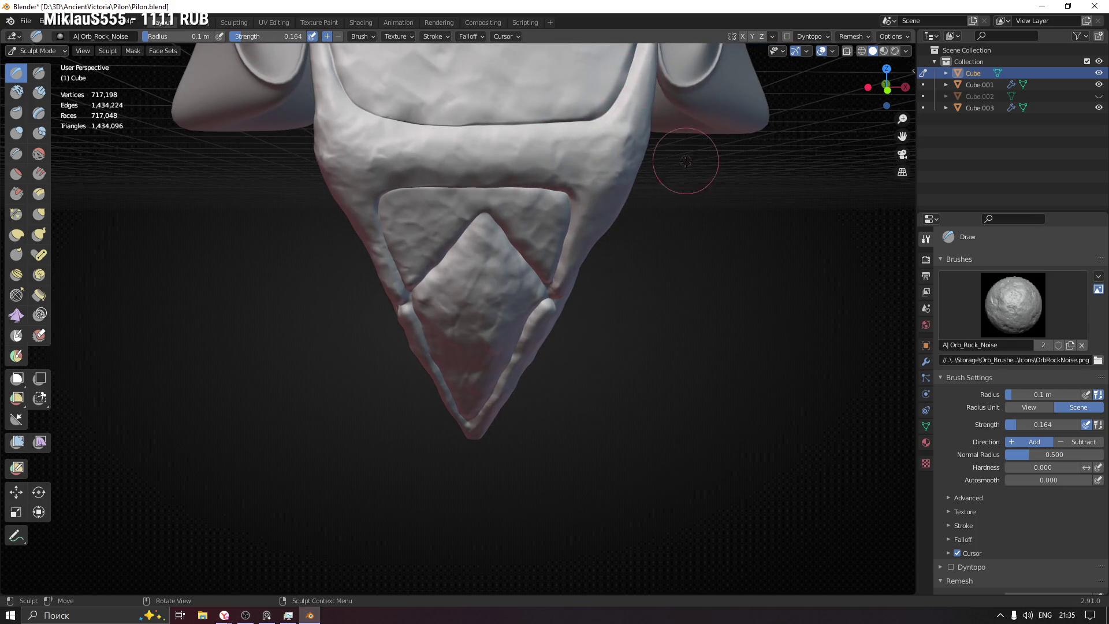
middle_click_drag(686, 160, 641, 119)
scroll(635, 104, "up", 2)
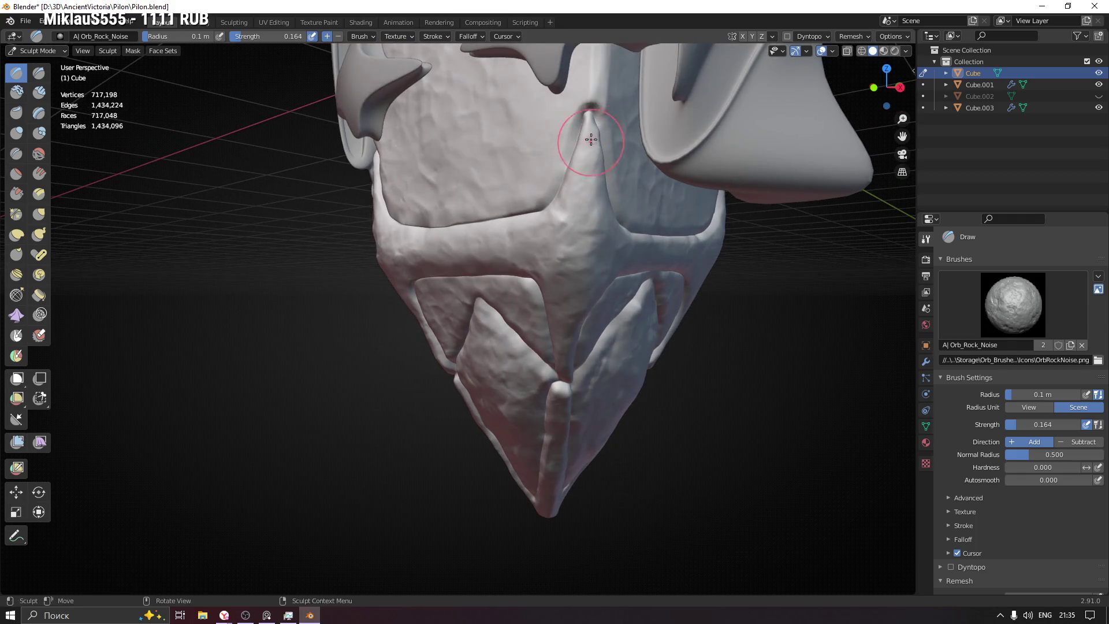
middle_click_drag(575, 99, 564, 169, "ctrl")
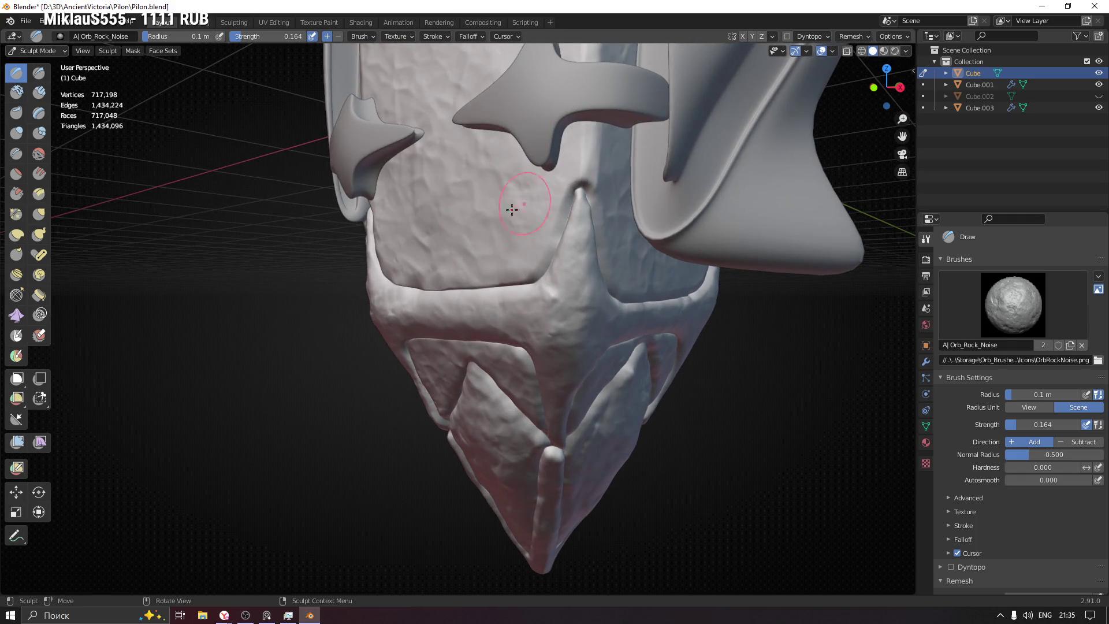
scroll(509, 191, "down", 3)
middle_click_drag(495, 181, 483, 206)
key("f")
left_click(513, 193)
scroll(523, 173, "up", 2)
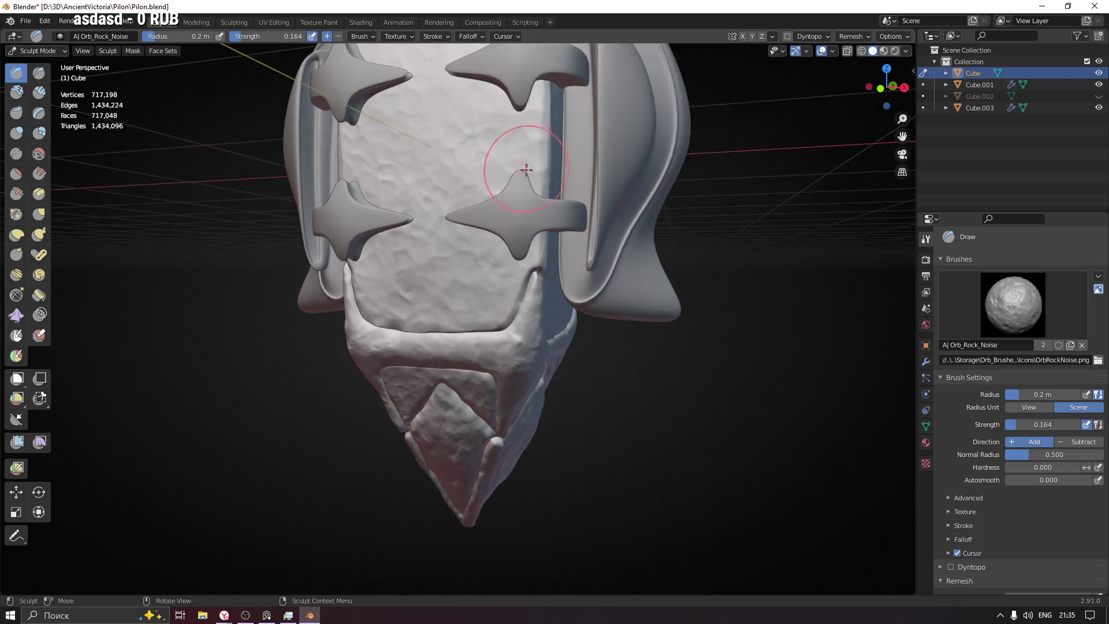
Step: Orbit around the pylon to review the sculpt from below, the sides and the front
mouse_move(538, 201)
middle_mouse_down()
mouse_move(505, 265)
mouse_move(562, 275)
middle_mouse_up()
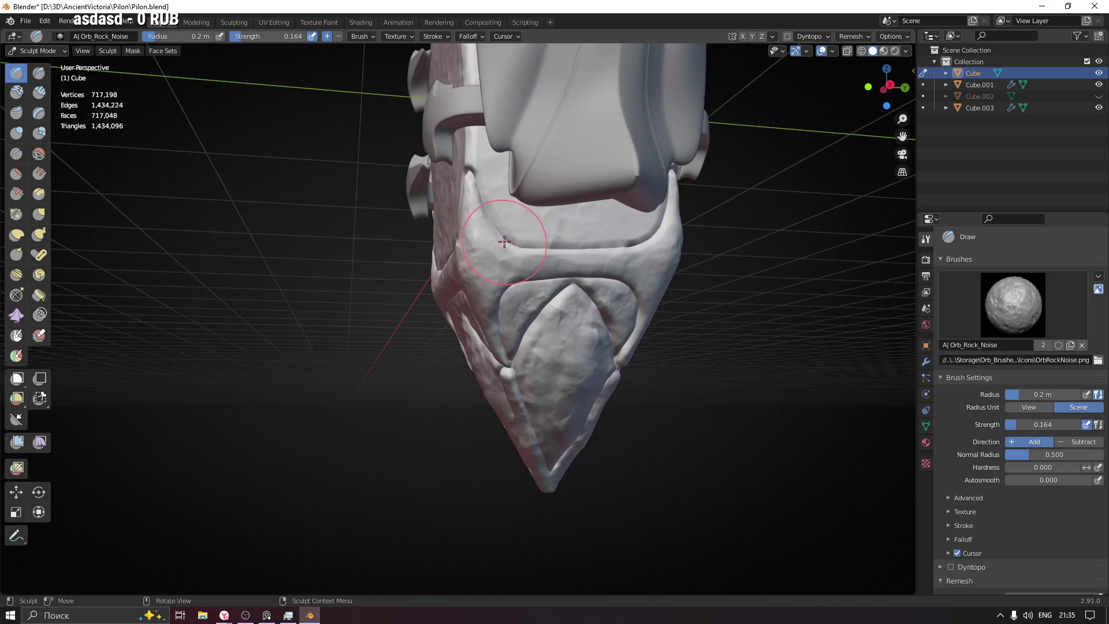
middle_click_drag(648, 312, 611, 303)
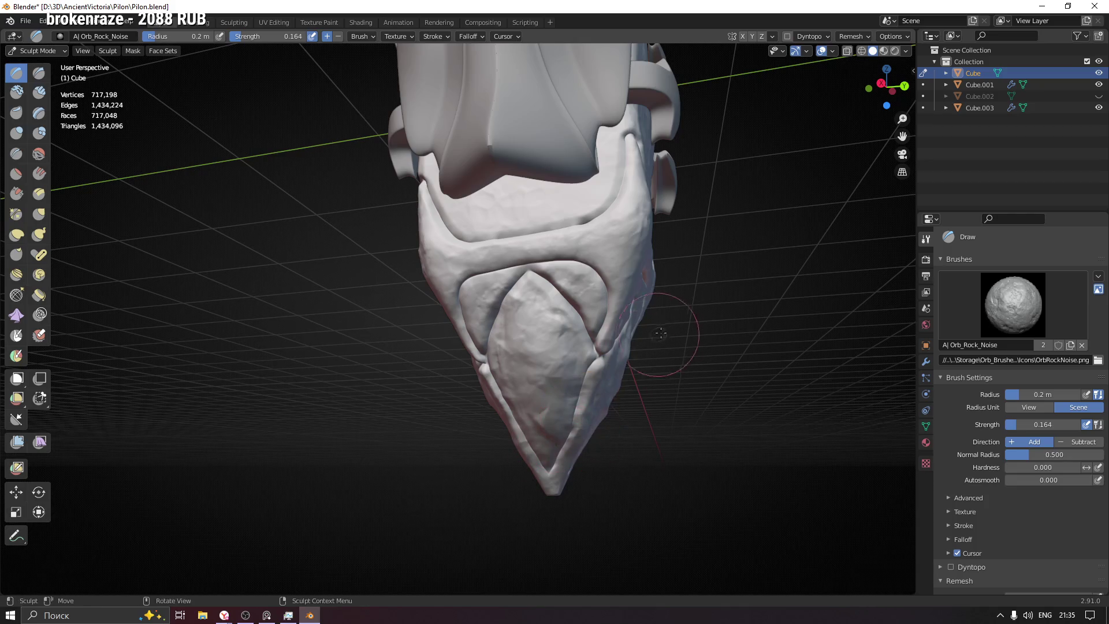
middle_click_drag(674, 347, 539, 319)
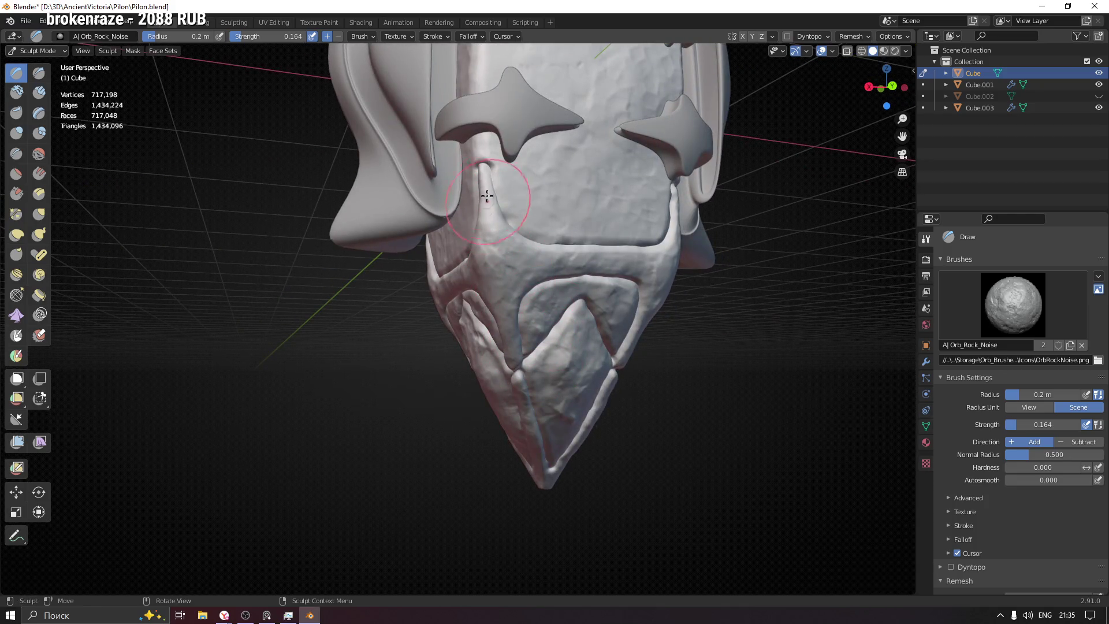
middle_click_drag(681, 232, 605, 261)
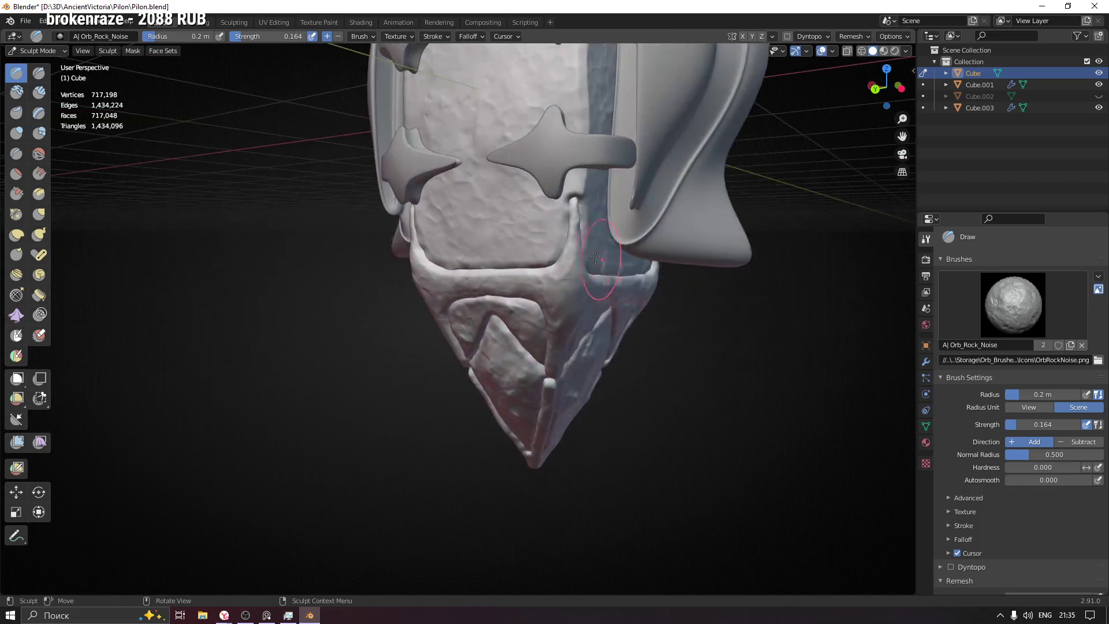
middle_click_drag(557, 346, 464, 269)
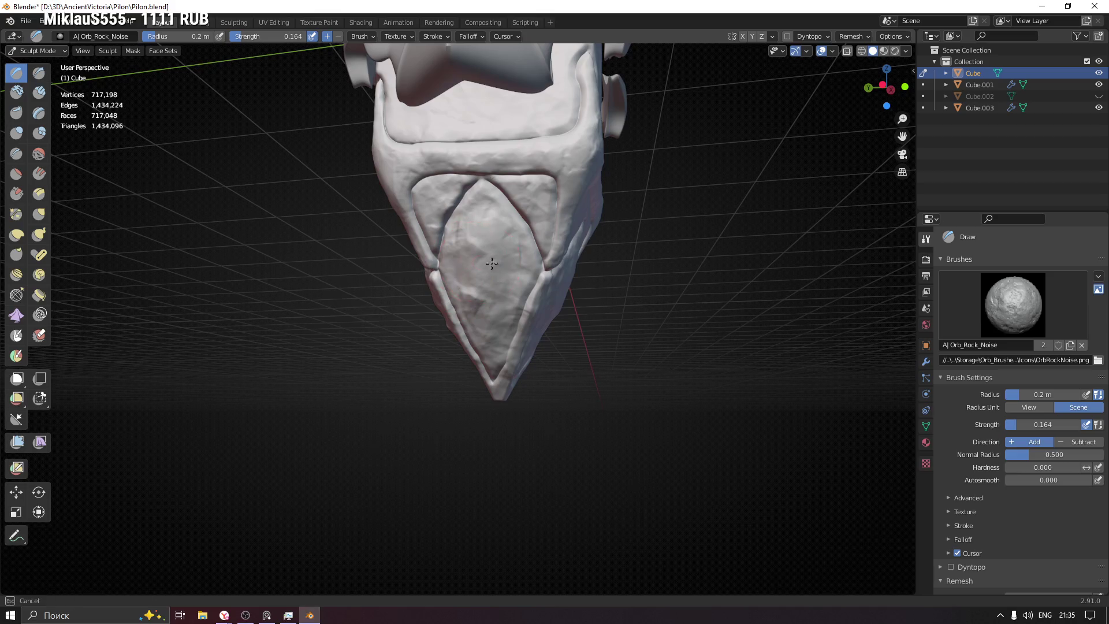
middle_click_drag(586, 224, 553, 178)
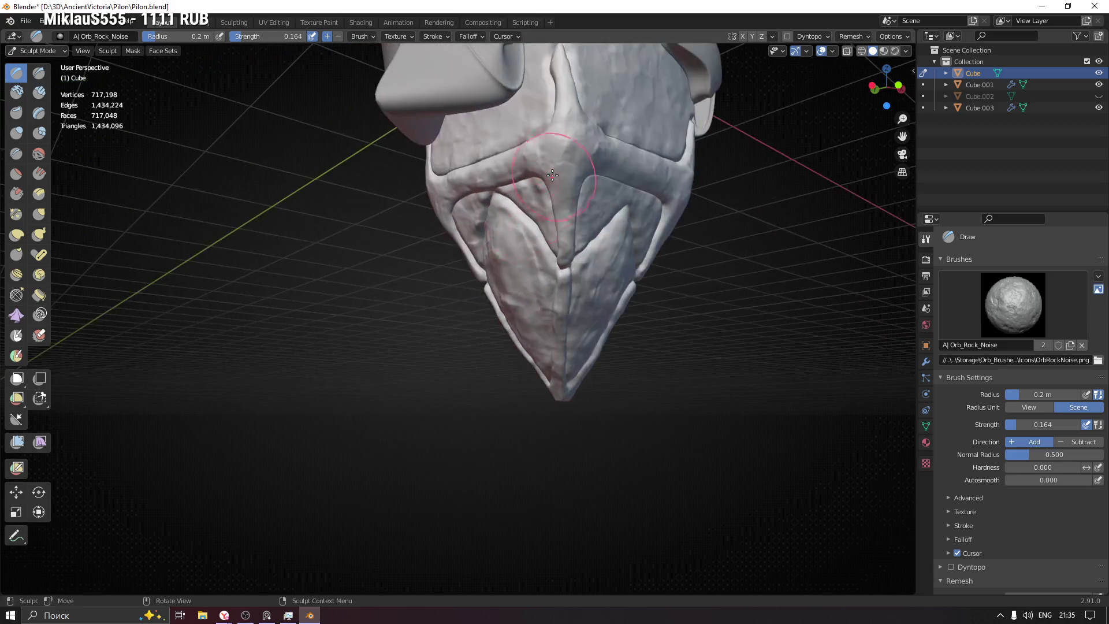
middle_click_drag(639, 184, 606, 269)
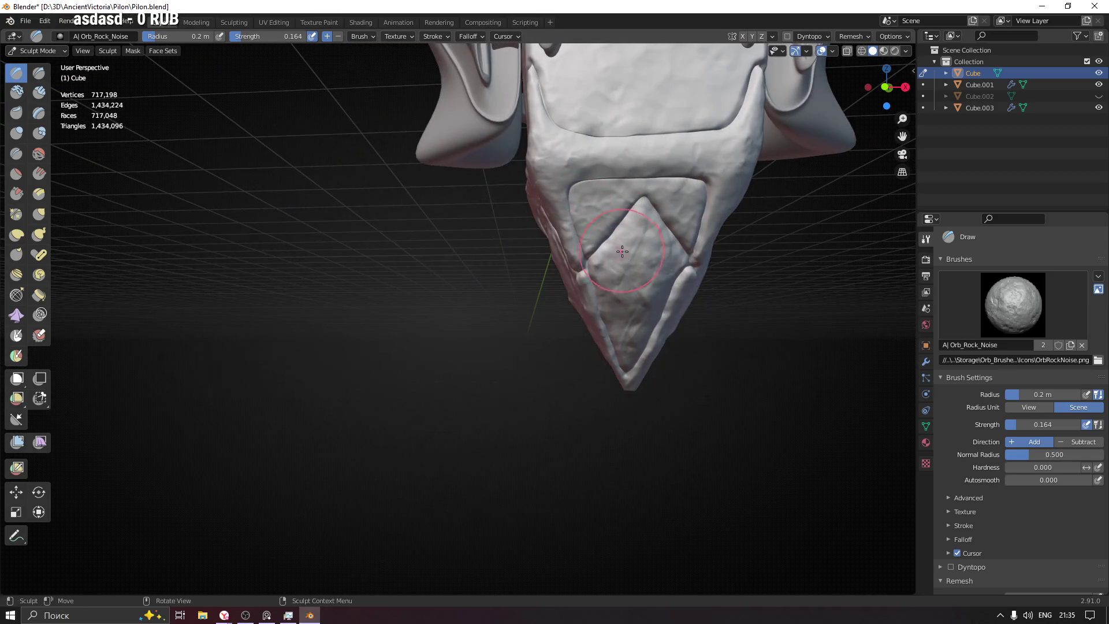
mouse_move(675, 263)
middle_mouse_down()
mouse_move(716, 333)
mouse_move(564, 345)
middle_mouse_up()
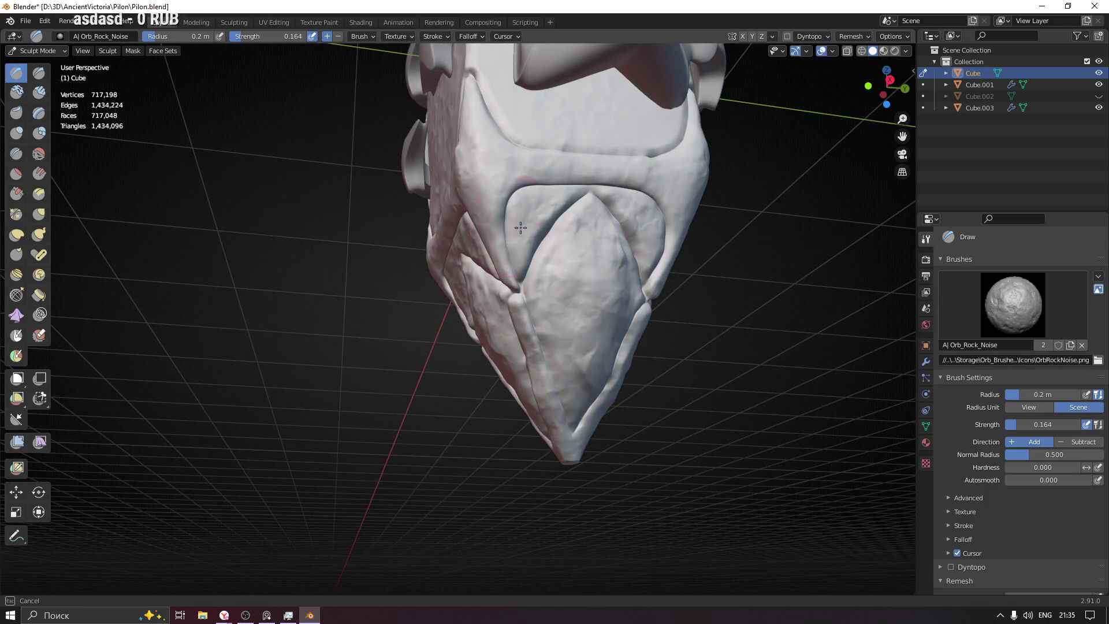
middle_click_drag(497, 149, 546, 188)
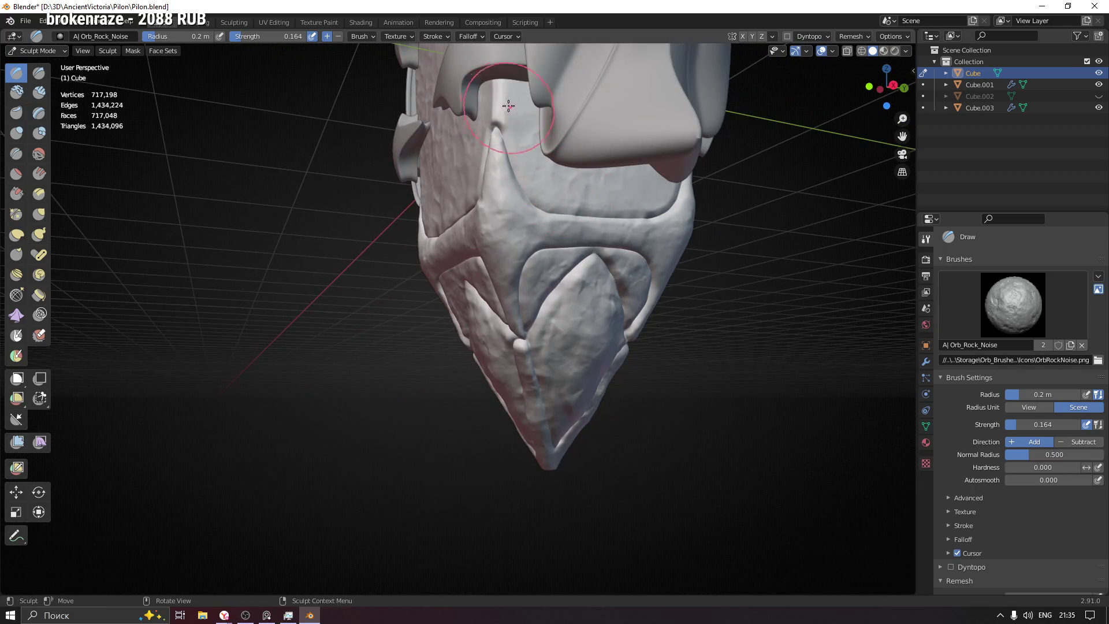
mouse_move(660, 201)
middle_mouse_down()
mouse_move(591, 215)
mouse_move(707, 202)
middle_mouse_up()
Step: Frame the whole pylon and paint rock noise onto its upper surface
mouse_move(776, 213)
middle_mouse_down("shift")
mouse_move(556, 258)
mouse_move(547, 278)
middle_mouse_up("shift")
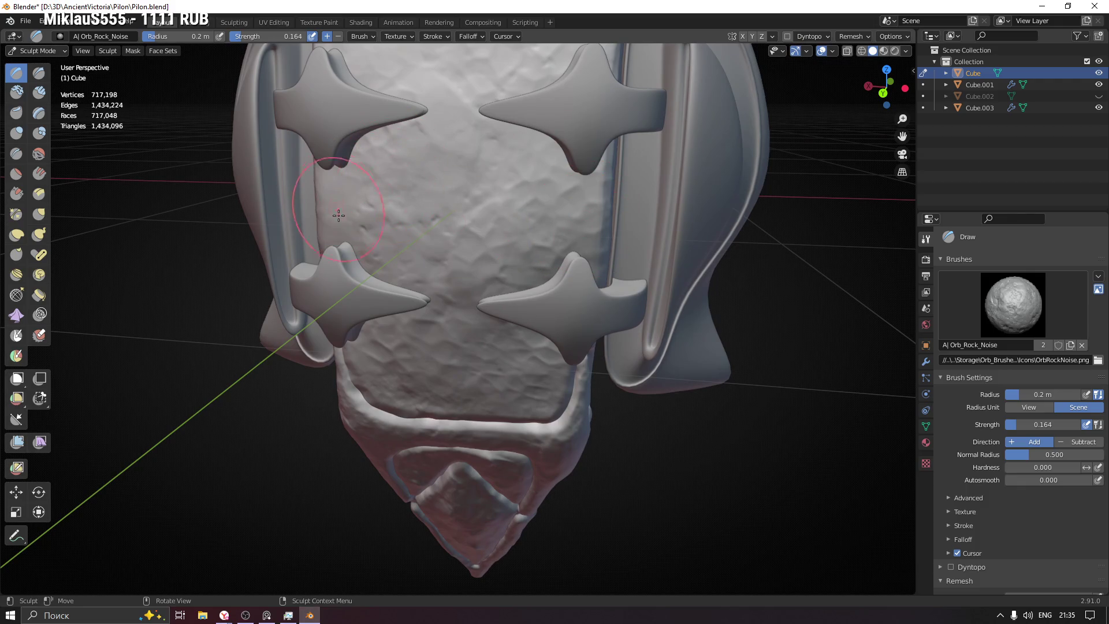
middle_click_drag(458, 169, 412, 151, "shift")
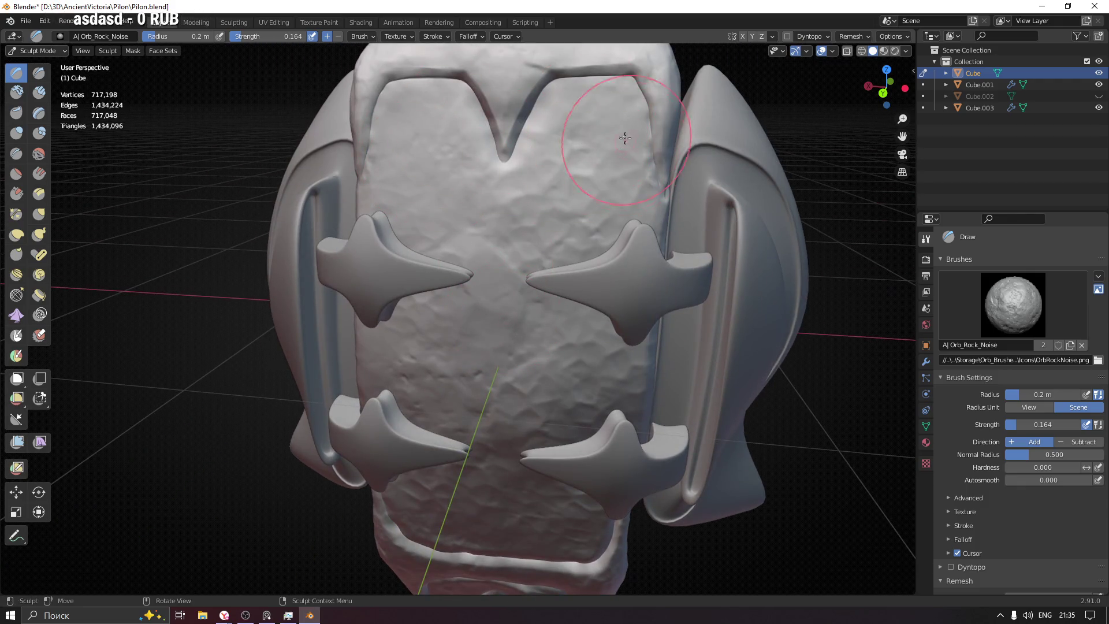
mouse_move(561, 248)
middle_mouse_down("ctrl")
mouse_move(526, 260)
mouse_move(510, 246)
middle_mouse_up("ctrl")
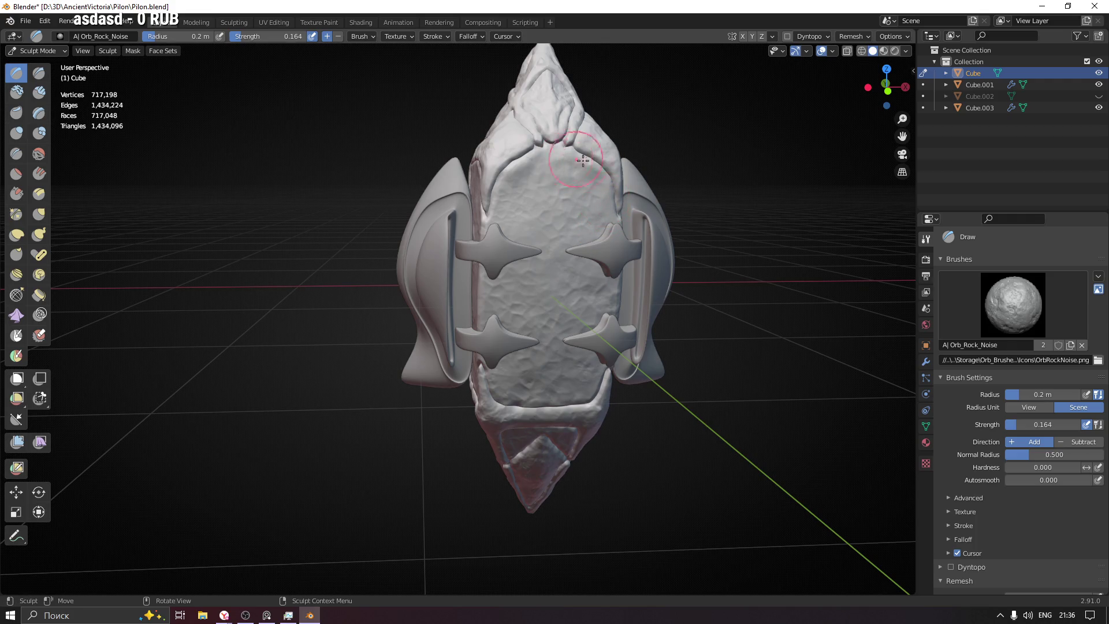
left_click_drag(543, 160, 508, 178)
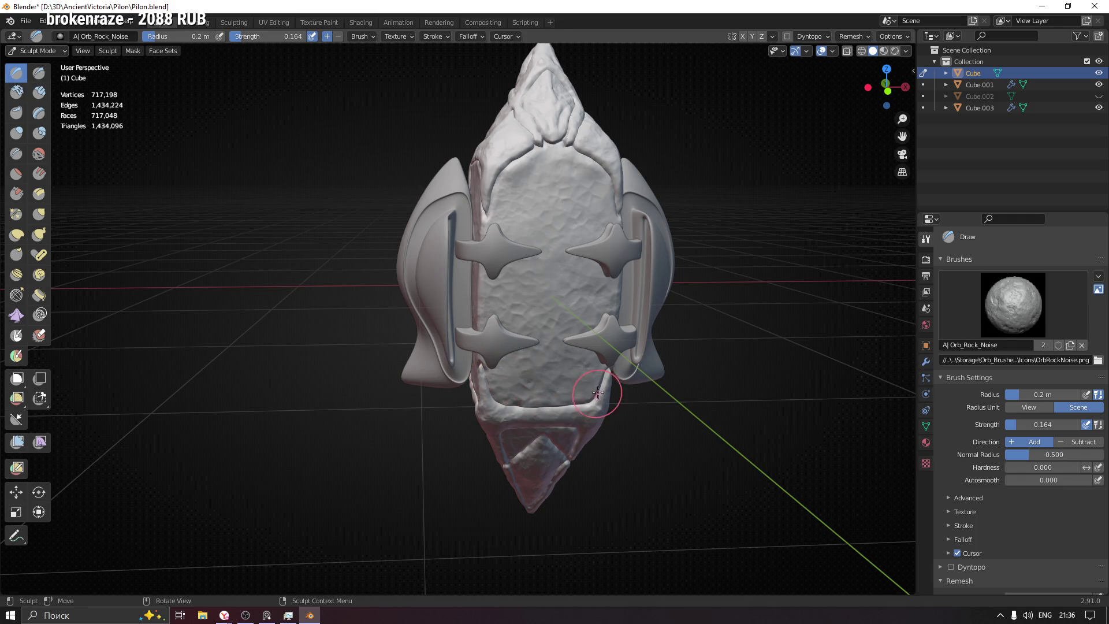
Step: Select the Scrape brush and scrape the surface flatter across the top
left_click(16, 194)
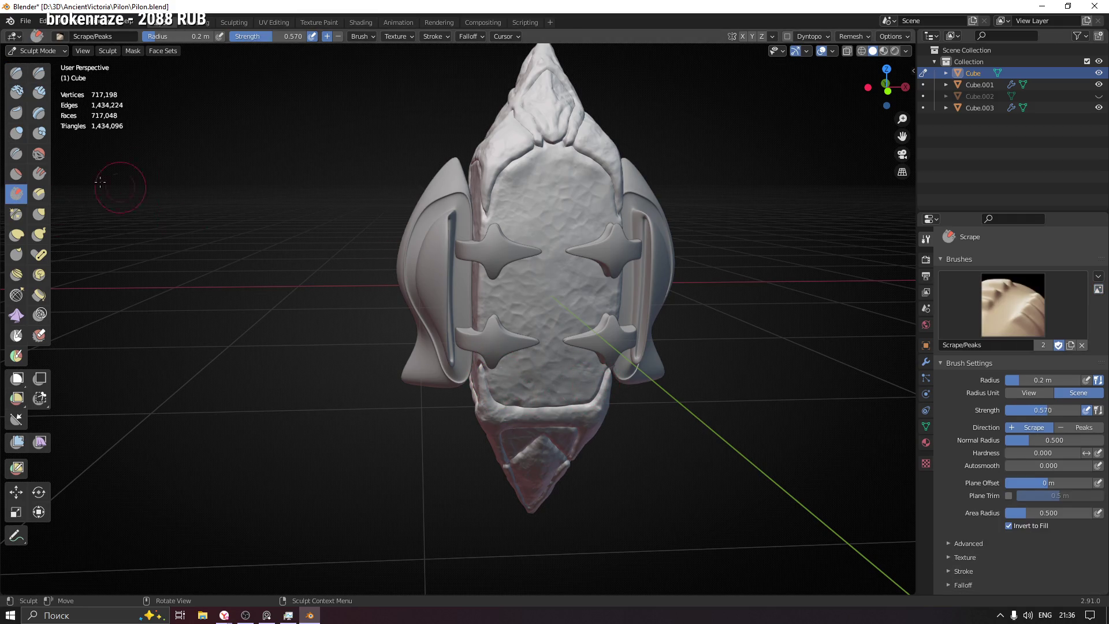
left_click(16, 175)
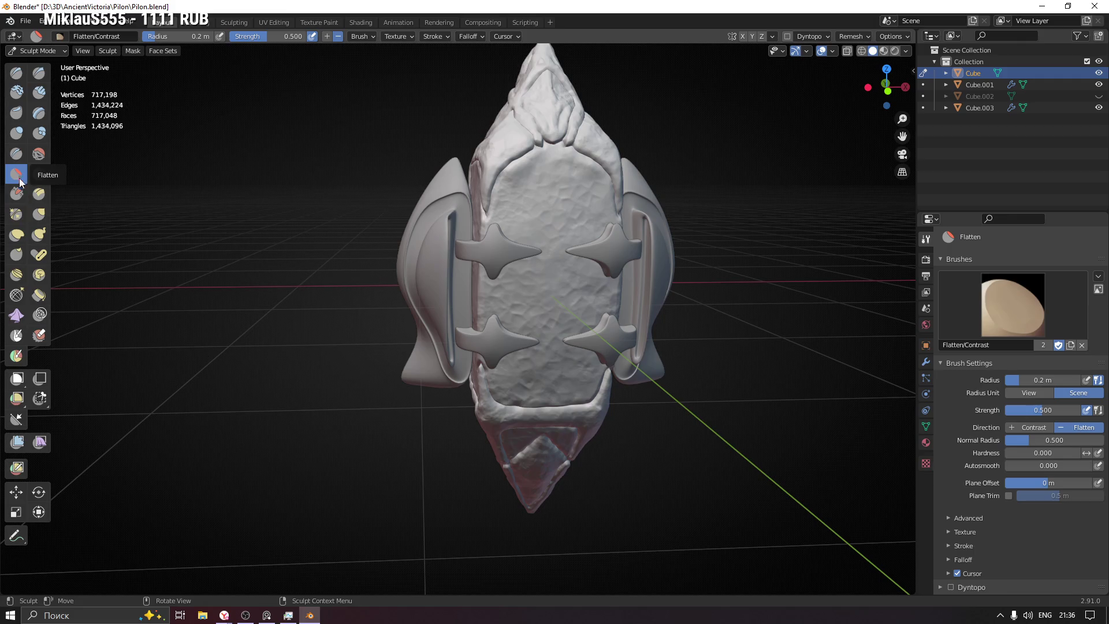
left_click(16, 193)
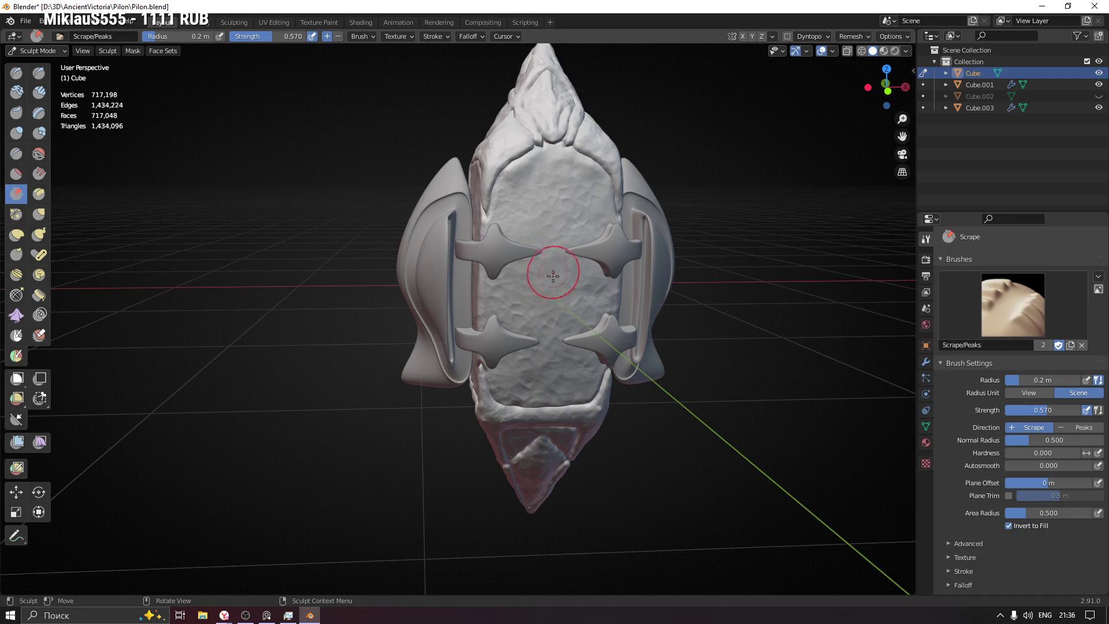
scroll(554, 269, "up", 3)
mouse_move(503, 95)
left_mouse_down()
mouse_move(622, 98)
mouse_move(645, 120)
mouse_move(650, 145)
left_mouse_up()
Step: Shrink the scrape radius to 0.11 m and lower its strength to 0.273
mouse_move(649, 311)
middle_mouse_down("shift")
mouse_move(594, 223)
mouse_move(605, 173)
middle_mouse_up("shift")
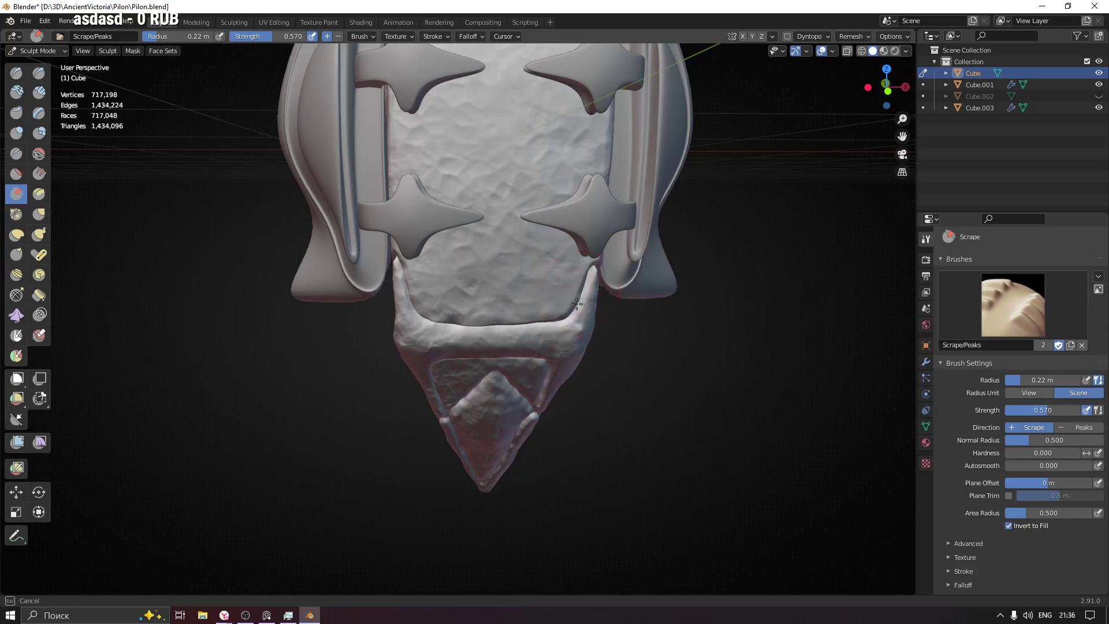
middle_click_drag(432, 346, 435, 345)
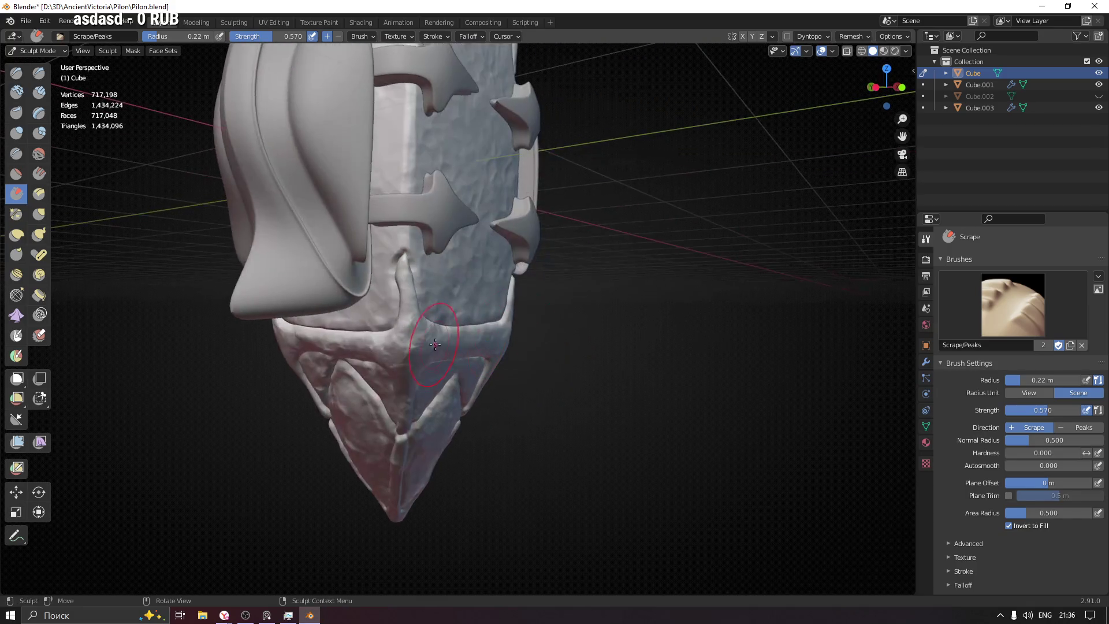
key("f")
left_click(411, 346)
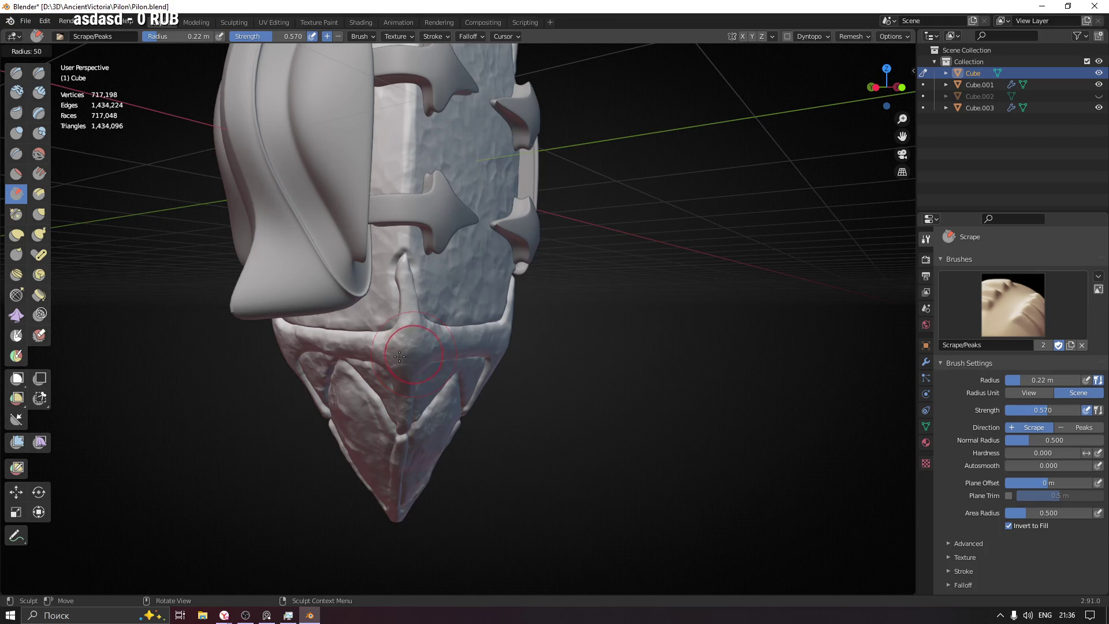
middle_click_drag(411, 346, 401, 280)
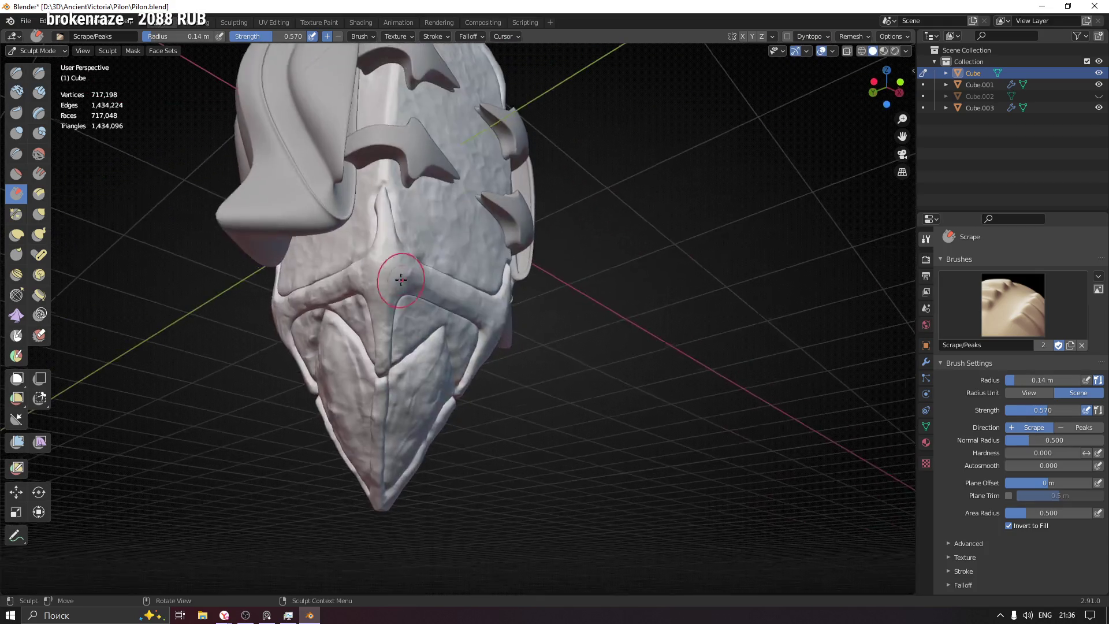
mouse_move(462, 335)
middle_mouse_down()
mouse_move(434, 352)
mouse_move(405, 349)
middle_mouse_up()
key("f")
left_click(382, 349)
key("shift+f")
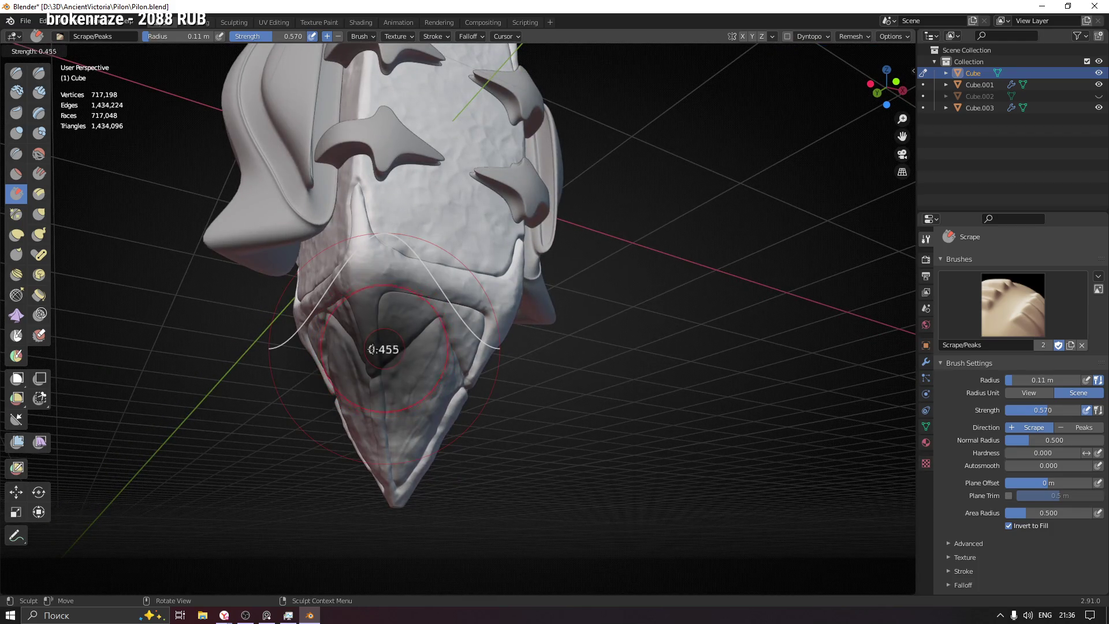
left_click(358, 350)
Step: Scrape a small area of the lower plate, then widen the radius to 0.2 m
middle_click_drag(426, 379, 435, 404)
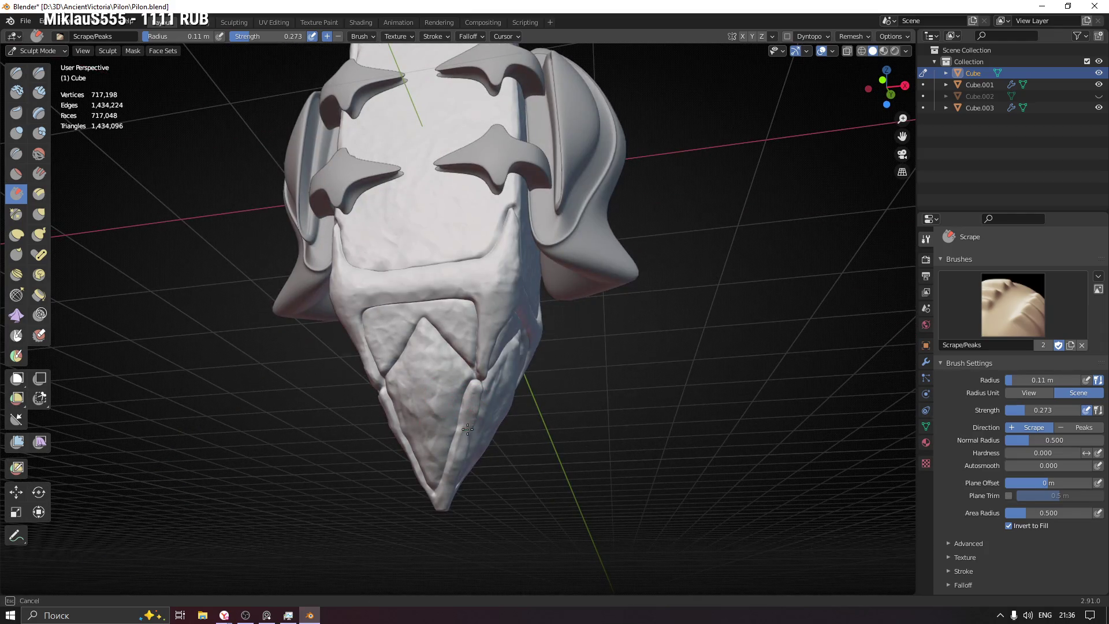
left_click_drag(493, 350, 492, 278)
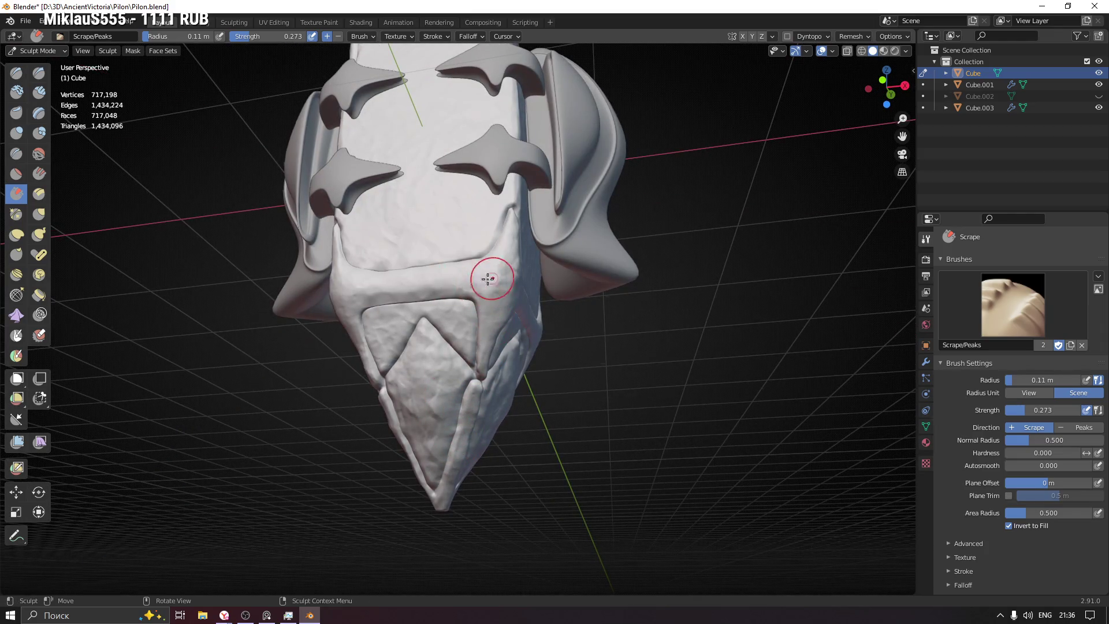
middle_click_drag(472, 286, 451, 297)
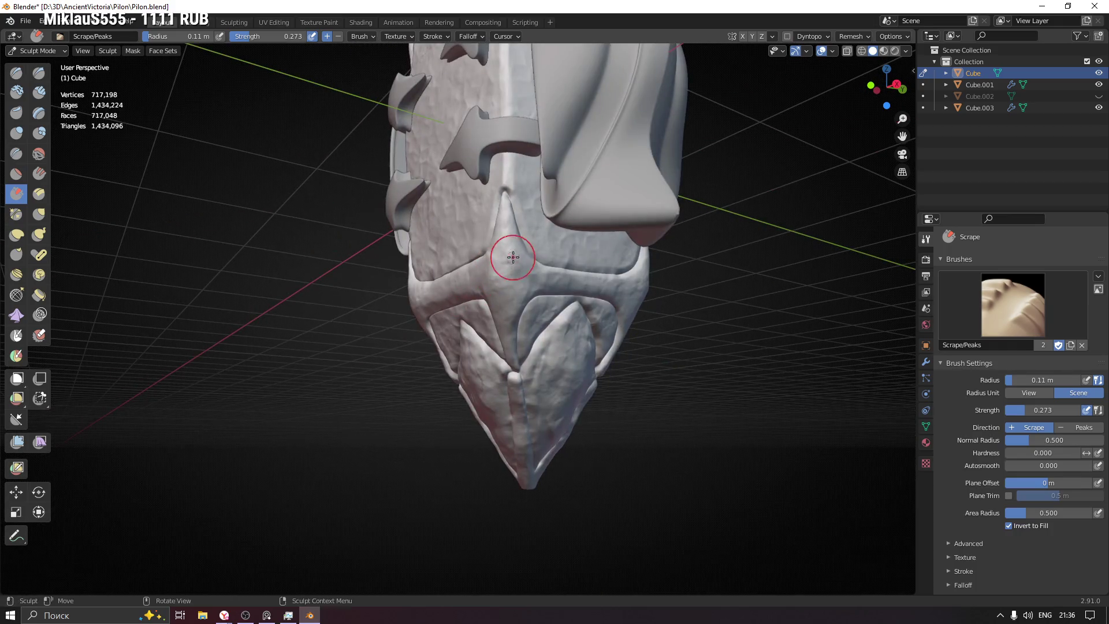
middle_click_drag(513, 252, 523, 249)
key("f")
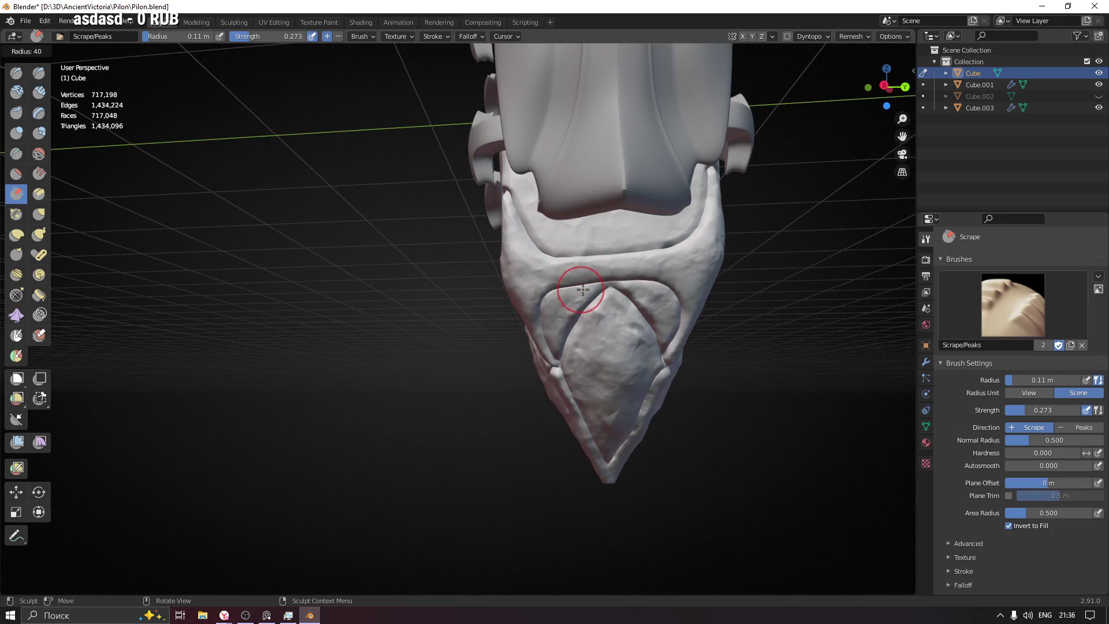
left_click(577, 246)
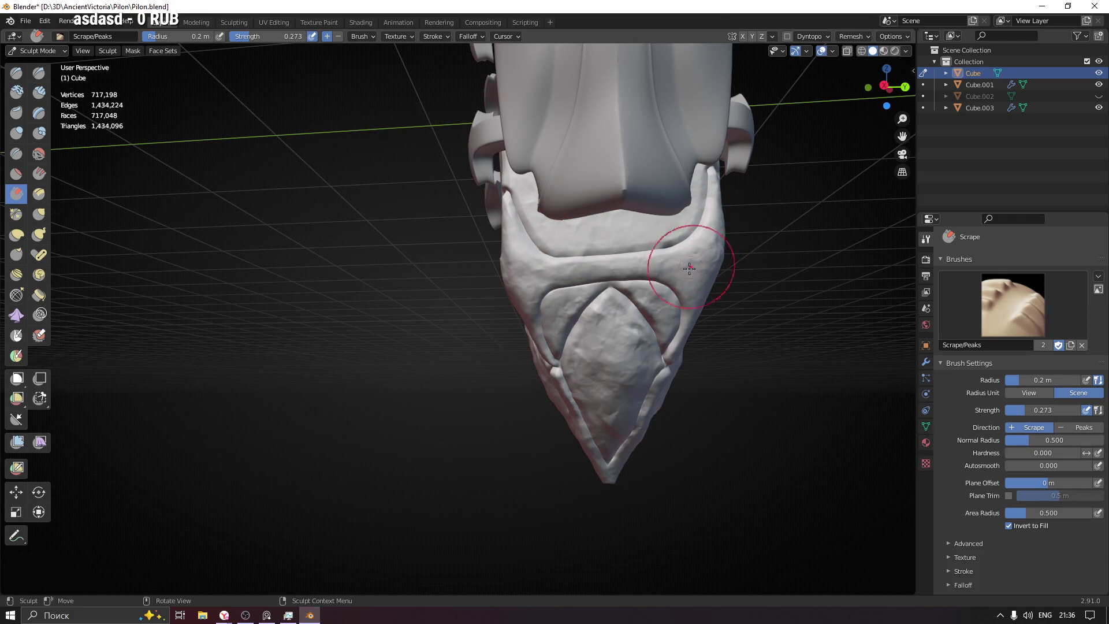
Step: Pan, orbit and zoom to frame the top spike and the pylon's upper plate
mouse_move(690, 256)
middle_mouse_down("shift")
mouse_move(664, 250)
mouse_move(511, 292)
mouse_move(570, 185)
middle_mouse_up("shift")
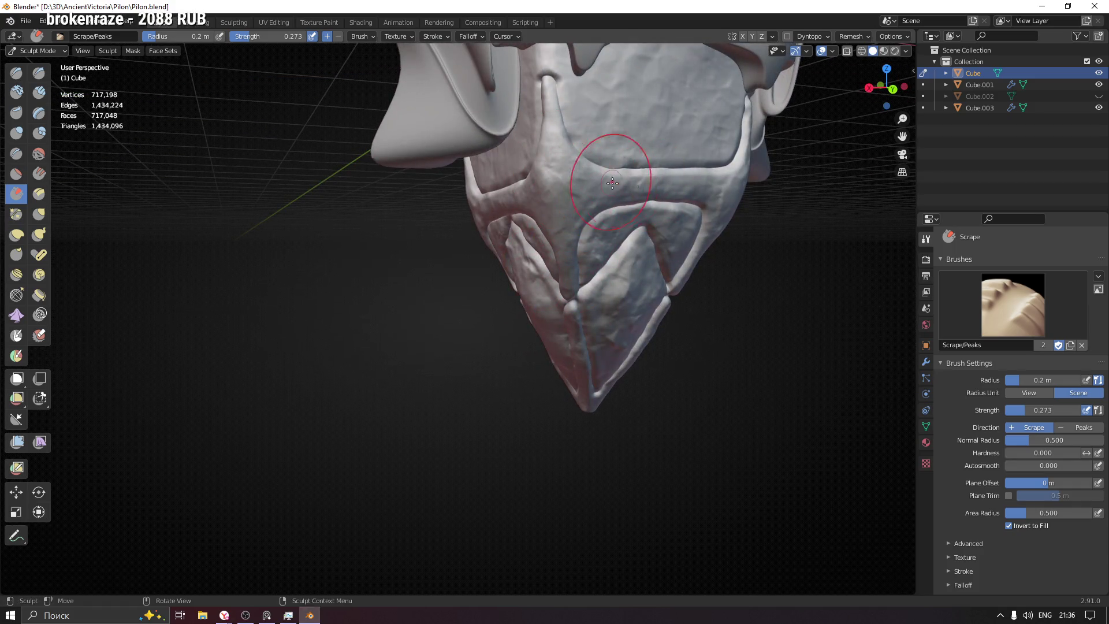
middle_click_drag(711, 192, 728, 191)
mouse_move(661, 271)
middle_mouse_down()
mouse_move(663, 309)
mouse_move(456, 301)
middle_mouse_up()
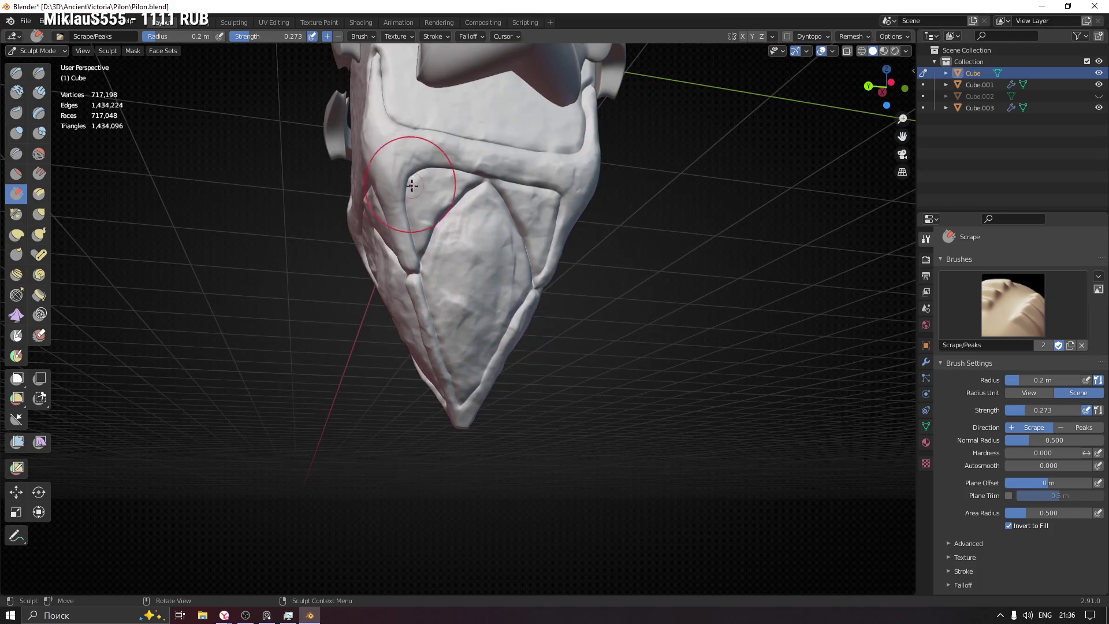
mouse_move(466, 155)
middle_mouse_down()
mouse_move(445, 186)
mouse_move(507, 161)
mouse_move(504, 207)
middle_mouse_up()
middle_click_drag(488, 92, 553, 178, "shift")
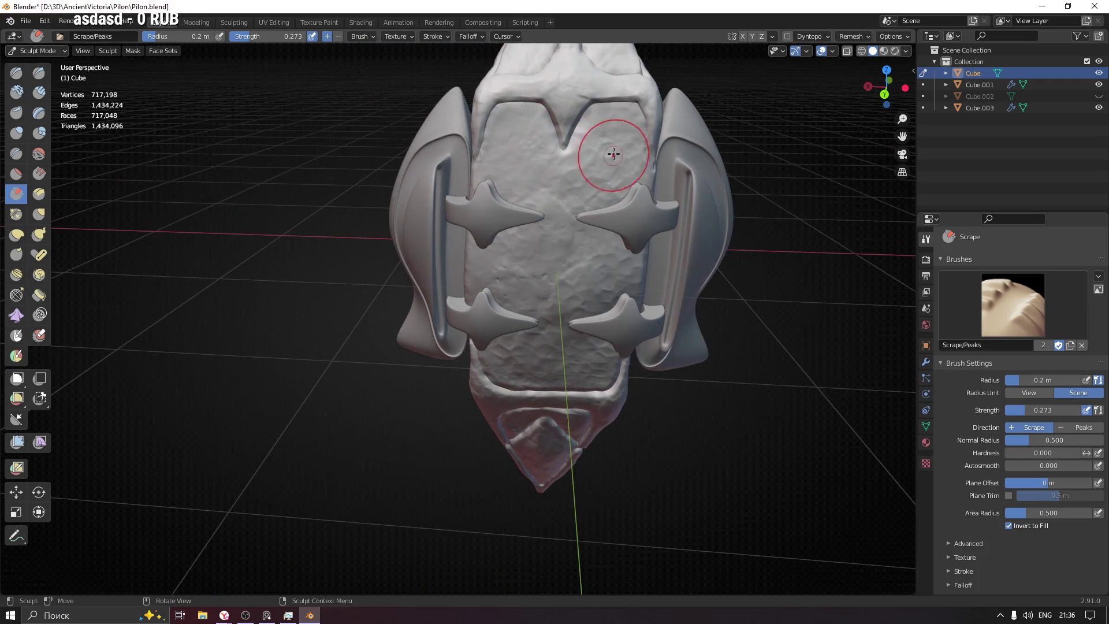
middle_click_drag(524, 297, 508, 337, "shift")
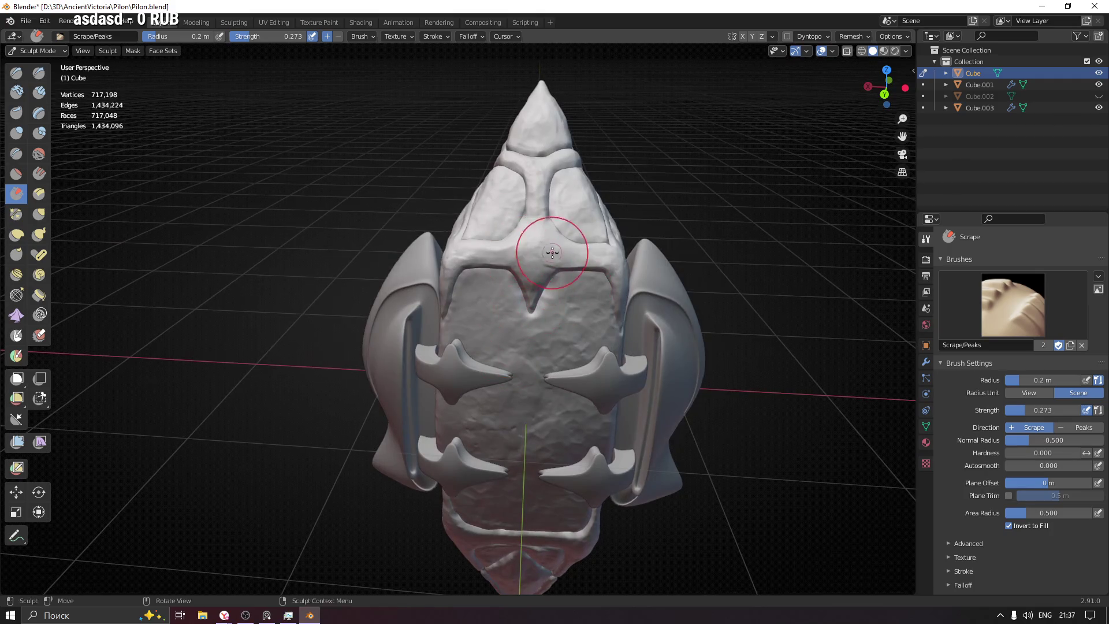
scroll(532, 255, "up", 5)
middle_click_drag(520, 218, 544, 244)
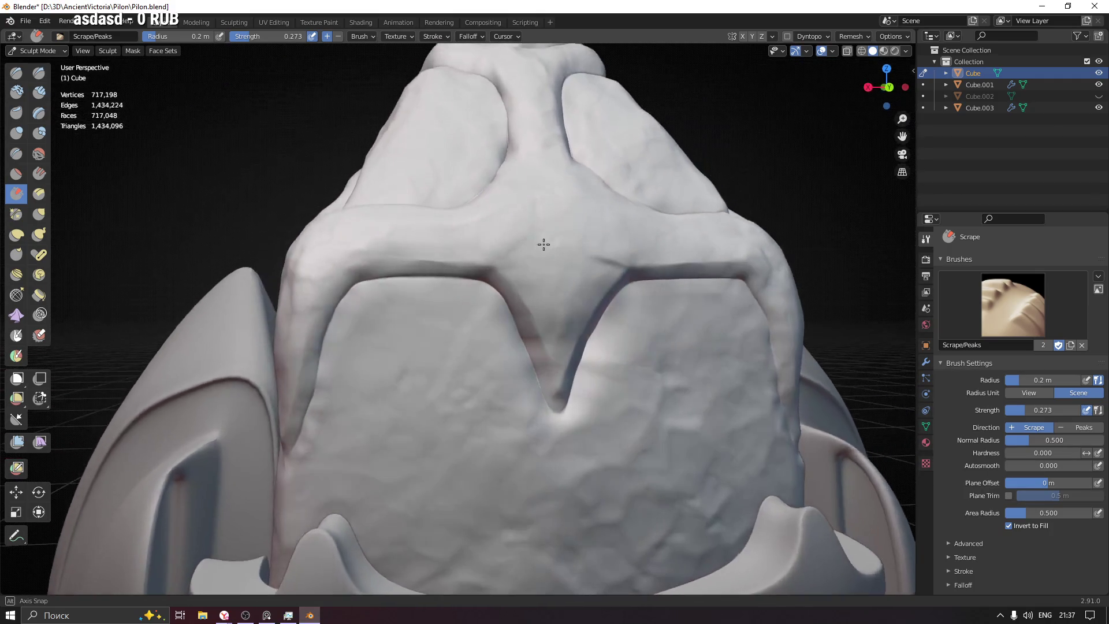
Step: Switch to the Orb_Rock_Noise draw brush at 0.088 m radius and orbit the upper plate
key("x")
key("f")
left_click(474, 318)
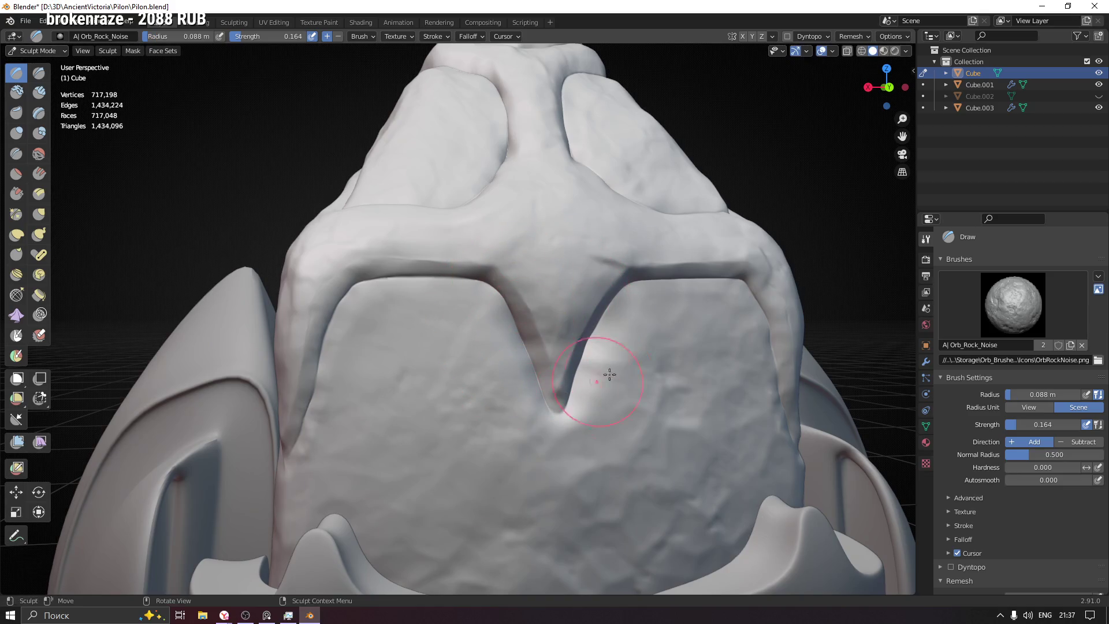
middle_click_drag(592, 385, 621, 310)
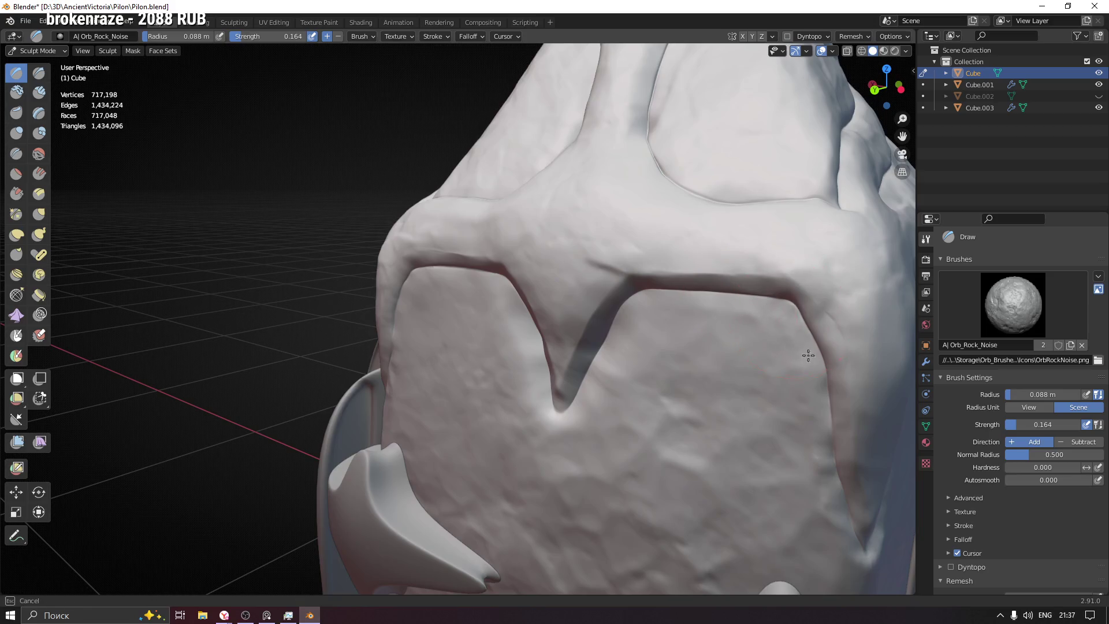
middle_click_drag(679, 327, 611, 242)
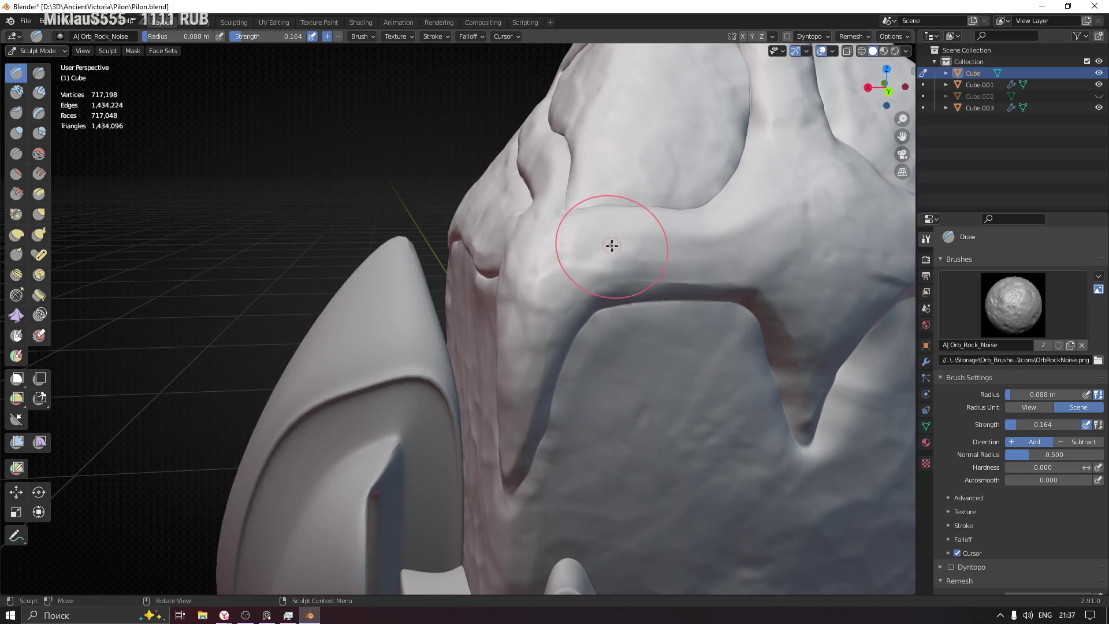
mouse_move(529, 368)
middle_mouse_down()
mouse_move(596, 352)
mouse_move(618, 278)
mouse_move(575, 286)
middle_mouse_up()
Step: Set the brush radius to 0.12 m and review the pylon from the front, sides and back
left_click(16, 194)
key("f")
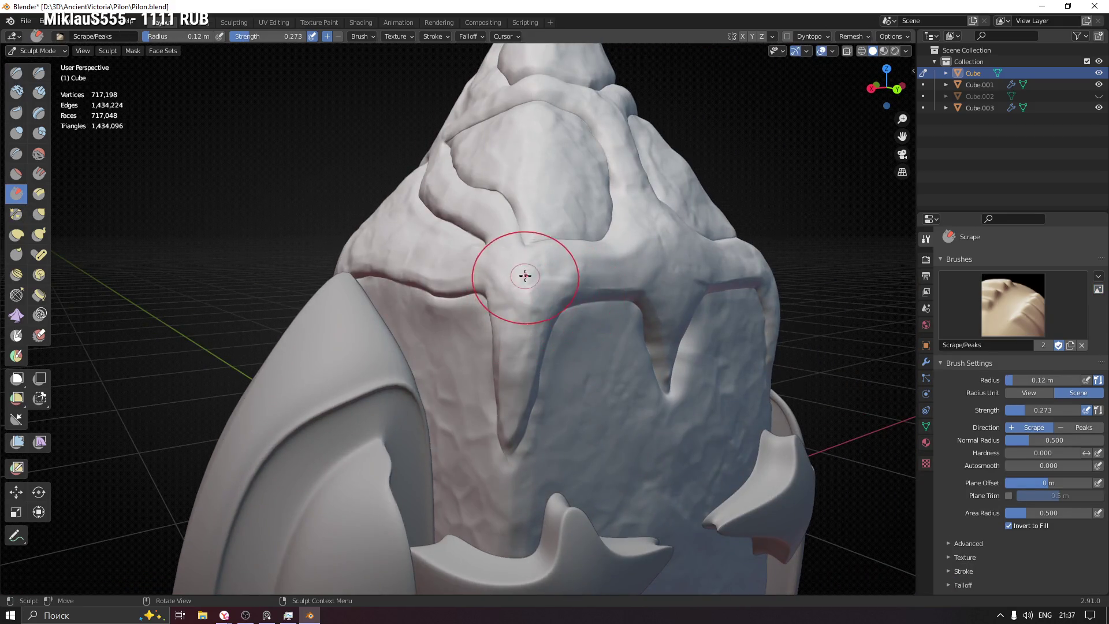
middle_click_drag(516, 394, 384, 297, "shift")
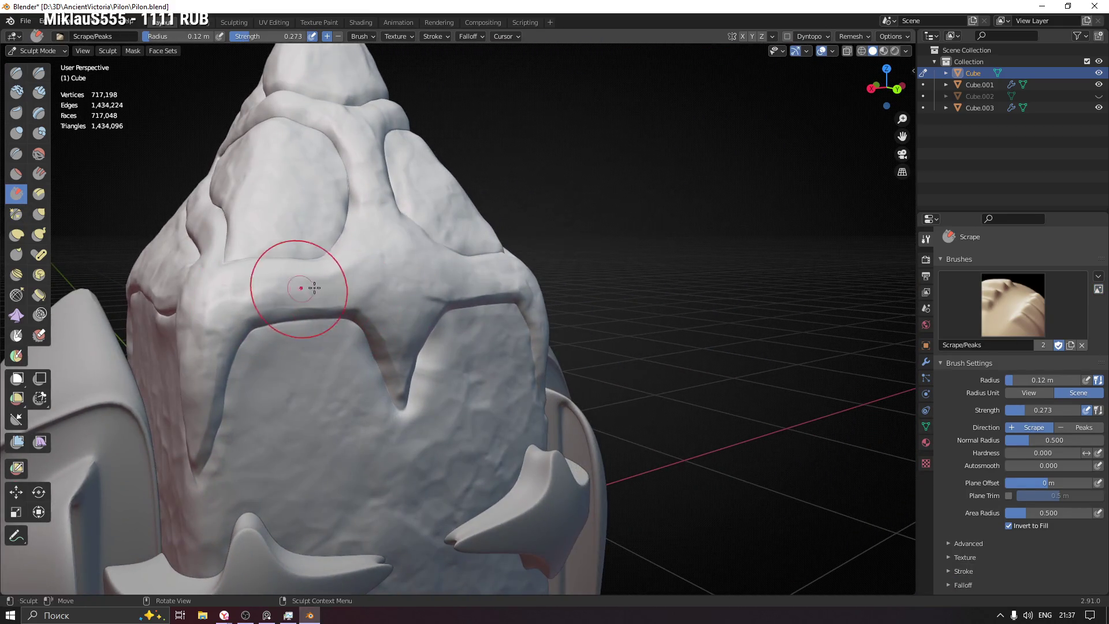
mouse_move(362, 261)
middle_mouse_down()
mouse_move(384, 259)
mouse_move(402, 303)
middle_mouse_up()
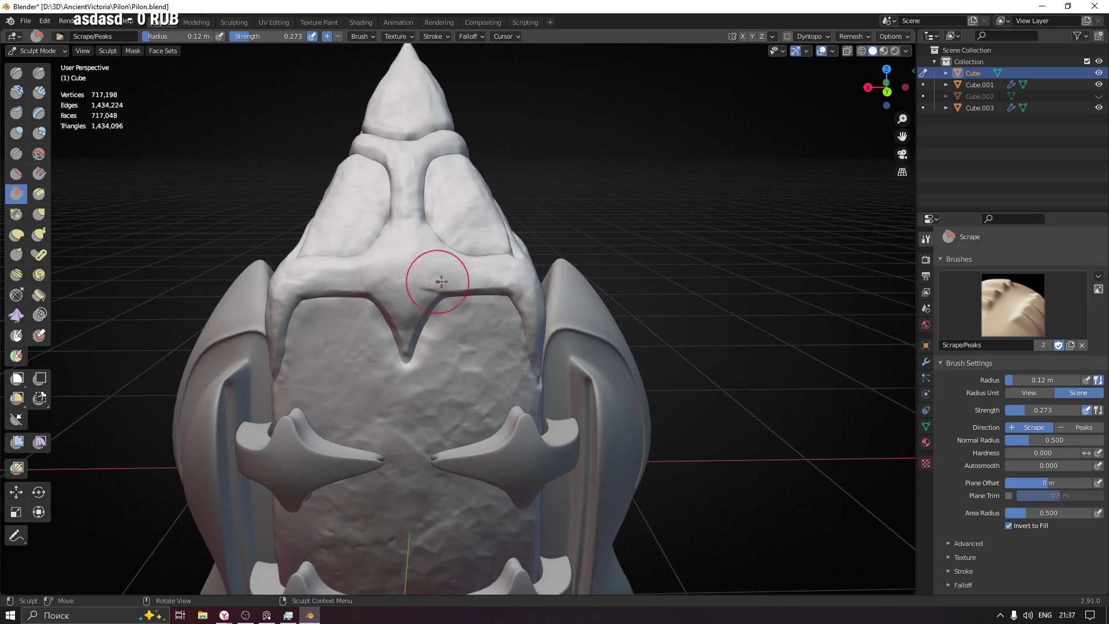
middle_click_drag(558, 314, 560, 305)
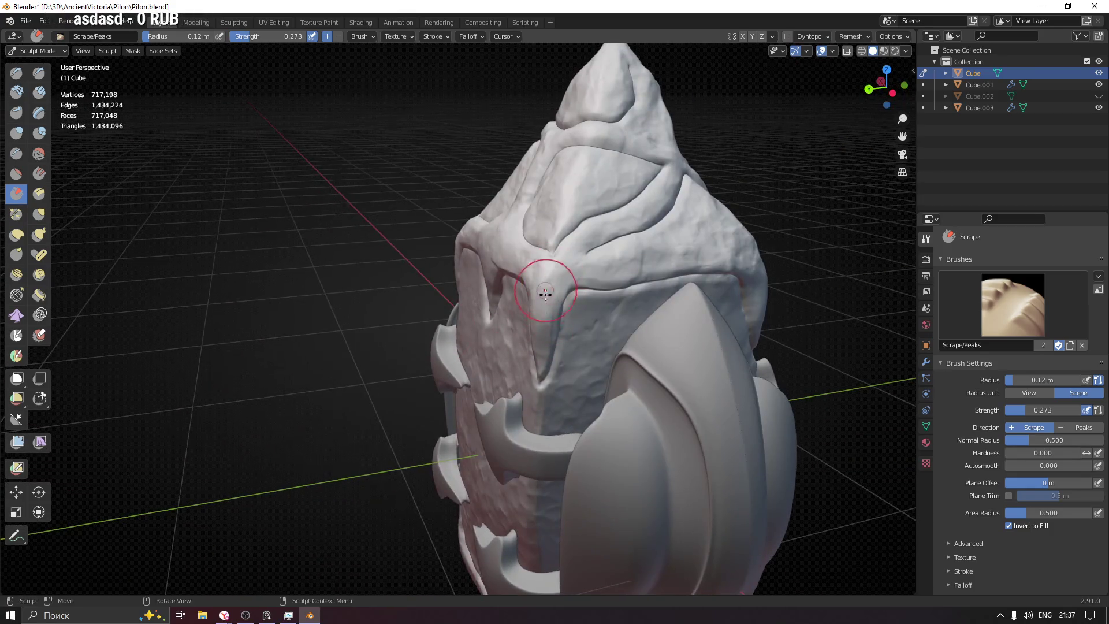
middle_click_drag(760, 258, 694, 277)
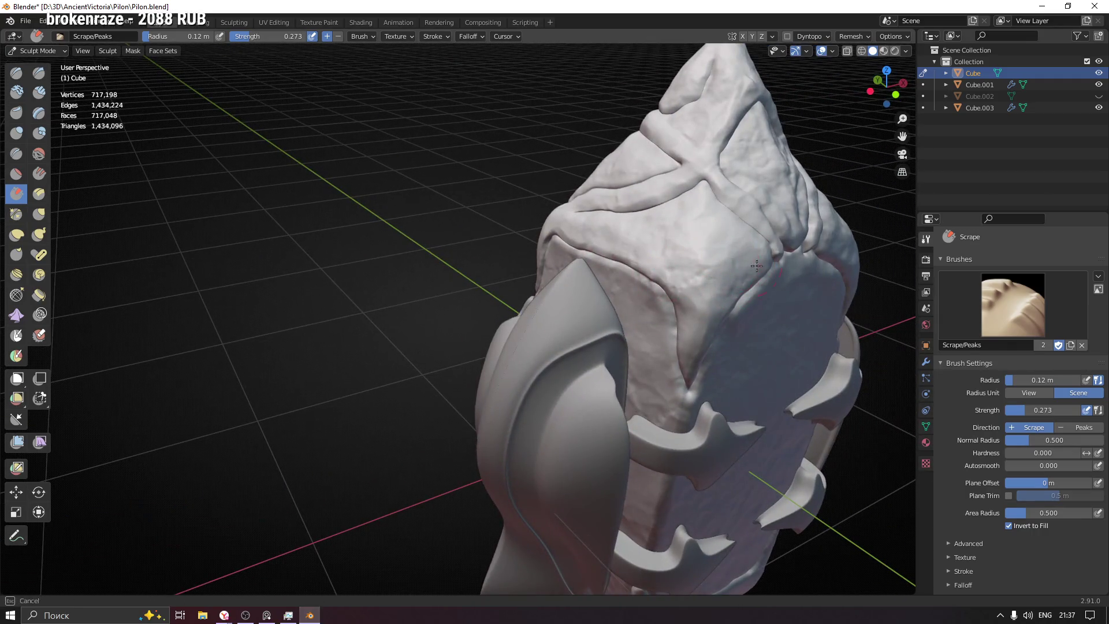
mouse_move(717, 218)
middle_mouse_down()
mouse_move(656, 226)
mouse_move(574, 292)
middle_mouse_up()
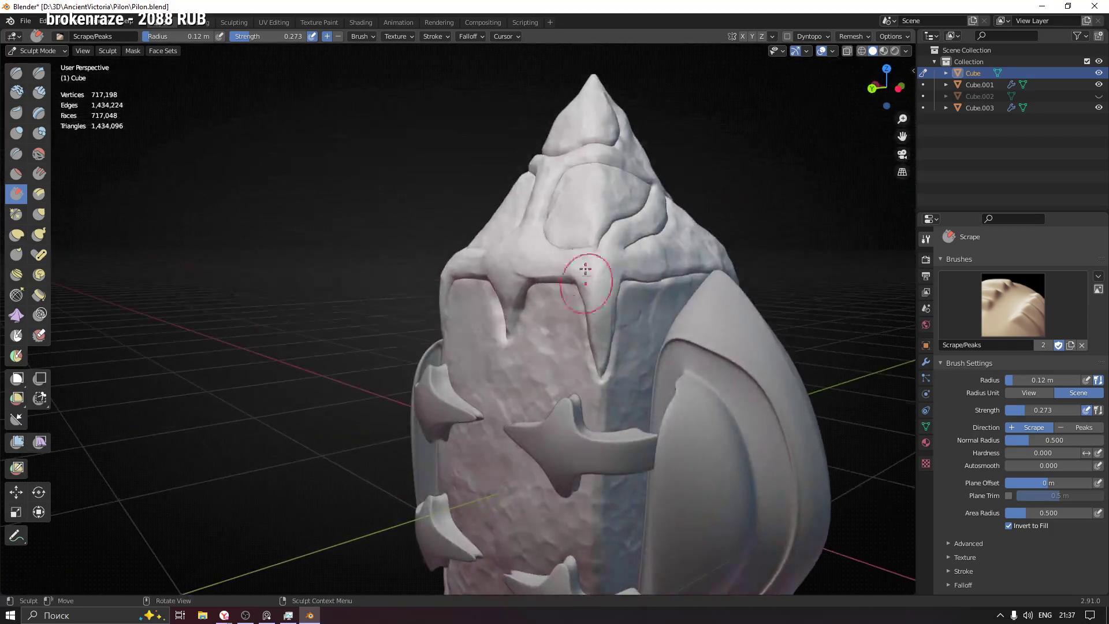
mouse_move(622, 193)
middle_mouse_down()
mouse_move(526, 276)
mouse_move(544, 323)
mouse_move(541, 387)
mouse_move(2, 144)
middle_mouse_up()
left_click(16, 72)
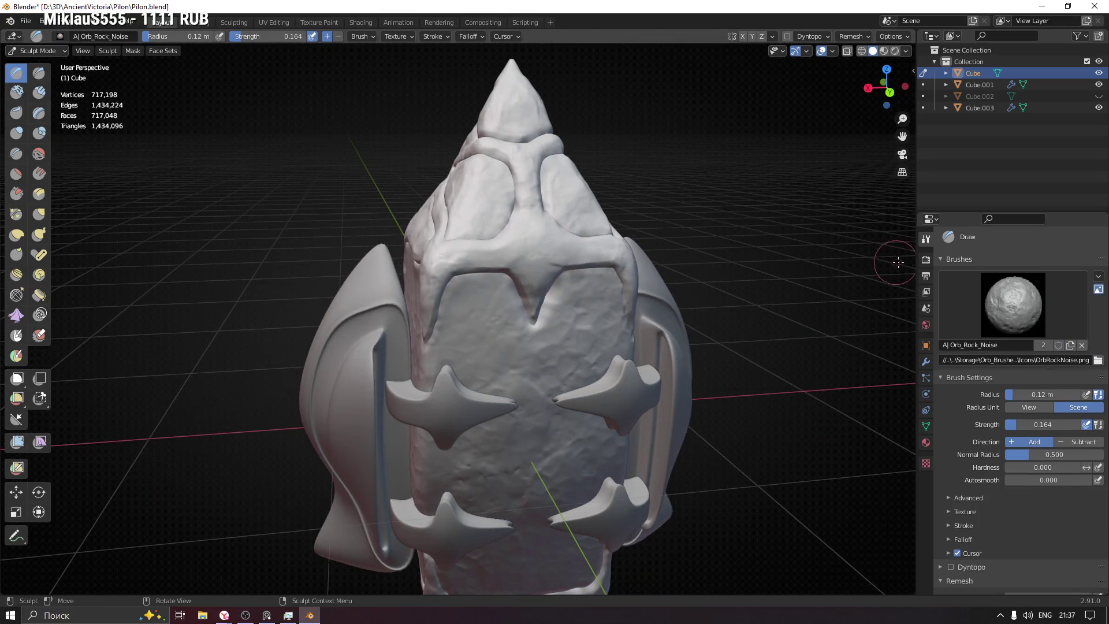
Step: Choose the Orb_Rock_Anchor brush and stamp rock detail onto the pylon's front
left_click(1012, 304)
left_click(1021, 376)
mouse_move(476, 273)
left_mouse_down()
mouse_move(456, 243)
mouse_move(429, 321)
left_mouse_up()
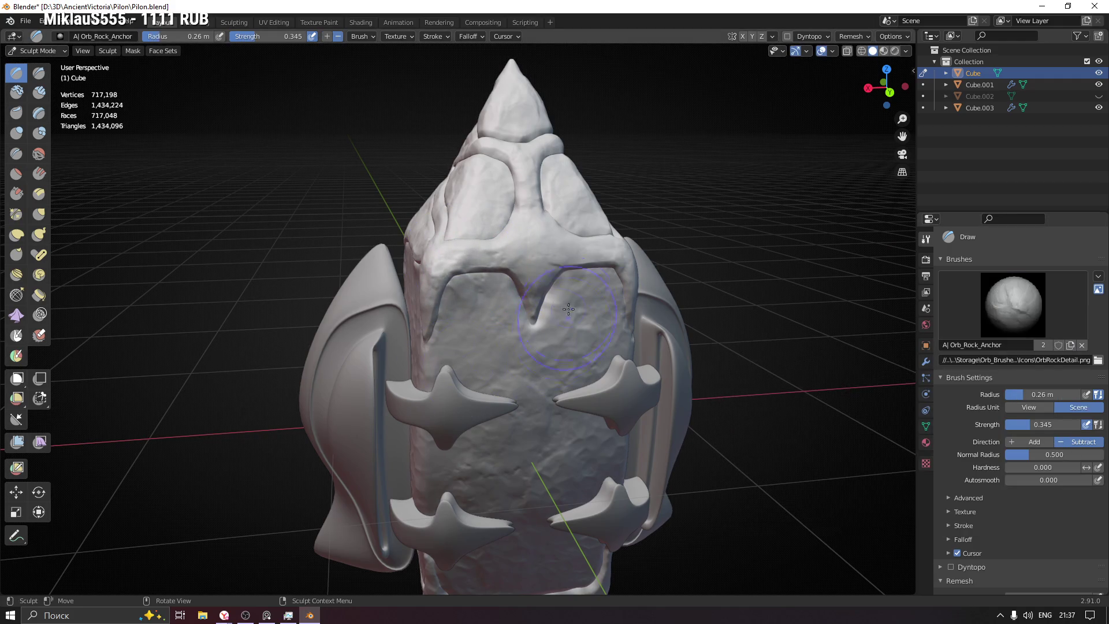
mouse_move(569, 271)
middle_mouse_down()
mouse_move(601, 256)
mouse_move(608, 272)
middle_mouse_up()
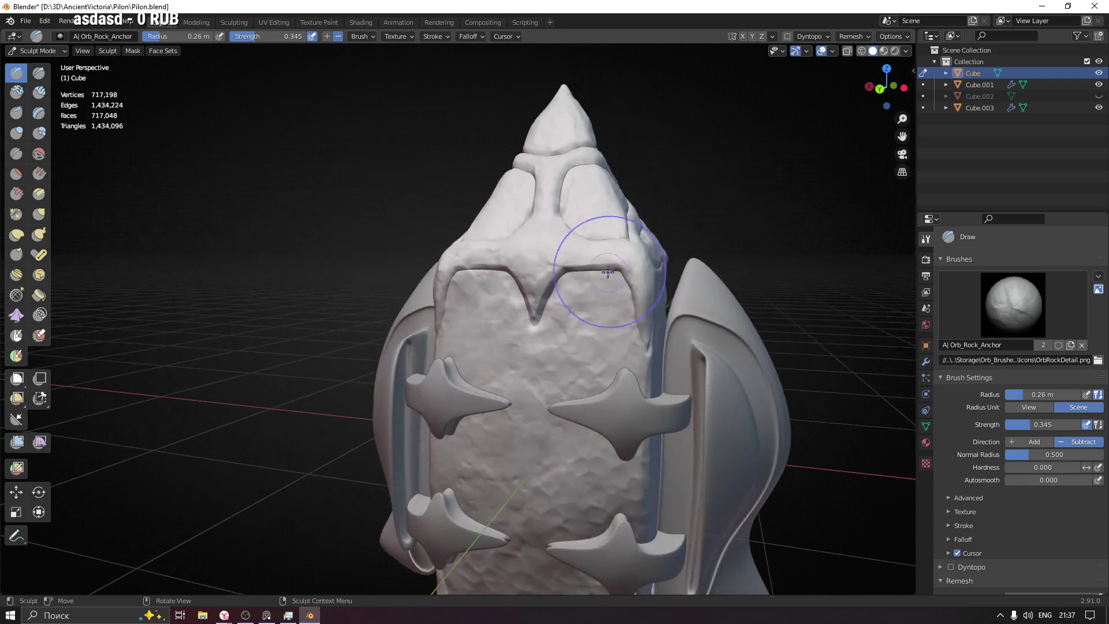
mouse_move(577, 359)
middle_mouse_down()
mouse_move(607, 322)
mouse_move(598, 350)
mouse_move(531, 220)
mouse_move(442, 260)
middle_mouse_up()
mouse_move(442, 260)
left_mouse_down()
mouse_move(464, 328)
mouse_move(582, 310)
left_mouse_up()
middle_click_drag(582, 309, 497, 336)
middle_click_drag(538, 448, 479, 274)
Step: Stamp another anchored rock detail, then return to the Scrape brush
mouse_move(578, 324)
left_mouse_down()
mouse_move(655, 241)
mouse_move(733, 242)
mouse_move(693, 329)
mouse_move(653, 301)
left_mouse_up()
middle_click_drag(571, 250, 456, 237)
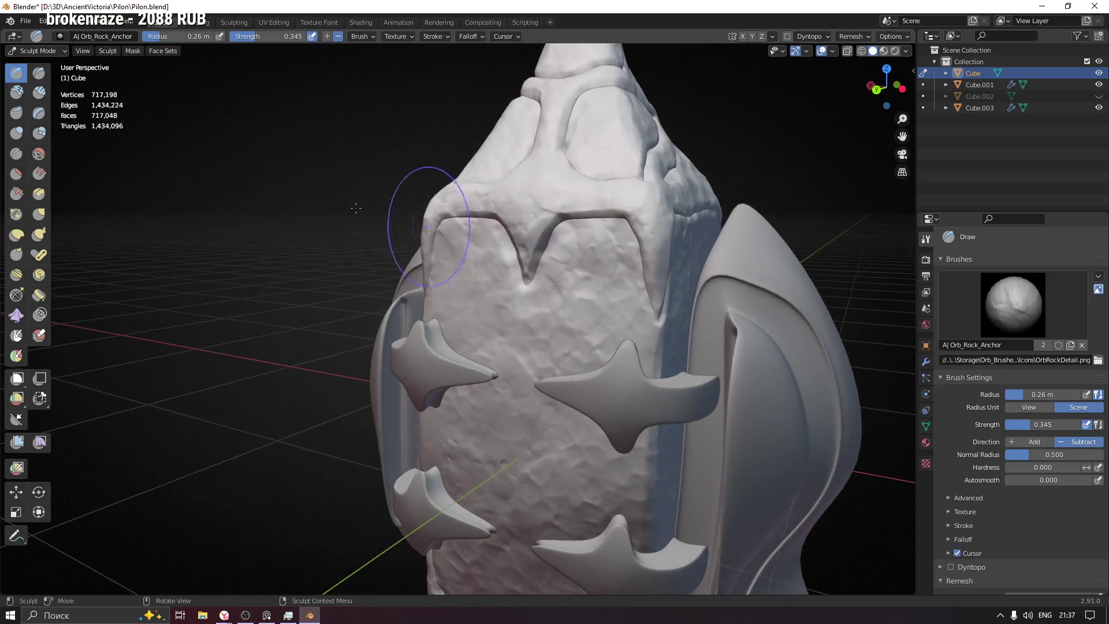
left_click(16, 193)
mouse_move(382, 317)
middle_mouse_down()
mouse_move(443, 315)
mouse_move(127, 164)
middle_mouse_up()
scroll(127, 164, "up", 4)
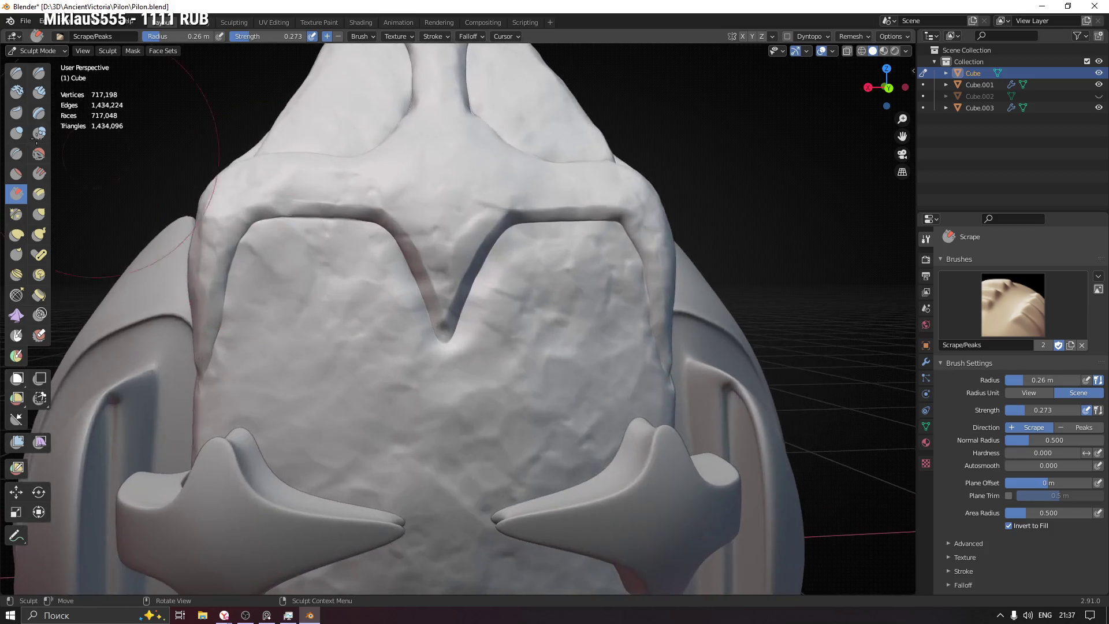
Step: Switch to the Flatten/Contrast brush, frame the V notch, and shrink the radius to 0.03 m
left_click(16, 174)
key("f")
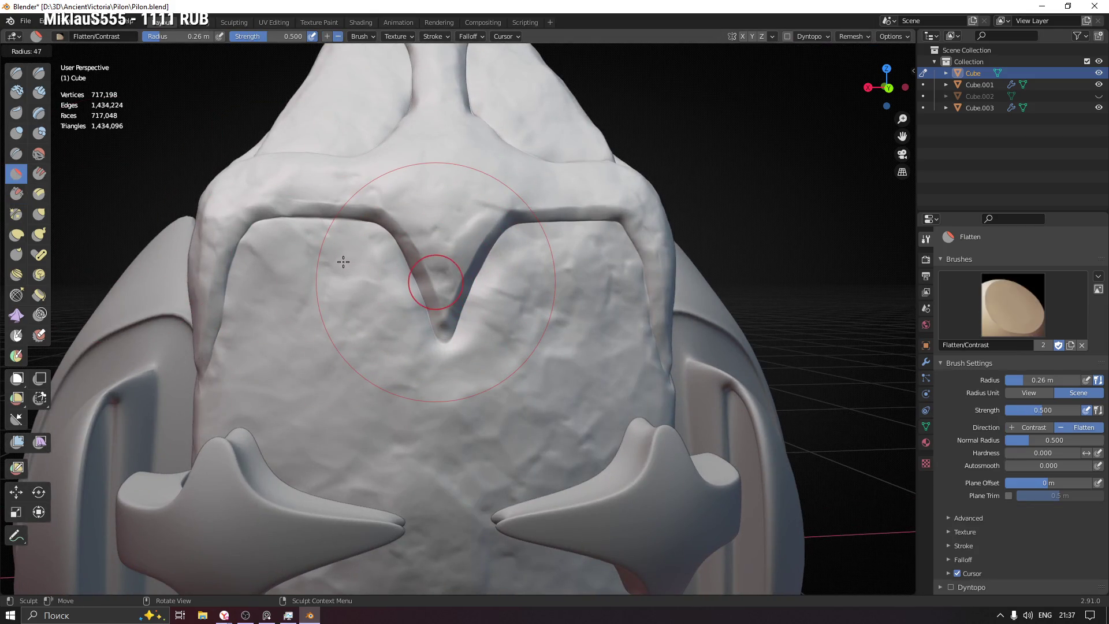
left_click(343, 262)
middle_click_drag(607, 247, 297, 287)
scroll(297, 287, "up", 4)
key("f")
left_click(306, 236)
middle_click_drag(307, 235, 465, 218, "shift")
key("f")
left_click(491, 174)
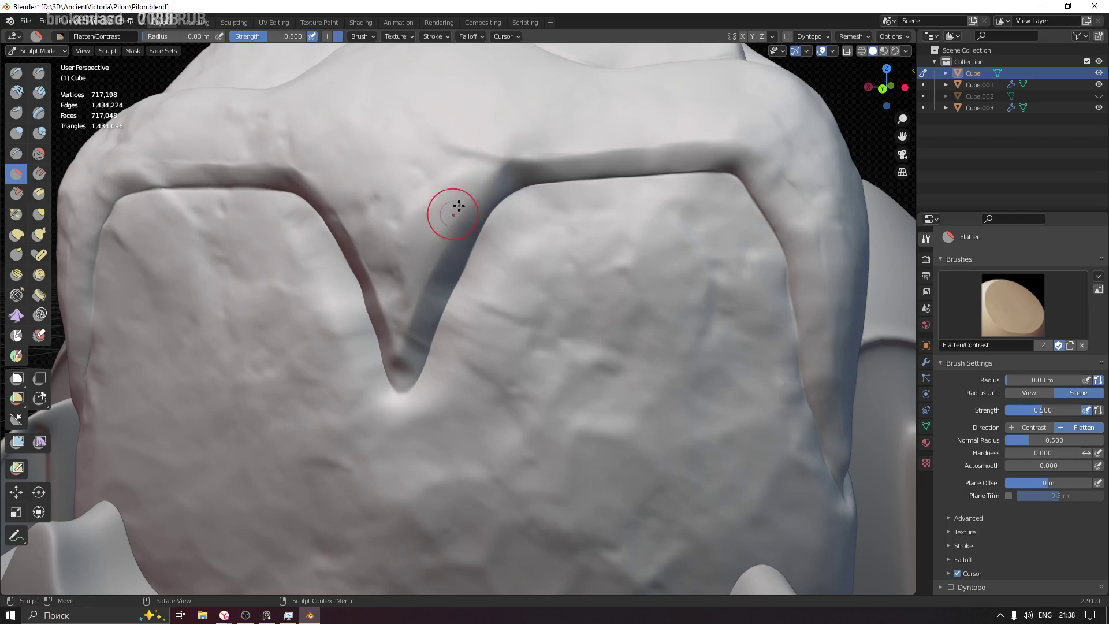
Step: Flatten the ridge walls on both sides of the V notch with short strokes
mouse_move(432, 262)
left_mouse_down()
mouse_move(411, 324)
mouse_move(483, 198)
mouse_move(537, 153)
mouse_move(664, 148)
mouse_move(628, 145)
mouse_move(745, 168)
mouse_move(803, 206)
left_mouse_up()
mouse_move(813, 272)
left_mouse_down()
mouse_move(830, 298)
mouse_move(799, 217)
left_mouse_up()
middle_click_drag(278, 248, 671, 244)
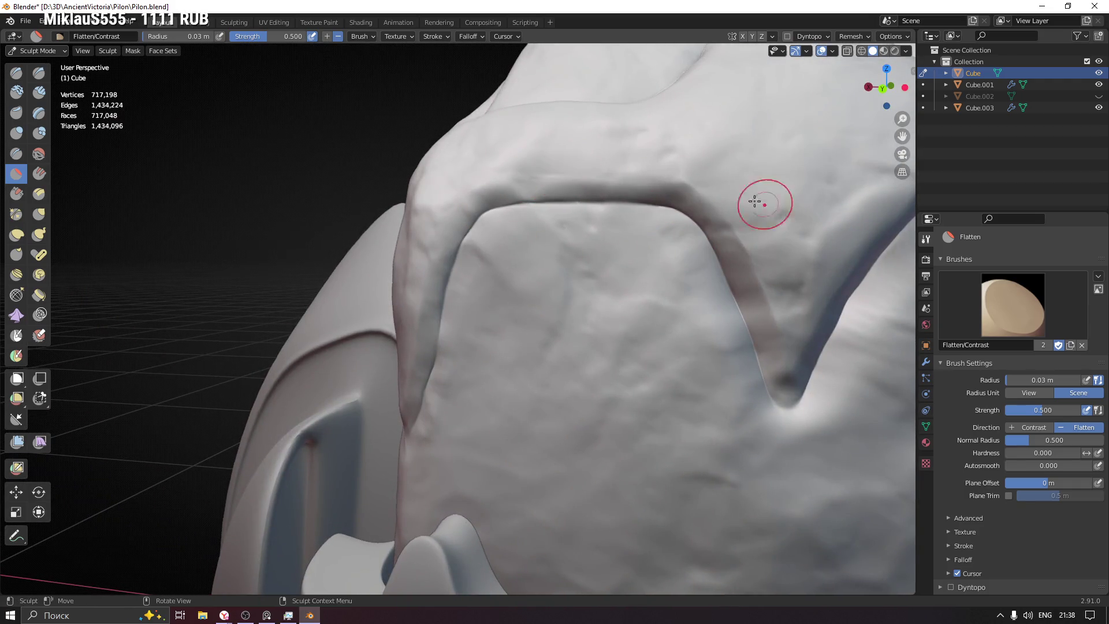
left_click_drag(759, 267, 780, 328)
left_click_drag(733, 245, 731, 198)
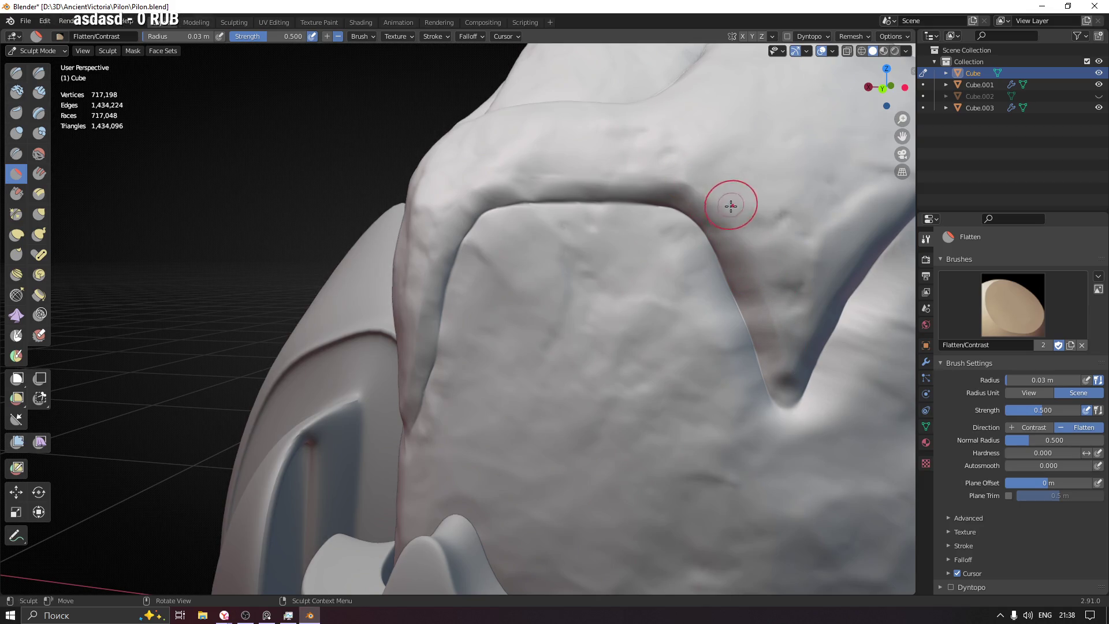
left_click_drag(429, 254, 410, 354)
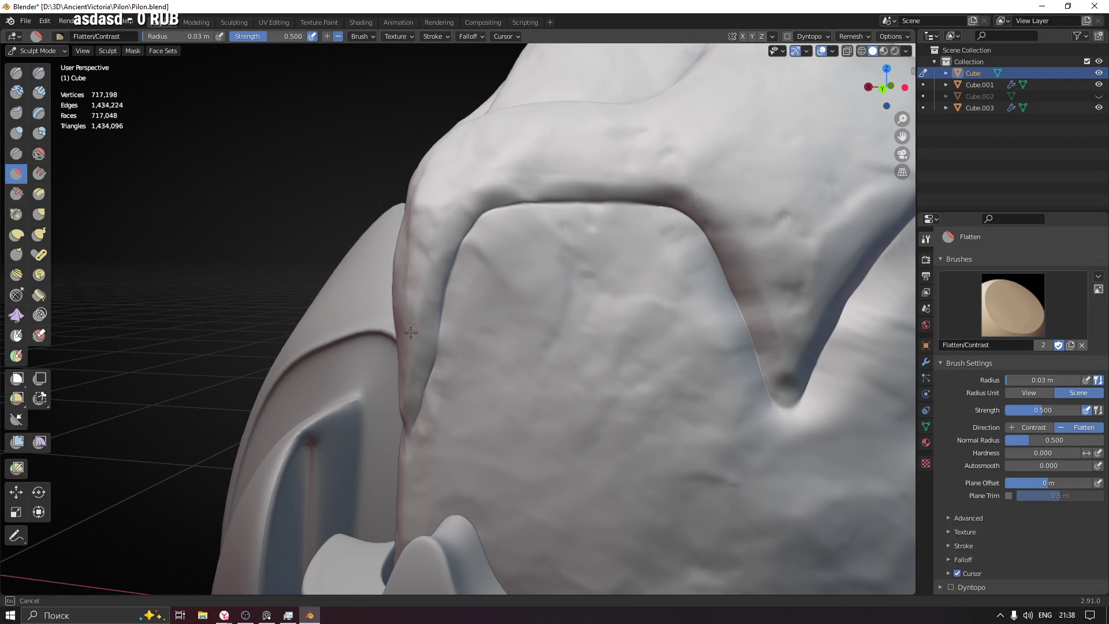
scroll(457, 201, "down", 5)
middle_click_drag(457, 200, 601, 324)
scroll(601, 300, "up", 6)
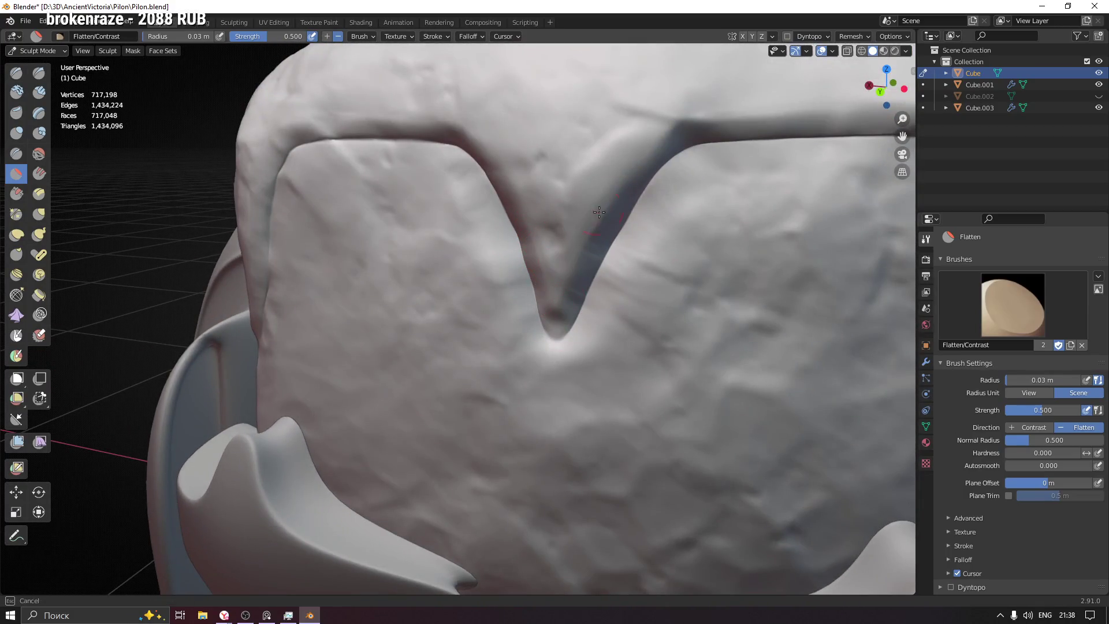
middle_click_drag(605, 283, 663, 241)
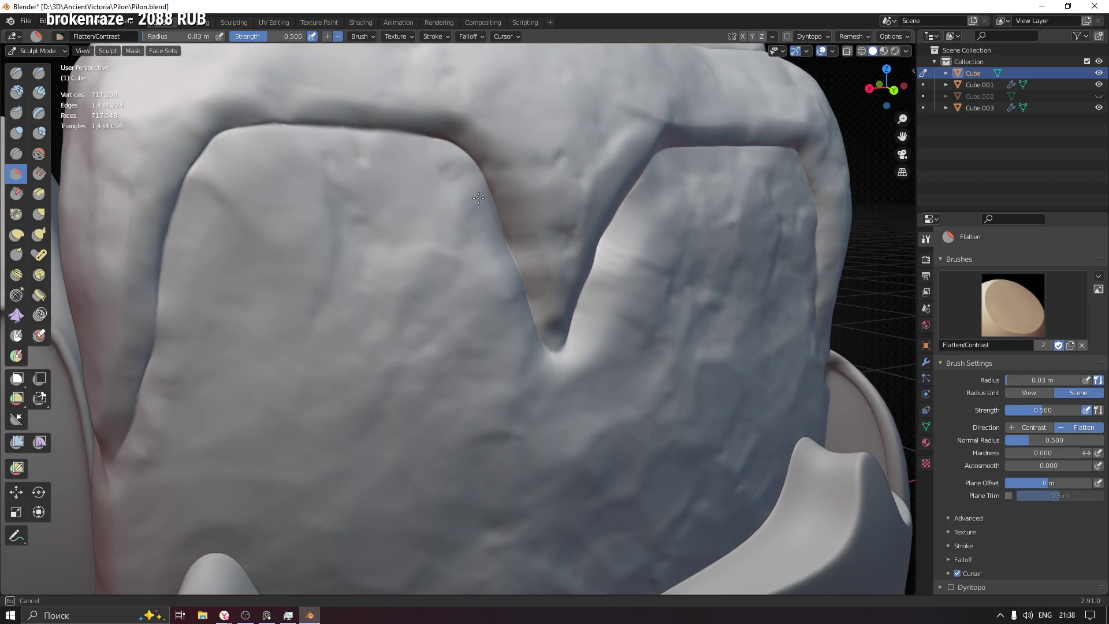
Step: Switch to the Scrape brush and enlarge its radius to 0.18 m
left_click(16, 194)
mouse_move(426, 277)
middle_mouse_down("ctrl")
mouse_move(448, 391)
mouse_move(422, 260)
middle_mouse_up("ctrl")
key("f")
left_click(409, 248)
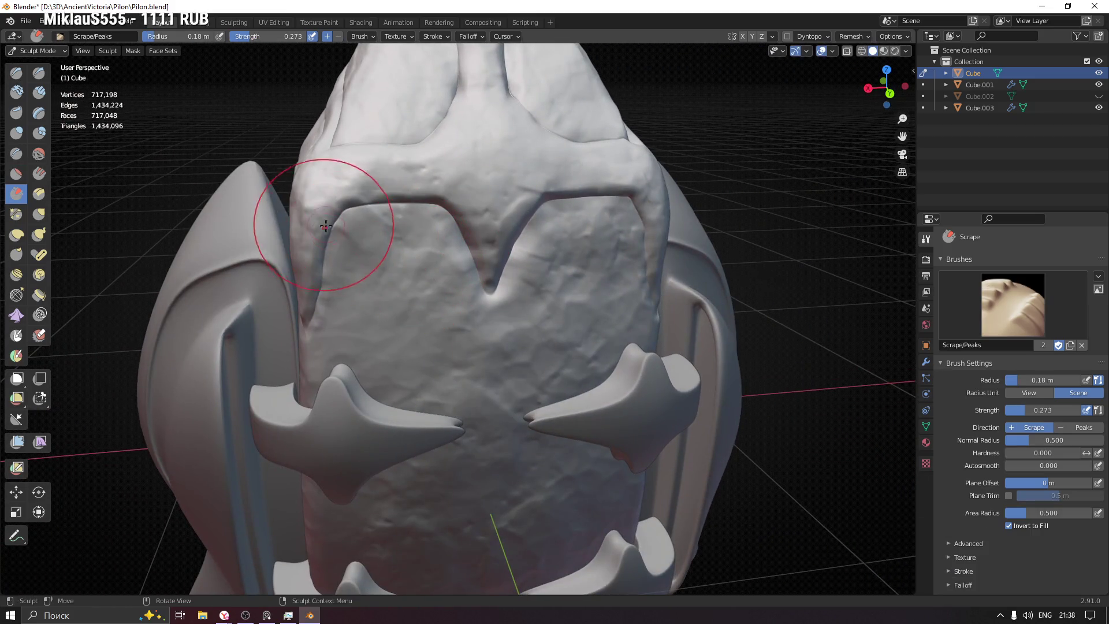
Step: Scrape the ridge beside the V notch and reshape the pylon's pointed top
left_click_drag(543, 217, 544, 208)
mouse_move(684, 237)
middle_mouse_down()
mouse_move(639, 185)
mouse_move(586, 247)
mouse_move(469, 225)
middle_mouse_up()
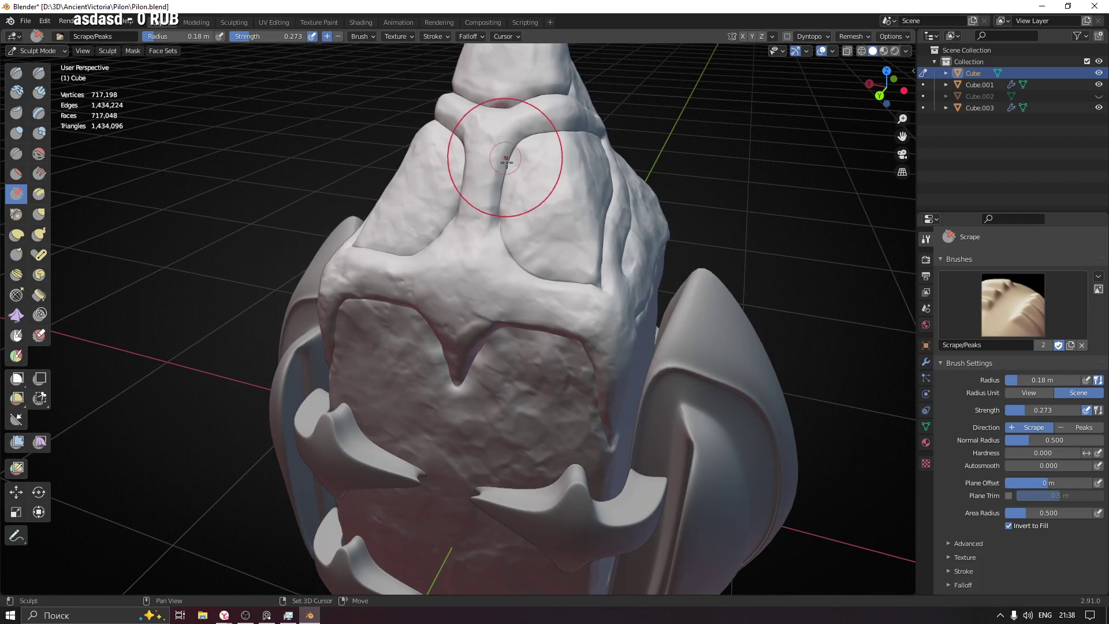
middle_click_drag(508, 148, 526, 240, "shift")
mouse_move(590, 291)
middle_mouse_down()
mouse_move(647, 246)
mouse_move(619, 248)
middle_mouse_up()
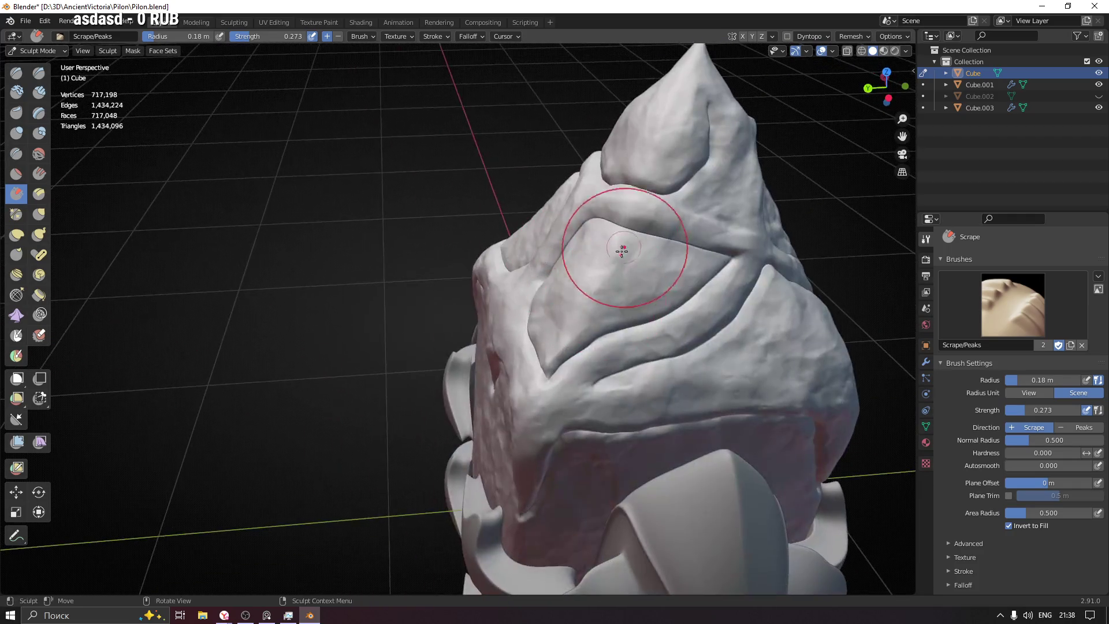
middle_click_drag(656, 285, 589, 252)
mouse_move(588, 252)
left_mouse_down()
mouse_move(569, 190)
mouse_move(584, 249)
left_mouse_up()
Step: Scrape the peak's sides and tip flatter, leaving a crisp ridge
mouse_move(583, 248)
middle_mouse_down()
mouse_move(594, 260)
mouse_move(383, 249)
mouse_move(412, 309)
middle_mouse_up()
middle_click_drag(438, 378, 372, 297)
mouse_move(396, 360)
middle_mouse_down()
mouse_move(354, 352)
mouse_move(514, 479)
middle_mouse_up()
left_click_drag(514, 479, 489, 489)
middle_click_drag(546, 443, 397, 321, "shift")
mouse_move(446, 297)
left_mouse_down()
mouse_move(420, 248)
mouse_move(433, 210)
left_mouse_up()
scroll(367, 297, "down", 2)
mouse_move(366, 297)
left_mouse_down()
mouse_move(383, 322)
mouse_move(381, 250)
left_mouse_up()
middle_click_drag(381, 251, 433, 236)
left_click_drag(396, 422, 401, 435)
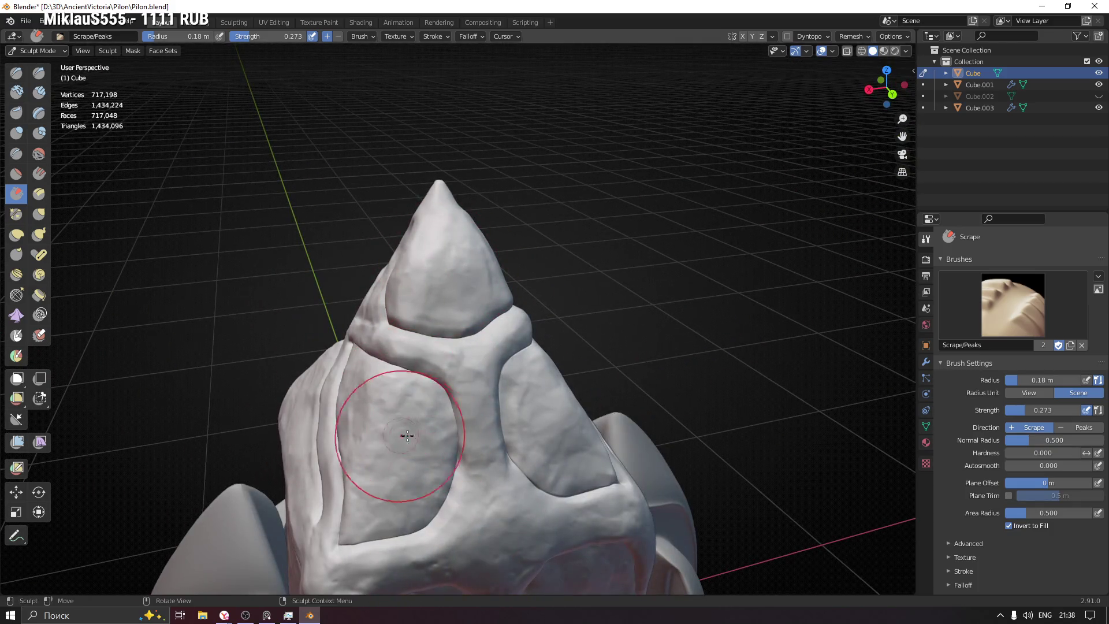
middle_click_drag(401, 434, 470, 285, "shift")
Step: Bring the pylon's lower tip into view and orbit around it from several sides
middle_click_drag(398, 324, 522, 285, "shift")
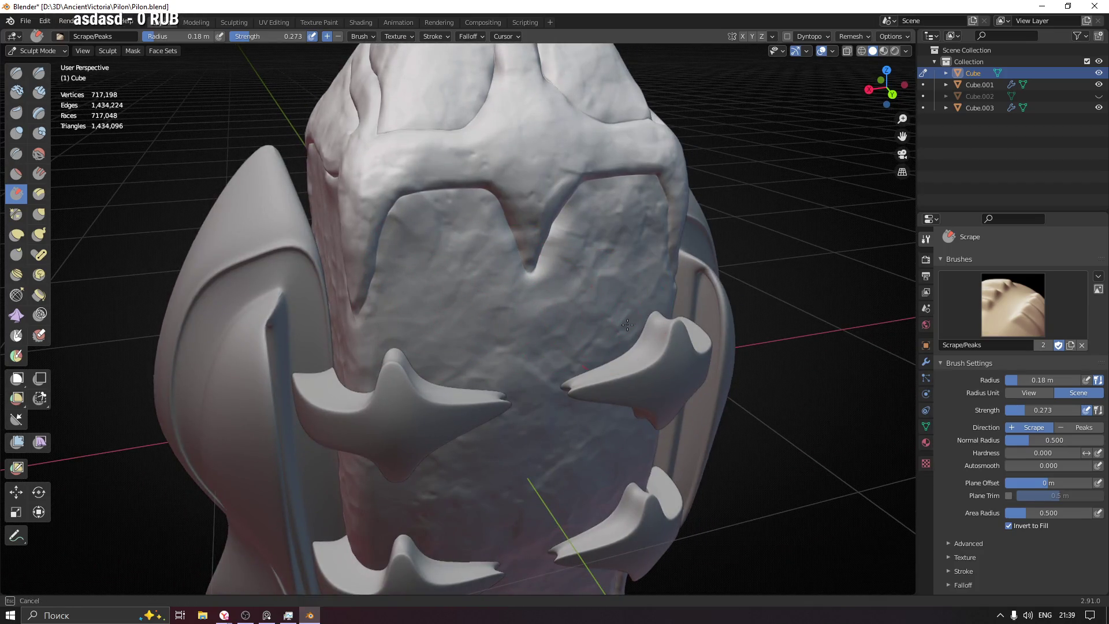
mouse_move(654, 227)
middle_mouse_down()
mouse_move(528, 235)
mouse_move(458, 285)
mouse_move(564, 293)
mouse_move(462, 176)
middle_mouse_up()
scroll(462, 176, "up", 3)
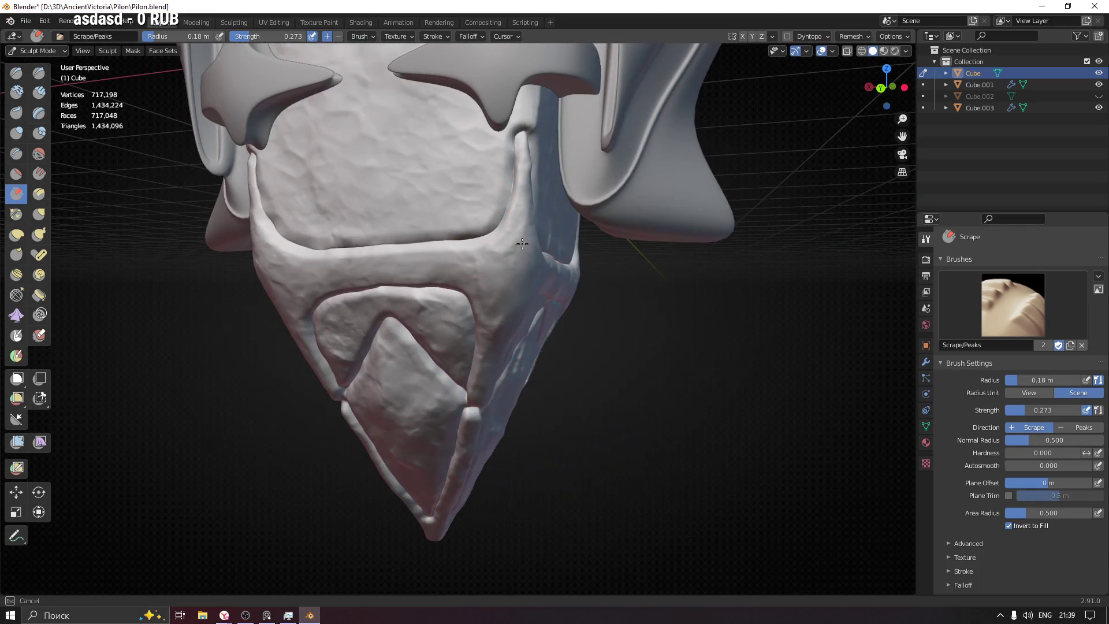
middle_click_drag(414, 280, 322, 341)
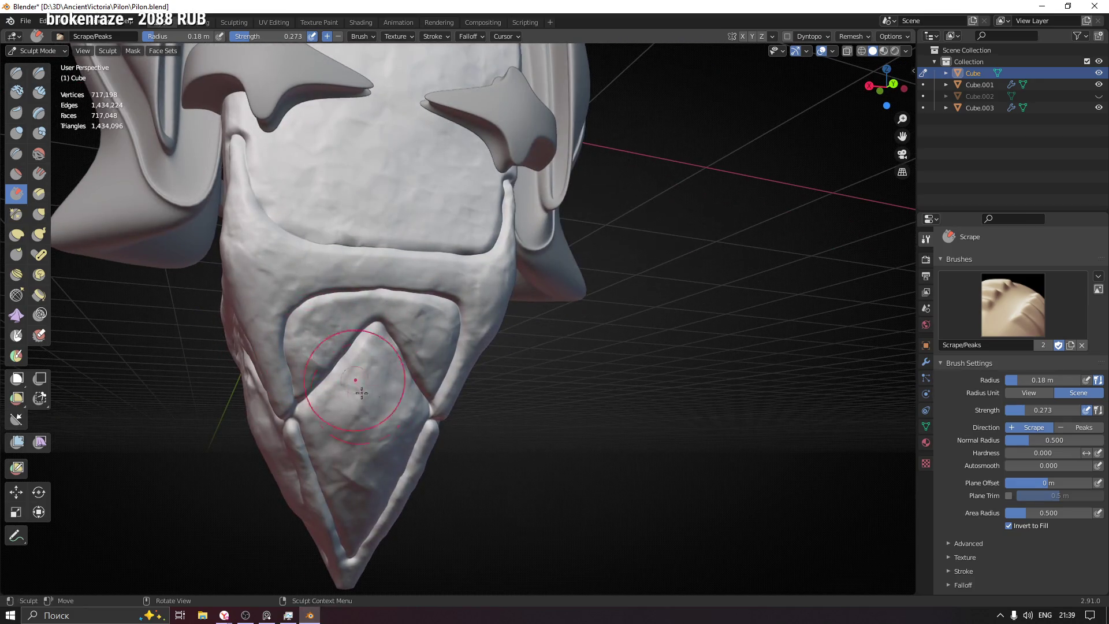
mouse_move(353, 406)
middle_mouse_down("shift")
mouse_move(384, 306)
mouse_move(310, 328)
middle_mouse_up("shift")
middle_click_drag(308, 278, 345, 253)
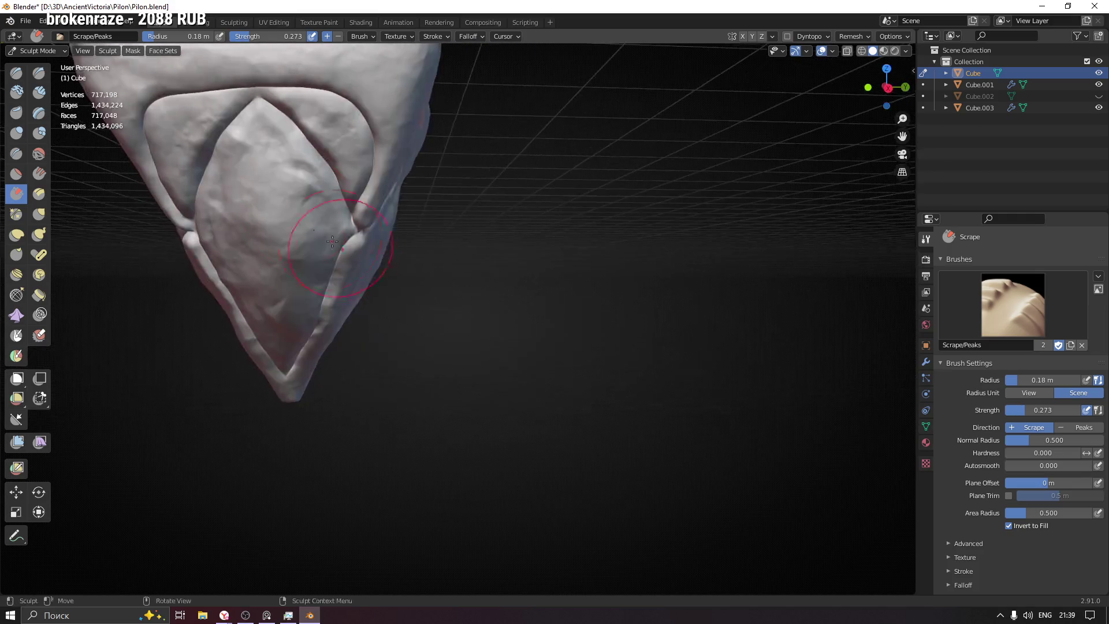
mouse_move(240, 149)
middle_mouse_down()
mouse_move(408, 267)
mouse_move(379, 319)
middle_mouse_up()
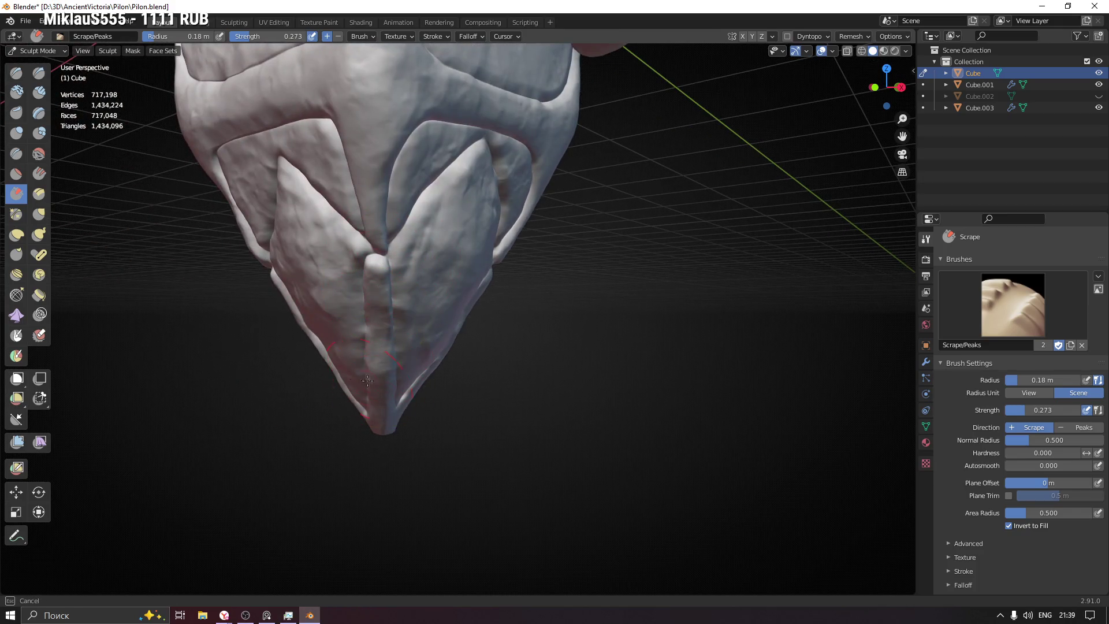
middle_click_drag(382, 392, 412, 344)
mouse_move(372, 202)
middle_mouse_down()
mouse_move(372, 223)
mouse_move(421, 223)
mouse_move(374, 249)
mouse_move(377, 227)
mouse_move(430, 248)
mouse_move(446, 288)
mouse_move(459, 251)
mouse_move(524, 376)
mouse_move(694, 353)
middle_mouse_up()
Step: Save Pilon.blend, switch to Object Mode, deselect the pylon, and orbit around the sculpt
key("ctrl+s")
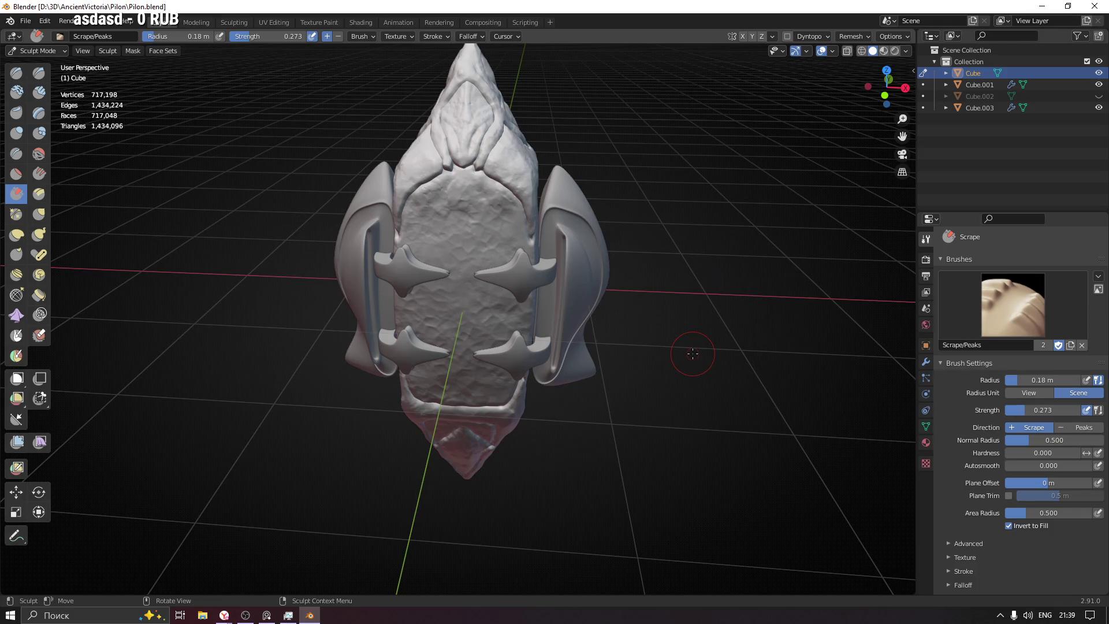
mouse_move(693, 354)
middle_mouse_down()
mouse_move(647, 260)
mouse_move(613, 139)
mouse_move(624, 231)
mouse_move(809, 226)
mouse_move(632, 215)
mouse_move(561, 254)
middle_mouse_up()
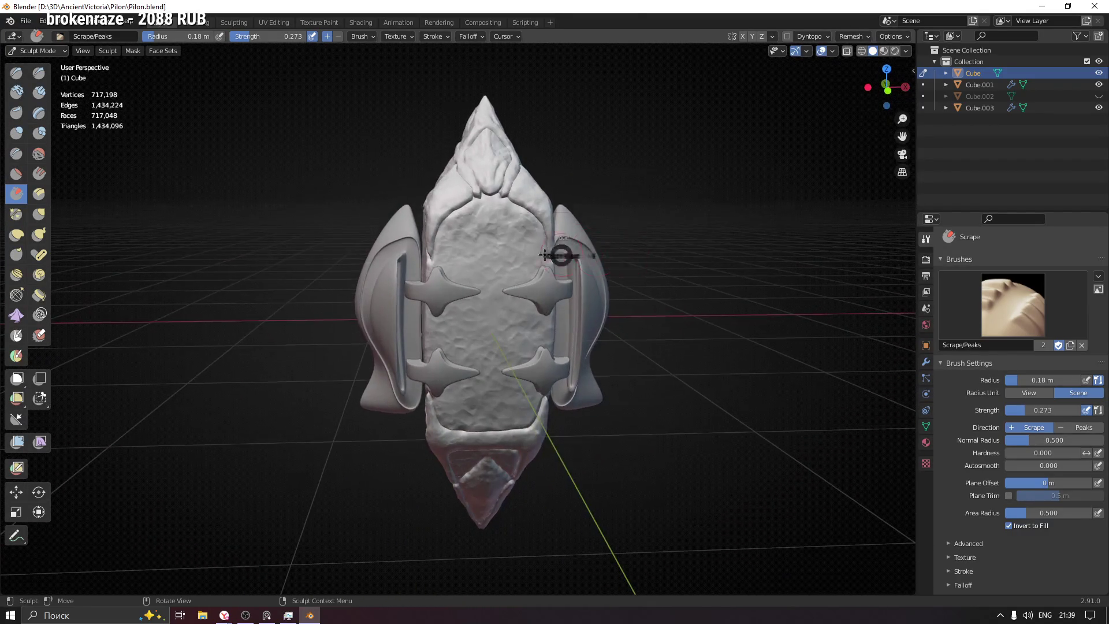
key("ctrl+Tab")
left_click(650, 259)
scroll(676, 245, "down", 5)
mouse_move(676, 245)
middle_mouse_down()
mouse_move(708, 293)
mouse_move(532, 334)
mouse_move(761, 309)
mouse_move(398, 322)
mouse_move(94, 314)
mouse_move(761, 323)
mouse_move(560, 319)
middle_mouse_up()
mouse_move(469, 320)
middle_mouse_down()
mouse_move(601, 288)
mouse_move(639, 306)
middle_mouse_up()
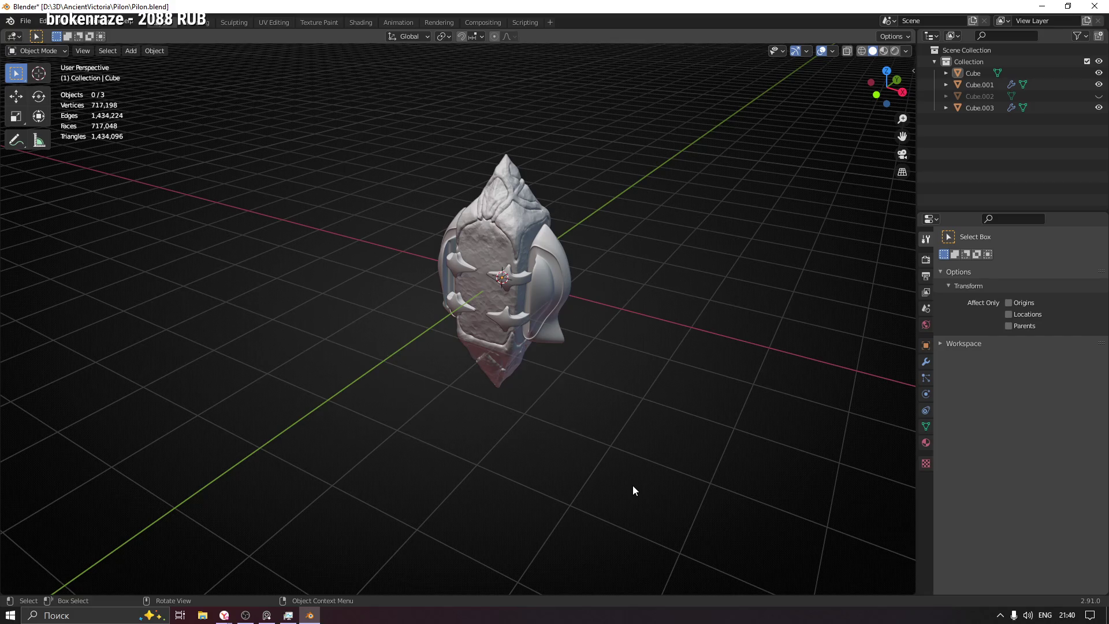
key("ctrl+s")
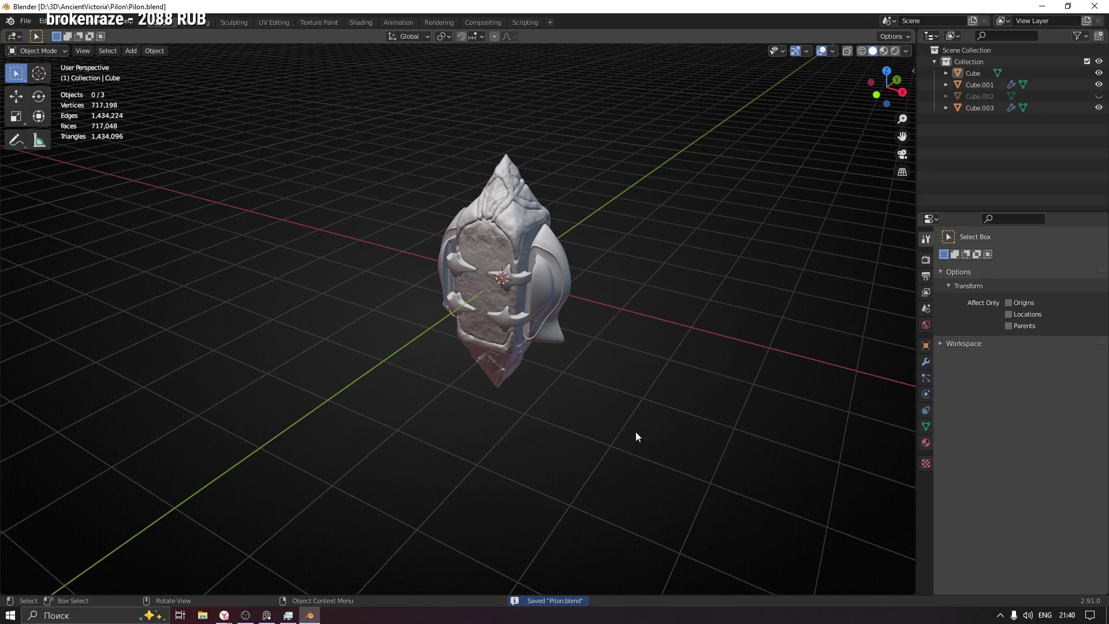
middle_click_drag(522, 331, 554, 265)
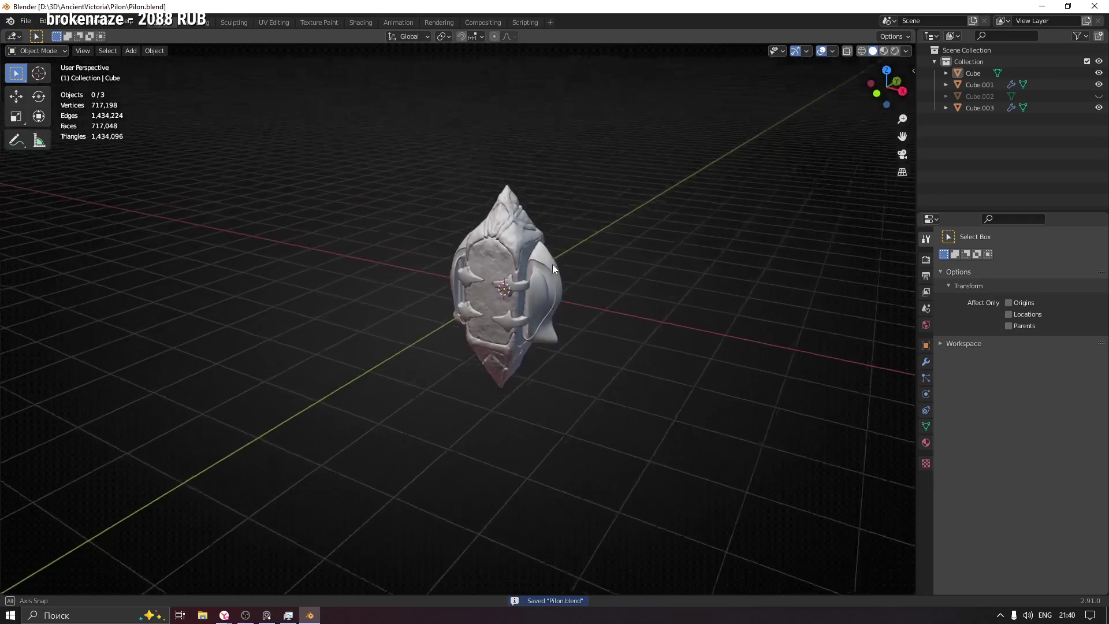
scroll(553, 264, "up", 8)
scroll(454, 282, "down", 5)
left_click(403, 310)
mouse_move(404, 310)
middle_mouse_down()
mouse_move(626, 291)
mouse_move(573, 312)
mouse_move(620, 265)
mouse_move(635, 269)
middle_mouse_up()
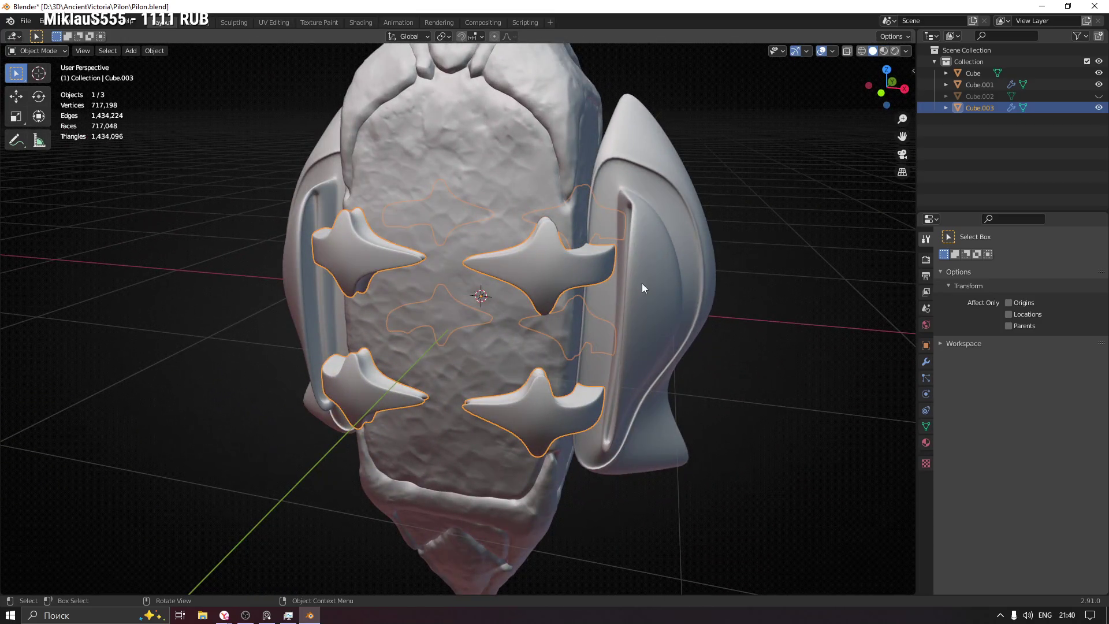
scroll(645, 292, "down", 5)
left_click(771, 322)
mouse_move(771, 322)
middle_mouse_down()
mouse_move(663, 347)
mouse_move(624, 317)
mouse_move(621, 345)
mouse_move(644, 339)
mouse_move(590, 358)
mouse_move(580, 337)
mouse_move(729, 334)
mouse_move(375, 246)
mouse_move(573, 284)
mouse_move(287, 282)
mouse_move(200, 236)
mouse_move(488, 220)
mouse_move(584, 176)
mouse_move(340, 315)
mouse_move(222, 280)
mouse_move(441, 232)
mouse_move(572, 275)
mouse_move(641, 276)
mouse_move(526, 282)
mouse_move(474, 324)
mouse_move(501, 341)
mouse_move(437, 339)
middle_mouse_up()
key("ctrl+s")
scroll(635, 329, "down", 3)
left_click(375, 247)
left_click(474, 323)
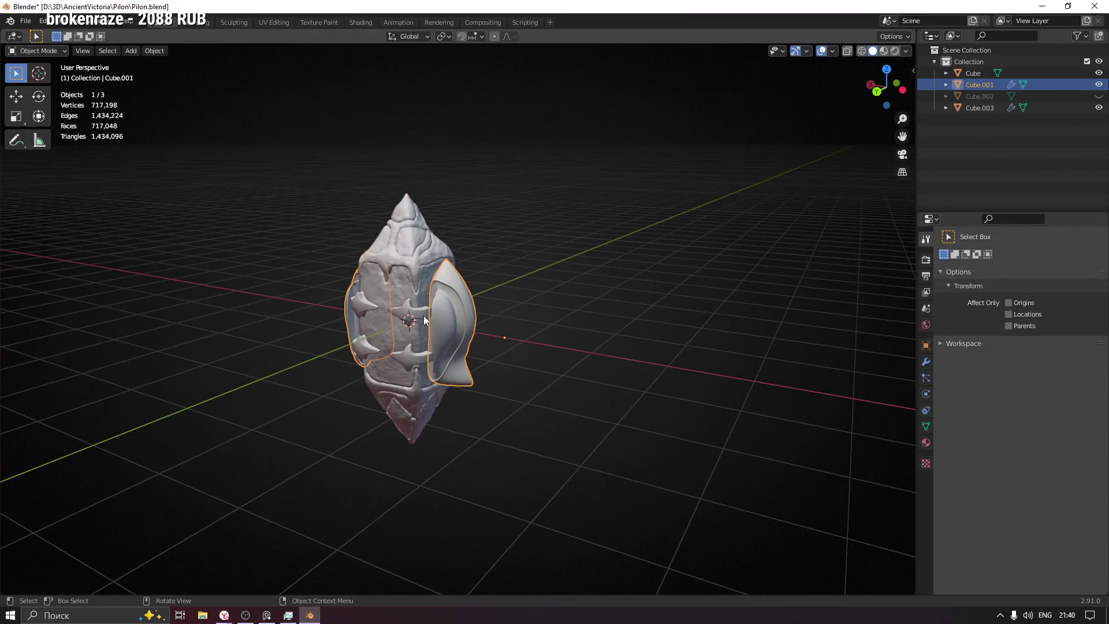
left_click(424, 318, "shift")
middle_click_drag(539, 339, 494, 323)
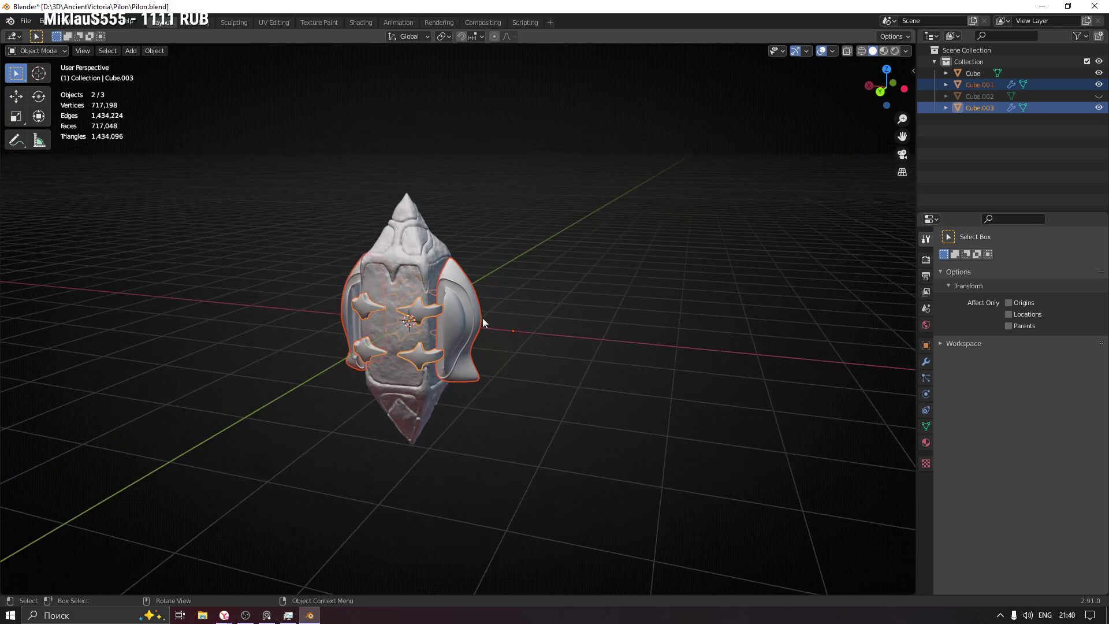
left_click(456, 312)
key("g")
key("x")
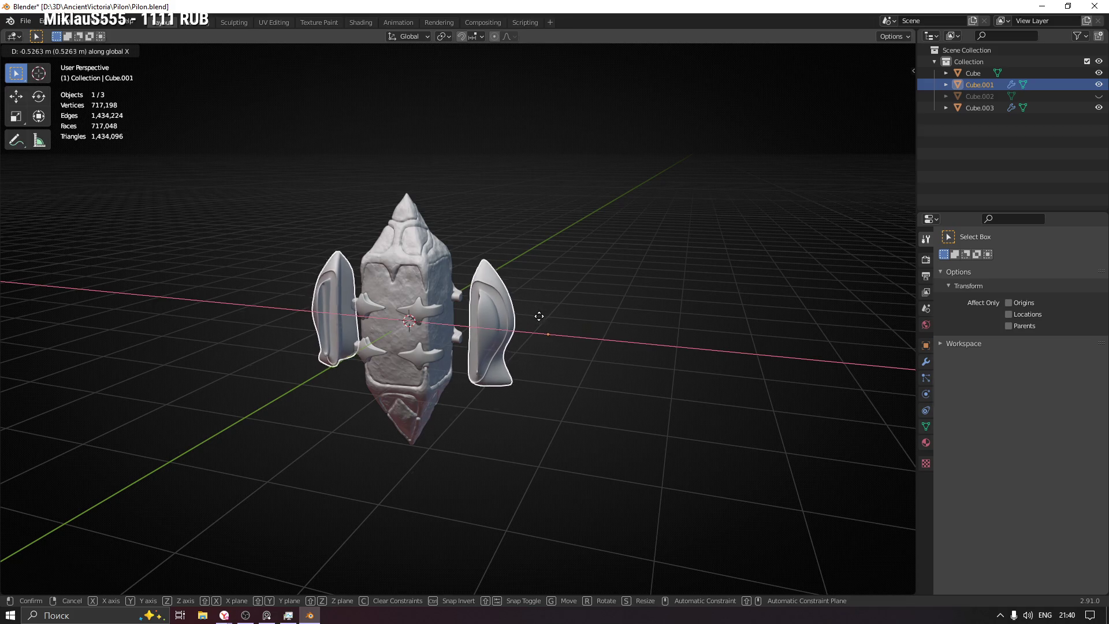
key("Escape")
left_click(439, 310)
key("g")
key("x")
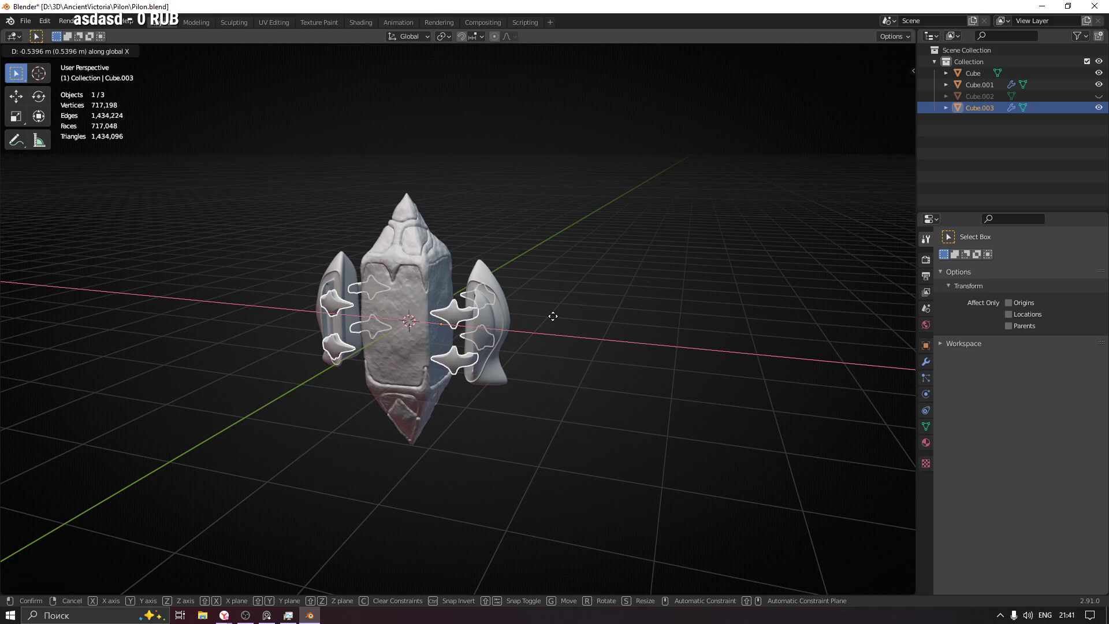
key("Escape")
left_click(580, 312)
key("z")
key("Escape")
mouse_move(492, 321)
middle_mouse_down()
mouse_move(549, 324)
mouse_move(520, 362)
mouse_move(575, 397)
mouse_move(623, 387)
mouse_move(532, 384)
middle_mouse_up()
scroll(526, 335, "up", 6)
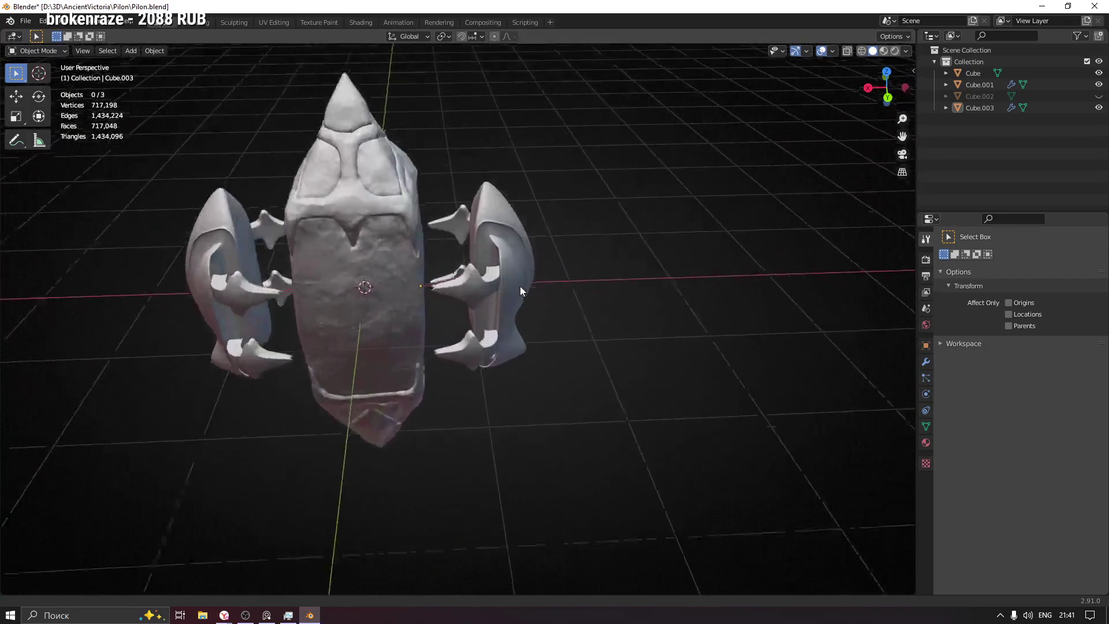
mouse_move(487, 228)
middle_mouse_down()
mouse_move(549, 210)
mouse_move(497, 223)
middle_mouse_up()
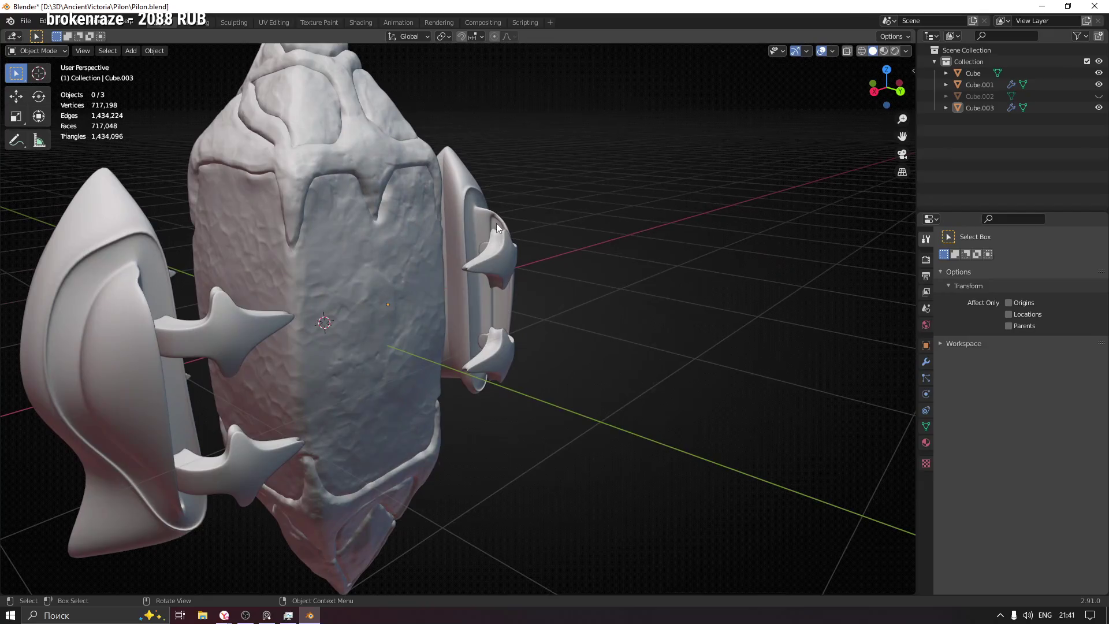
left_click(501, 308)
mouse_move(500, 308)
middle_mouse_down()
mouse_move(495, 288)
mouse_move(390, 297)
middle_mouse_up()
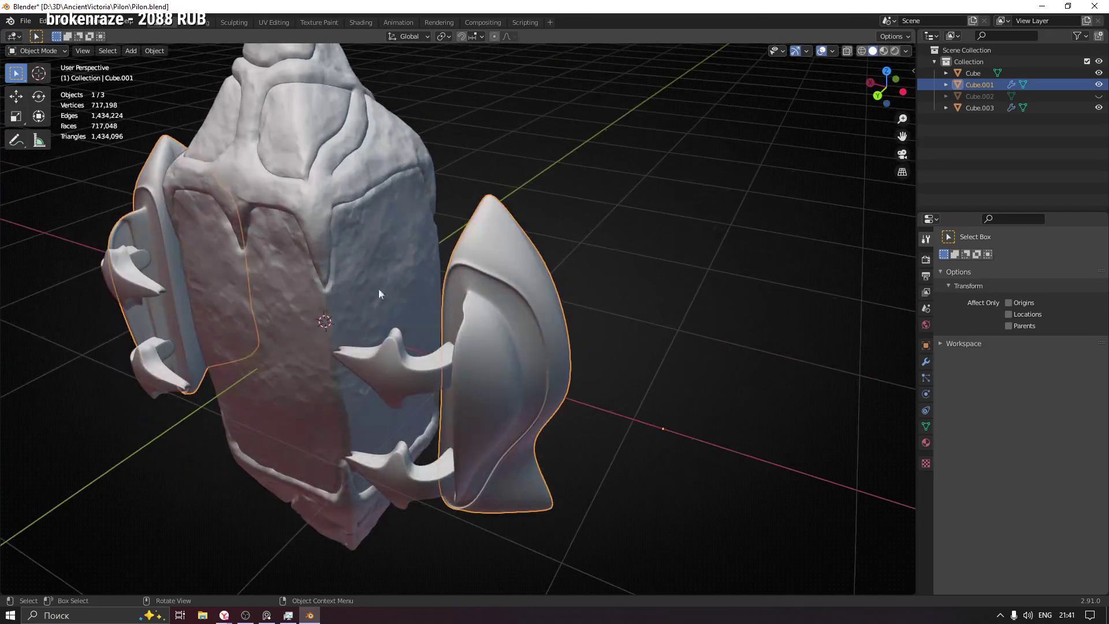
scroll(404, 347, "down", 5)
left_click(393, 346)
mouse_move(394, 345)
middle_mouse_down()
mouse_move(400, 359)
mouse_move(434, 324)
middle_mouse_up()
left_click(457, 262, "shift")
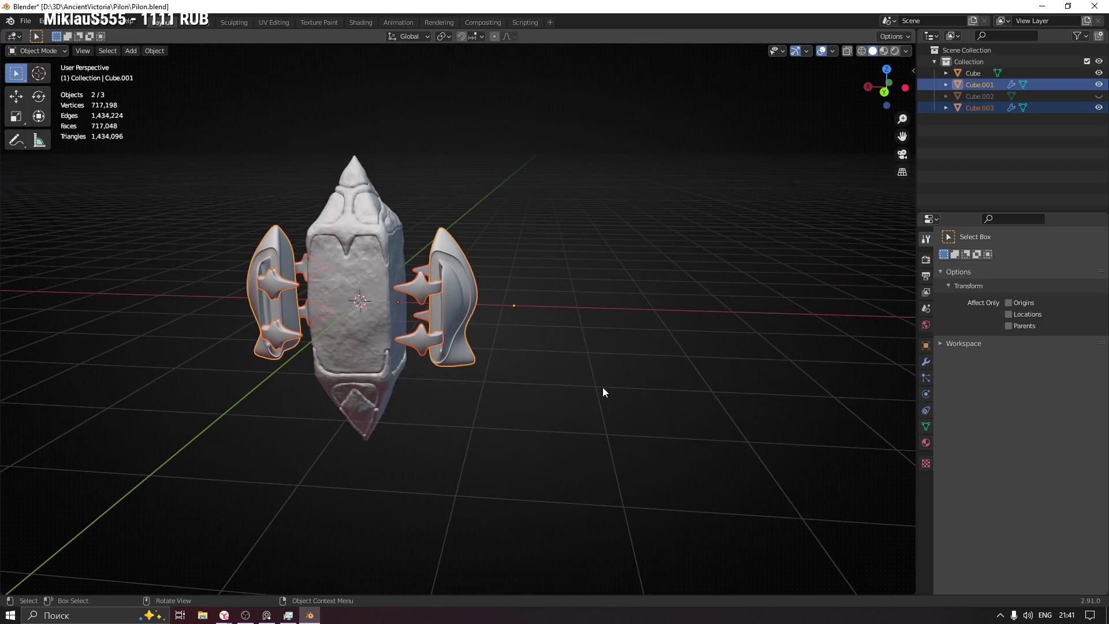
key("r")
key("Escape")
left_click(353, 215)
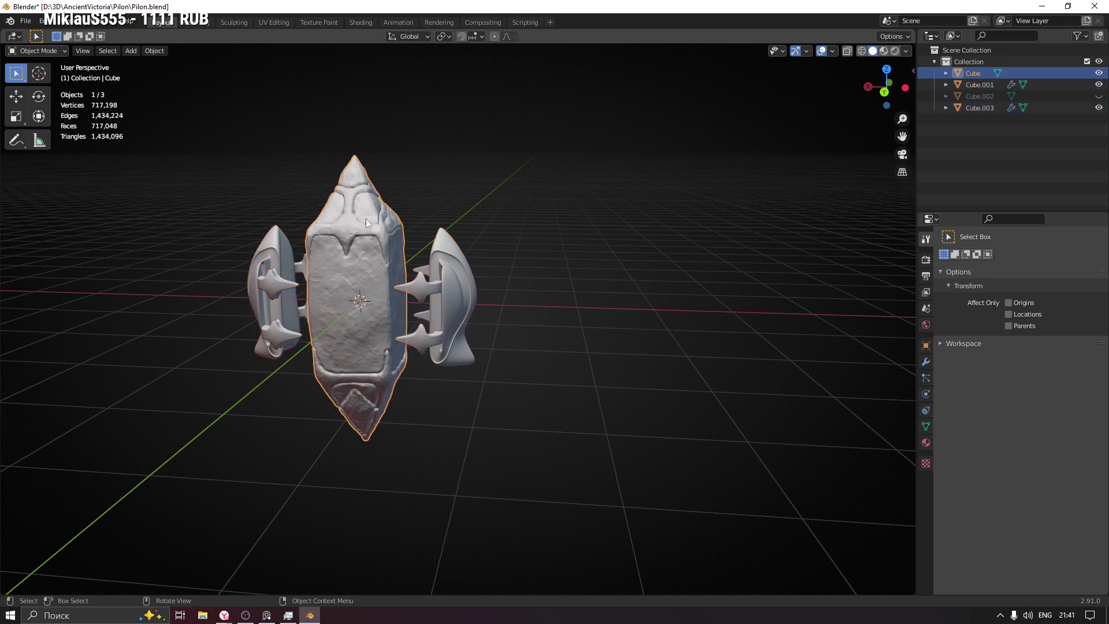
key("r")
key("z")
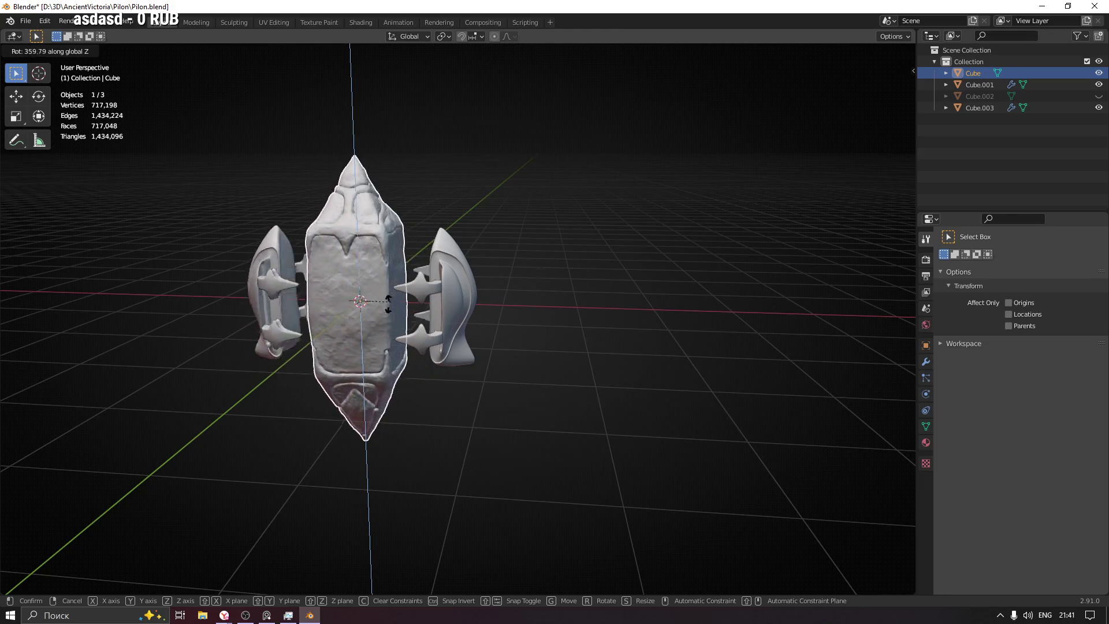
left_click(389, 303)
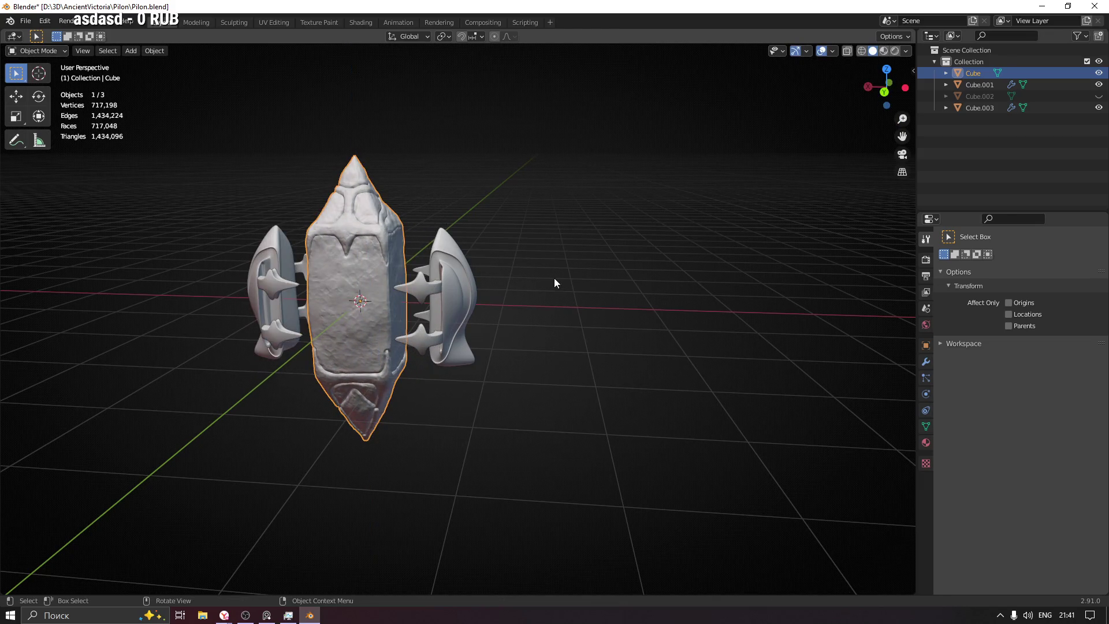
mouse_move(570, 269)
middle_mouse_down()
mouse_move(435, 289)
mouse_move(272, 276)
mouse_move(523, 279)
mouse_move(497, 389)
mouse_move(503, 339)
mouse_move(476, 322)
middle_mouse_up()
scroll(478, 287, "up", 5)
mouse_move(455, 388)
middle_mouse_down()
mouse_move(436, 404)
mouse_move(430, 388)
mouse_move(459, 379)
mouse_move(413, 376)
mouse_move(425, 387)
mouse_move(482, 383)
mouse_move(374, 373)
mouse_move(426, 386)
mouse_move(429, 410)
mouse_move(453, 389)
mouse_move(406, 379)
mouse_move(423, 332)
mouse_move(466, 384)
mouse_move(621, 395)
middle_mouse_up()
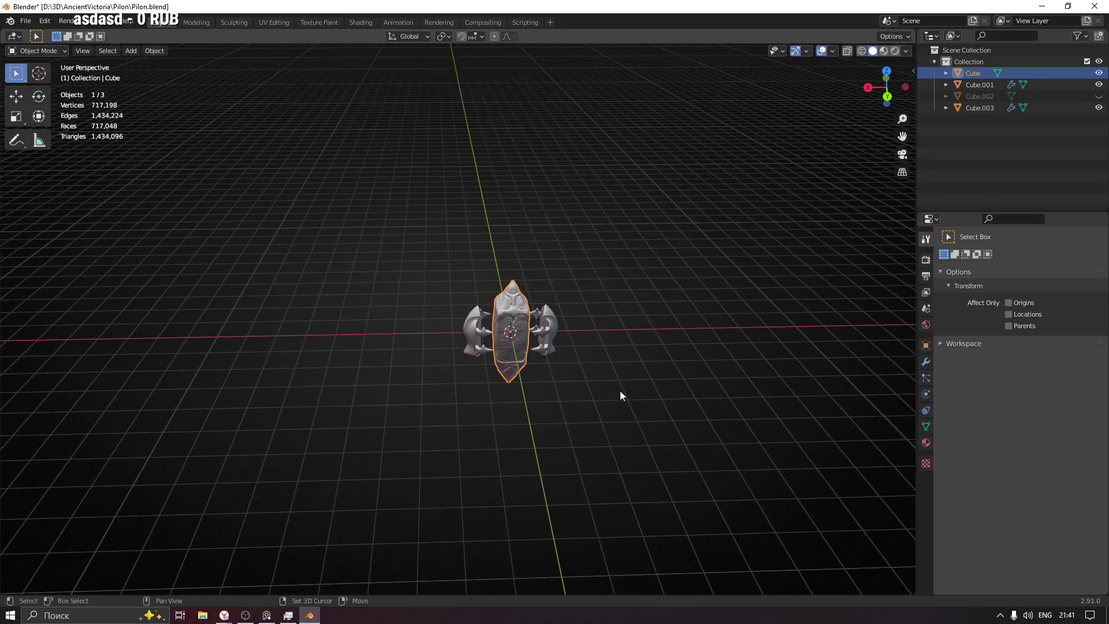
mouse_move(540, 351)
middle_mouse_down("ctrl")
mouse_move(540, 285)
mouse_move(562, 260)
mouse_move(632, 415)
mouse_move(359, 358)
mouse_move(254, 279)
mouse_move(297, 264)
mouse_move(392, 348)
mouse_move(255, 390)
middle_mouse_up("ctrl")
key("ctrl+s")
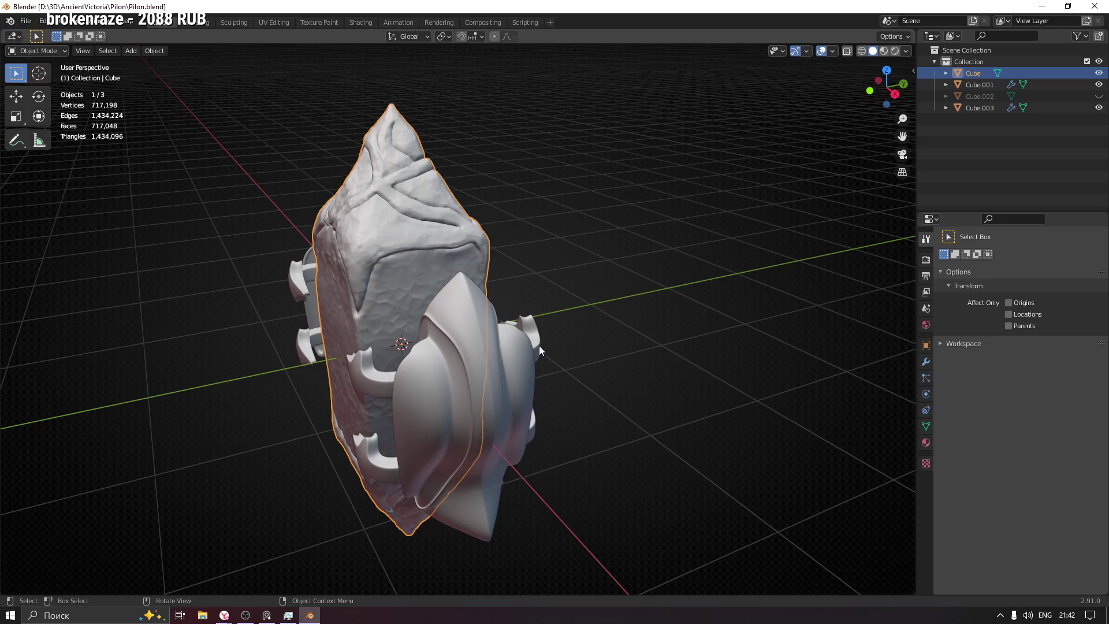
middle_click_drag(370, 229, 435, 245)
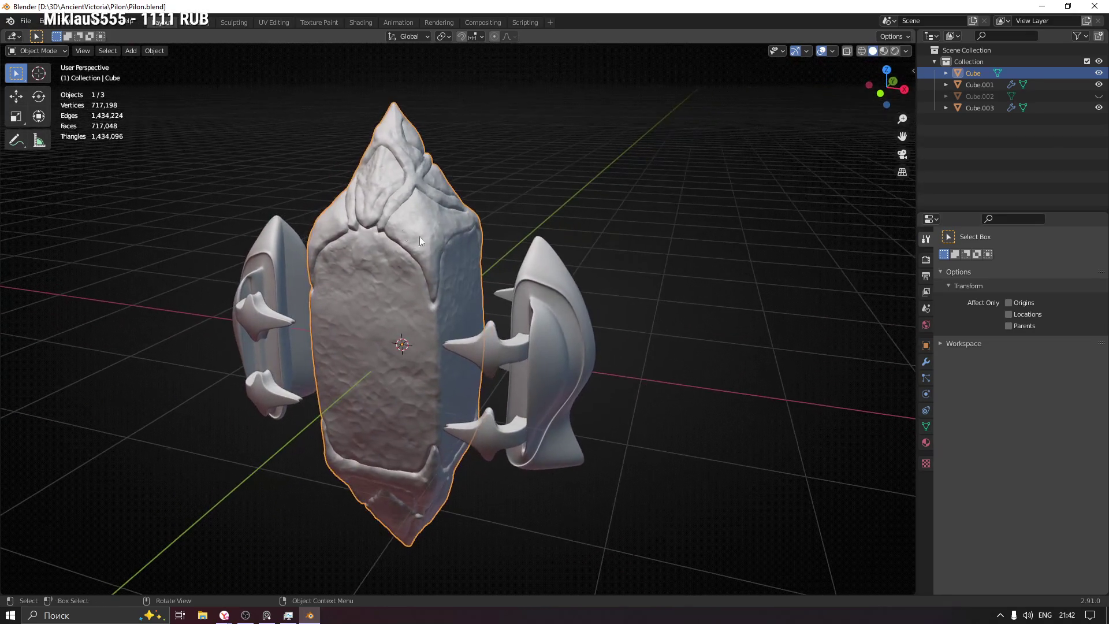
key("ctrl+Tab")
left_click(398, 302)
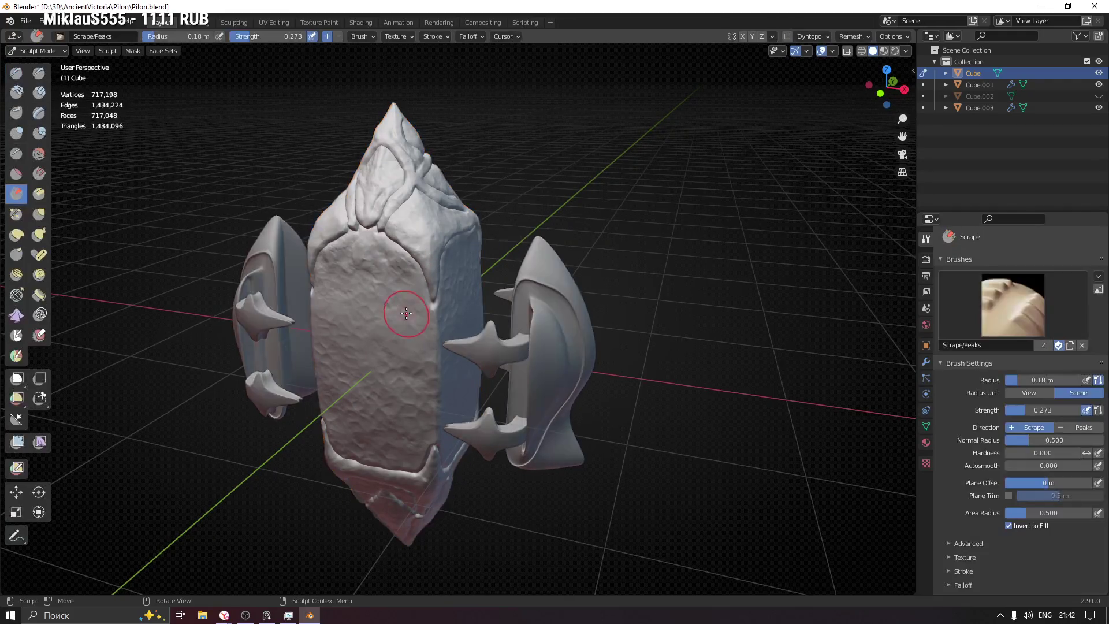
mouse_move(405, 317)
middle_mouse_down()
mouse_move(461, 328)
mouse_move(463, 265)
mouse_move(435, 272)
mouse_move(493, 283)
mouse_move(474, 285)
middle_mouse_up()
key("ctrl+Tab")
left_click(353, 293)
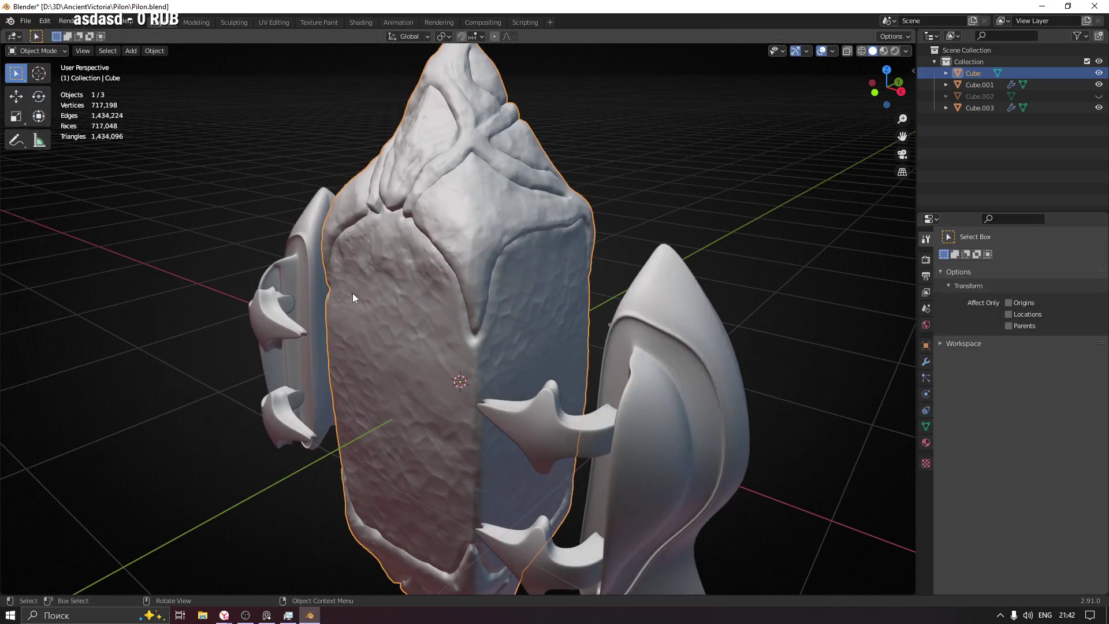
scroll(490, 258, "down", 4)
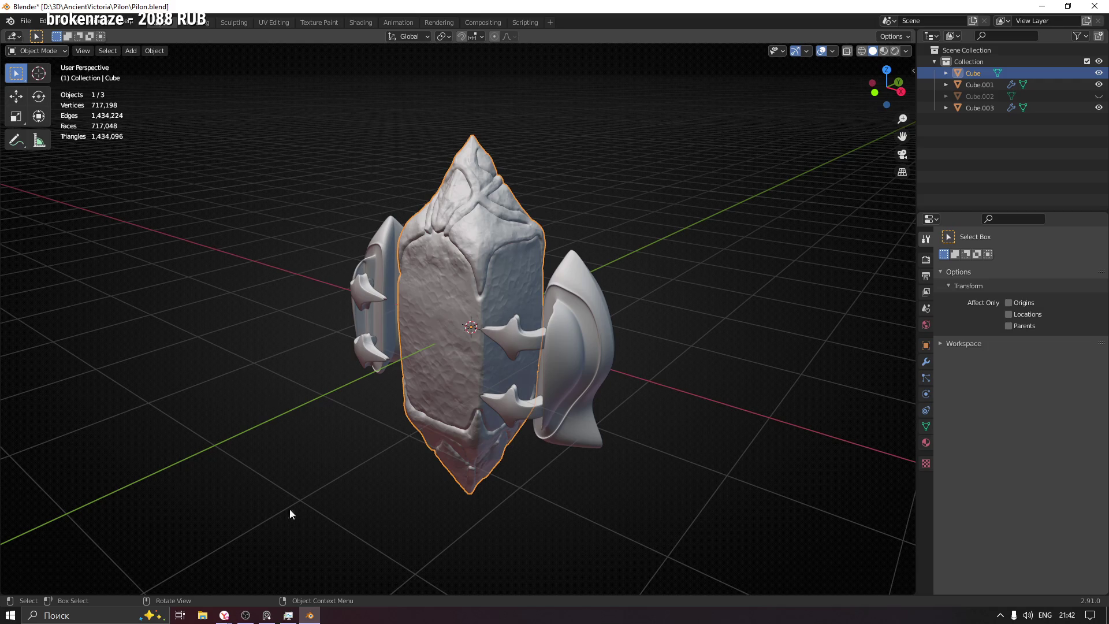
left_click(268, 619)
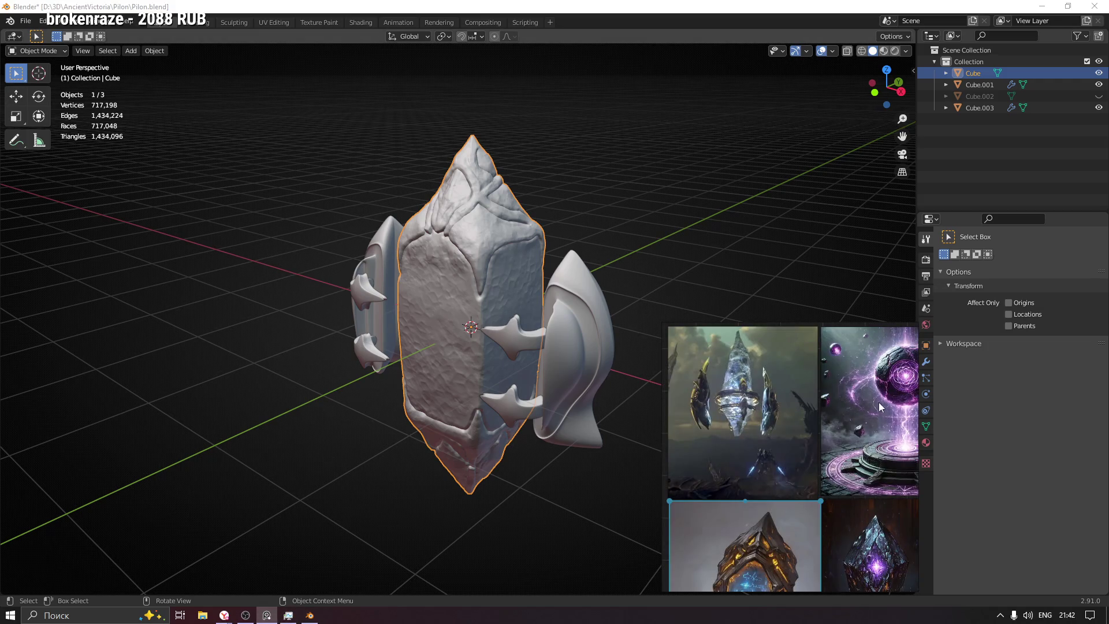
left_click_drag(760, 328, 756, 331)
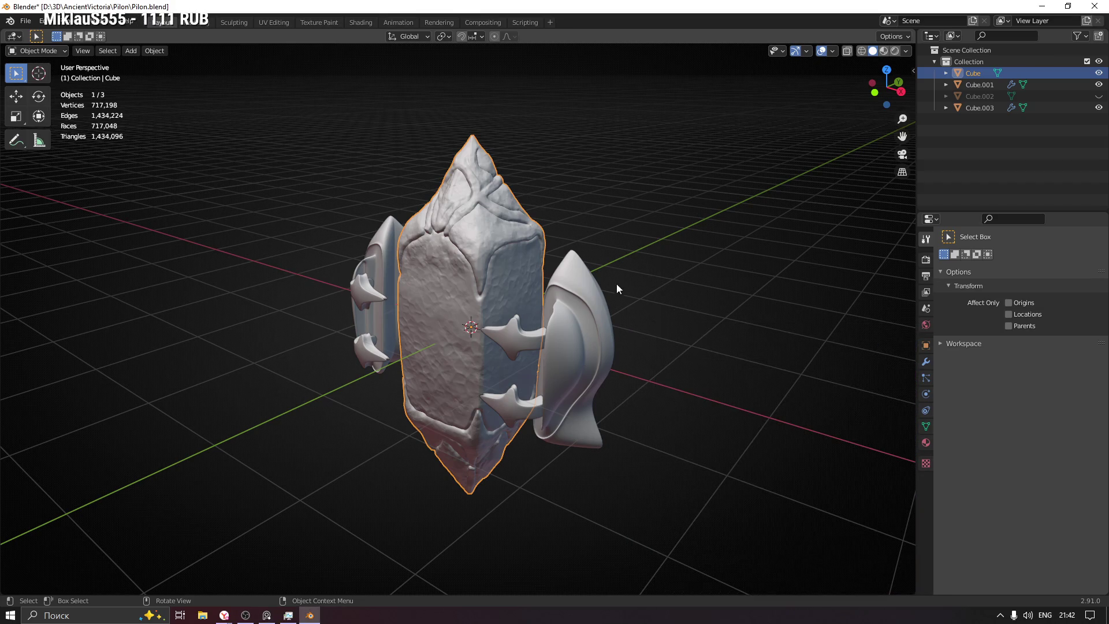
left_click(575, 279)
mouse_move(576, 279)
middle_mouse_down()
mouse_move(619, 320)
mouse_move(396, 303)
mouse_move(451, 270)
mouse_move(688, 310)
middle_mouse_up()
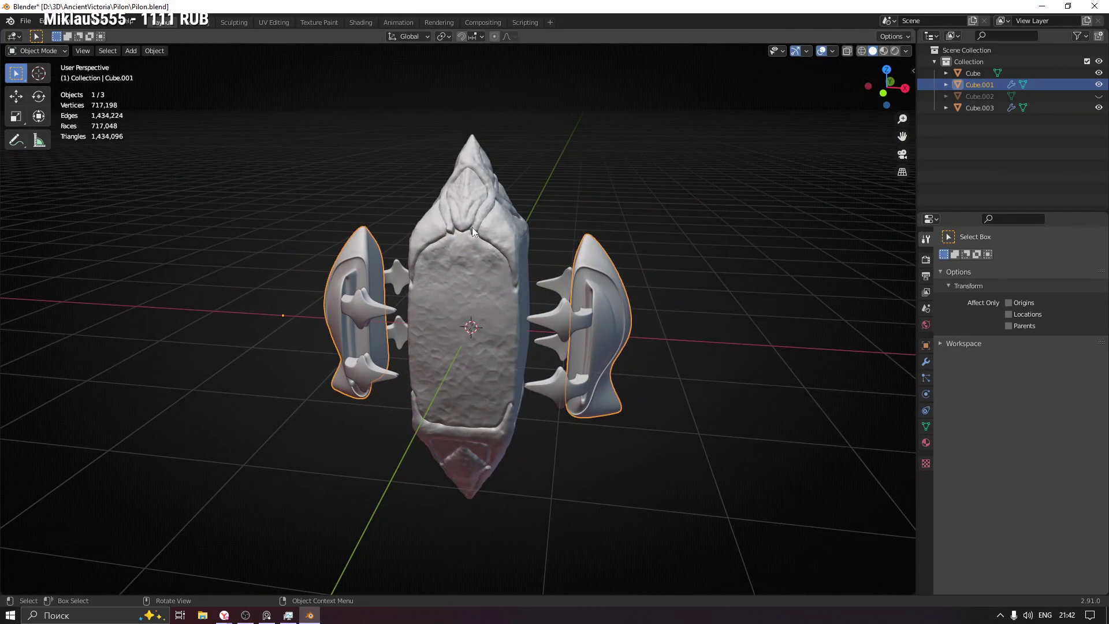
left_click(505, 225)
Step: Isolate the pillar in local view, collapse the Collection, and save the pylon file
key("KP_Divide")
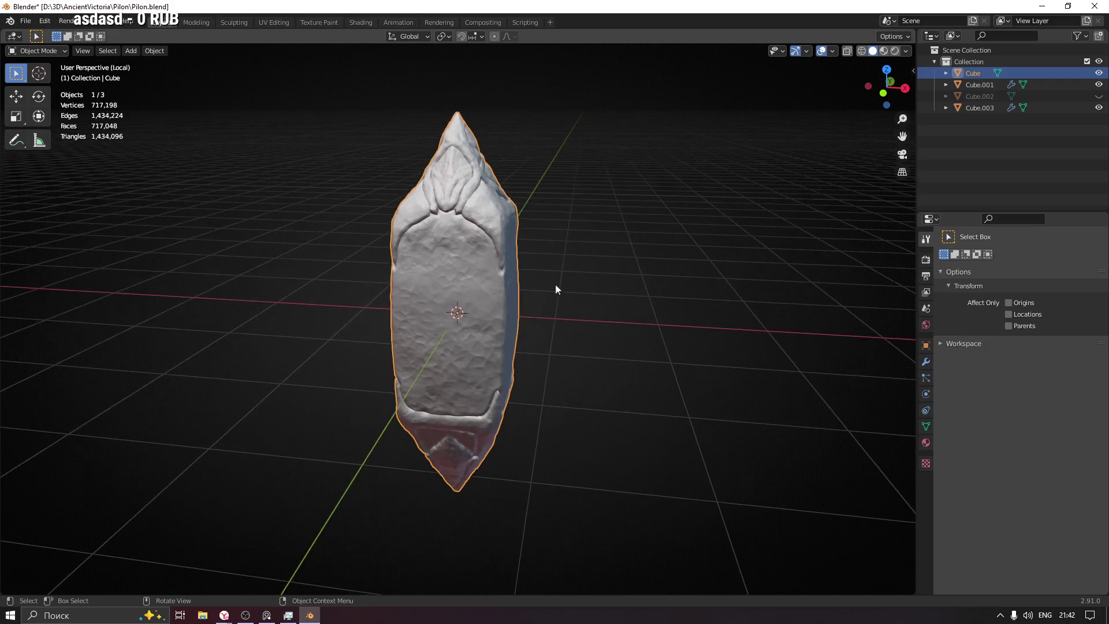
middle_click_drag(536, 275, 622, 270)
left_click(935, 62)
key("ctrl+s")
Step: Create a new collection under Scene Collection and name it 'Retop'
double_click(969, 61)
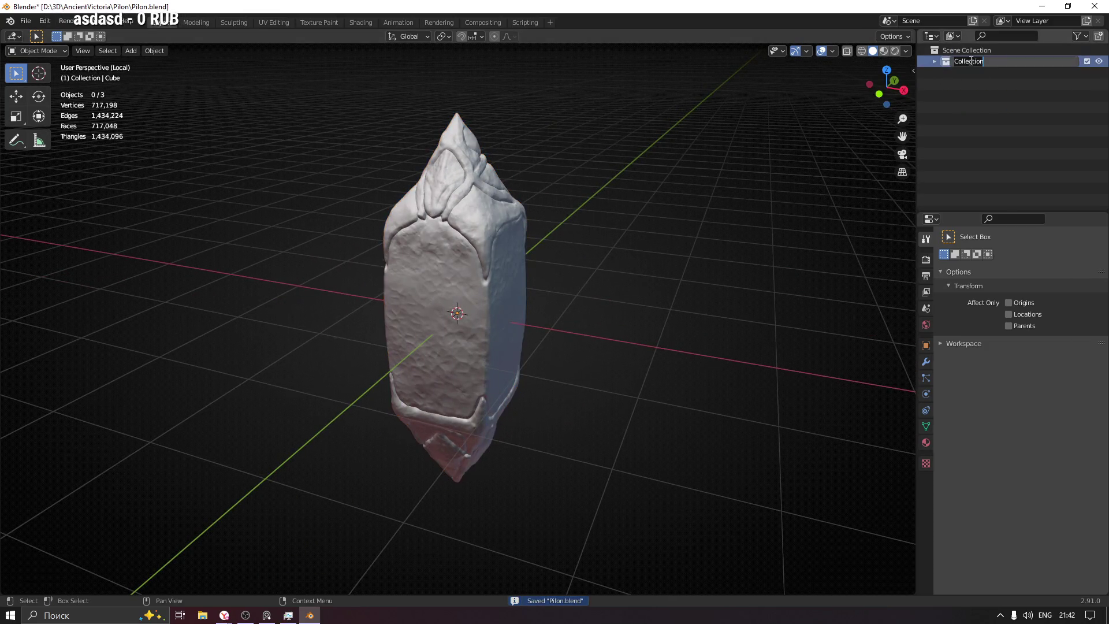
left_click(986, 100)
left_click(985, 50)
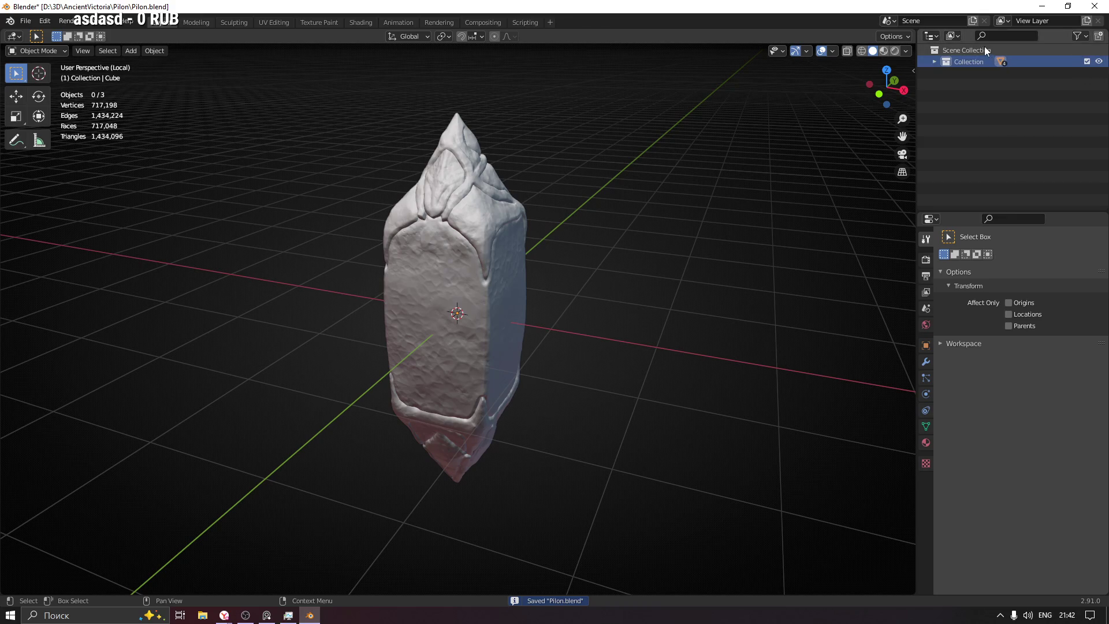
right_click(983, 46)
left_click(971, 48)
double_click(964, 72)
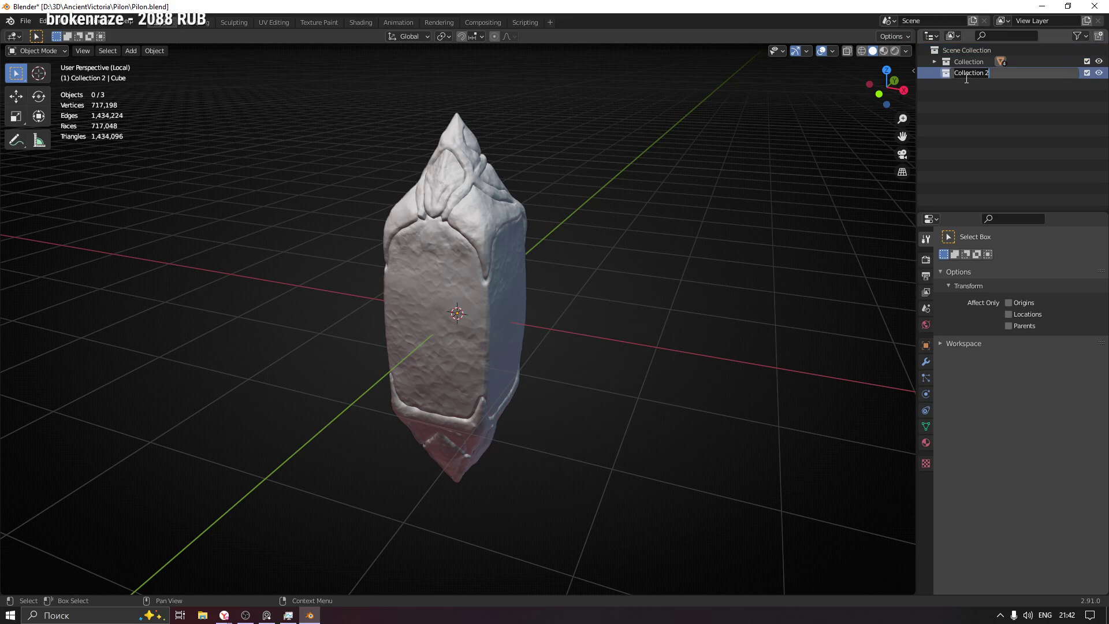
type("Retop")
key("Return")
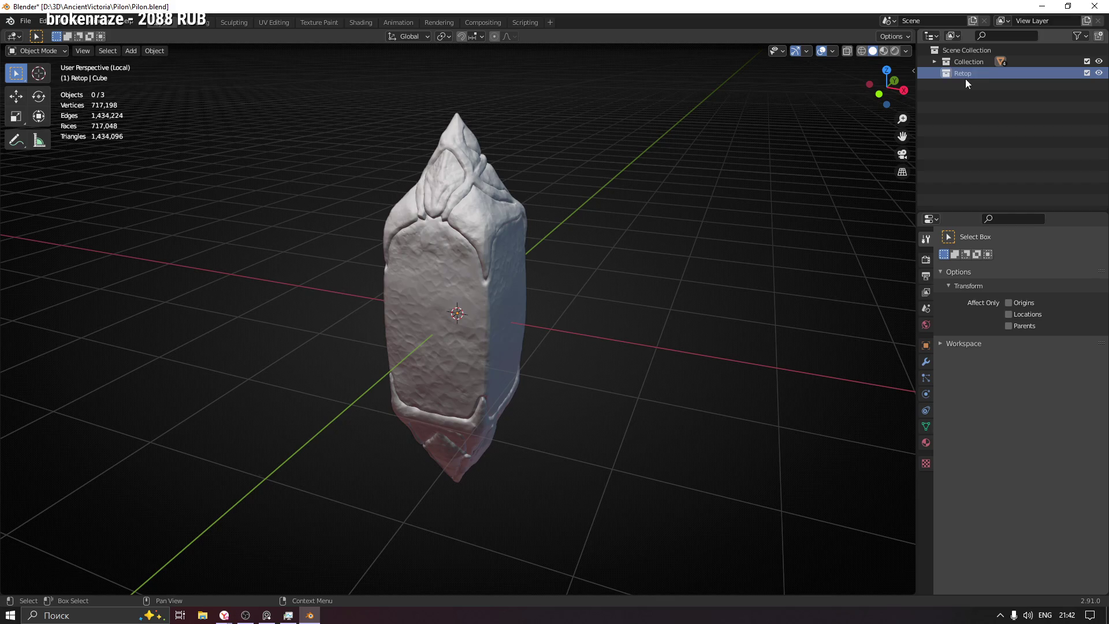
Step: Select the pylon Cube and orbit and zoom in around it
left_click(456, 248)
mouse_move(457, 248)
middle_mouse_down()
mouse_move(558, 244)
mouse_move(487, 238)
mouse_move(643, 240)
mouse_move(582, 235)
mouse_move(505, 202)
mouse_move(443, 243)
mouse_move(431, 282)
mouse_move(483, 240)
mouse_move(371, 262)
middle_mouse_up()
scroll(432, 242, "up", 5)
scroll(473, 284, "down", 5)
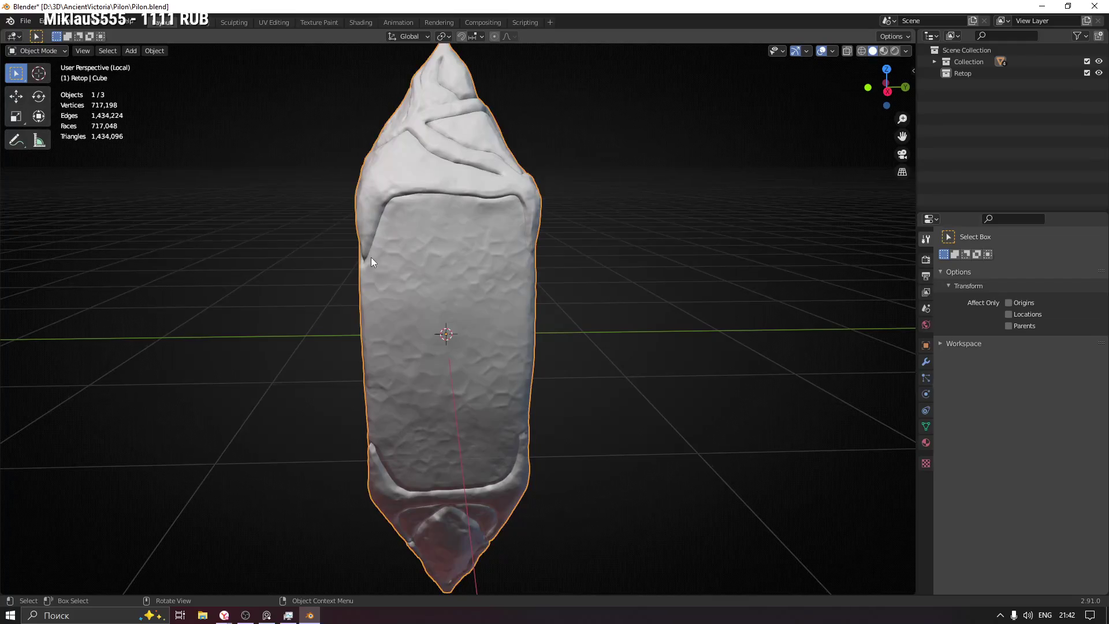
mouse_move(558, 205)
middle_mouse_down()
mouse_move(282, 220)
mouse_move(546, 220)
middle_mouse_up()
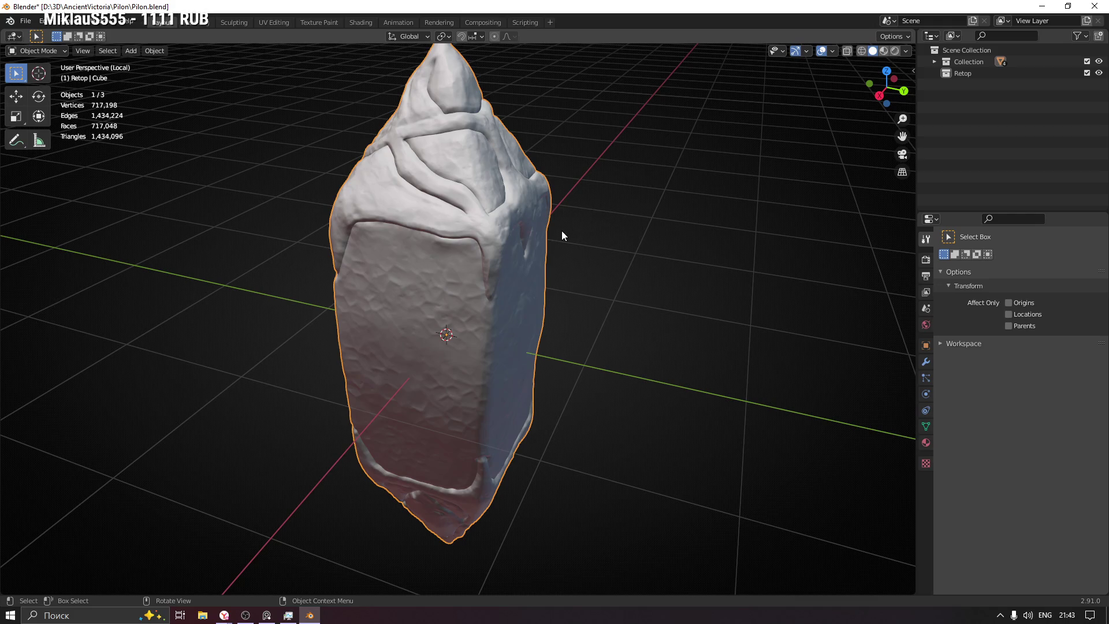
scroll(560, 233, "up", 1)
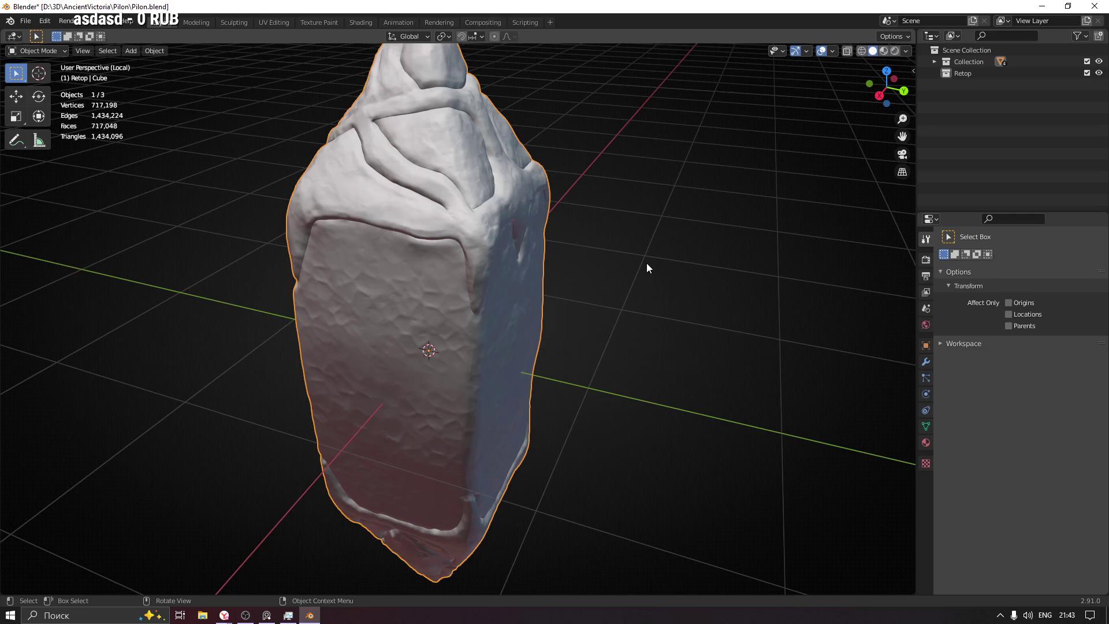
Step: Open the pillar's context menu, dismiss it without applying anything, and deselect everything
right_click(647, 267)
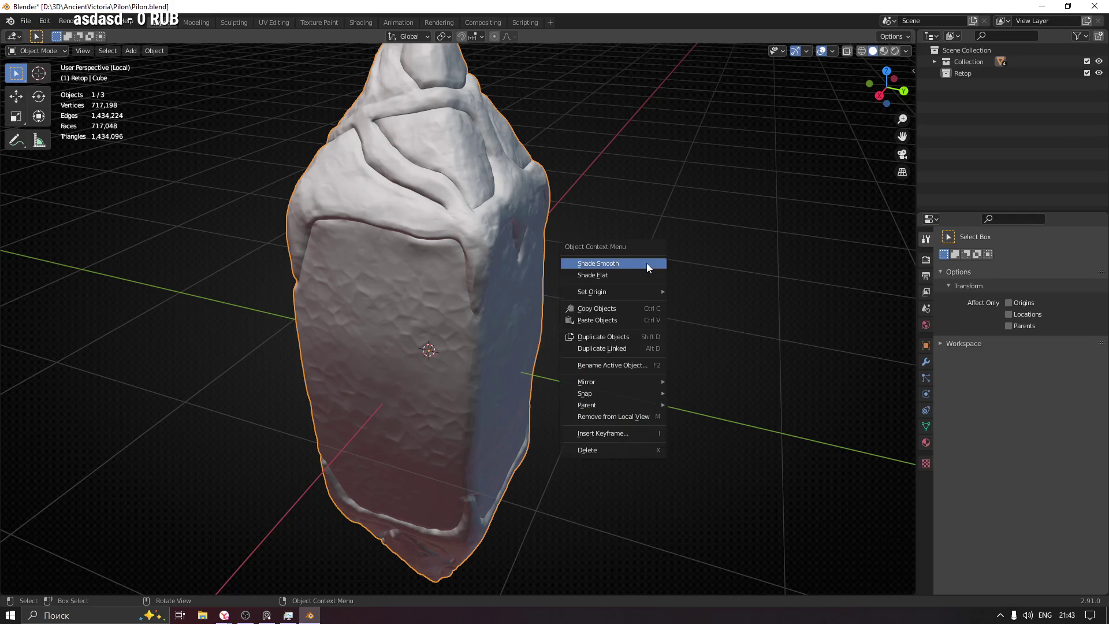
key("Down")
key("Up")
key("Up")
left_click(162, 219)
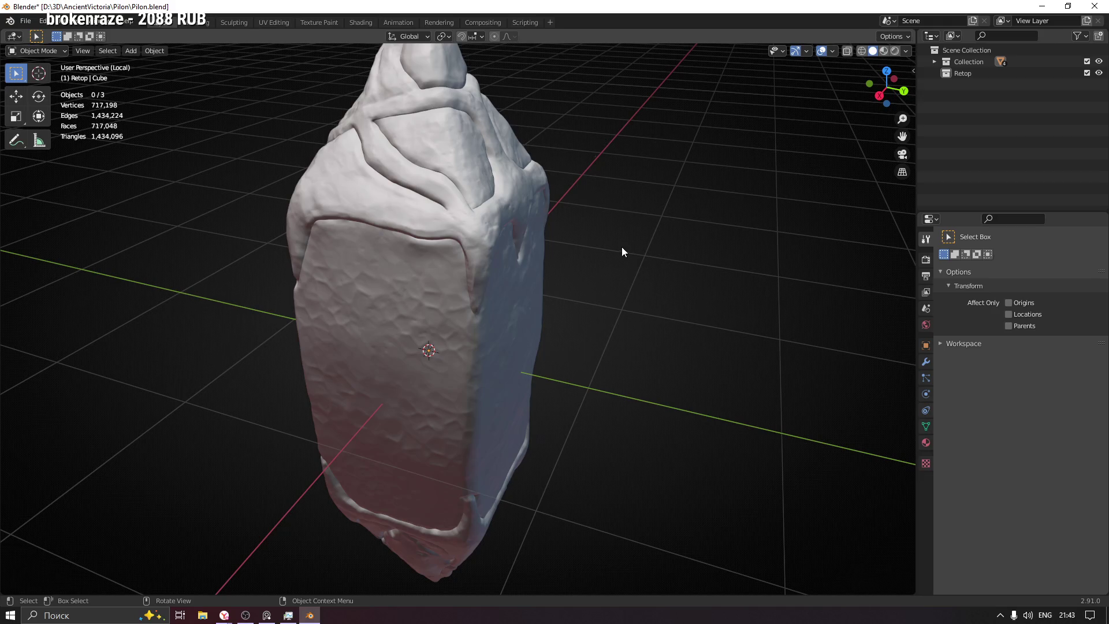
Step: Select the pillar, frame it closer, then deselect it again
scroll(655, 310, "down", 3)
middle_click_drag(645, 388, 619, 352, "shift")
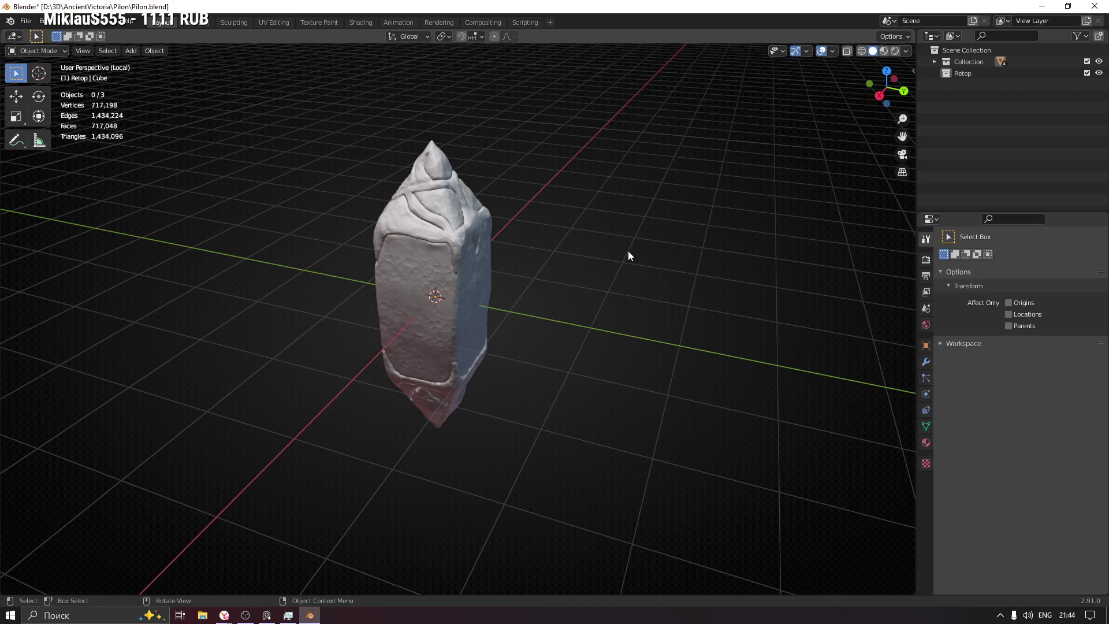
scroll(635, 212, "down", 5)
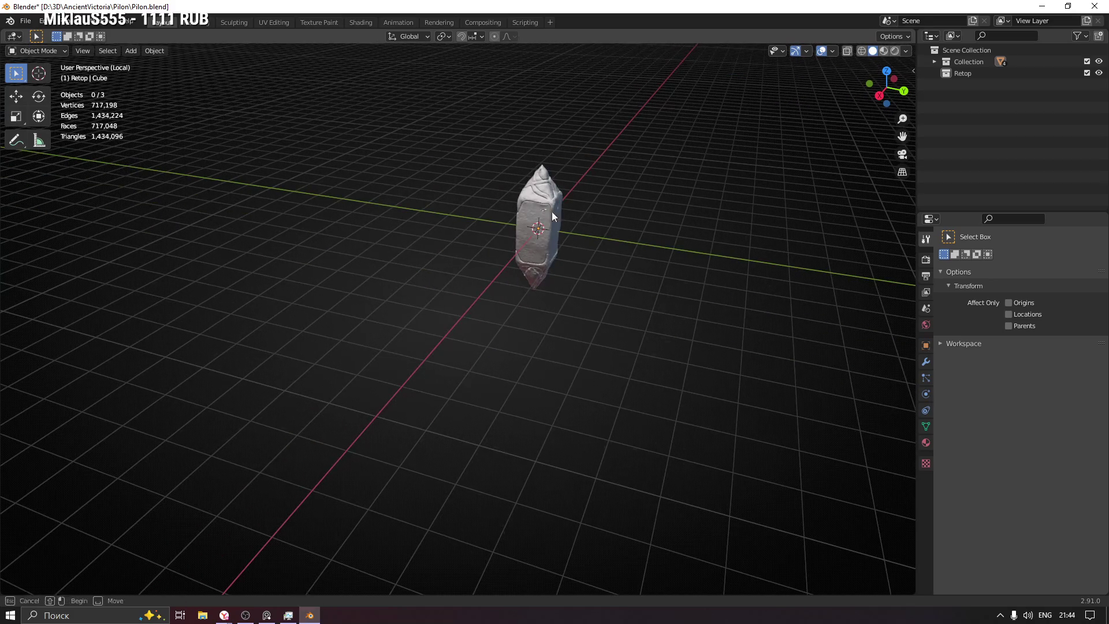
left_click(546, 214)
middle_click_drag(712, 269, 566, 267)
scroll(566, 267, "up", 5)
mouse_move(552, 169)
middle_mouse_down()
mouse_move(573, 200)
mouse_move(599, 183)
mouse_move(557, 331)
middle_mouse_up()
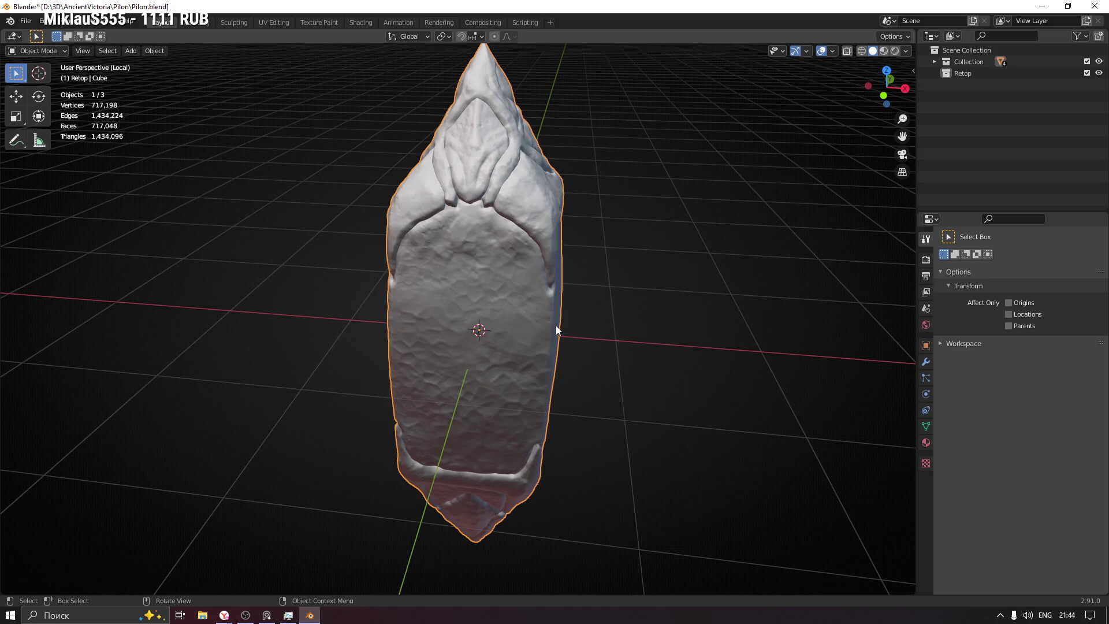
left_click(608, 282)
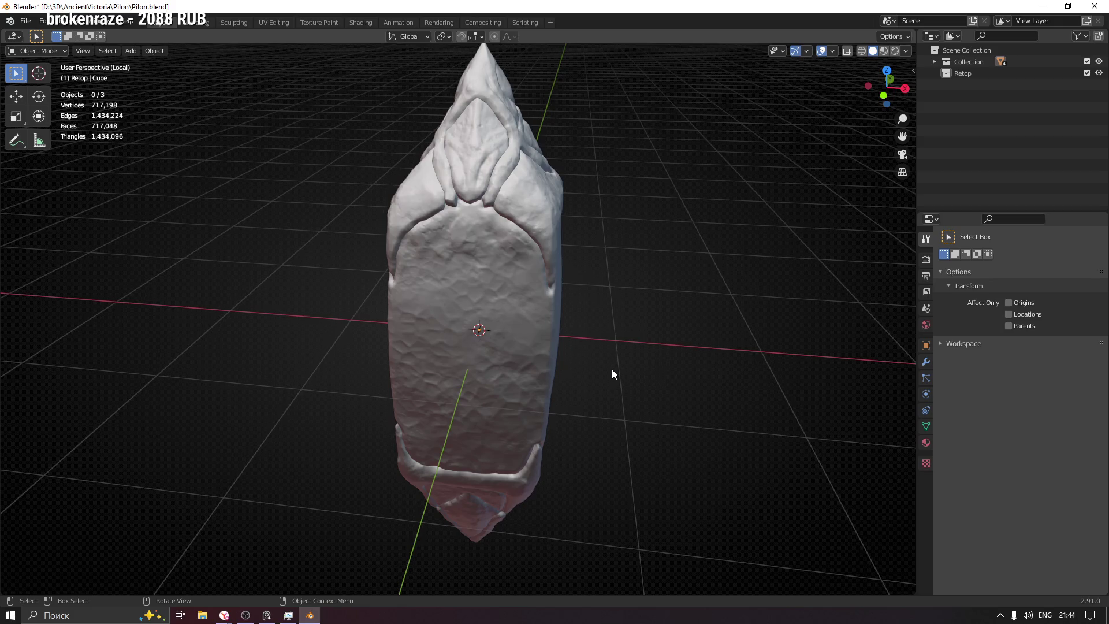
Step: Orbit and pan along the sculpted pillar from its pointed top downward
mouse_move(669, 317)
middle_mouse_down()
mouse_move(525, 265)
mouse_move(460, 290)
mouse_move(545, 290)
mouse_move(491, 301)
mouse_move(607, 293)
mouse_move(497, 313)
mouse_move(629, 263)
mouse_move(574, 273)
mouse_move(470, 267)
mouse_move(639, 264)
mouse_move(602, 270)
middle_mouse_up()
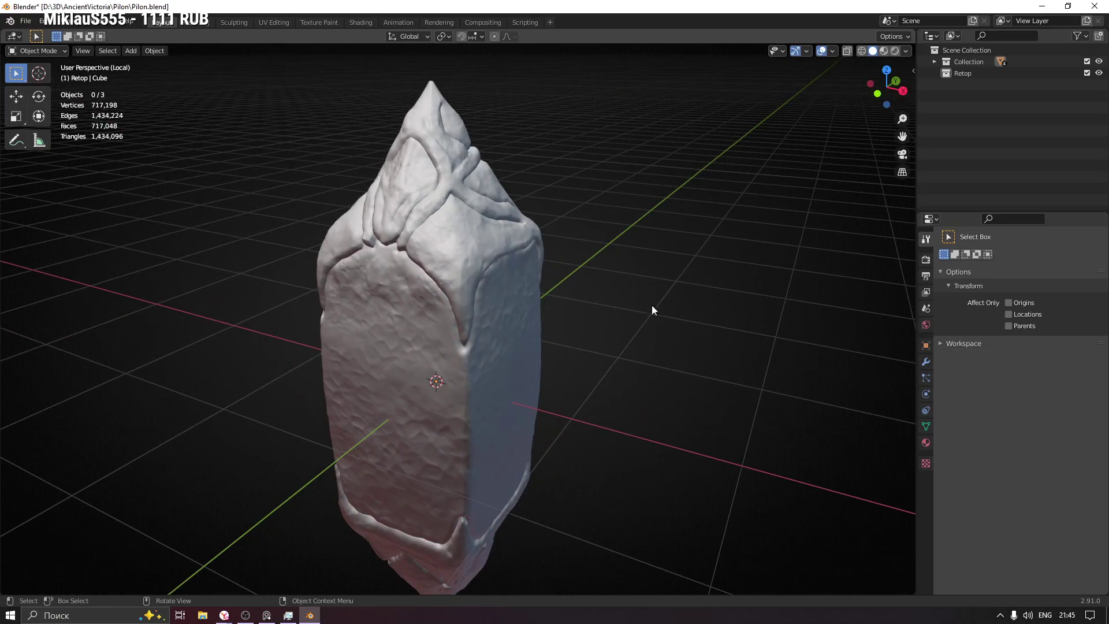
scroll(567, 310, "down", 2)
middle_click_drag(567, 310, 594, 285, "shift")
mouse_move(520, 266)
middle_mouse_down("shift")
mouse_move(522, 316)
mouse_move(668, 292)
mouse_move(447, 303)
mouse_move(453, 295)
mouse_move(382, 235)
mouse_move(489, 306)
middle_mouse_up("shift")
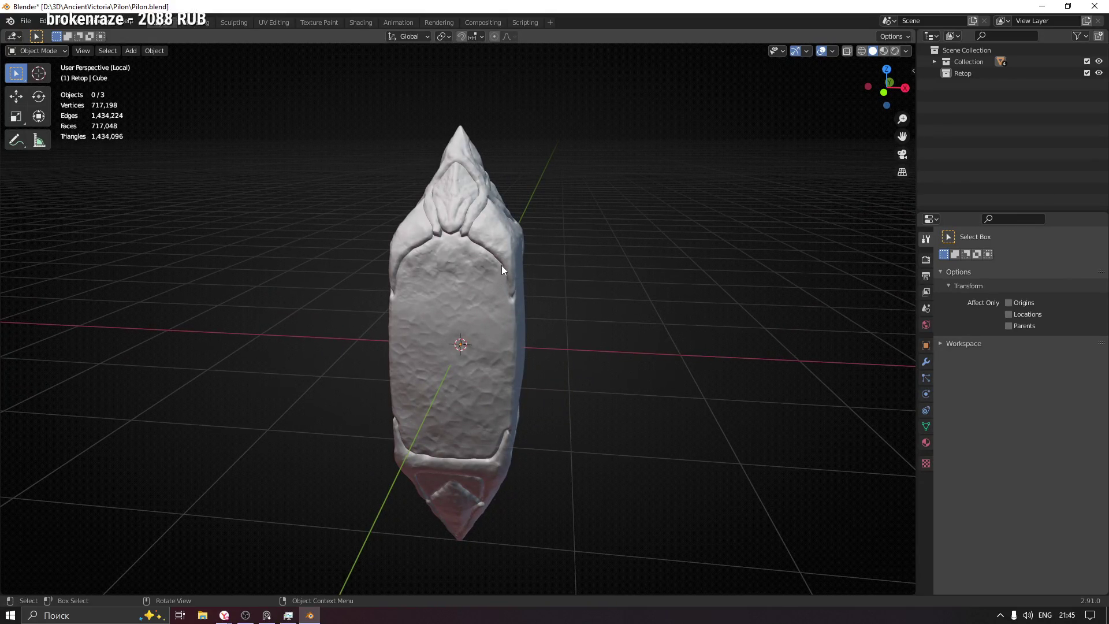
scroll(475, 280, "up", 5)
middle_click_drag(486, 200, 486, 396, "shift")
middle_click_drag(451, 237, 437, 291, "shift")
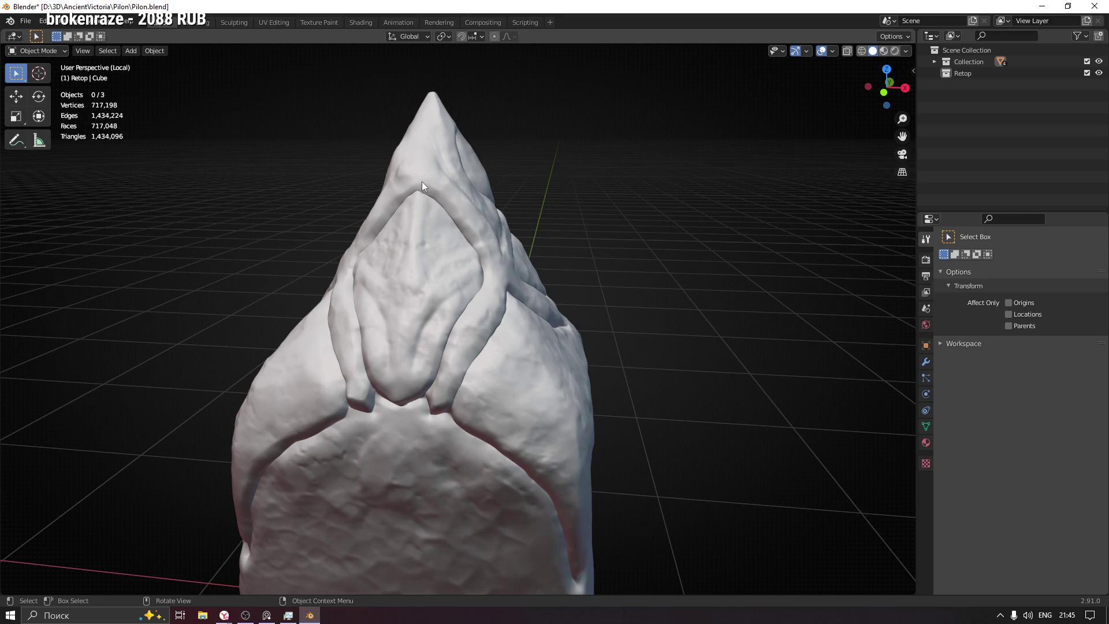
mouse_move(557, 381)
middle_mouse_down()
mouse_move(468, 376)
mouse_move(576, 396)
mouse_move(525, 384)
mouse_move(477, 326)
mouse_move(458, 329)
mouse_move(658, 347)
mouse_move(520, 318)
mouse_move(556, 263)
mouse_move(525, 324)
mouse_move(557, 397)
mouse_move(550, 347)
mouse_move(520, 359)
mouse_move(539, 351)
middle_mouse_up()
scroll(556, 264, "down", 5)
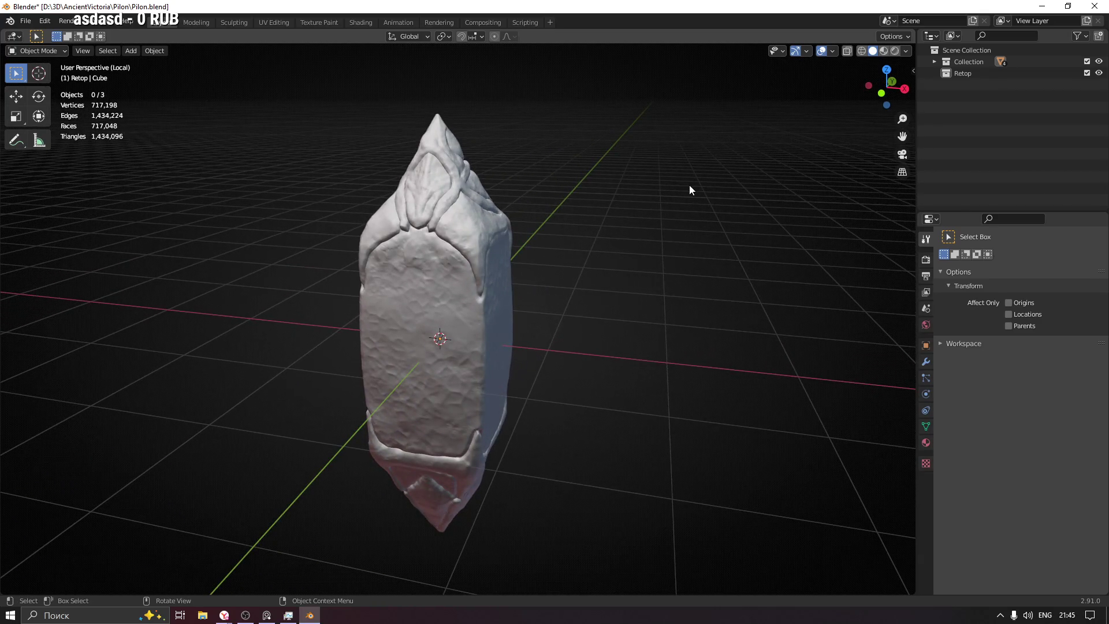
Step: Briefly show the pillar's transform values, then switch to the web browser
key("n")
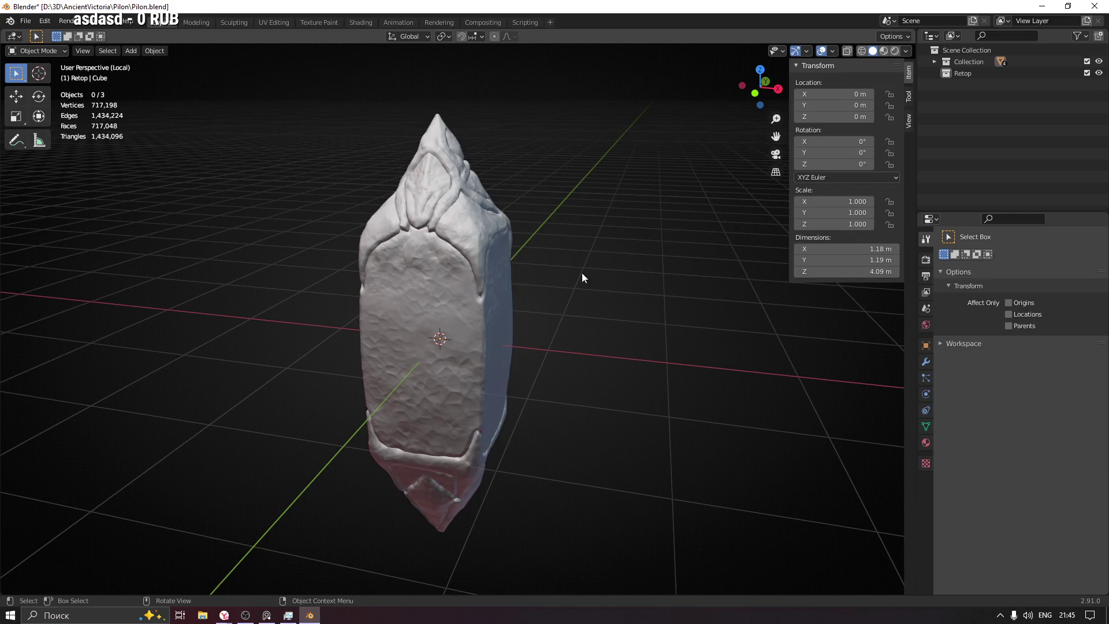
key("n")
mouse_move(224, 616)
left_click(190, 563)
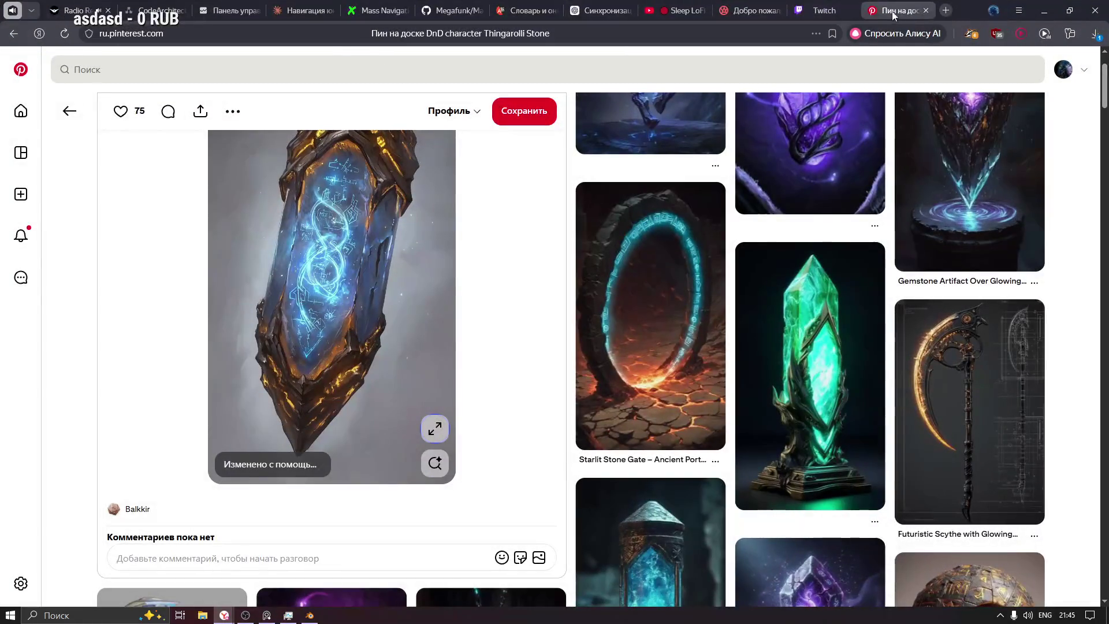
Step: Open the Блокинг course page on Knower in a new tab and sign in with the saved login
left_click(945, 11)
left_click(605, 133)
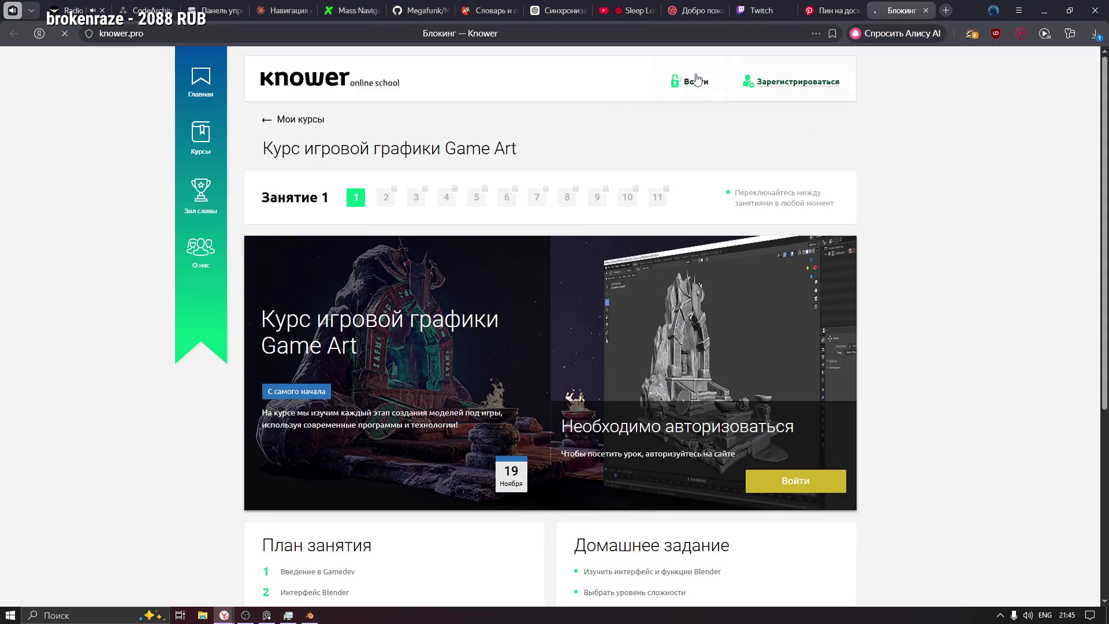
left_click(697, 80)
left_click(745, 227)
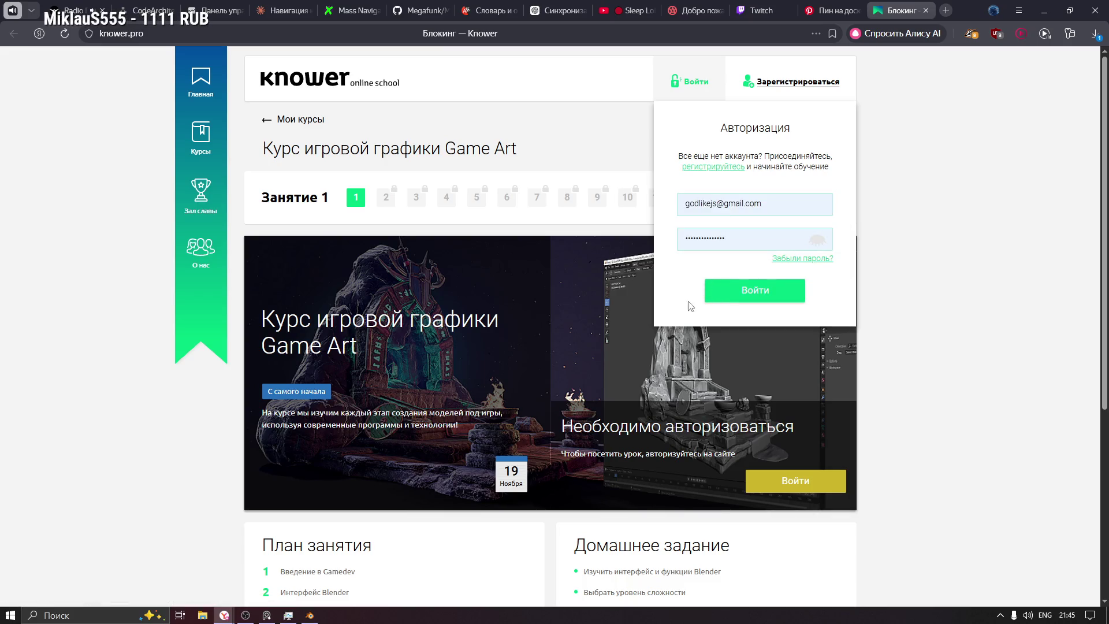
left_click(763, 293)
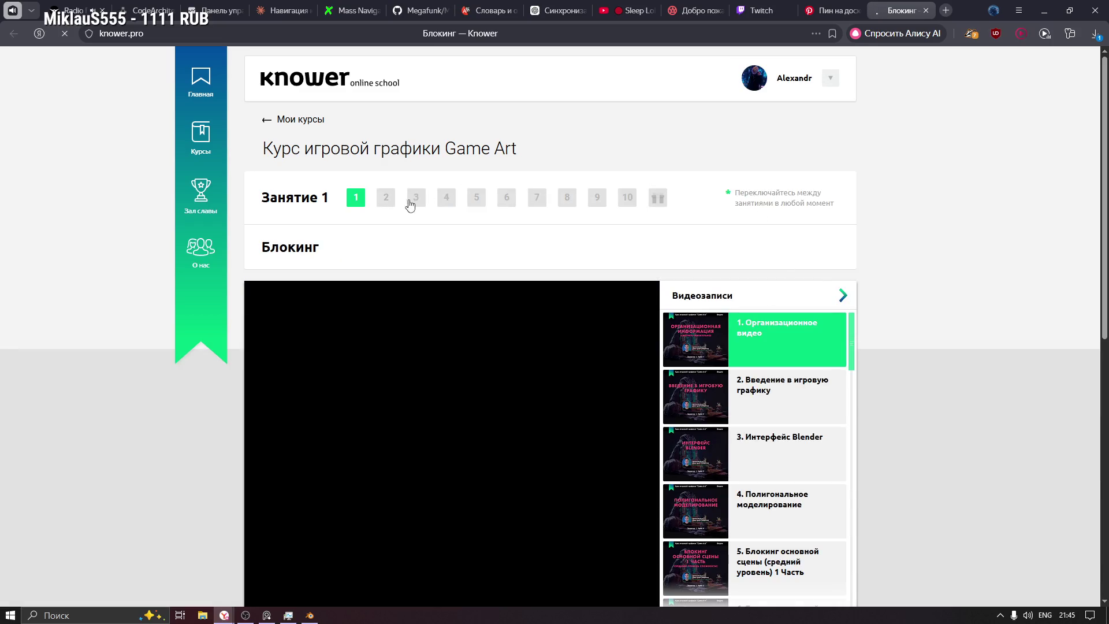
Step: Go to lesson 4, Ретопология, and open its Yandex Disk materials folder
left_click(386, 198)
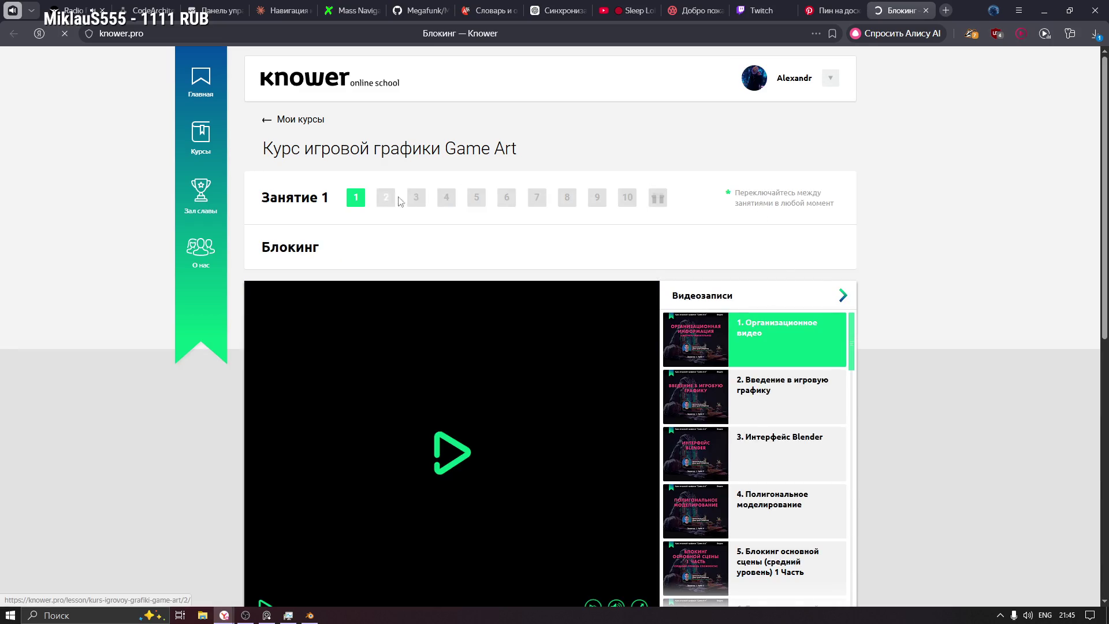
left_click(476, 199)
scroll(605, 208, "down", 1)
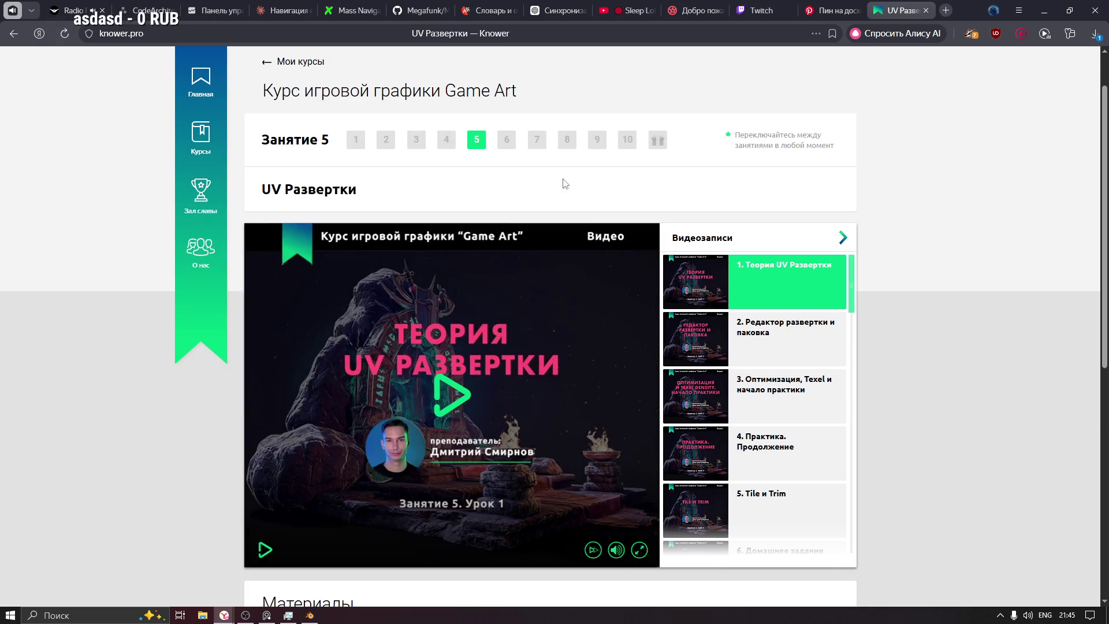
left_click(508, 140)
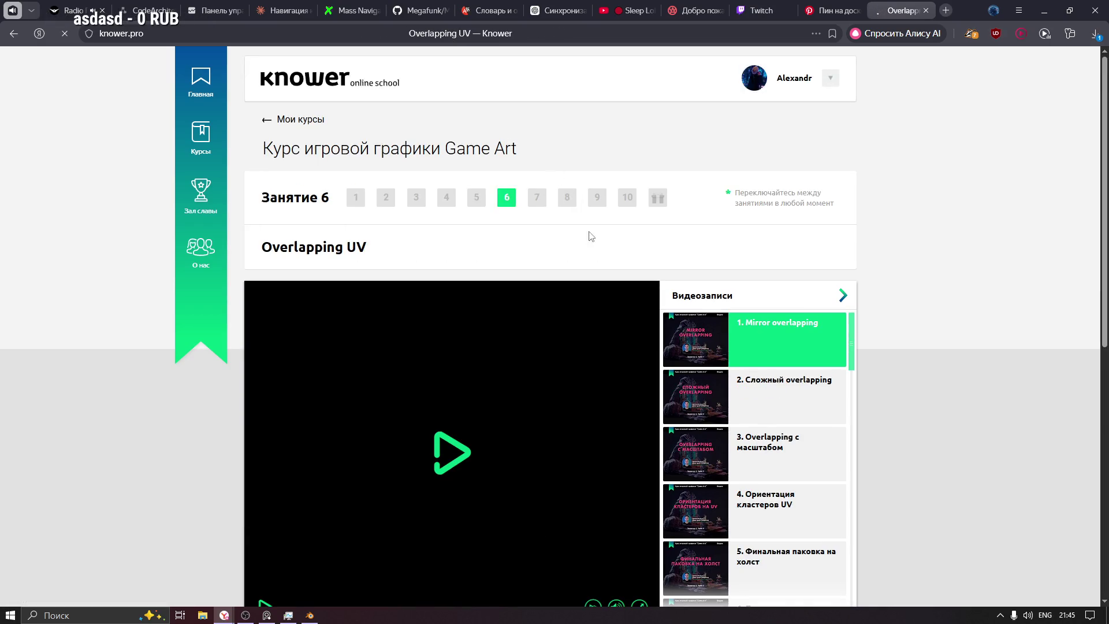
scroll(749, 348, "down", 6)
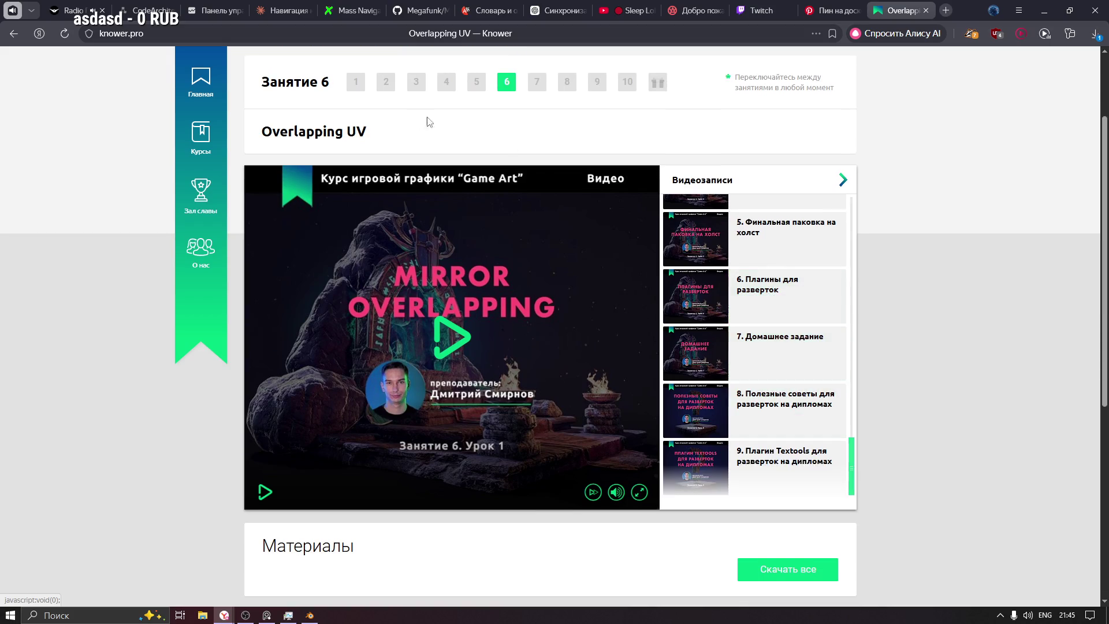
left_click(445, 86)
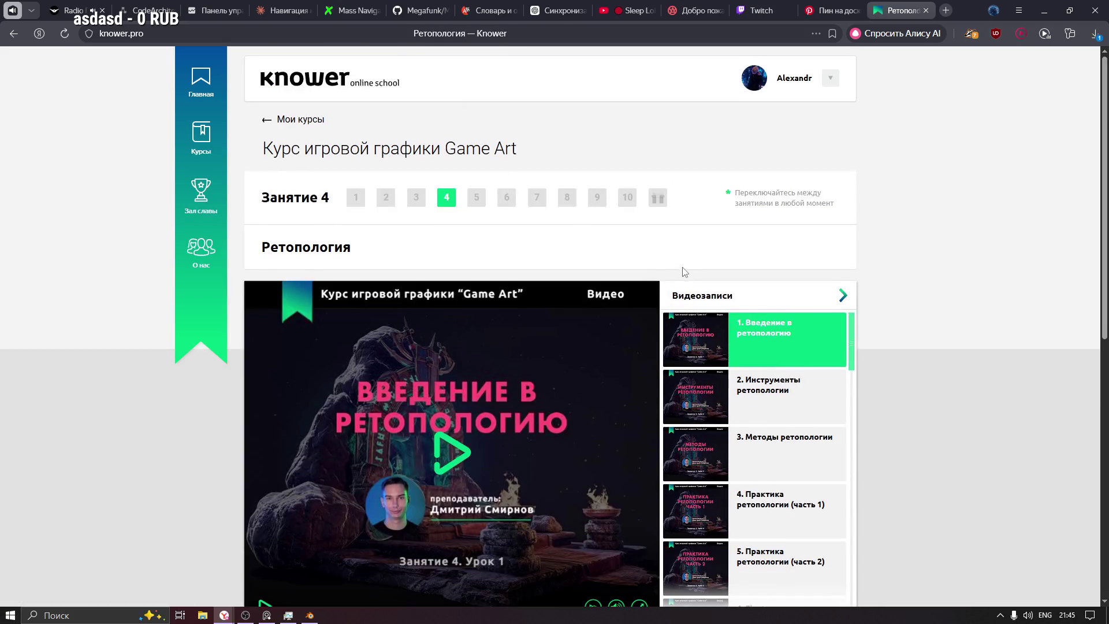
scroll(702, 489, "down", 3)
left_click(788, 511)
Step: Open the downloaded QuadRemesher archive and minimize the browser
left_click(1026, 74)
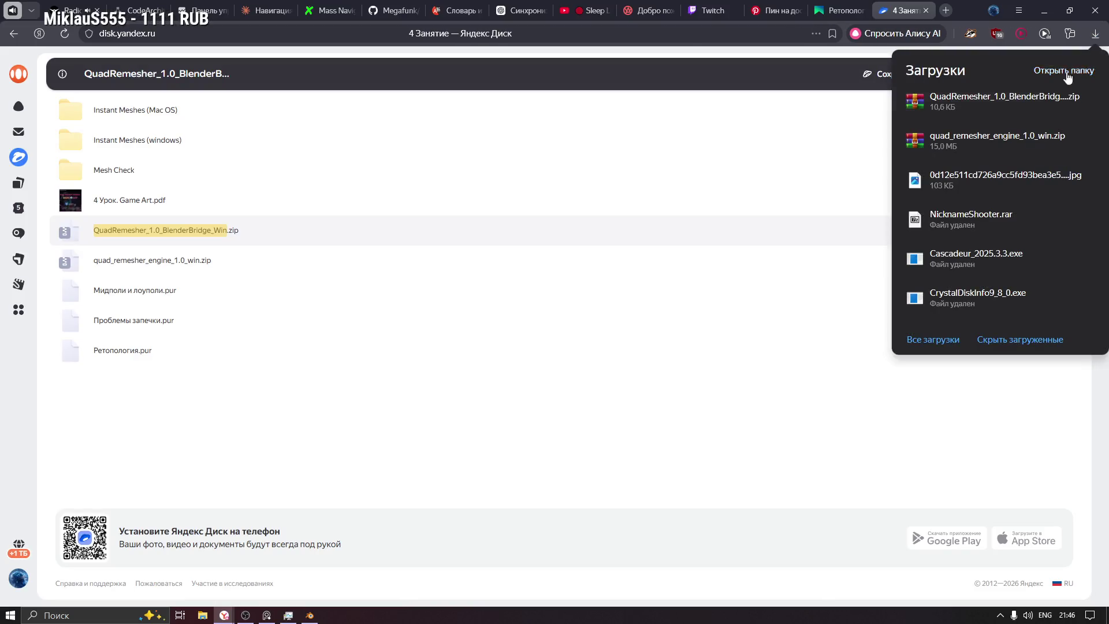
left_click(945, 120)
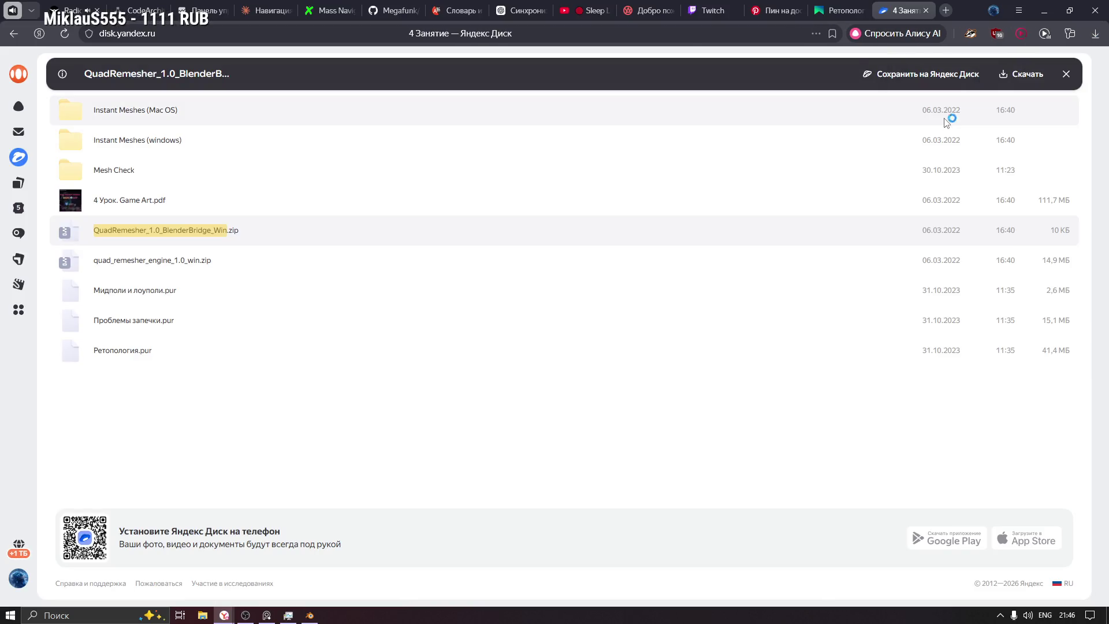
left_click(1045, 12)
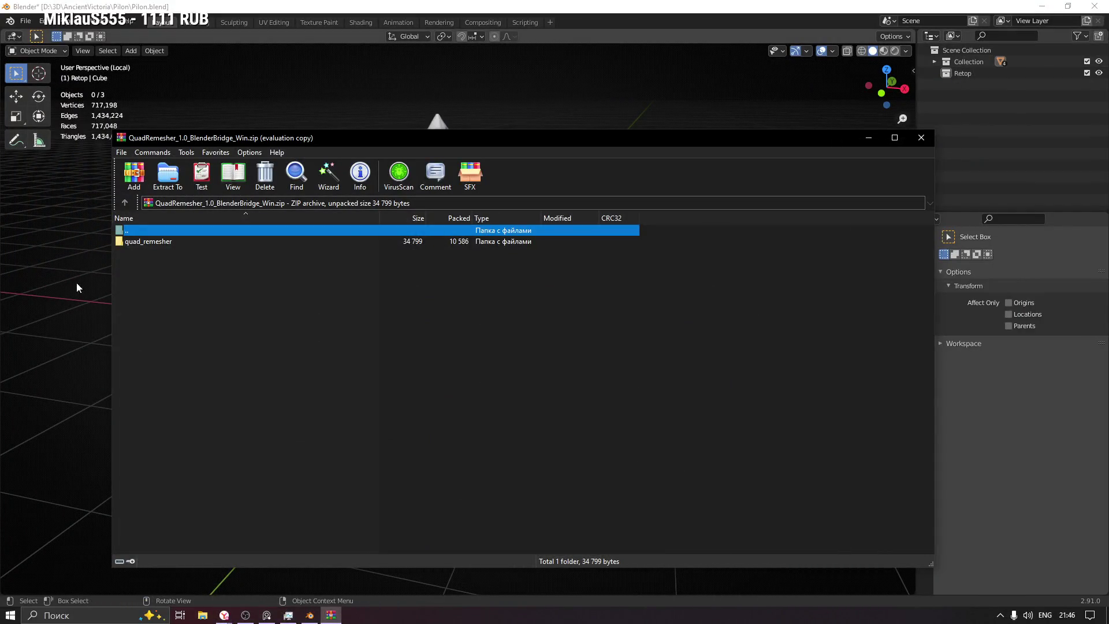
Step: Check the quad_remesher folder's Python files, return to Downloads, and close WinRAR
double_click(144, 242)
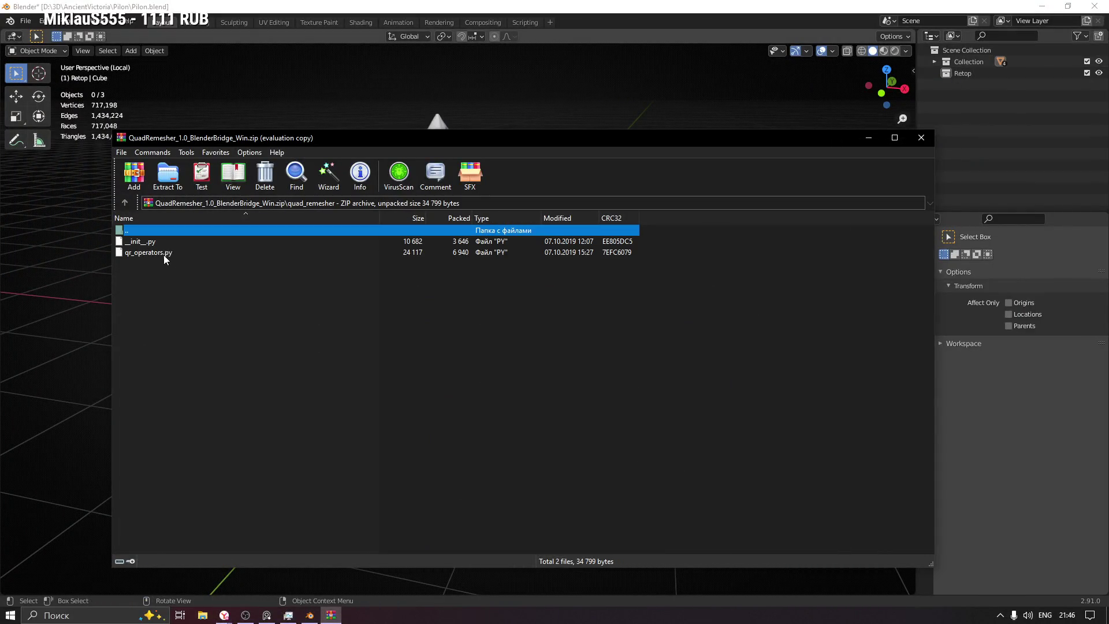
double_click(137, 230)
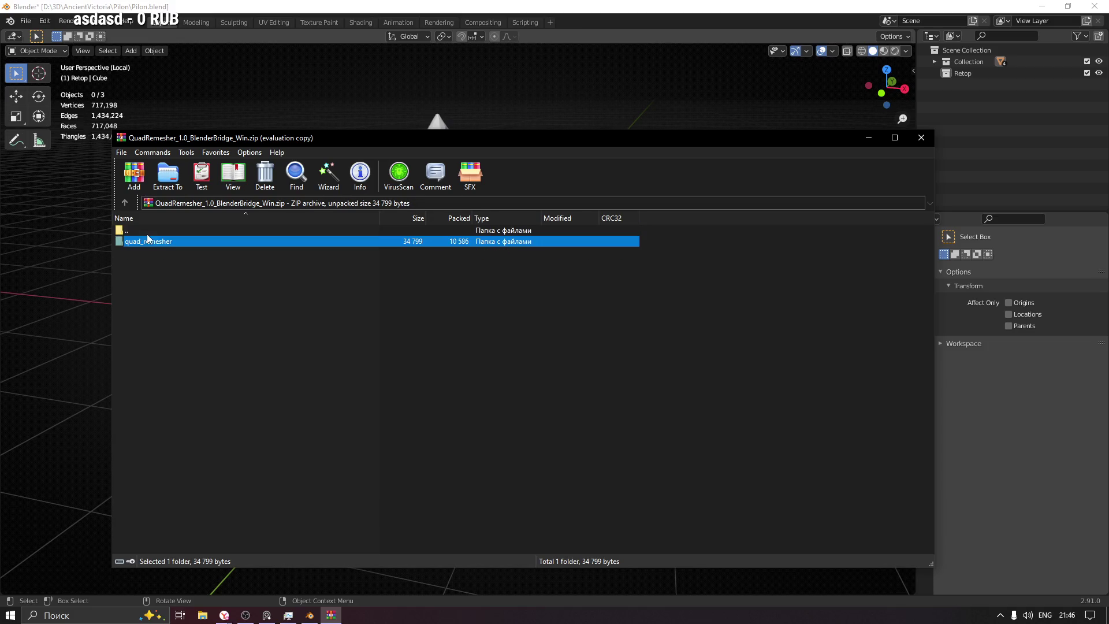
double_click(147, 233)
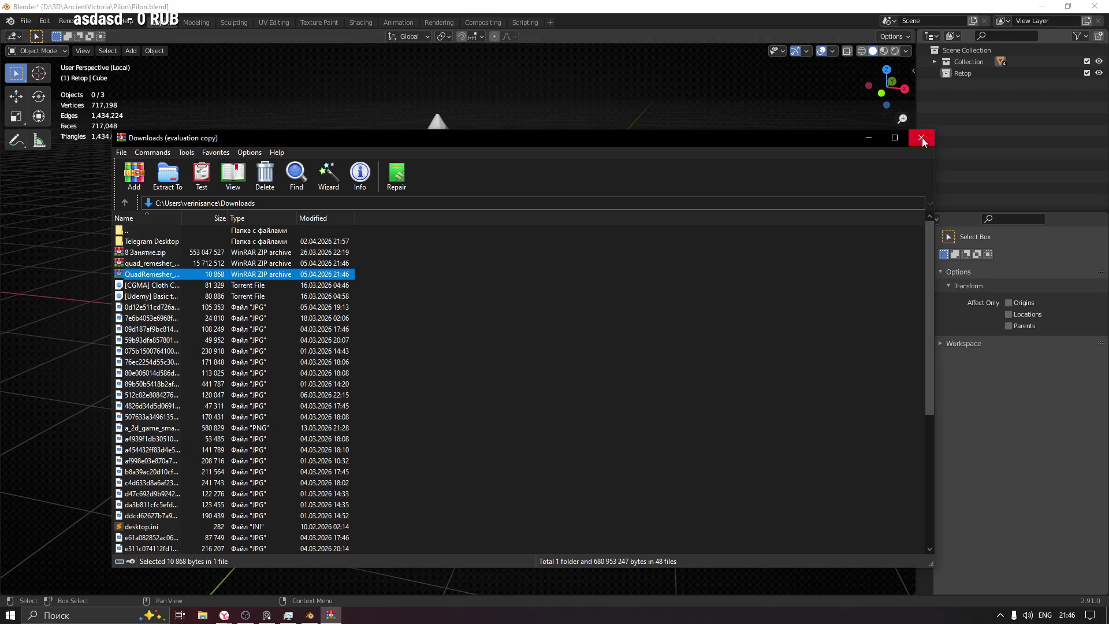
left_click(922, 138)
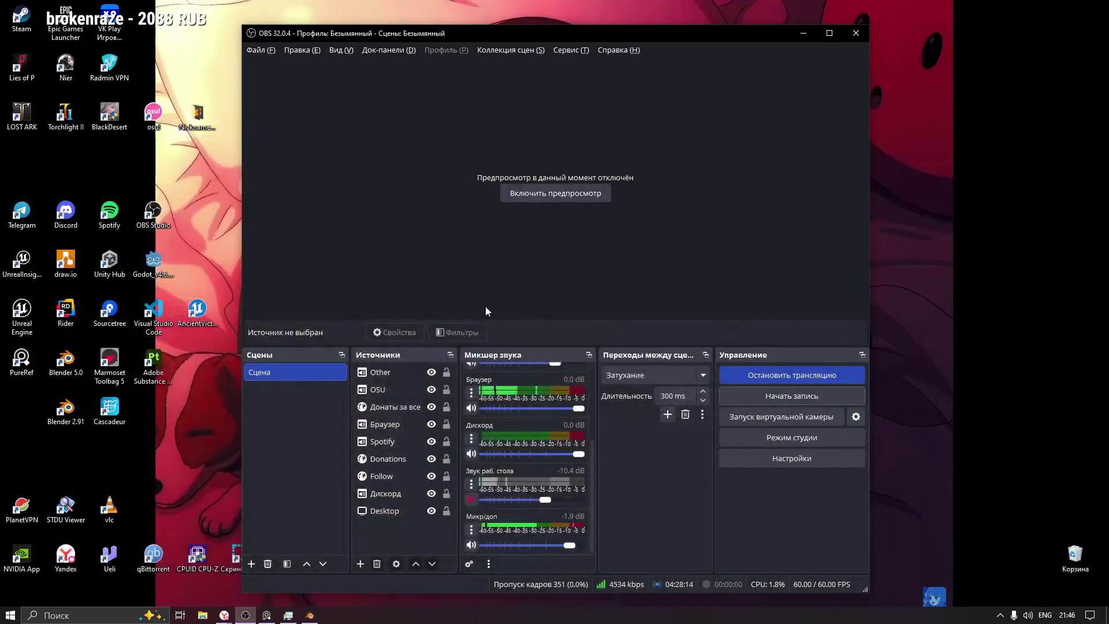
Step: Back on Yandex Disk, select 4 Урок. Game Art.pdf and open a file from recent downloads
left_click(224, 615)
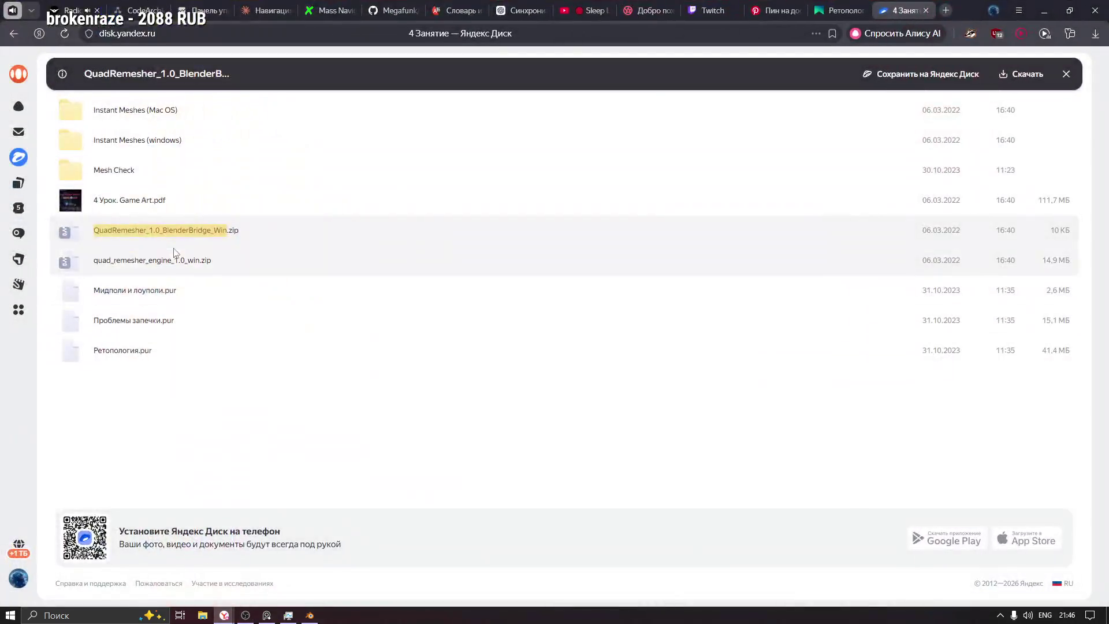
left_click(151, 200)
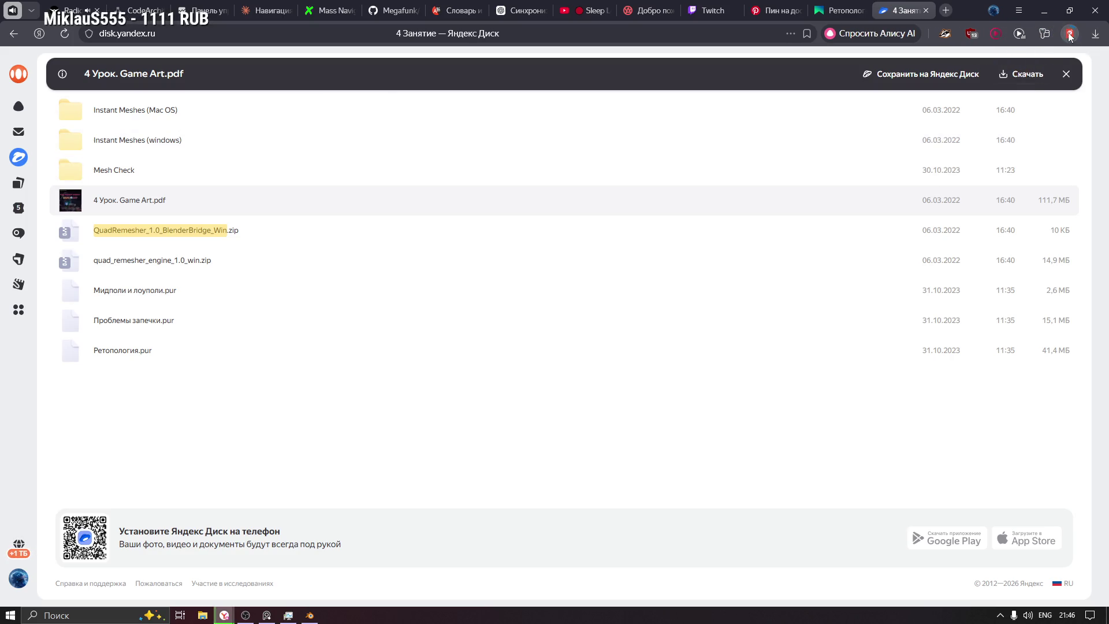
left_click(1095, 33)
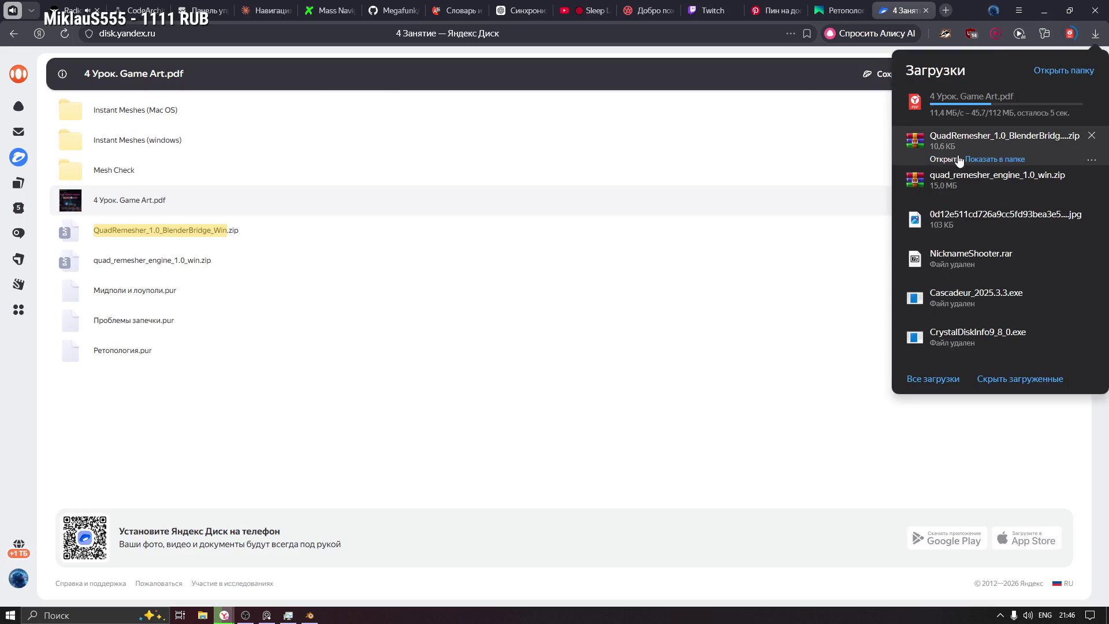
left_click(946, 198)
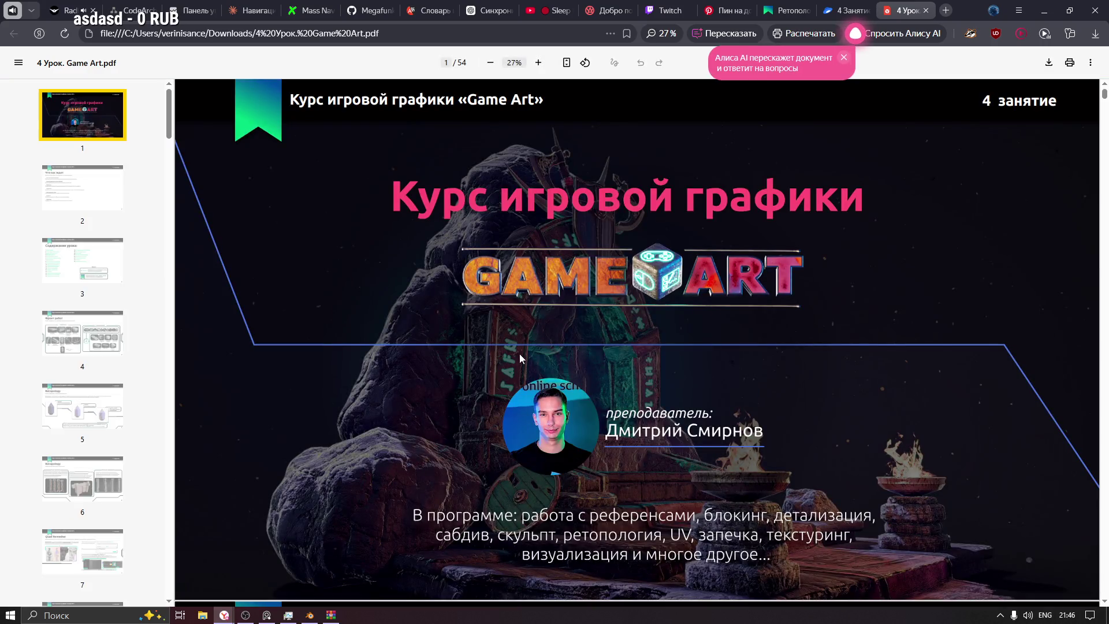
Step: Step through the page thumbnails from the contents page 3 to page 12, the Сетка slide
left_click(106, 261)
left_click(93, 332)
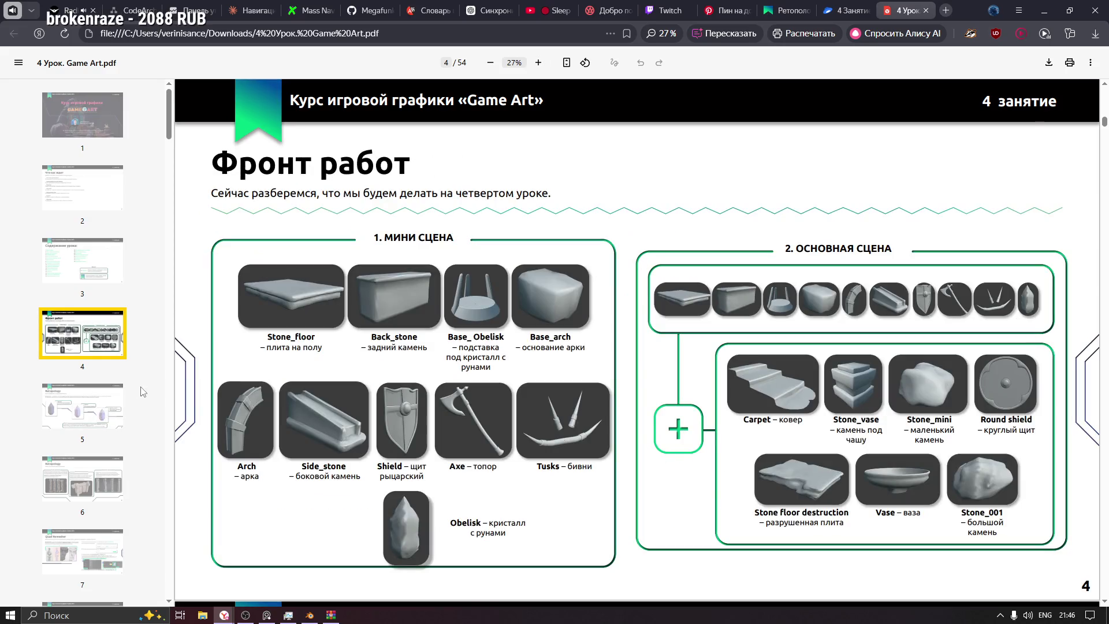
left_click(102, 399)
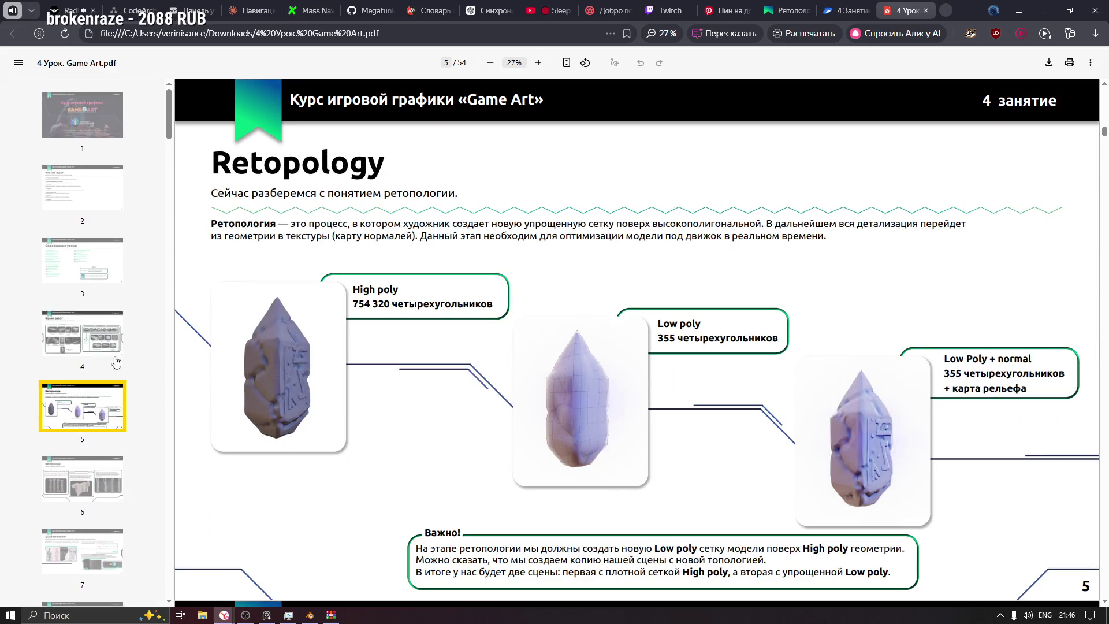
scroll(86, 173, "down", 5)
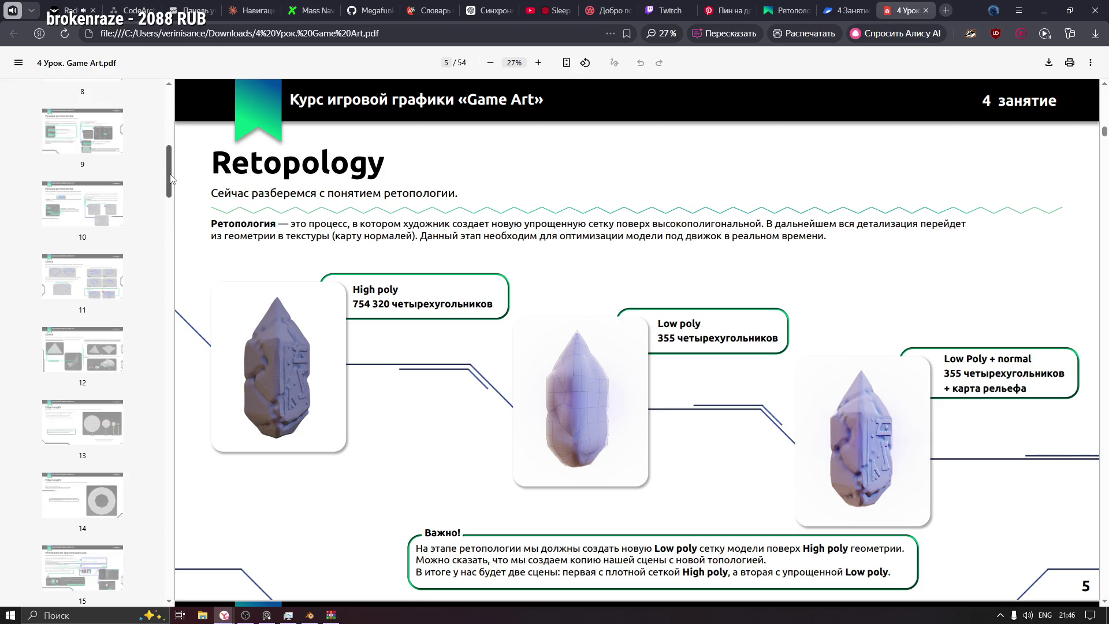
left_click(47, 144)
left_click(90, 215)
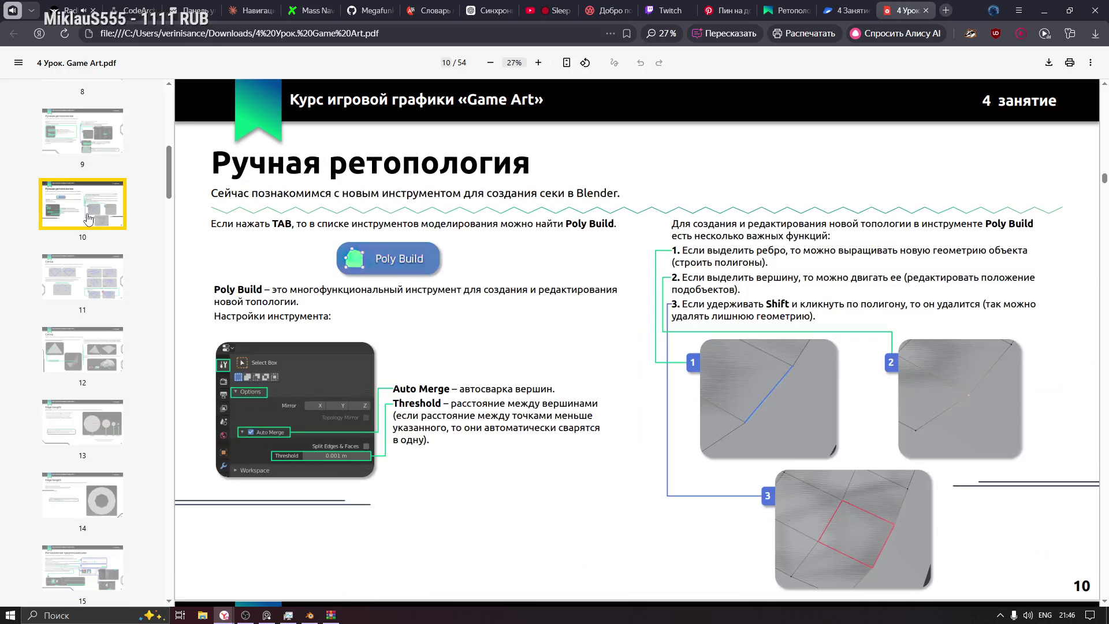
left_click(95, 286)
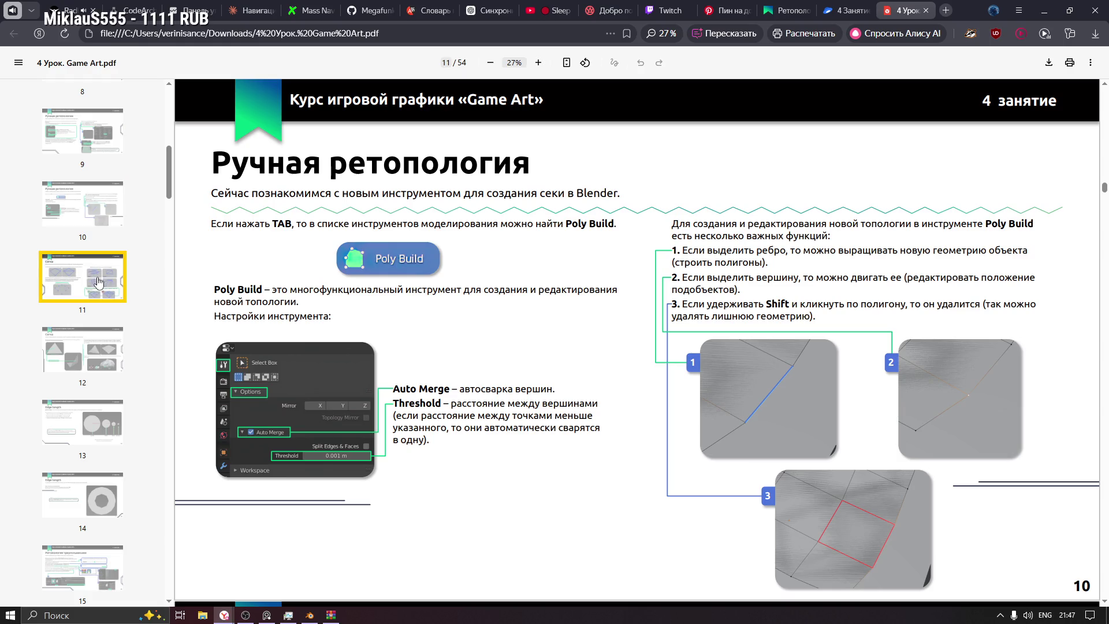
left_click(106, 353)
Step: Advance through pages 13 and 14 to page 15 and highlight 'Instant Meshes' in its intro
scroll(106, 349, "down", 2)
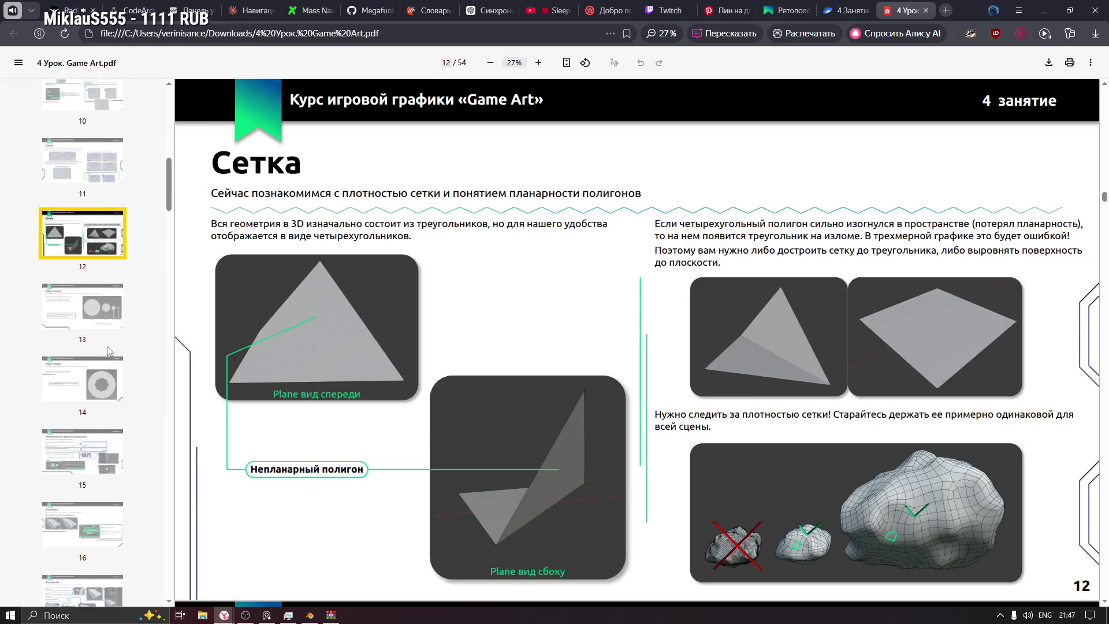
scroll(126, 324, "down", 1)
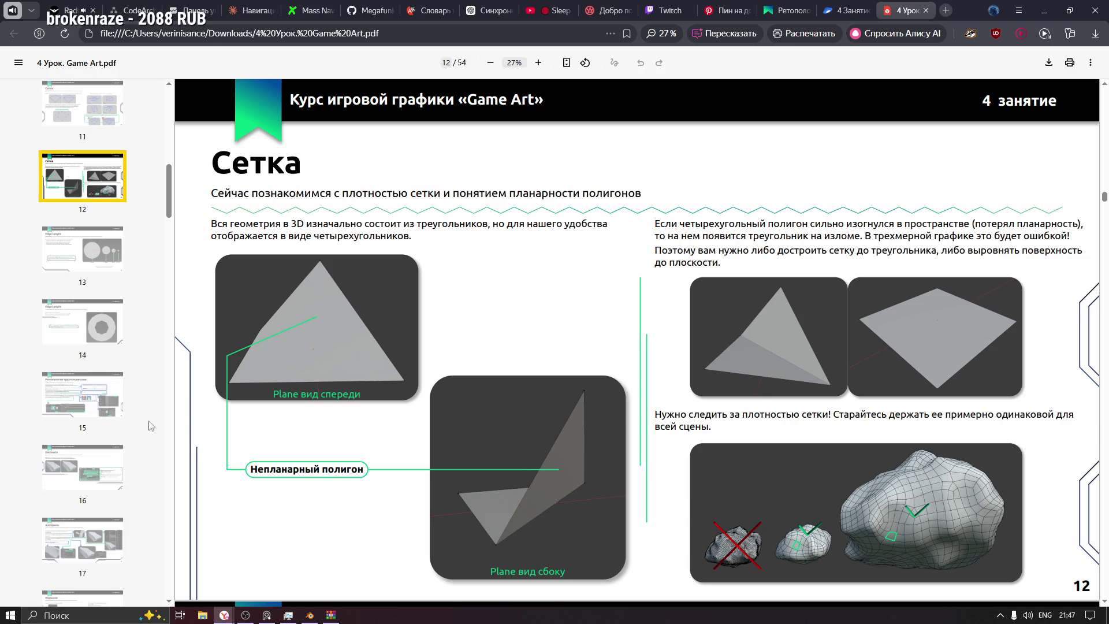
left_click(78, 260)
left_click(98, 318)
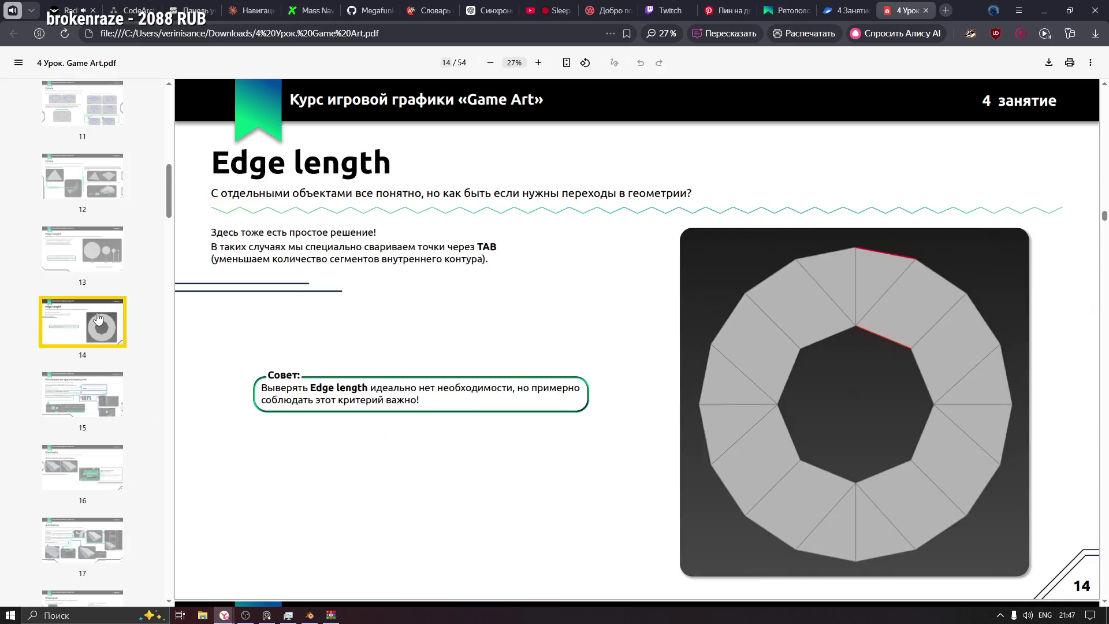
scroll(102, 320, "down", 1)
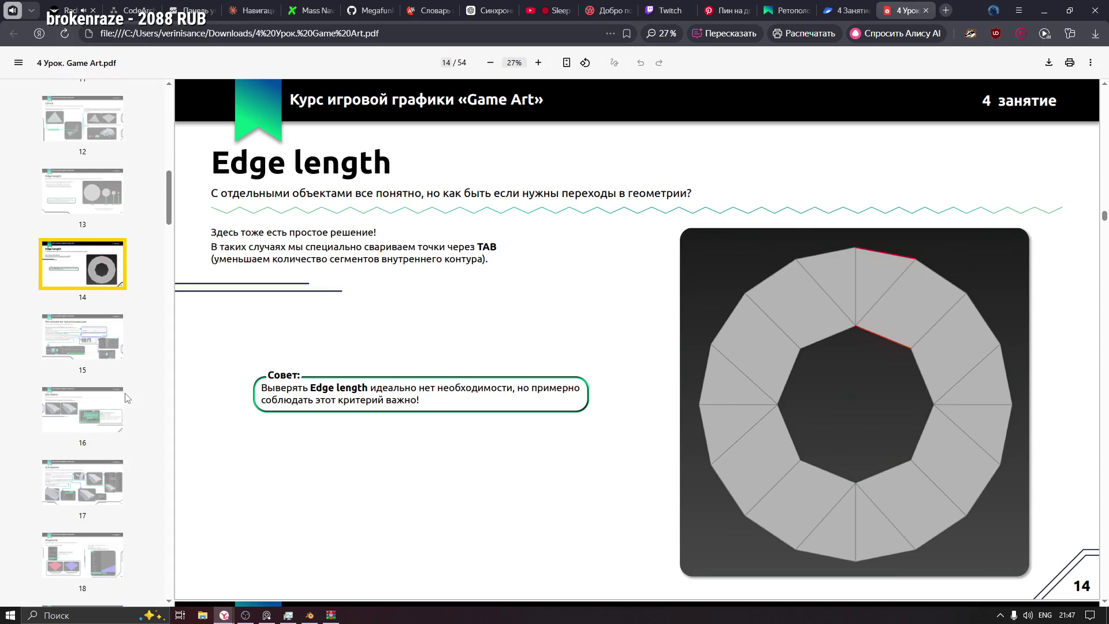
scroll(125, 398, "down", 1)
left_click(87, 296)
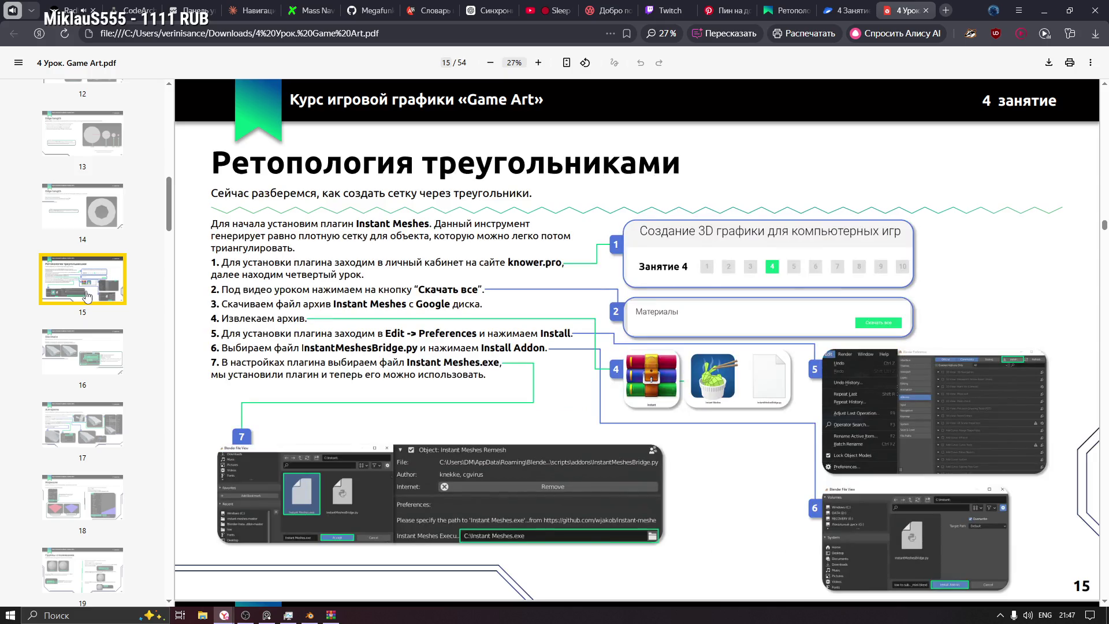
scroll(537, 387, "down", 4)
scroll(537, 387, "up", 2)
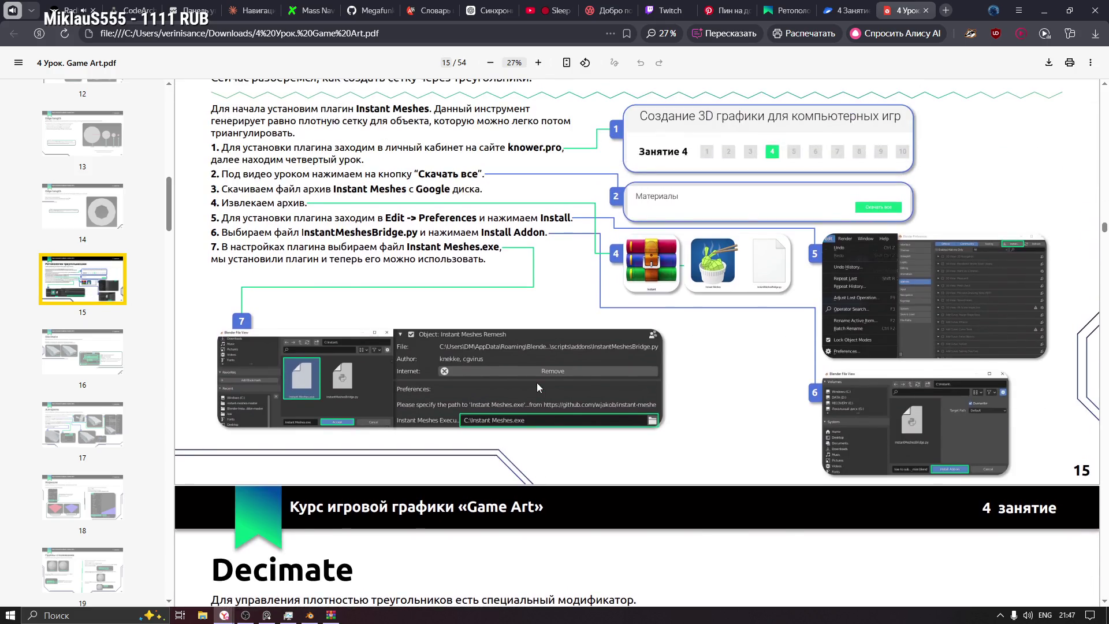
scroll(542, 358, "up", 1)
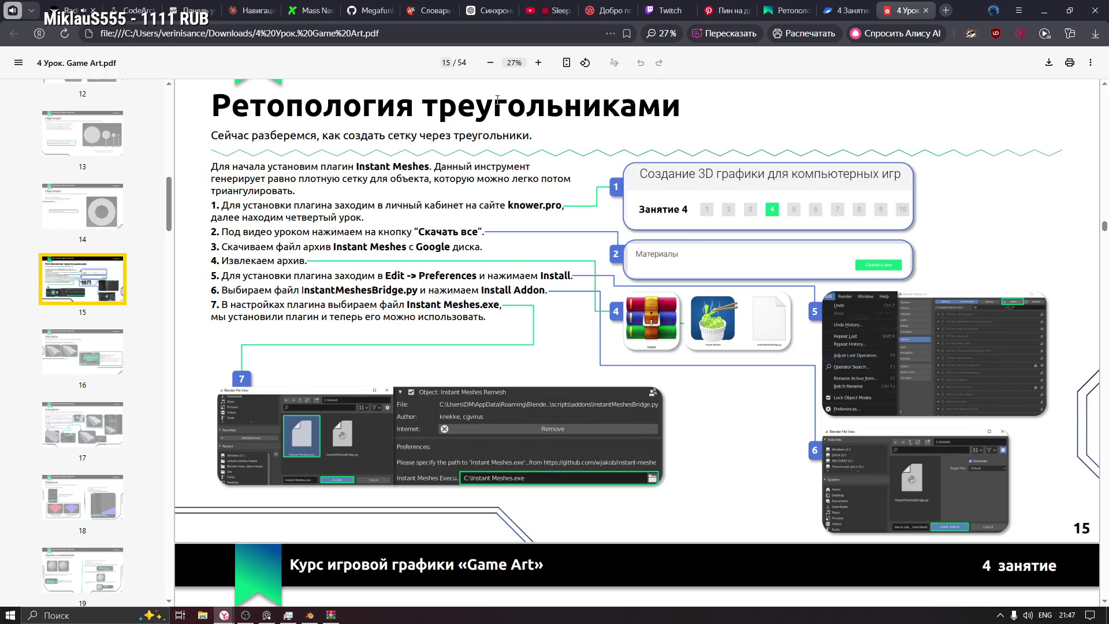
left_click_drag(355, 167, 435, 167)
Step: Highlight the page 15 title and the Instant Meshes download step, clearing each selection
left_click_drag(676, 110, 229, 109)
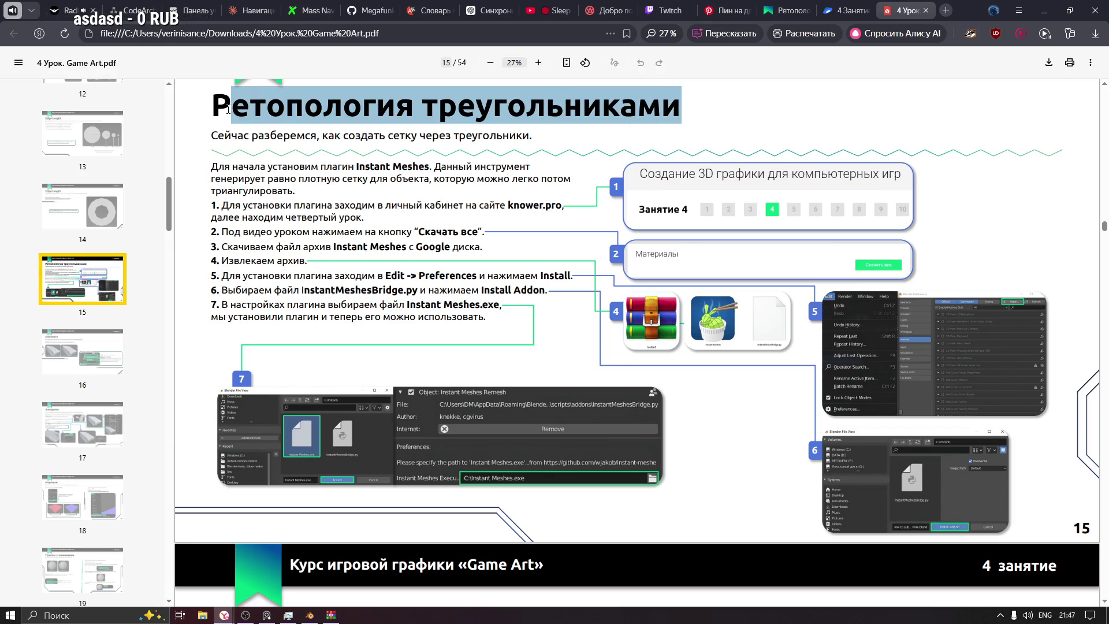
left_click(325, 206)
left_click_drag(332, 247, 416, 248)
left_click(440, 247)
Step: Scroll down through the lesson to page 23, the Back_stone (ручной ретоп) slide
scroll(349, 333, "down", 3)
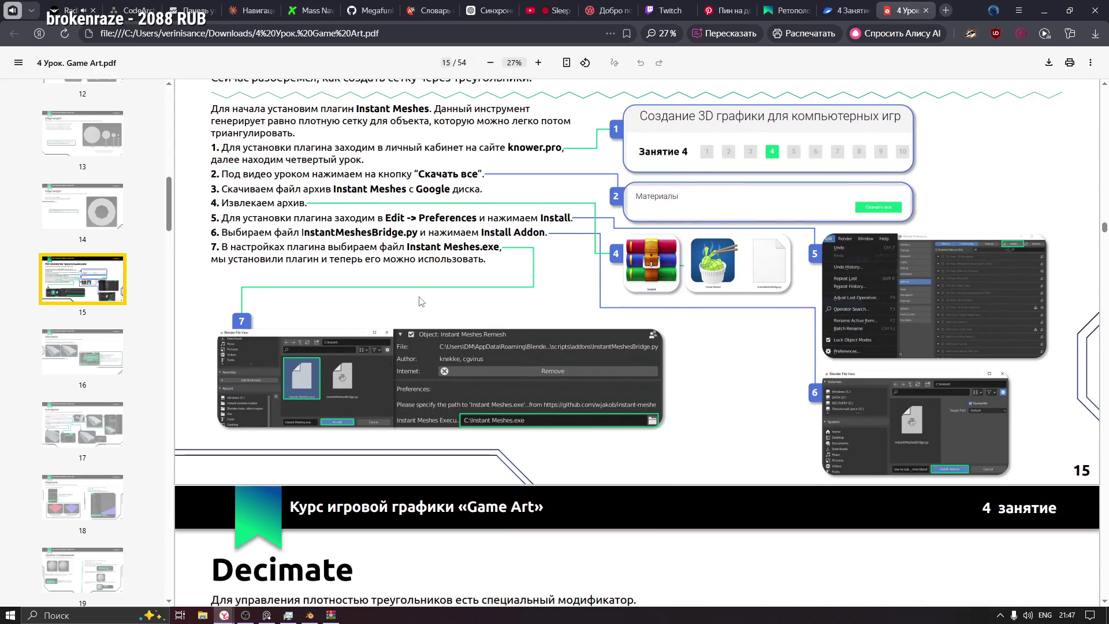
scroll(504, 284, "down", 1)
scroll(473, 309, "up", 2)
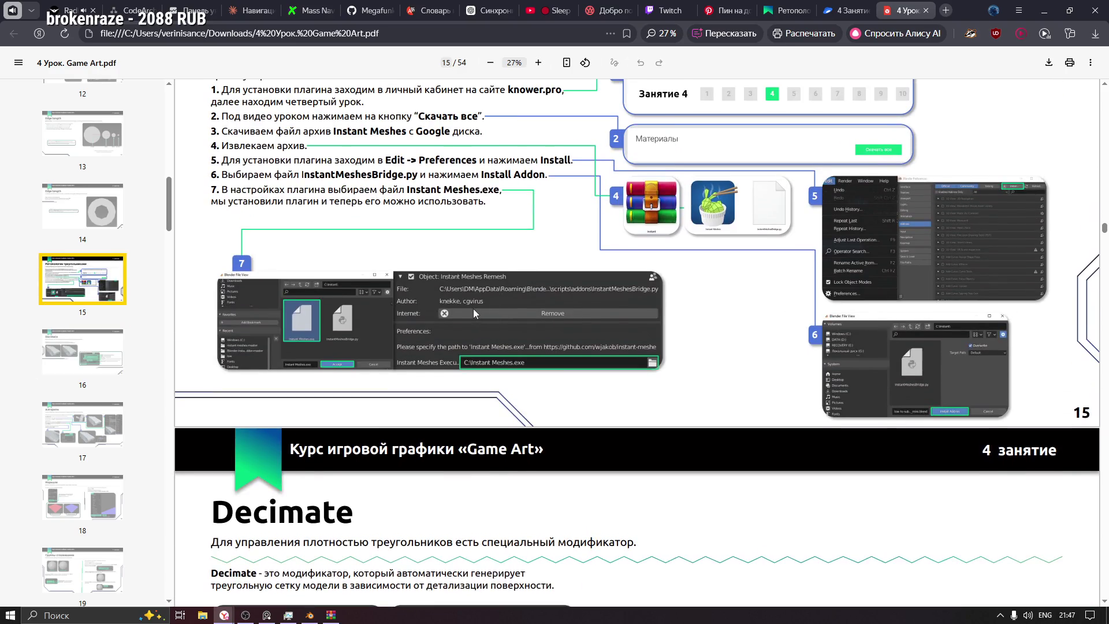
scroll(474, 308, "down", 5)
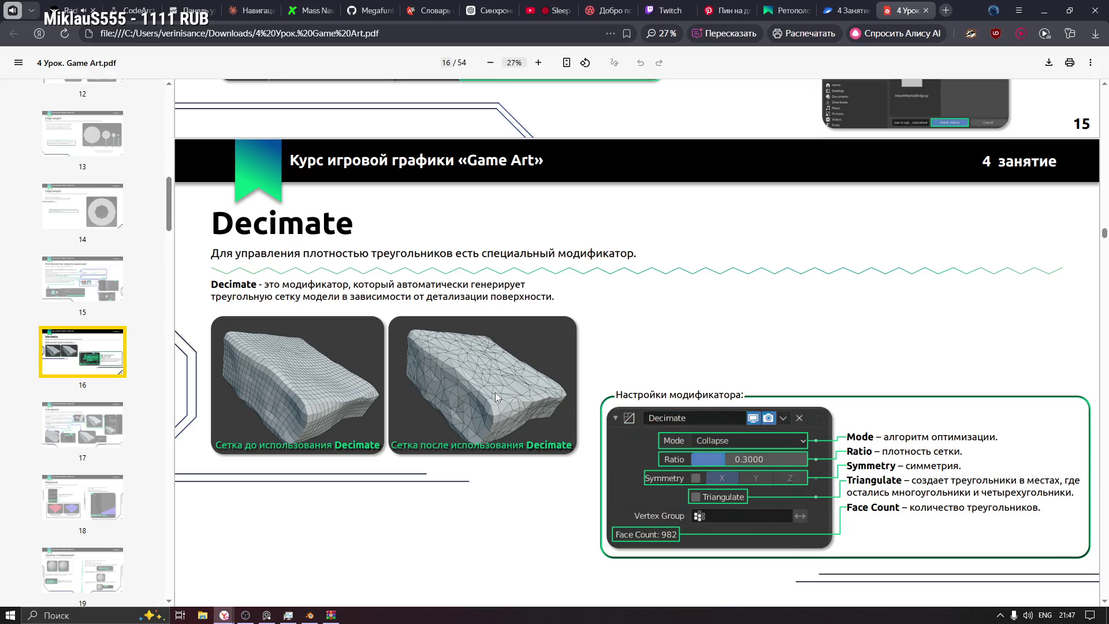
scroll(474, 390, "down", 4)
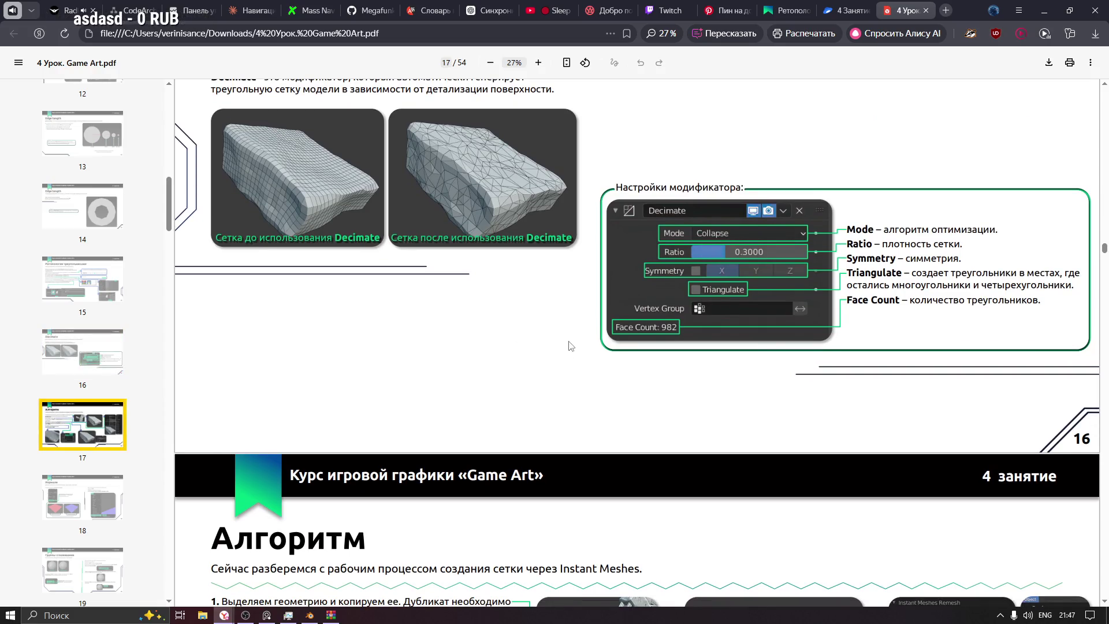
scroll(569, 353, "down", 13)
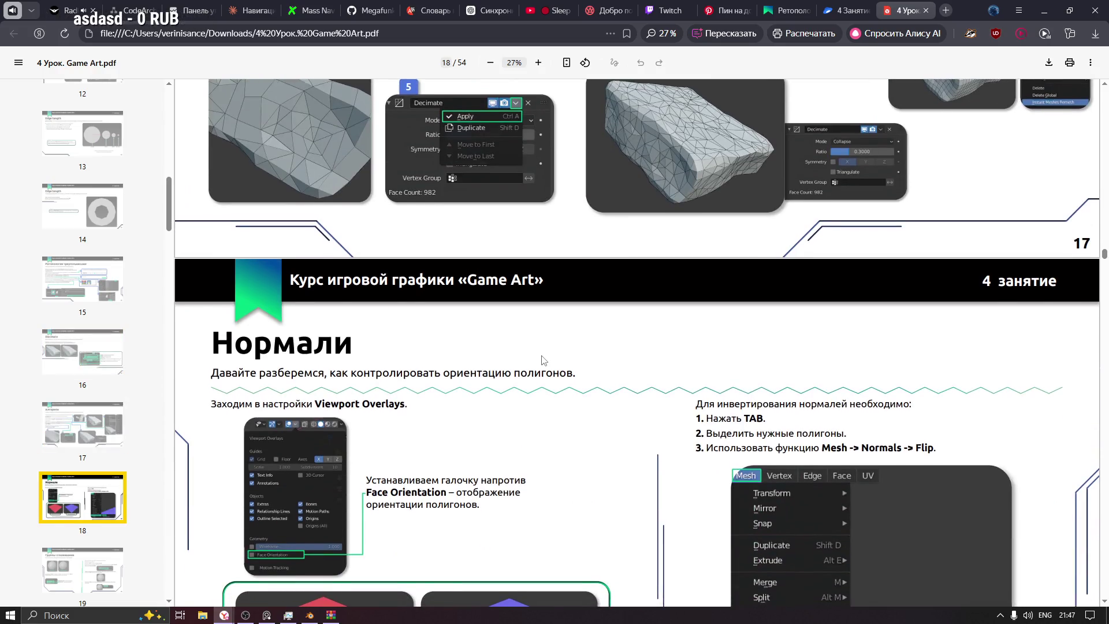
scroll(542, 359, "down", 10)
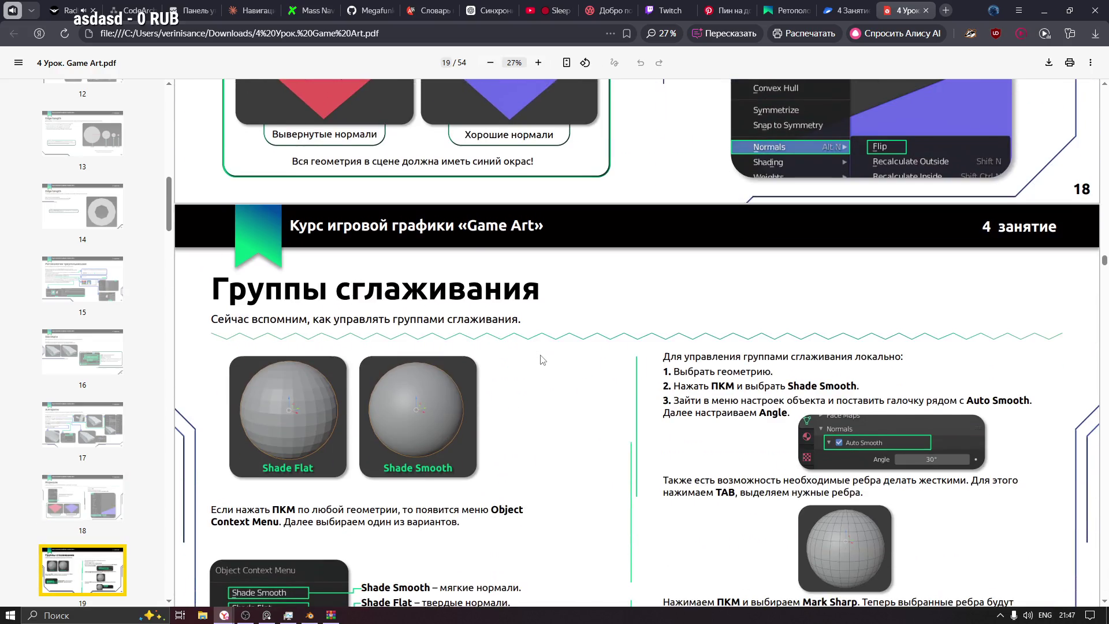
scroll(542, 359, "down", 14)
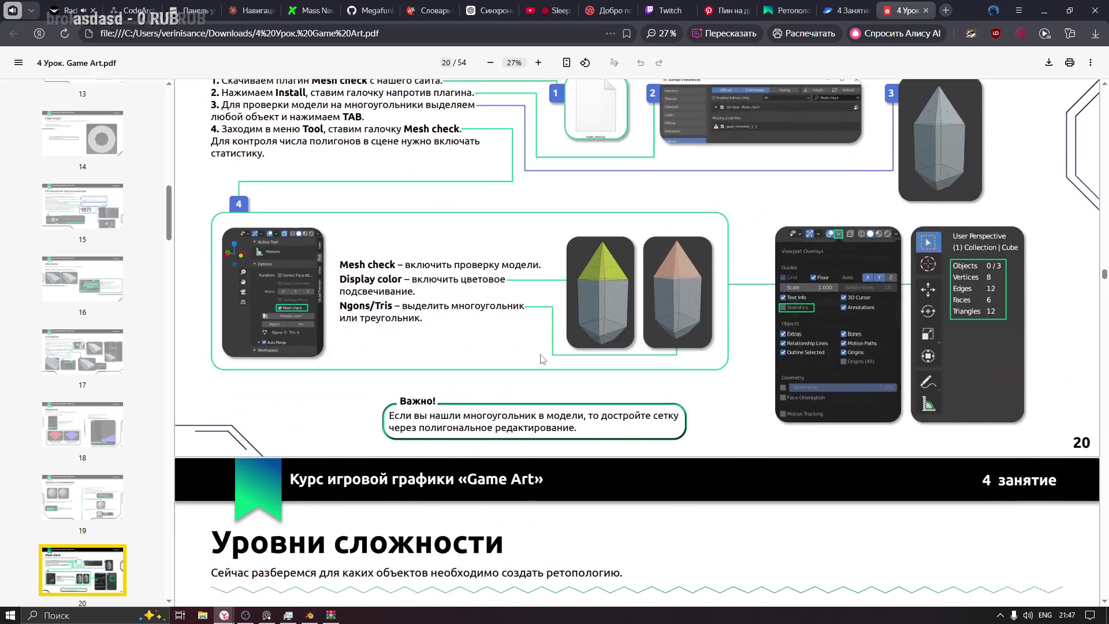
scroll(542, 360, "up", 1)
scroll(540, 358, "down", 1)
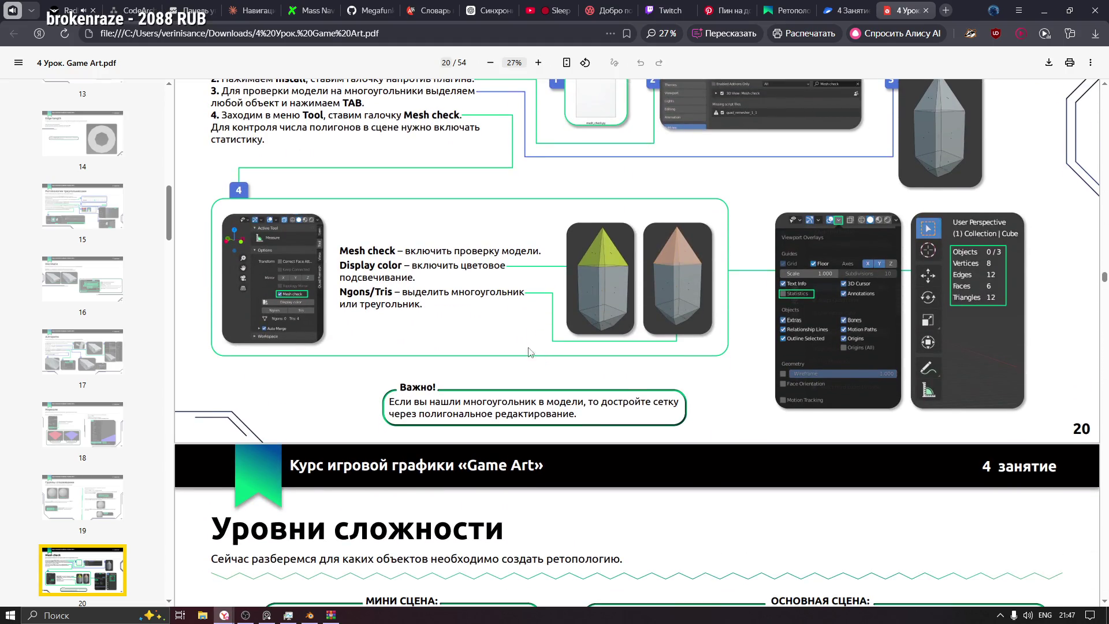
scroll(630, 343, "down", 7)
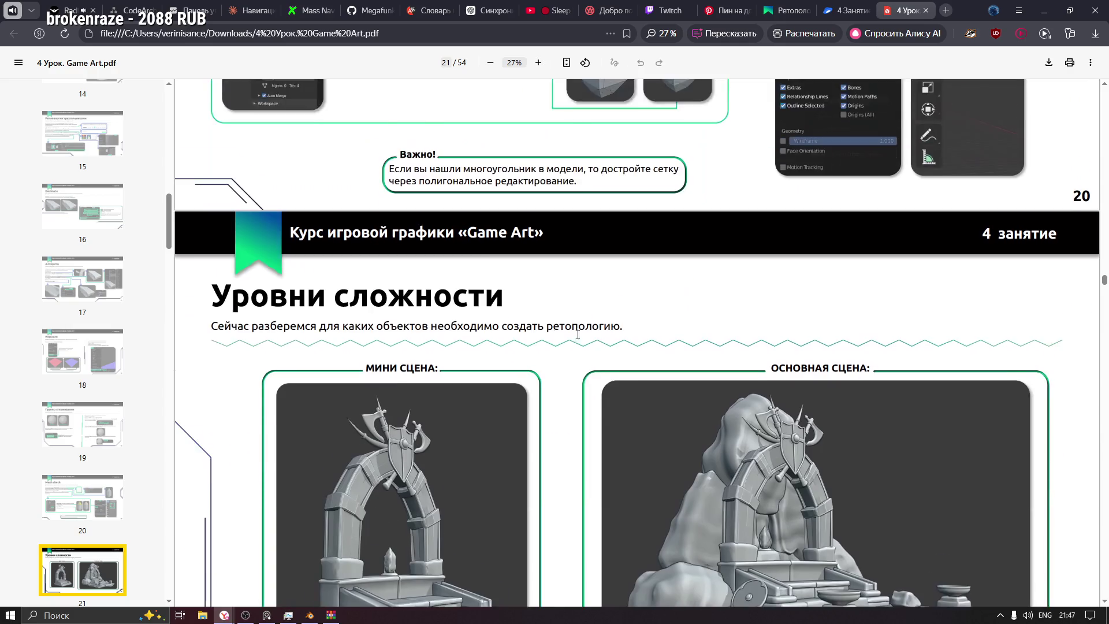
scroll(629, 343, "down", 10)
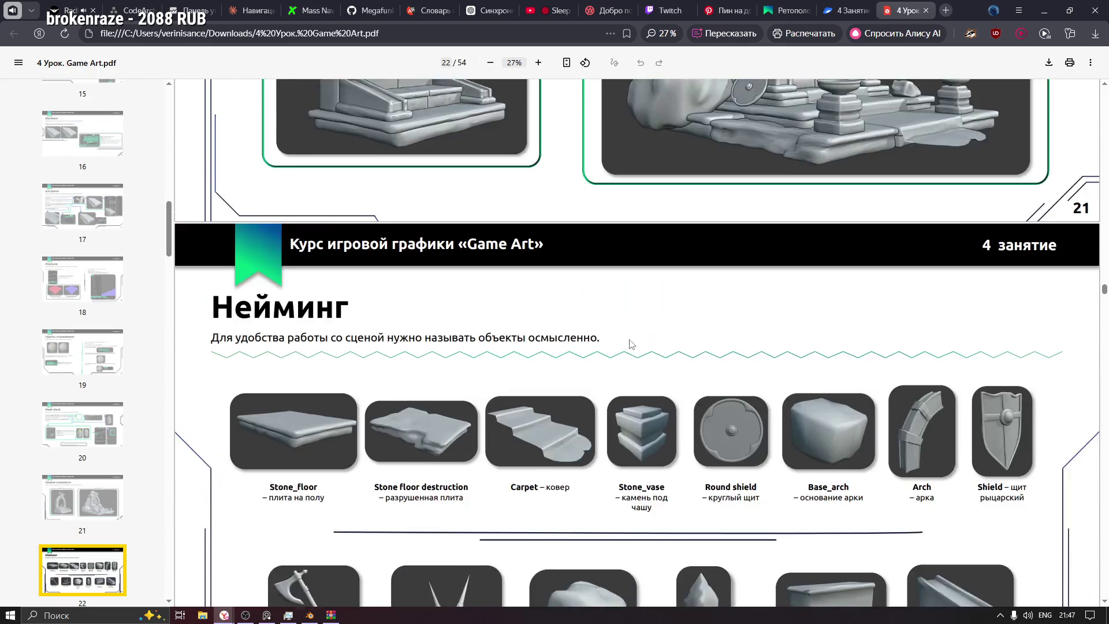
scroll(629, 343, "down", 2)
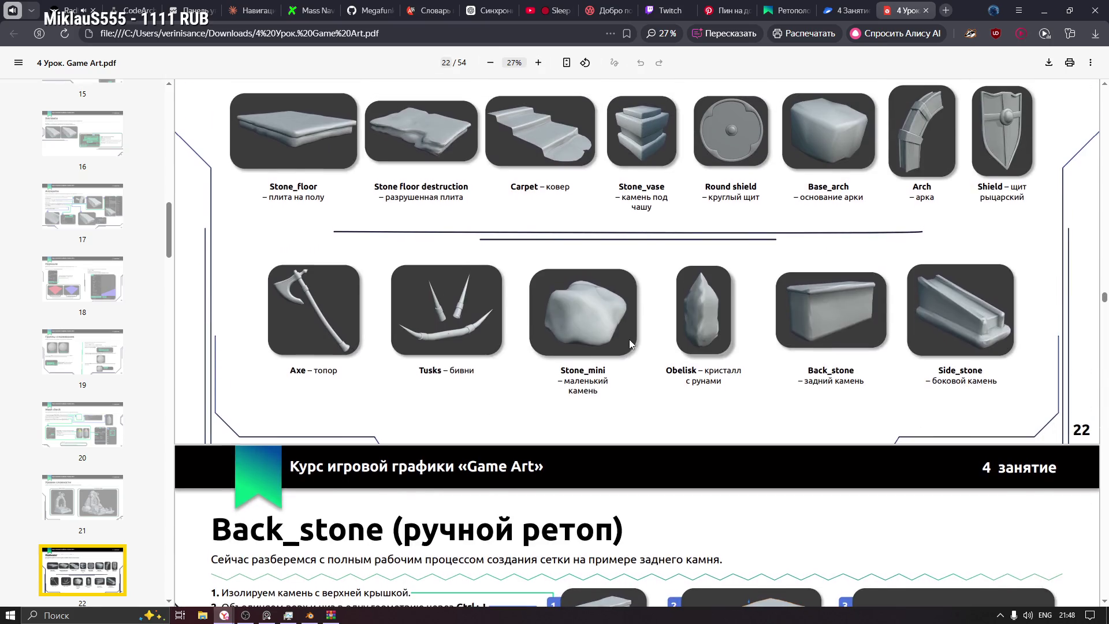
scroll(629, 339, "down", 7)
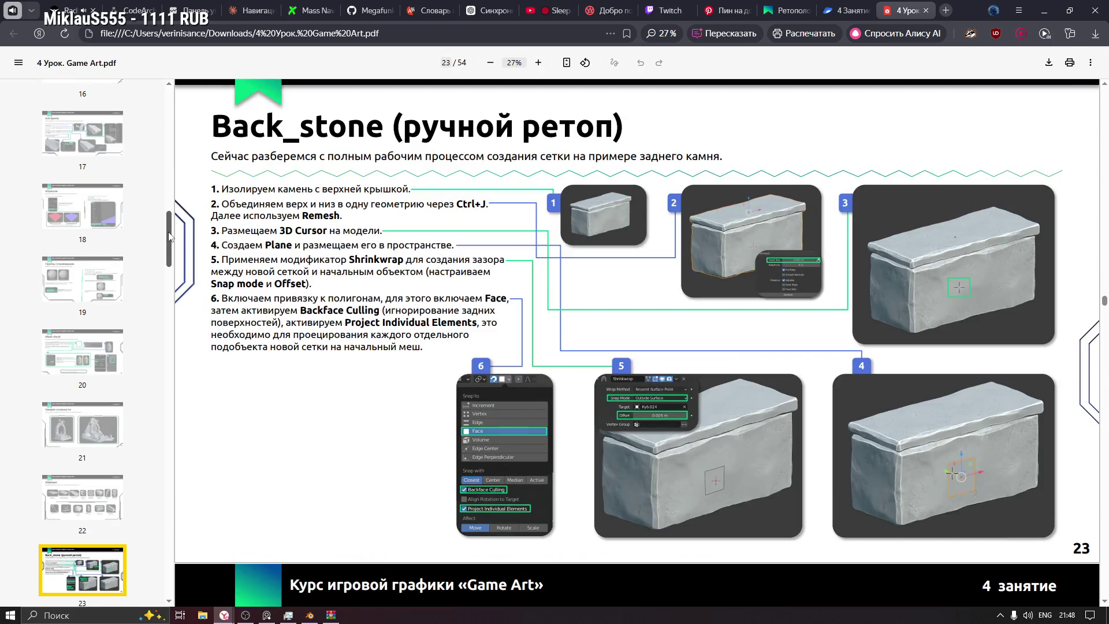
scroll(176, 261, "down", 5)
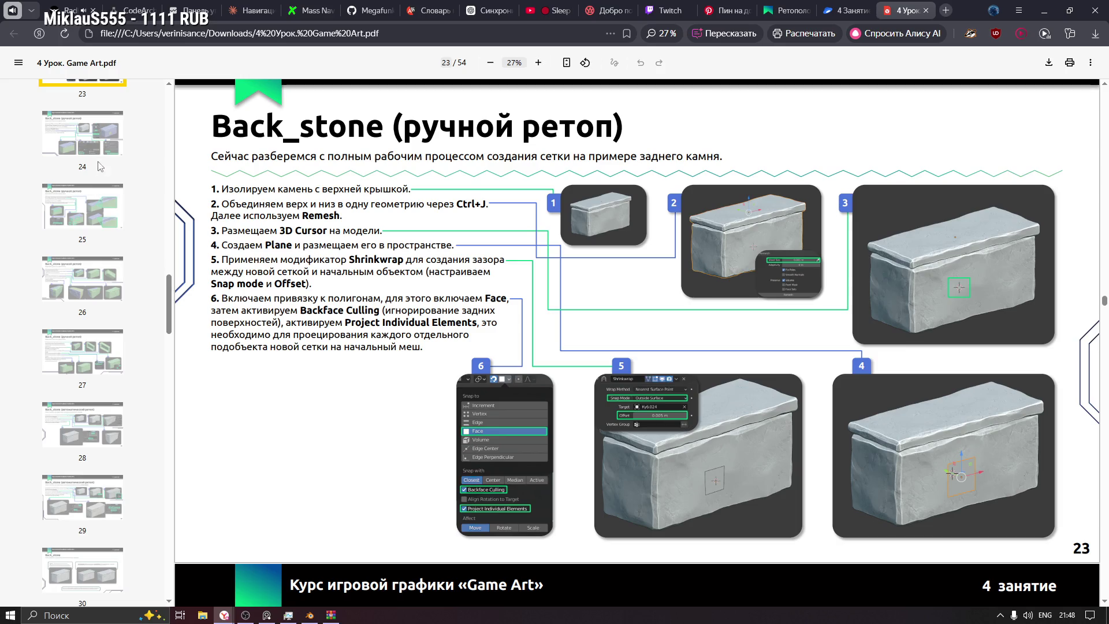
Step: Jump from pages 26 and 25 back through thumbnails 11, 9 and 8
left_click(98, 277)
left_click(94, 224)
scroll(89, 295, "down", 3)
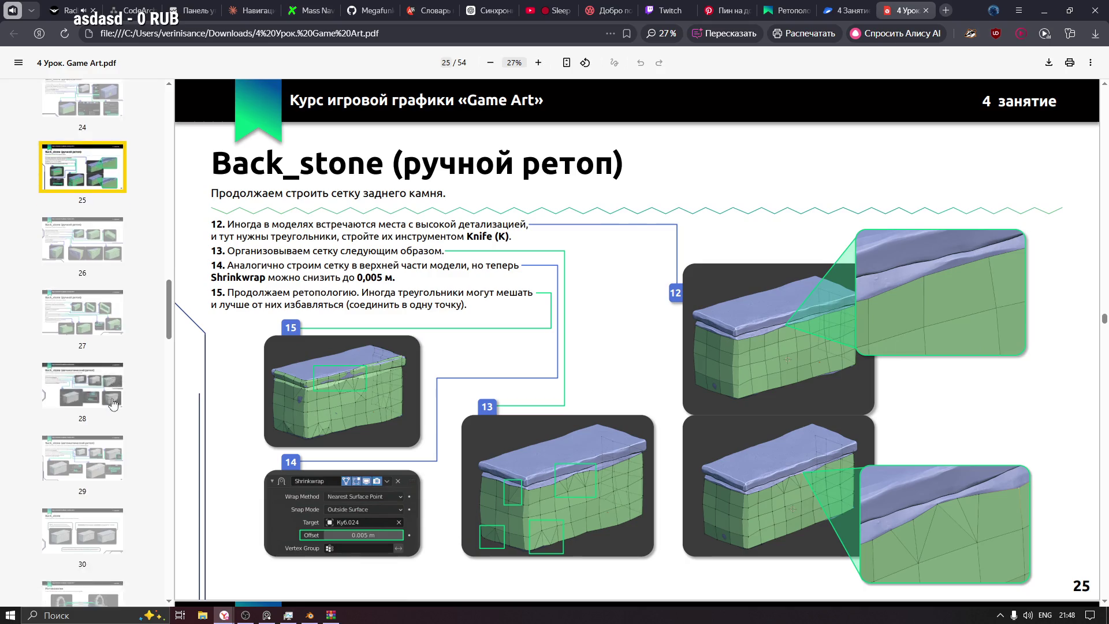
mouse_move(169, 340)
left_mouse_down()
mouse_move(176, 571)
mouse_move(171, 175)
left_mouse_up()
left_click(98, 226)
left_click(93, 358)
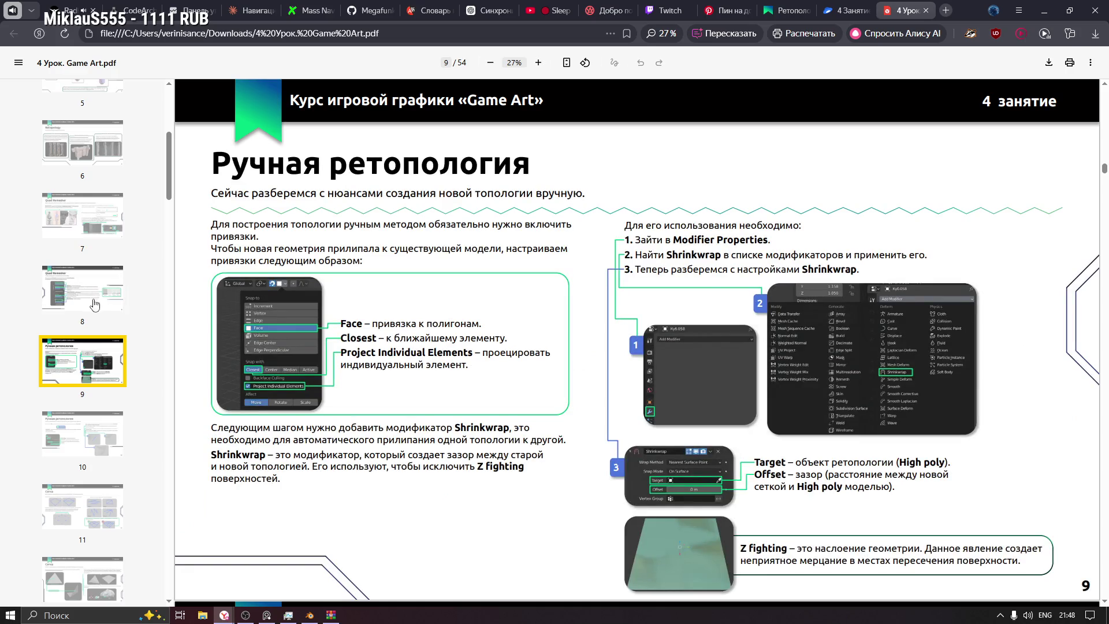
left_click(119, 294)
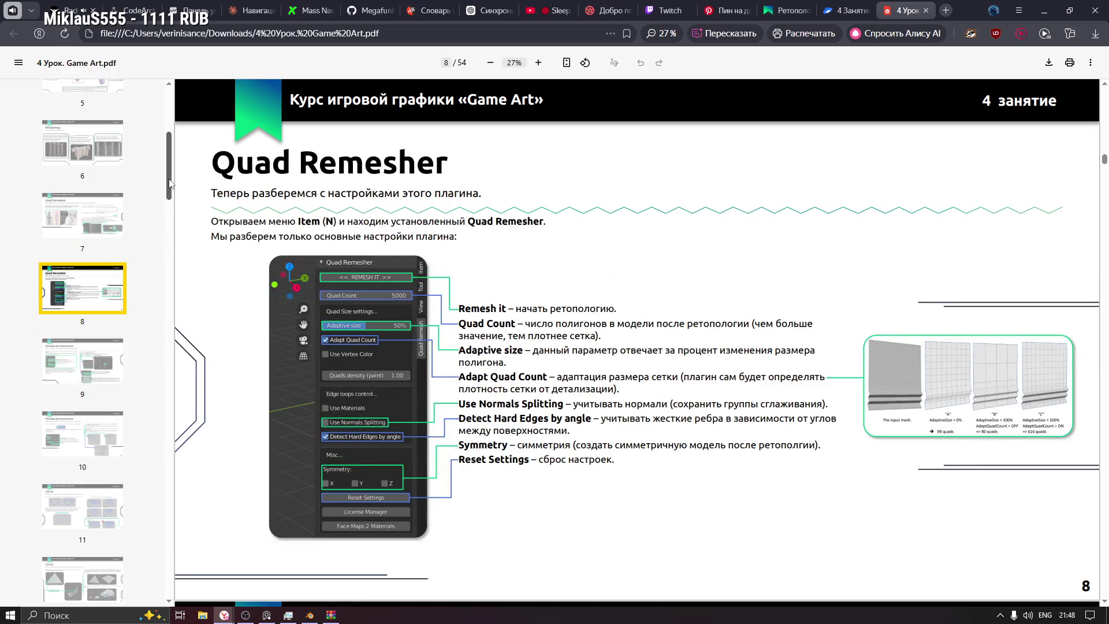
Step: Highlight page 7's Quad Remesher install steps and ProgramData path, then open File Explorer
scroll(173, 202, "up", 3)
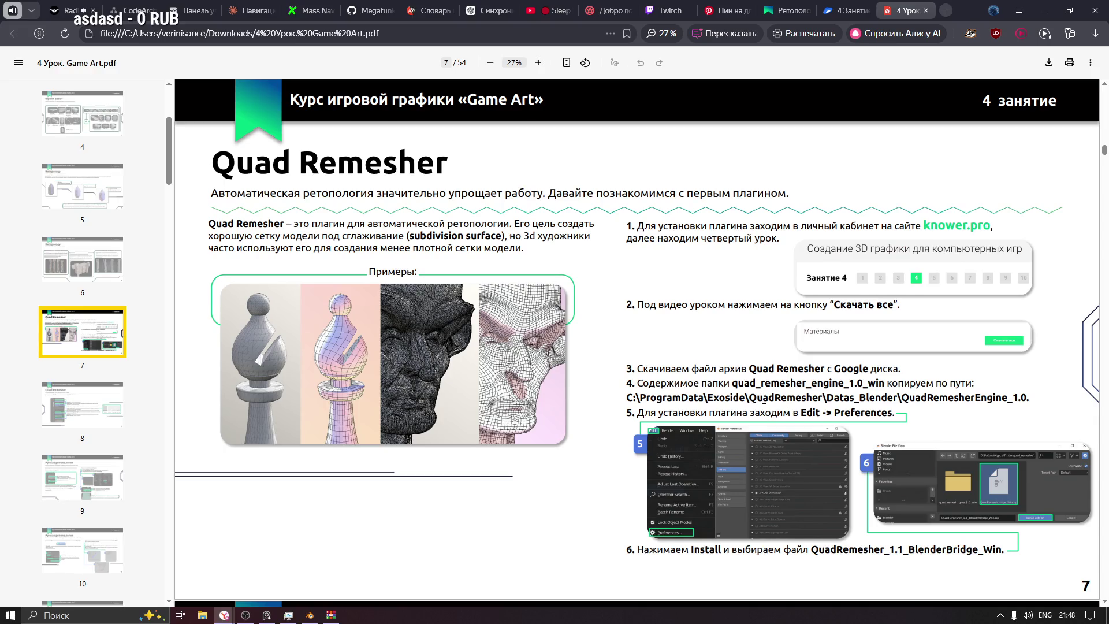
scroll(764, 399, "down", 1)
left_click_drag(641, 311, 906, 313)
left_click_drag(635, 325, 917, 326)
left_click(816, 338)
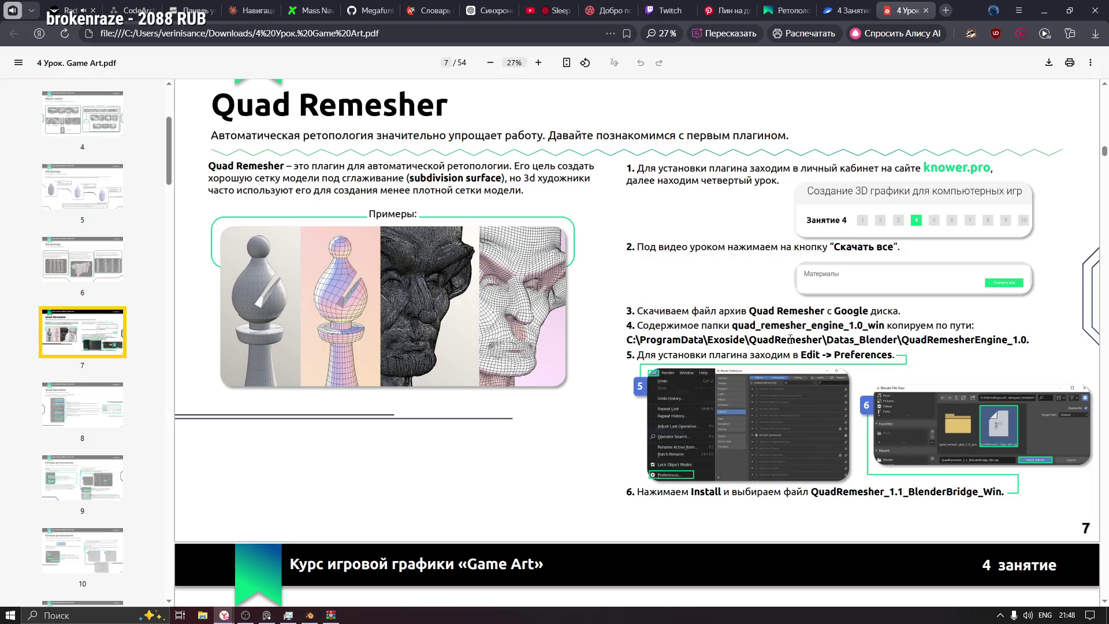
left_click_drag(627, 340, 1035, 341)
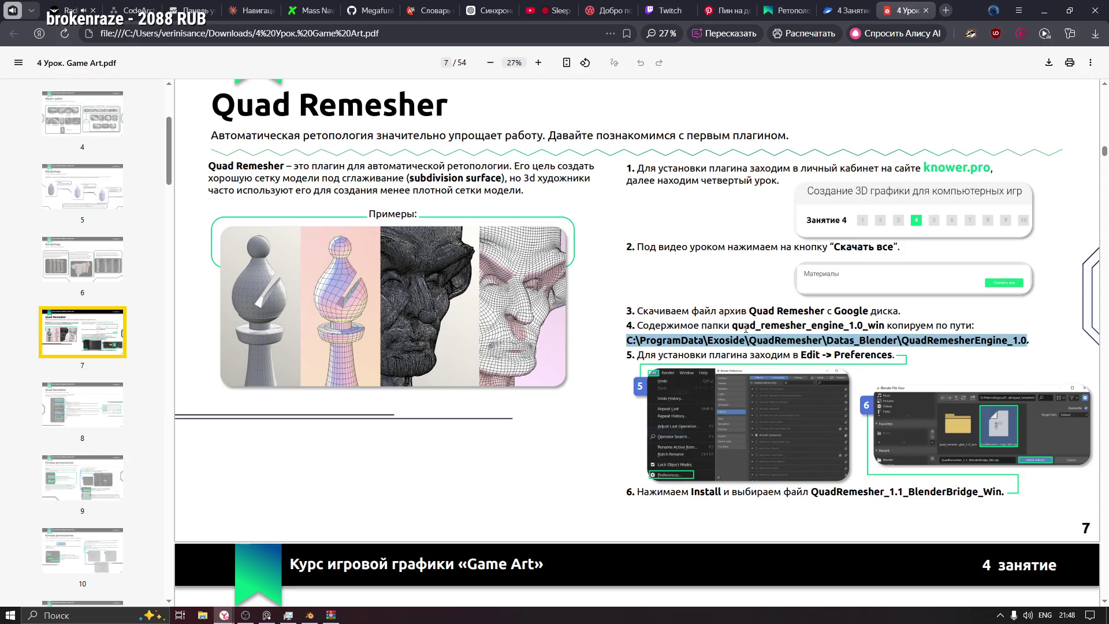
left_click(741, 326)
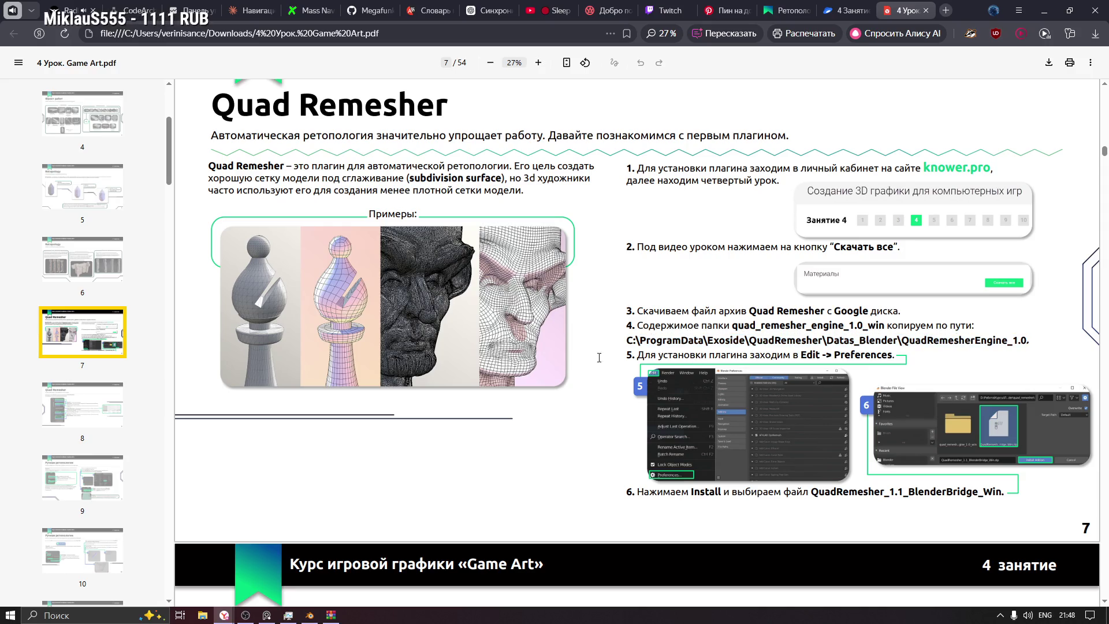
left_click(203, 615)
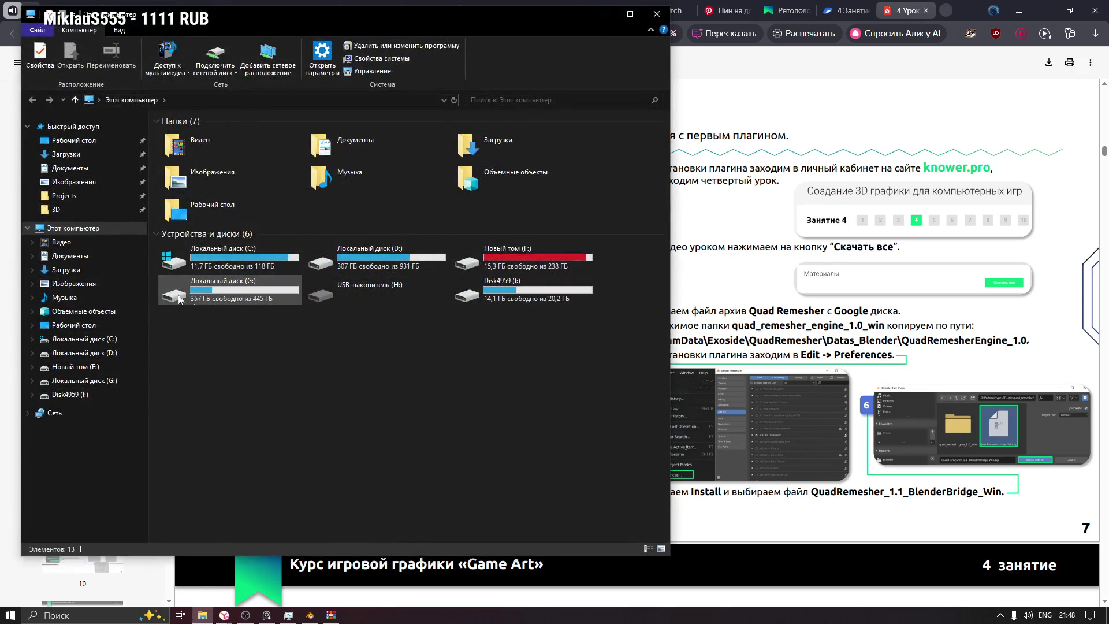
Step: Open C:\ProgramData and create an Exoside folder in it
double_click(192, 261)
double_click(203, 232)
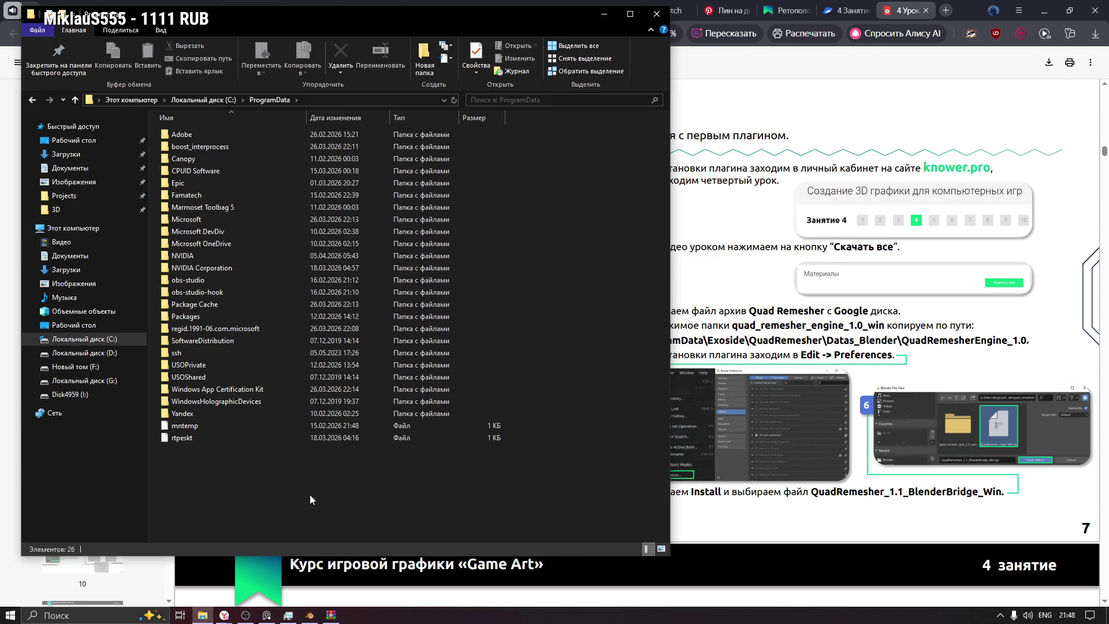
key("ctrl+n")
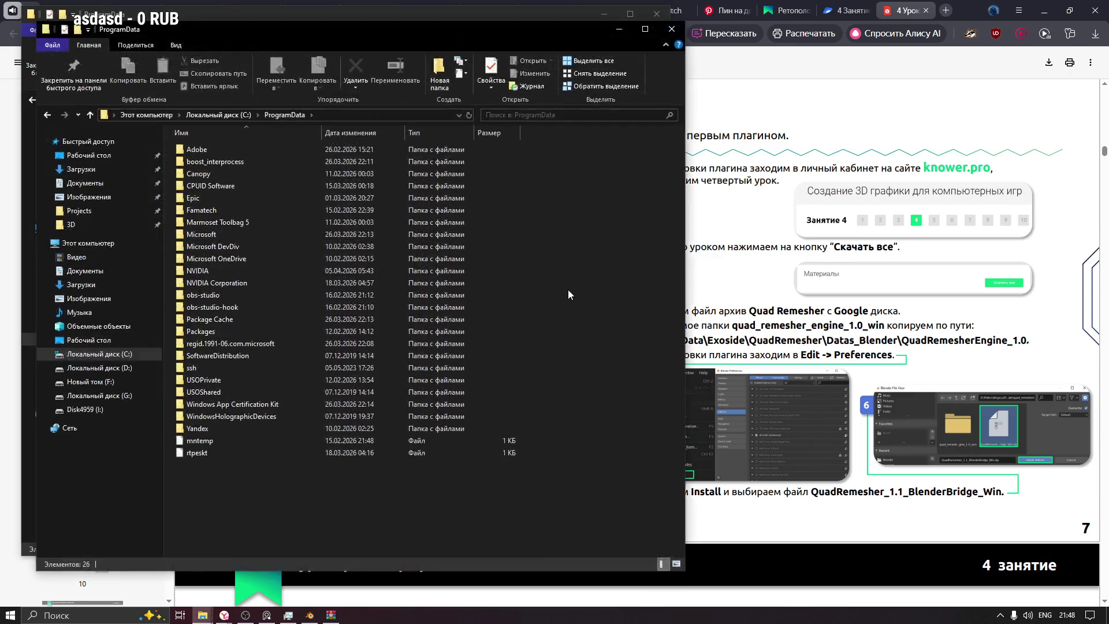
left_click(672, 29)
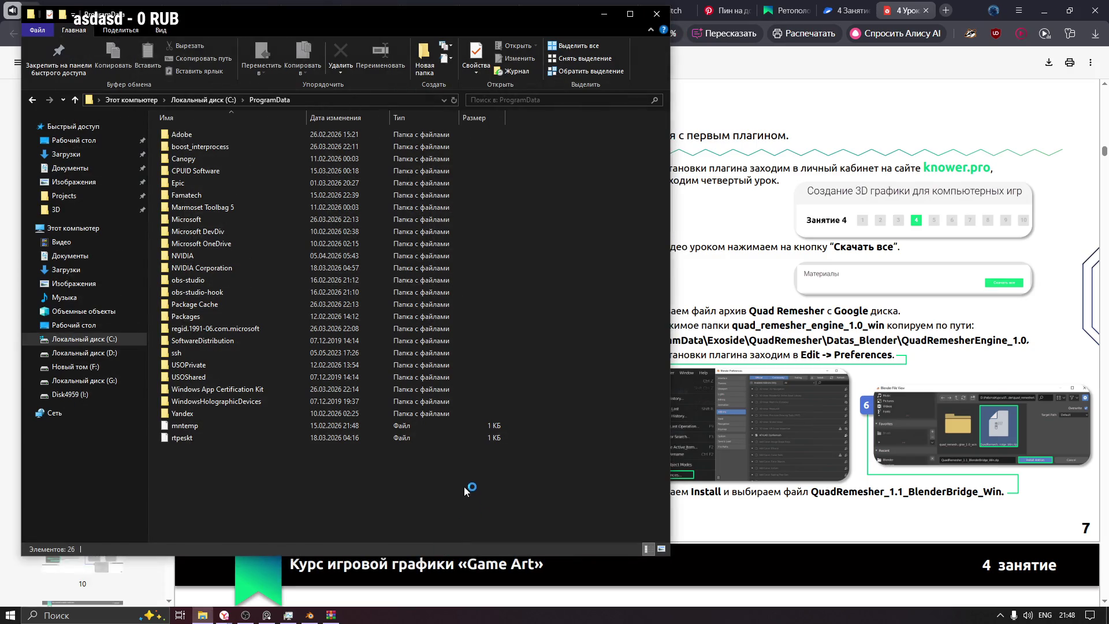
key("ctrl+shift+n")
type("Exoside")
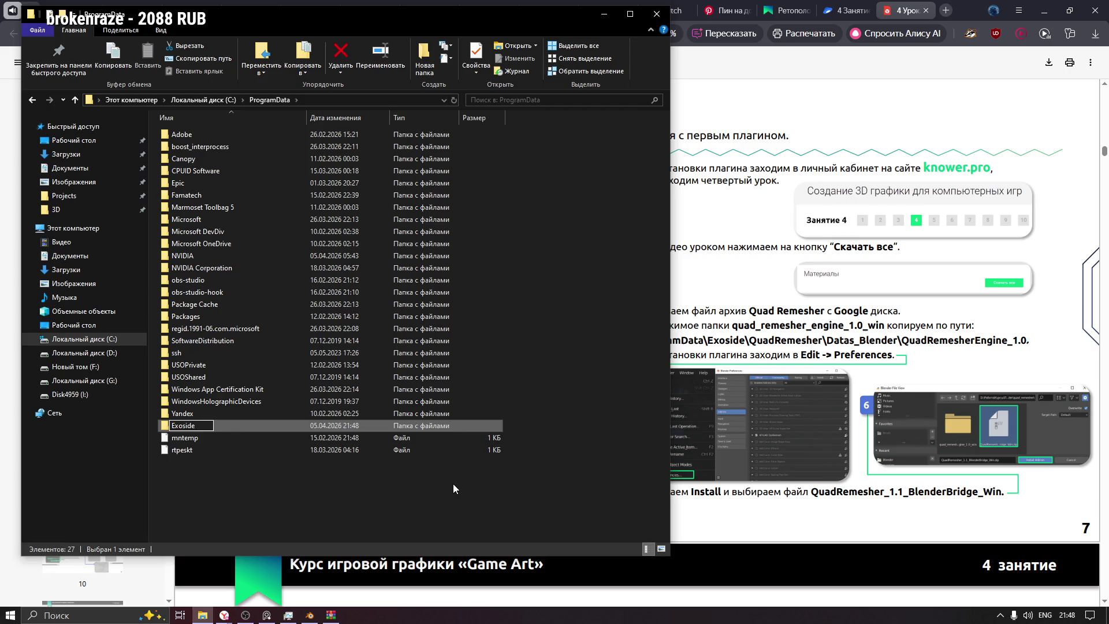
key("Return")
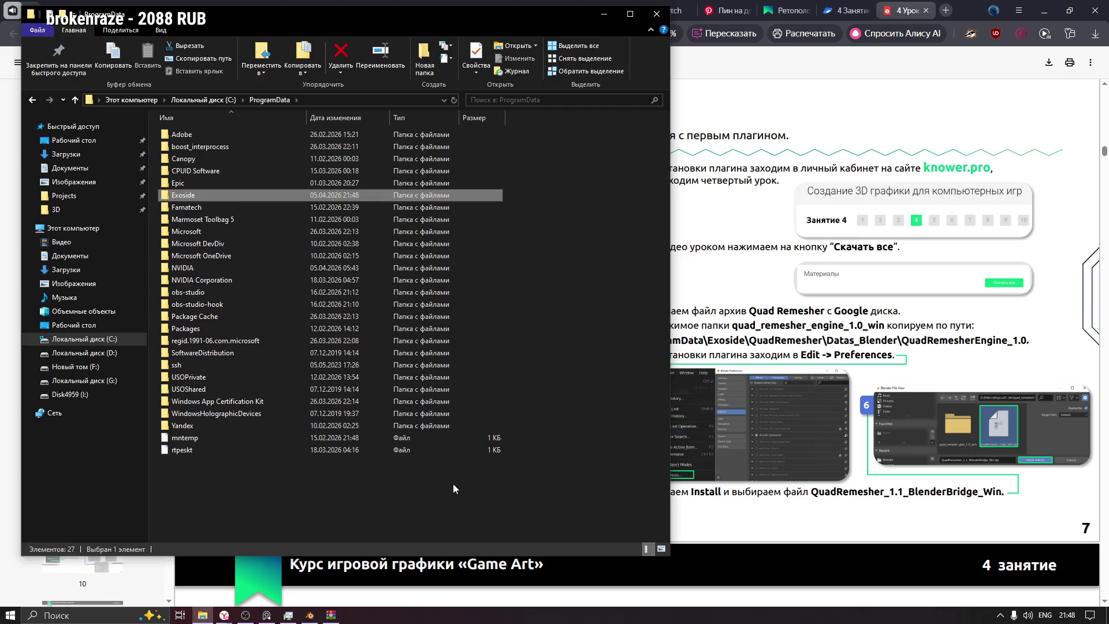
Step: Create a QuadRemesher folder inside Exoside and a Datas_Blender folder inside QuadRemesher
double_click(183, 198)
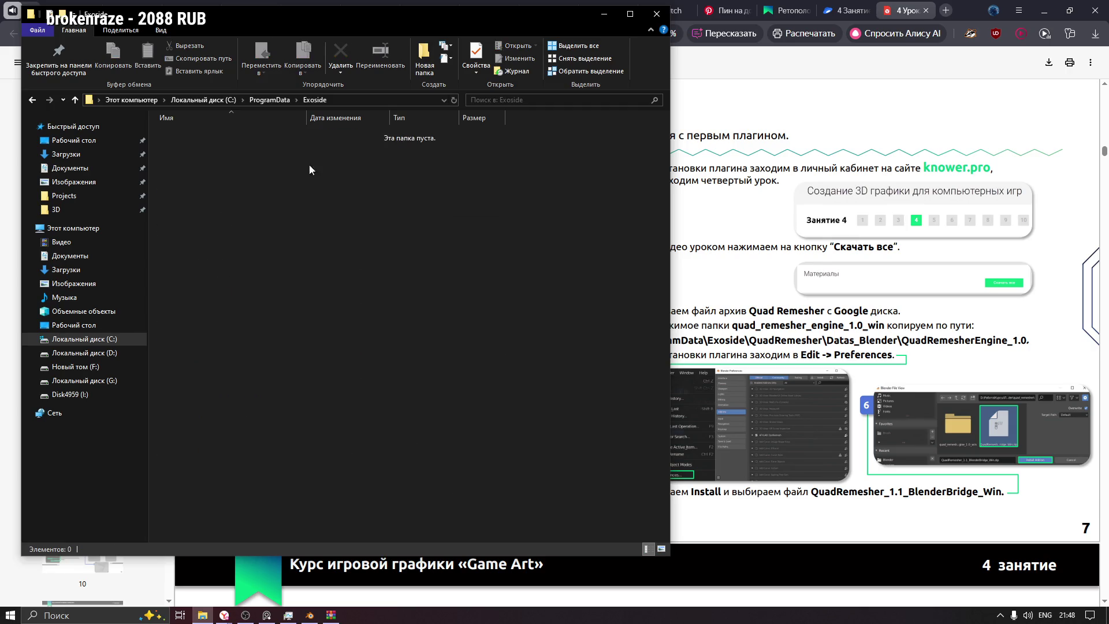
key("ctrl+shift+n")
type("Qua")
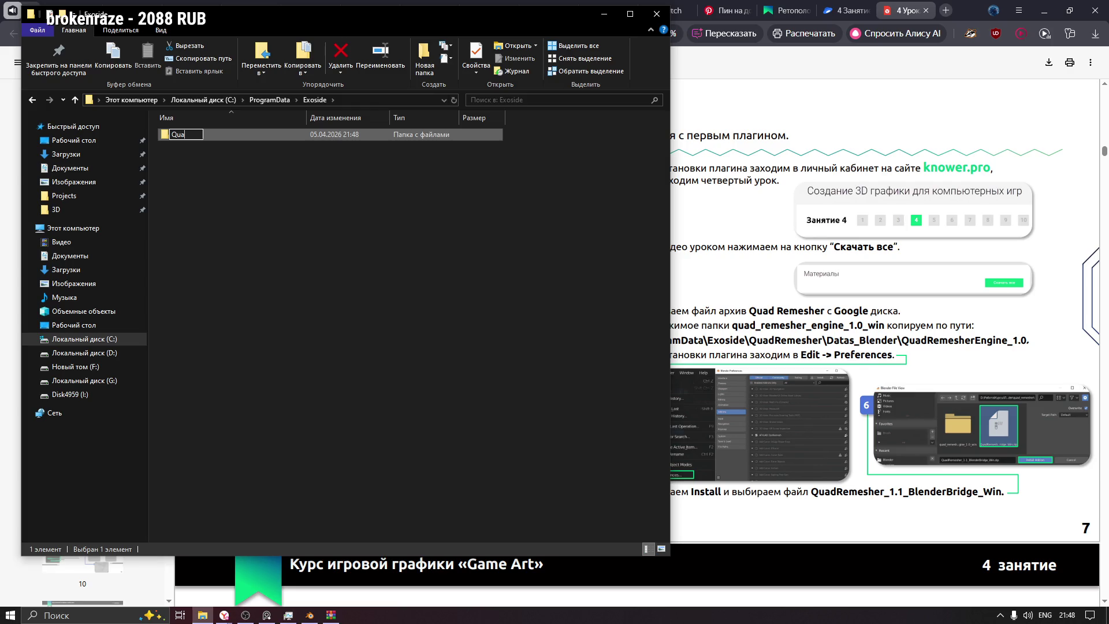
type("dRemesher")
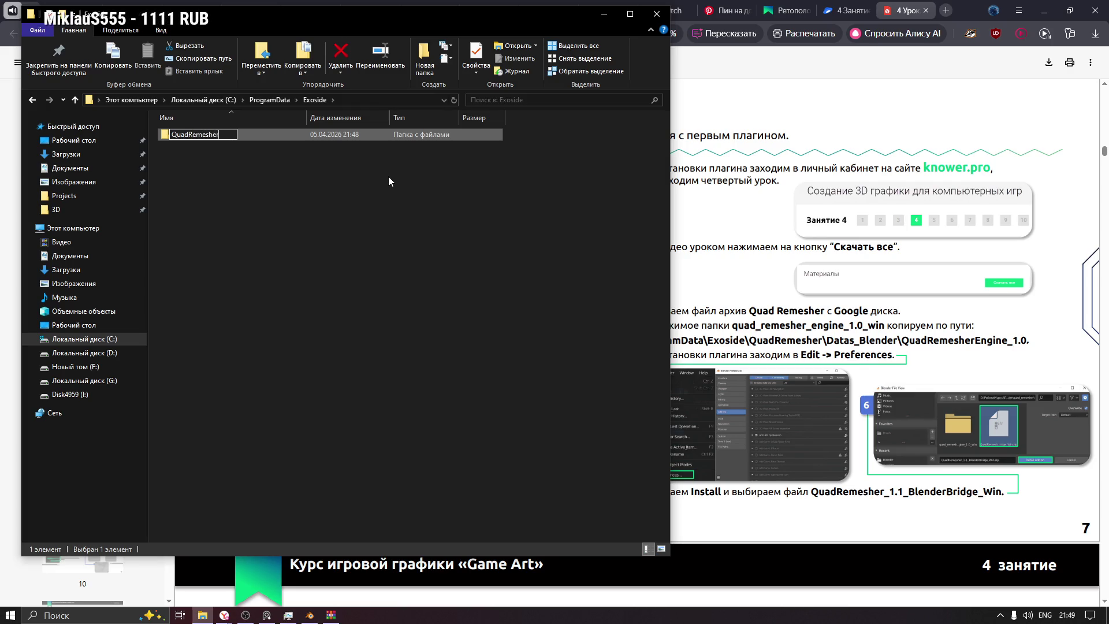
key("Return")
double_click(229, 137)
right_click(233, 143)
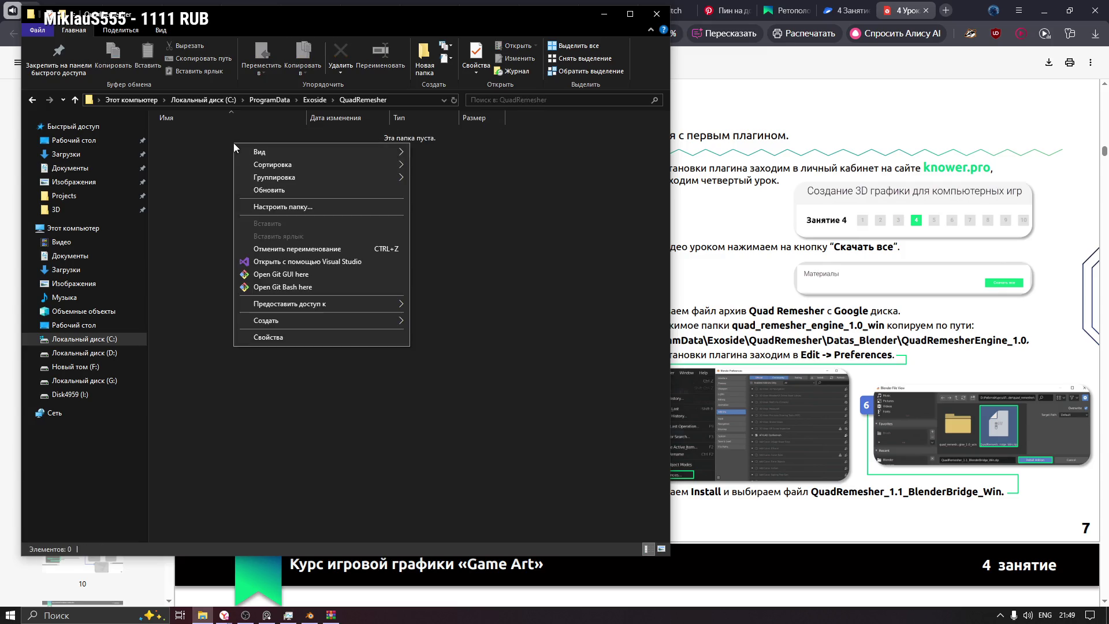
left_click(430, 54)
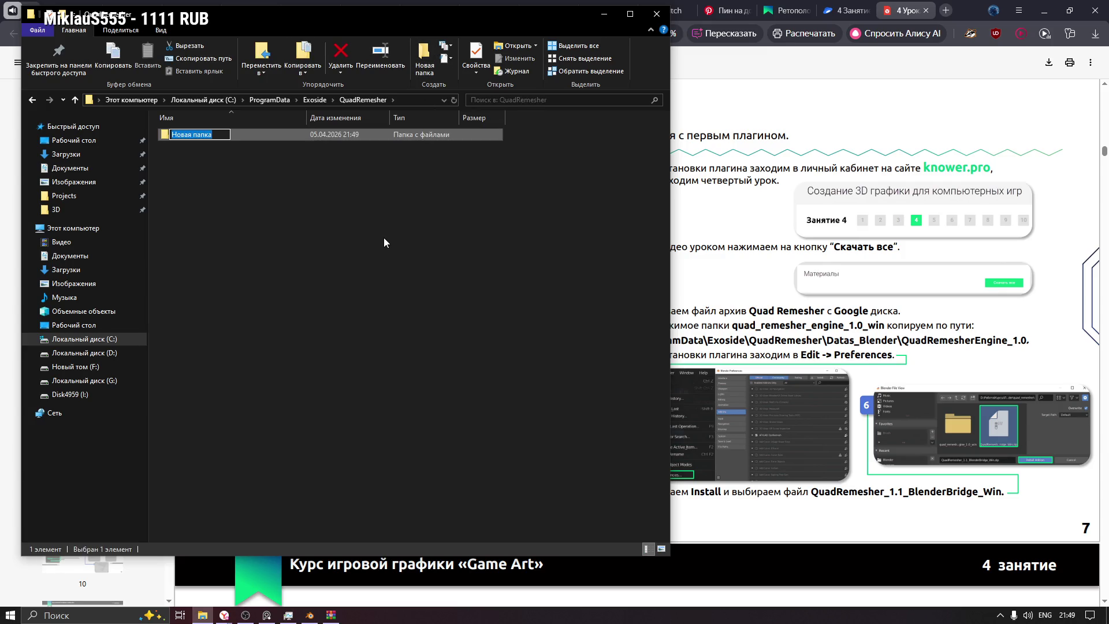
type("Datas")
type("_Blender")
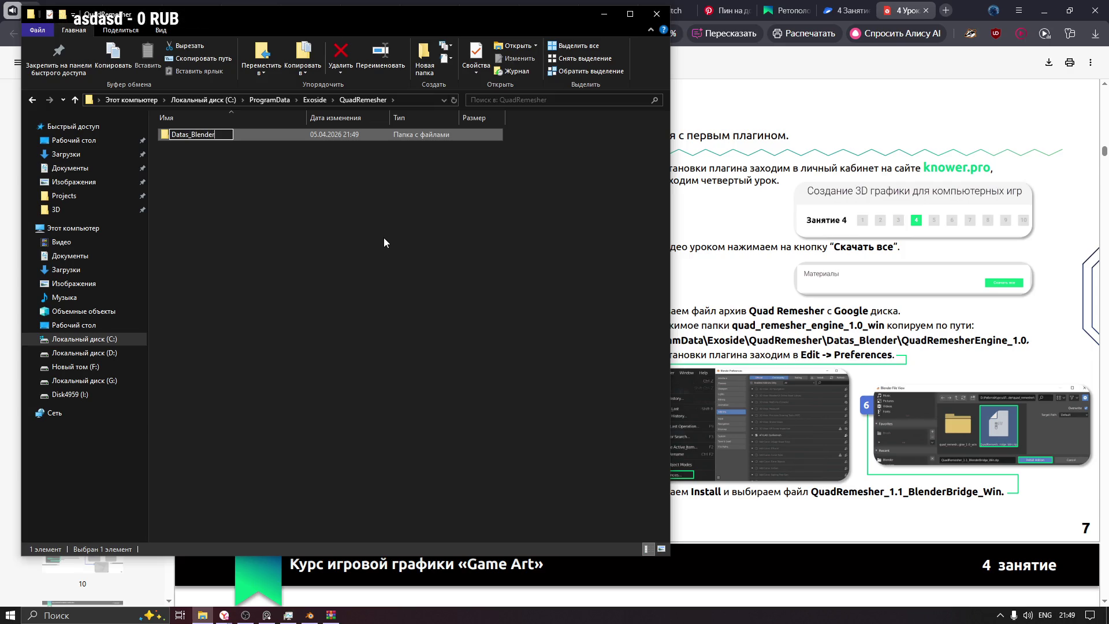
key("Return")
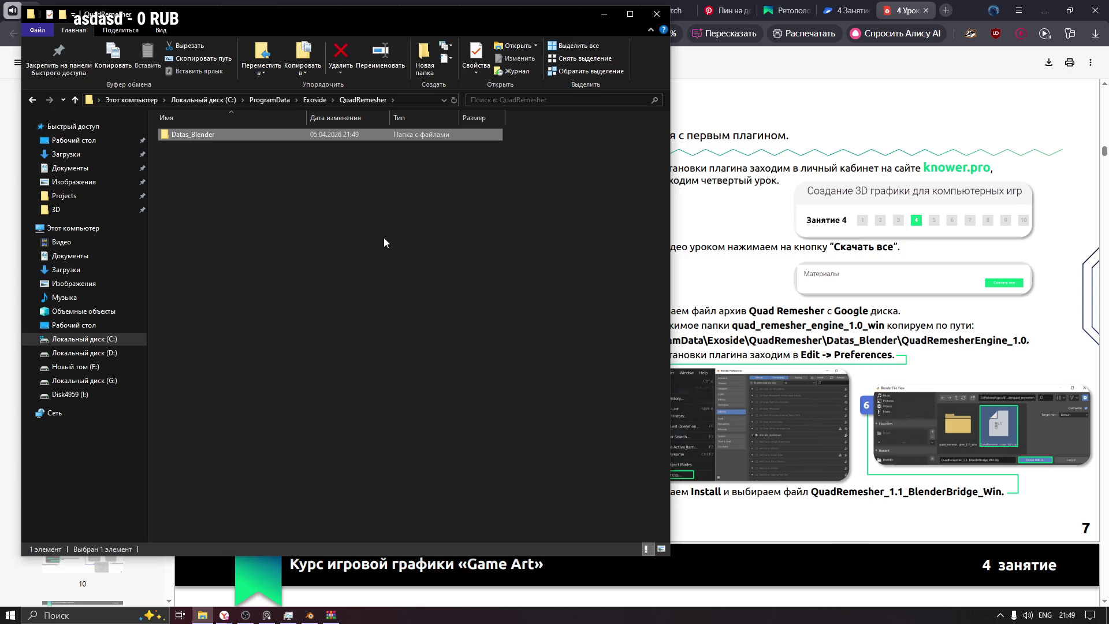
Step: Open Datas_Blender and arrange the Explorer and zip archive windows side by side
double_click(181, 136)
mouse_move(382, 14)
left_mouse_down()
mouse_move(607, 98)
mouse_move(670, 98)
mouse_move(601, 99)
left_mouse_up()
left_click(330, 615)
mouse_move(402, 139)
left_mouse_down()
mouse_move(831, 327)
mouse_move(481, 477)
mouse_move(511, 204)
mouse_move(644, 474)
mouse_move(247, 380)
mouse_move(238, 409)
left_mouse_up()
left_click_drag(634, 108, 466, 66)
Step: Create and open the QuadRemesherEngine_1.0 folder, then select every entry in the archive
left_click(474, 103)
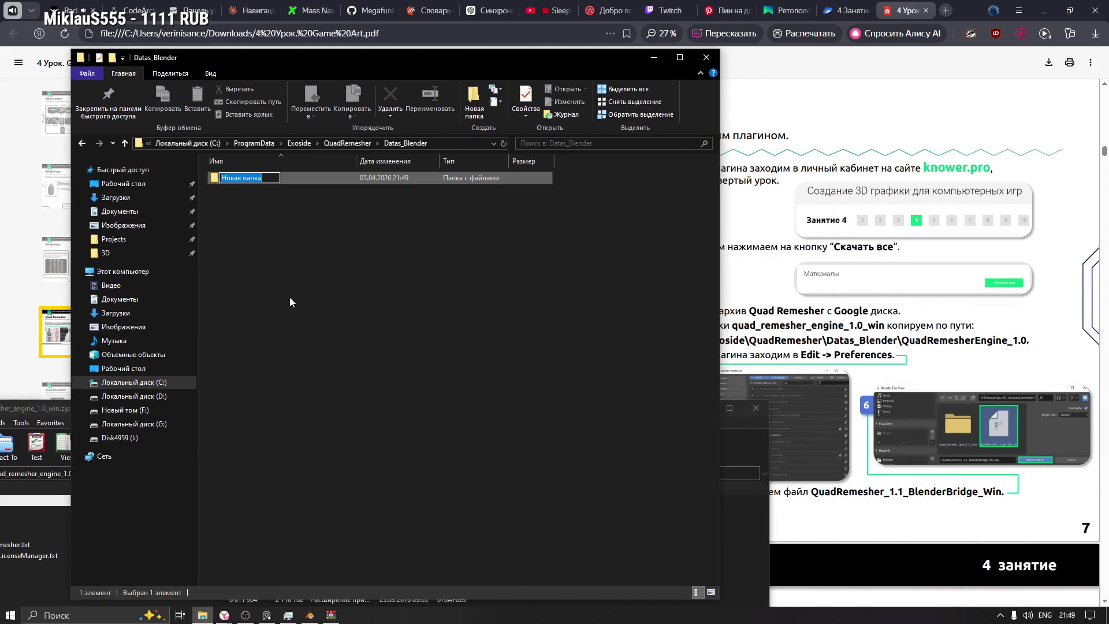
type("QuadRe")
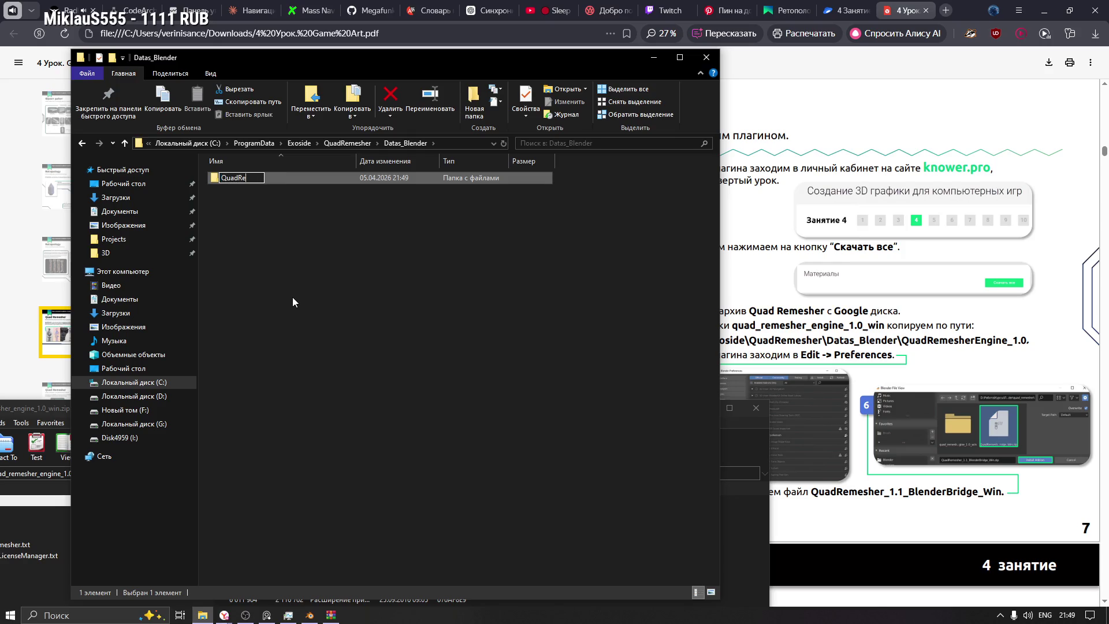
type("mesherEn")
type("g")
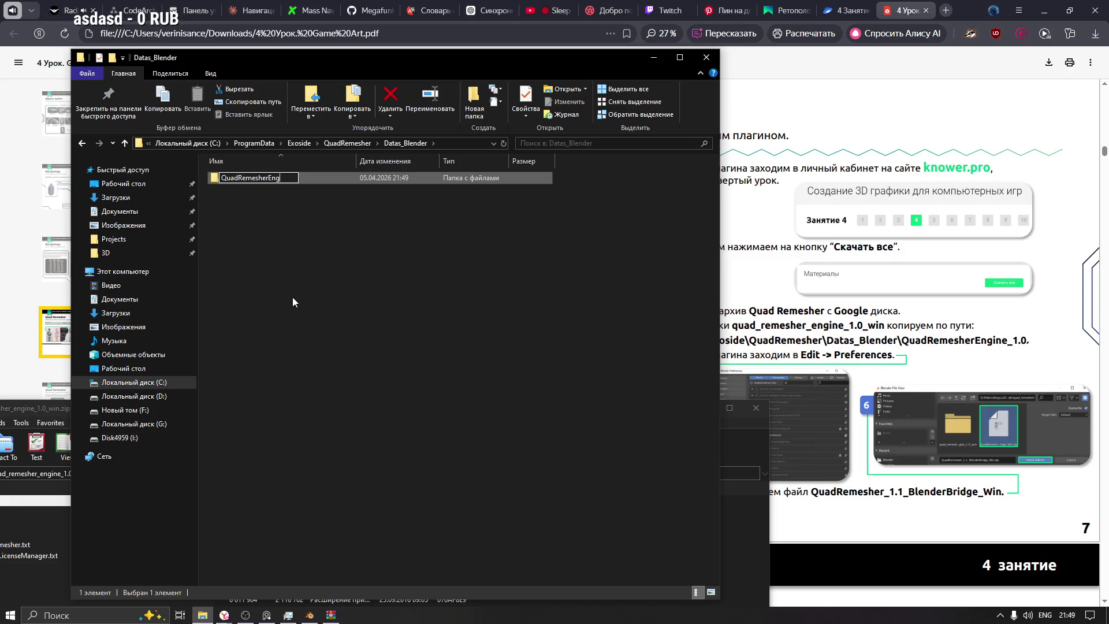
type("ine")
type("_1.")
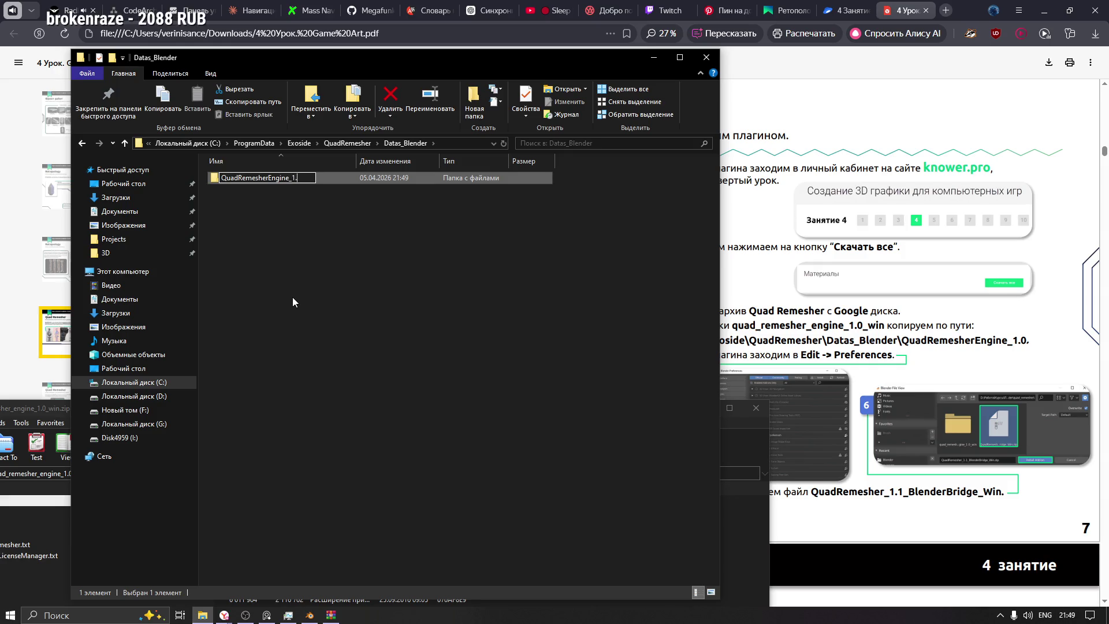
type("0")
key("Return")
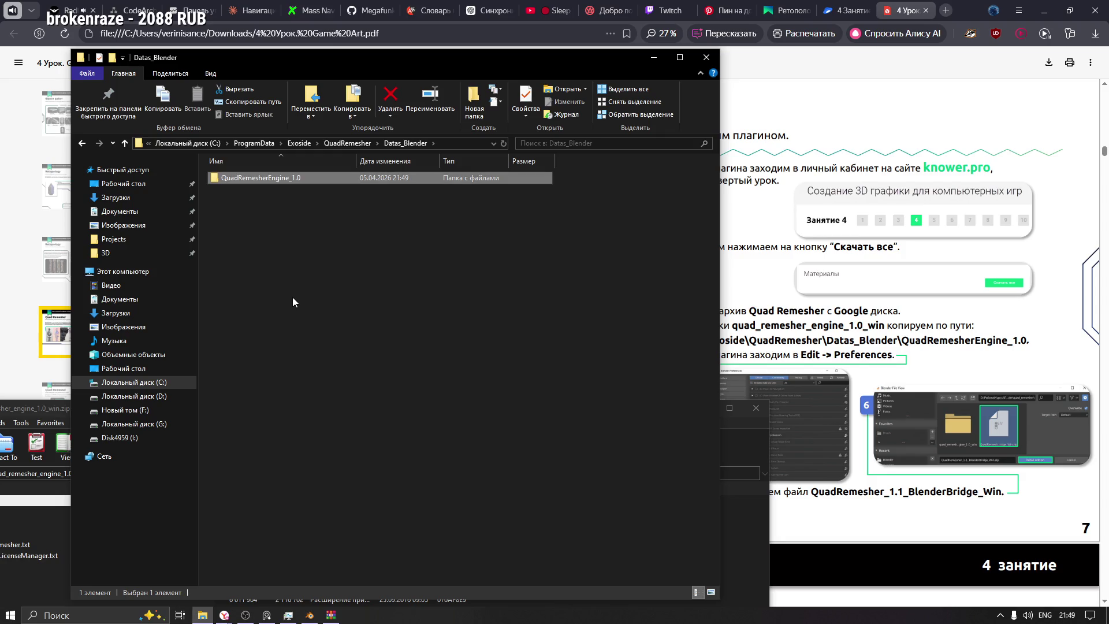
double_click(276, 180)
mouse_move(33, 407)
left_mouse_down()
mouse_move(98, 480)
mouse_move(710, 128)
left_mouse_up()
left_click_drag(634, 459, 522, 216)
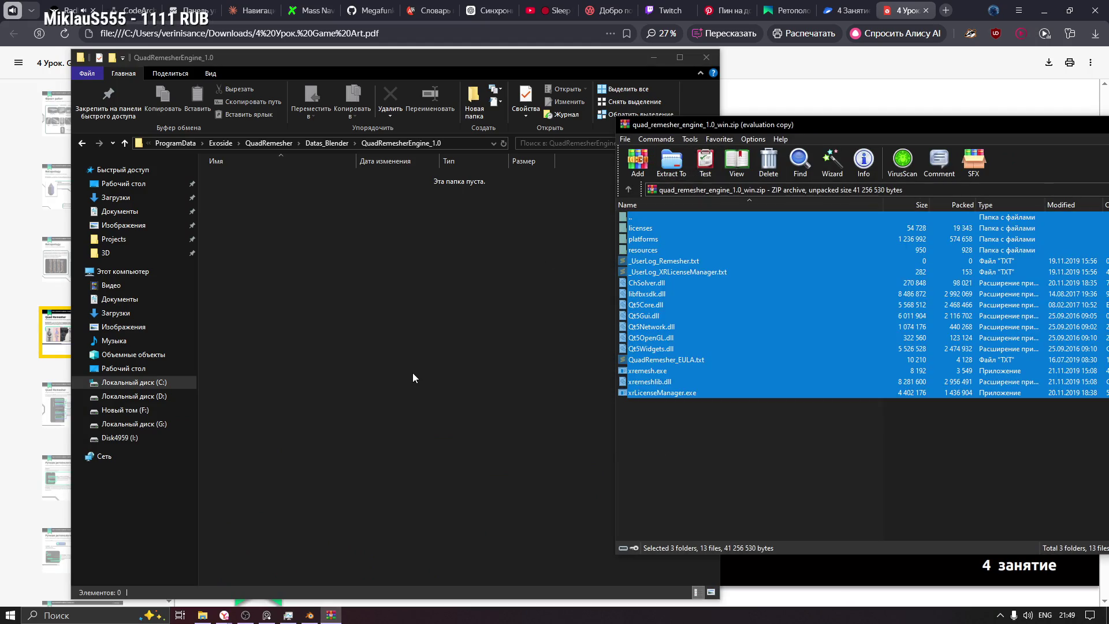
Step: Copy the archive contents into QuadRemesherEngine_1.0 and close the archive window
left_click(834, 231)
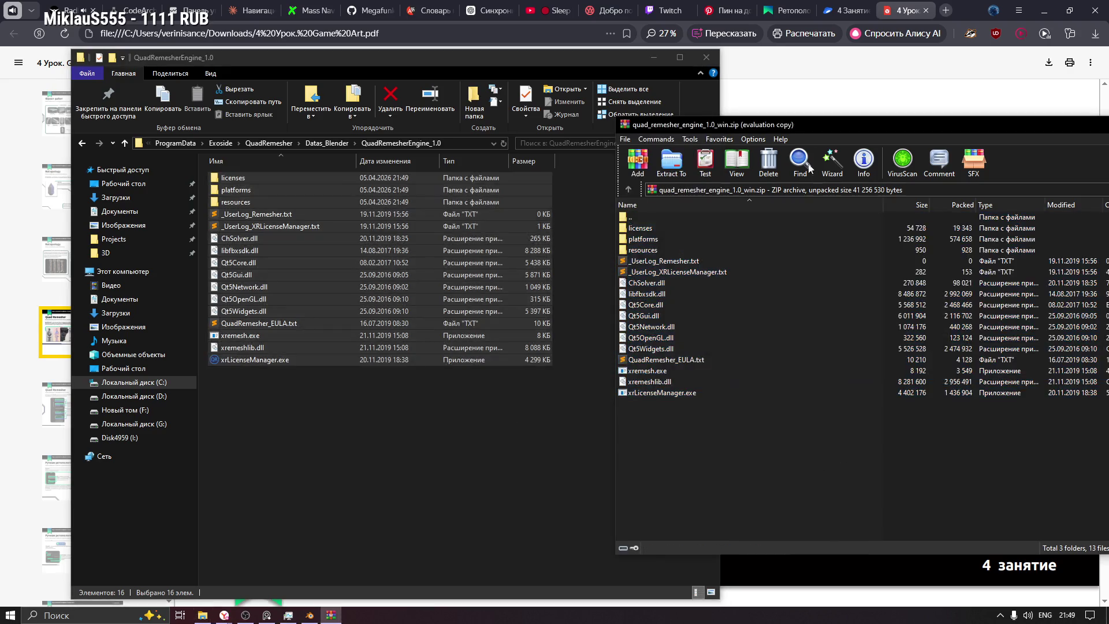
left_click_drag(805, 124, 406, 109)
left_click(1076, 119)
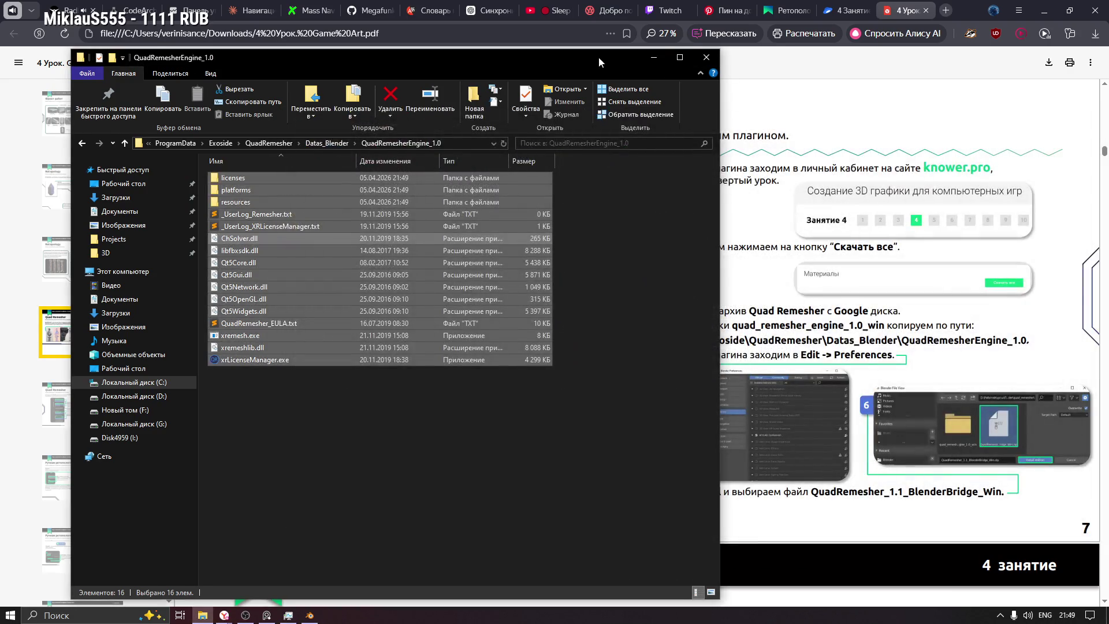
left_click_drag(598, 57, 547, 60)
left_click(603, 60)
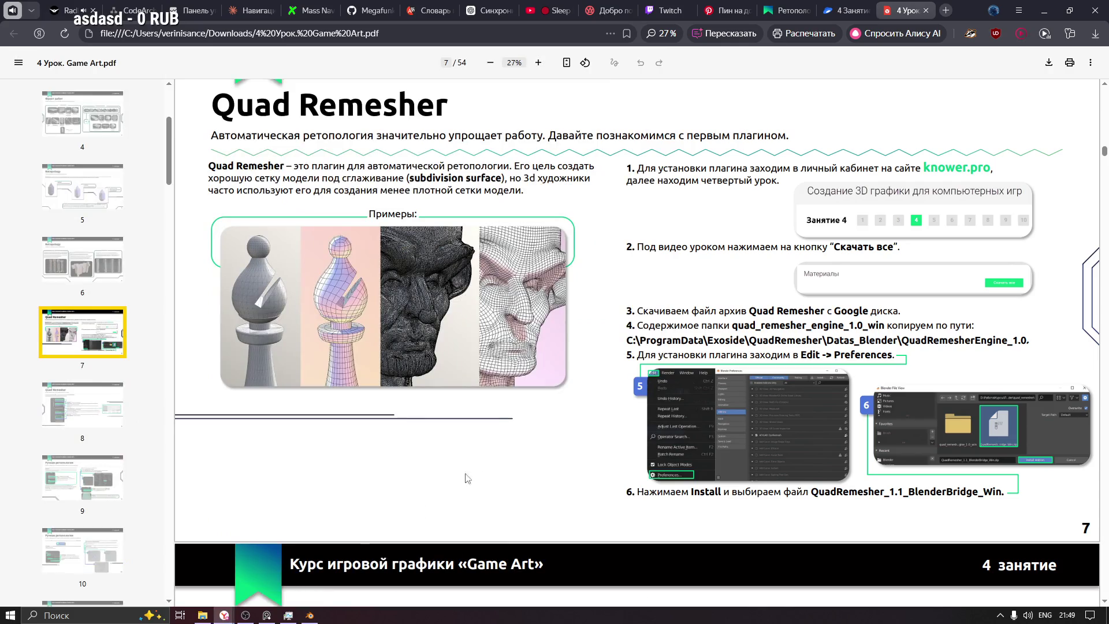
Step: In the PDF, highlight the step on installing the QuadRemesher_1.1_BlenderBridge_Win file
left_click_drag(640, 352, 890, 355)
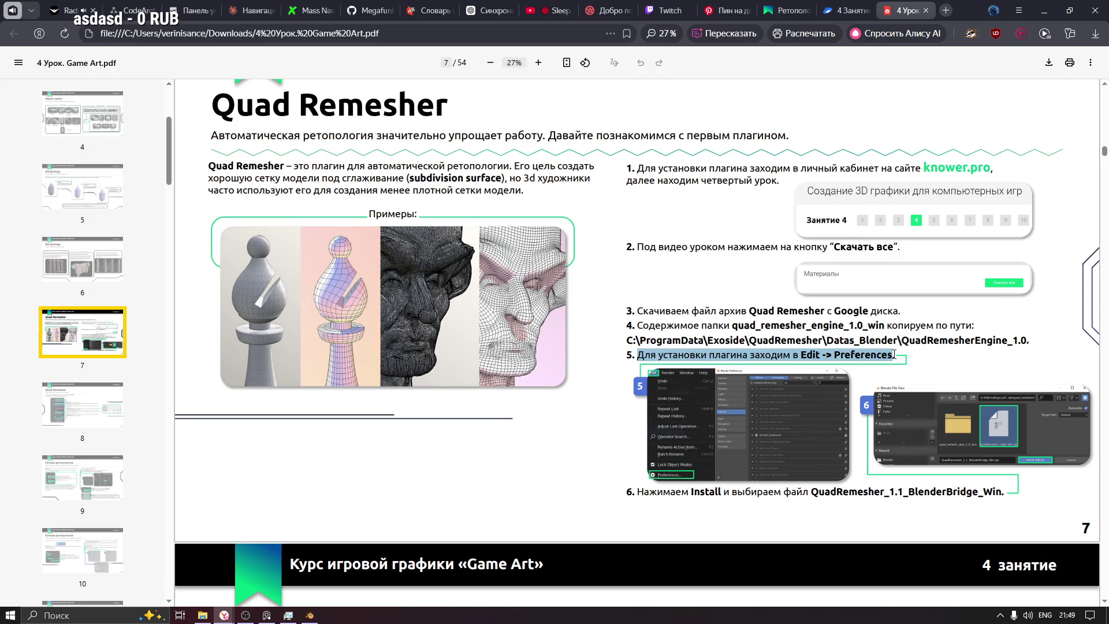
left_click(890, 354)
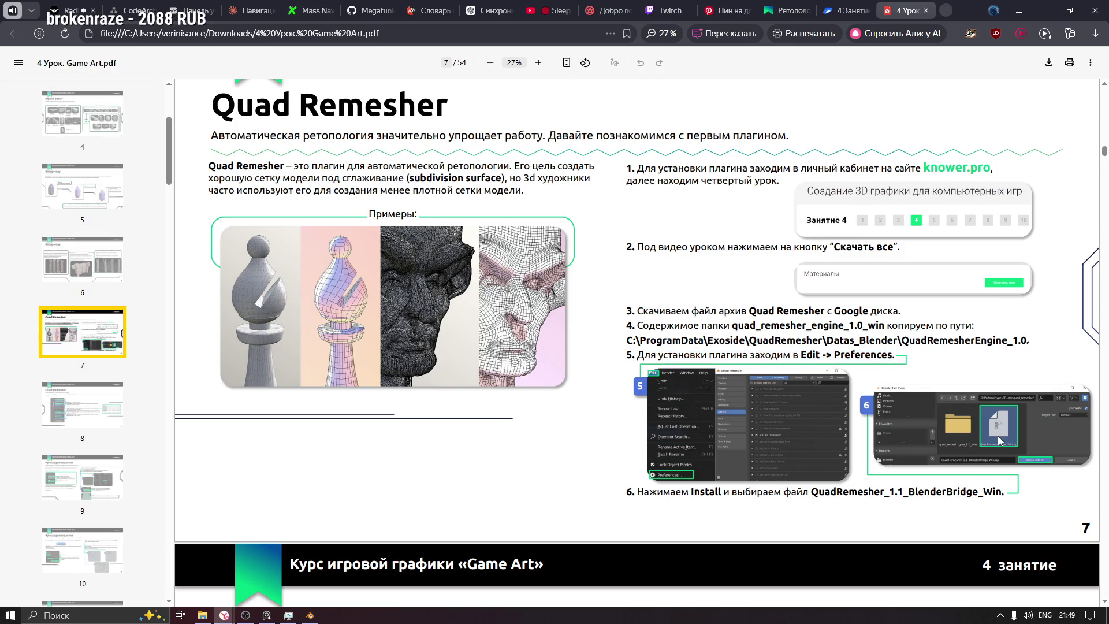
left_click_drag(722, 494, 983, 495)
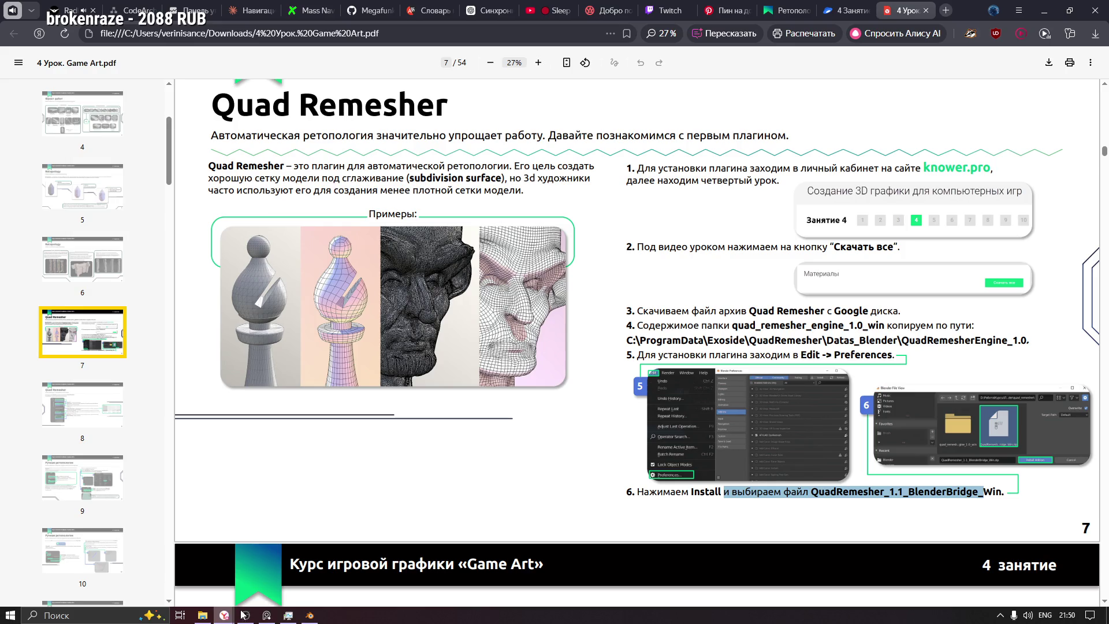
left_click(312, 616)
Step: In Preferences > Add-ons, start an add-on install and browse to the Downloads folder
left_click(43, 21)
left_click(69, 186)
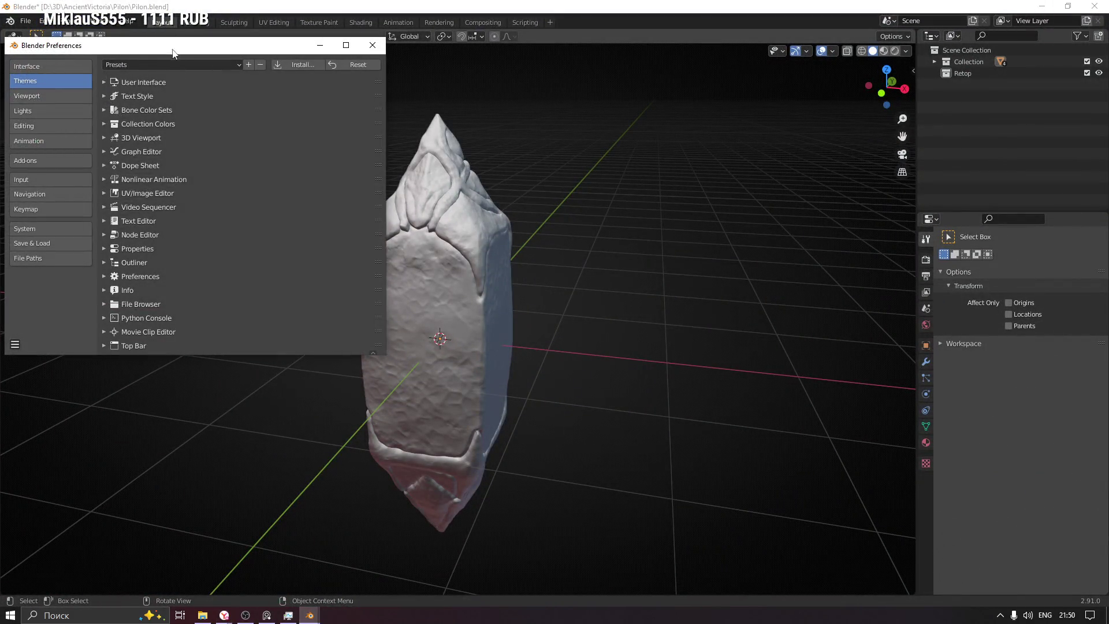
left_click(379, 166)
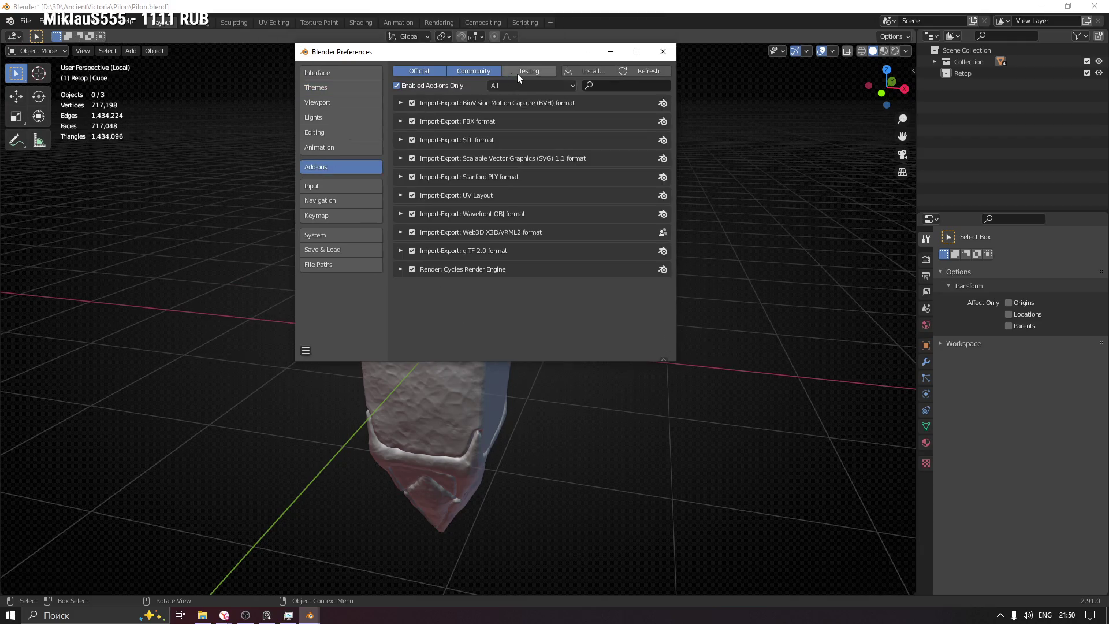
left_click(590, 73)
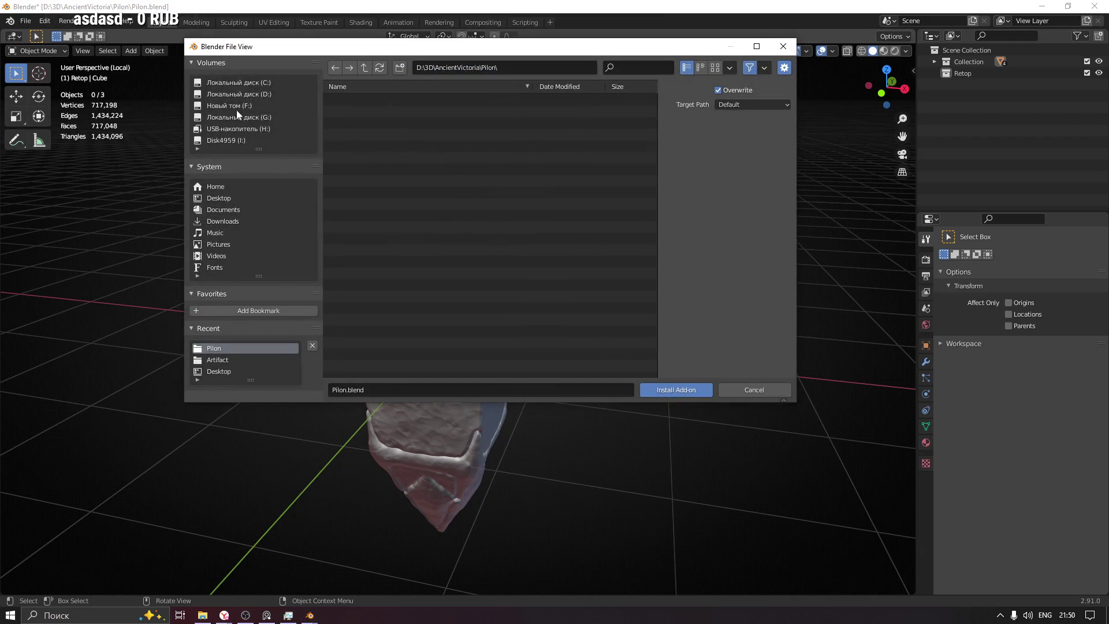
left_click(226, 198)
left_click(226, 210)
left_click(226, 221)
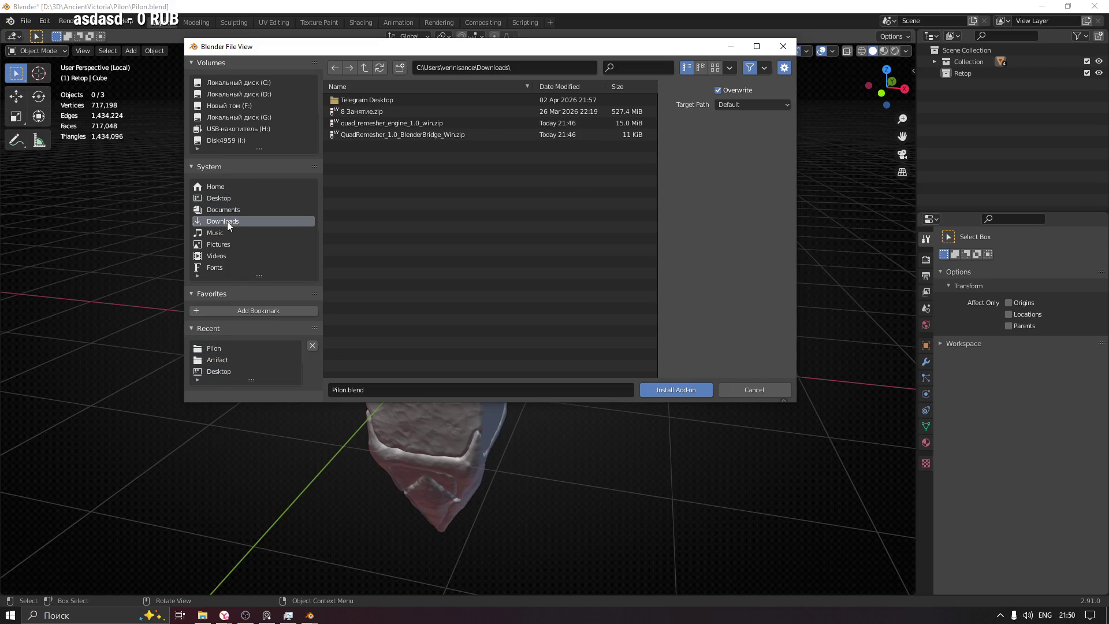
Step: Install QuadRemesher_1.0_BlenderBridge_Win.zip, enable Quad Remesher Bridge, and close Preferences
left_click(404, 134)
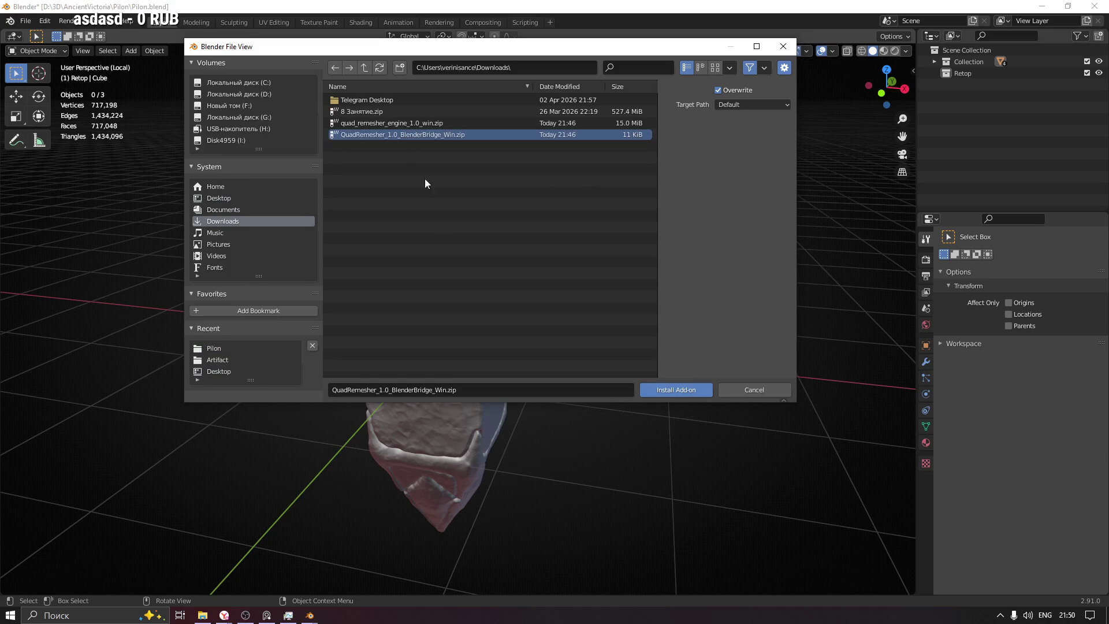
left_click(674, 390)
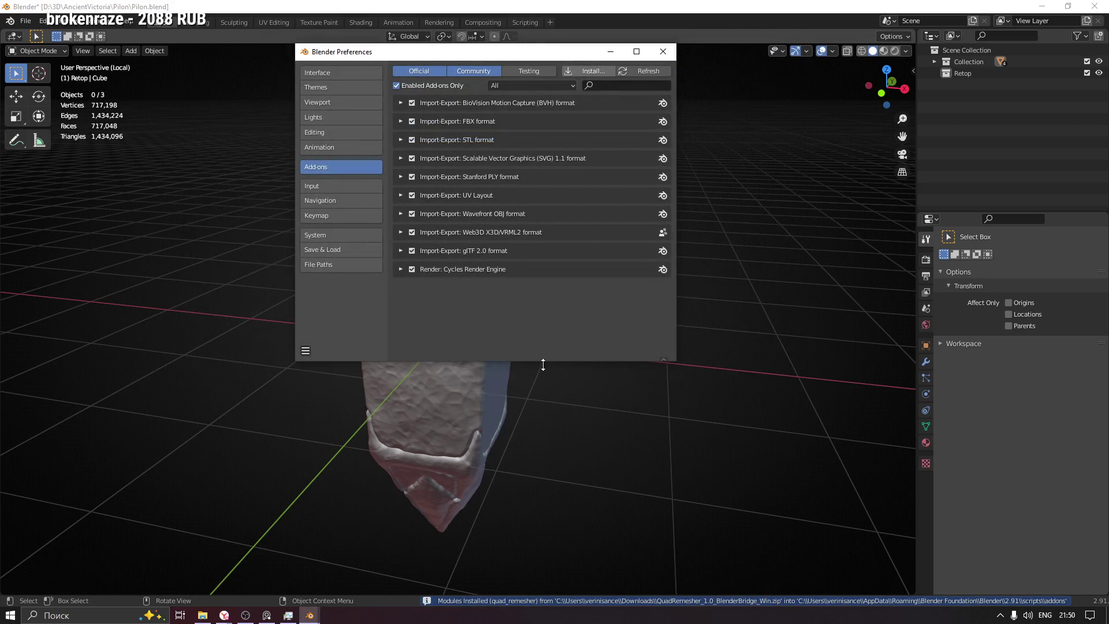
left_click(412, 103)
left_click(401, 103)
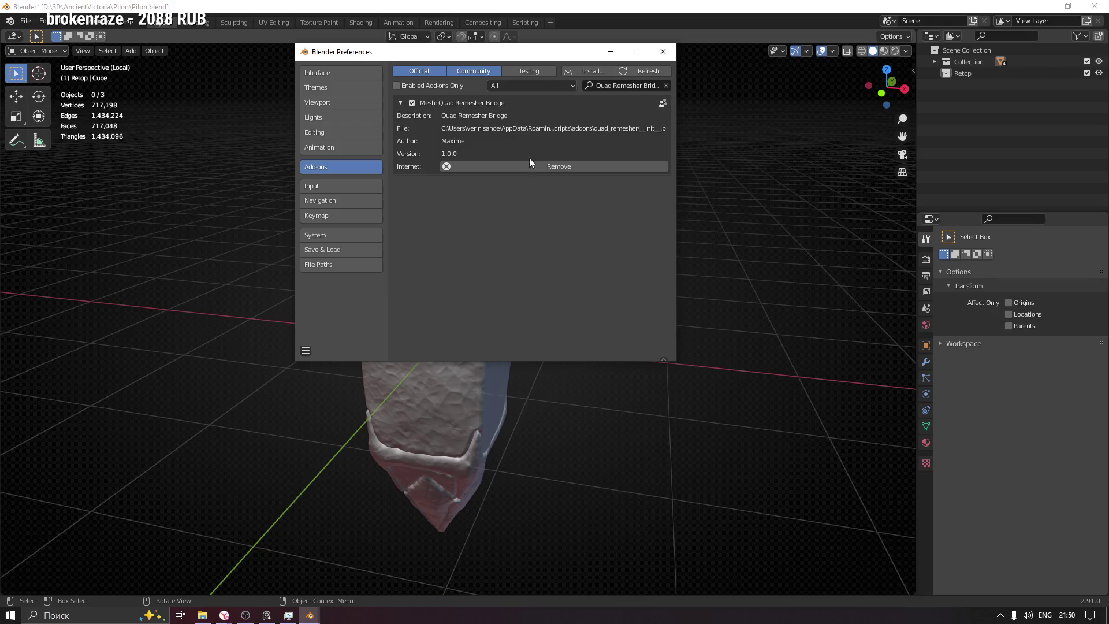
left_click_drag(523, 55, 330, 160)
left_click(459, 167)
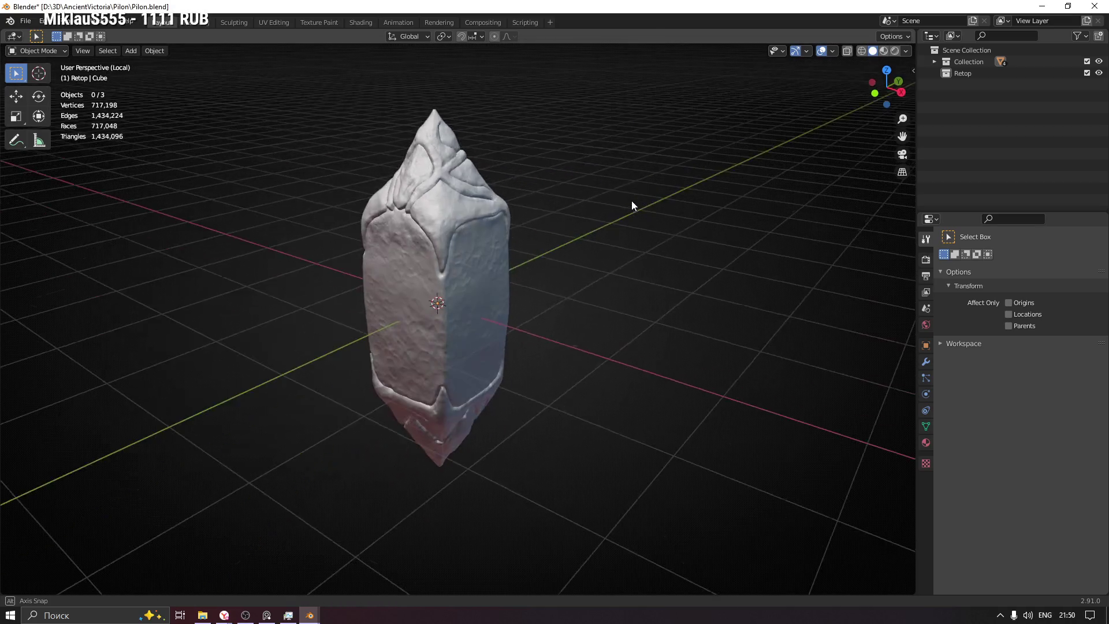
Step: Select the pylon, show the Quad Remesher sidebar tab, and run REMESH IT at 5000 quads
left_click(425, 214)
key("n")
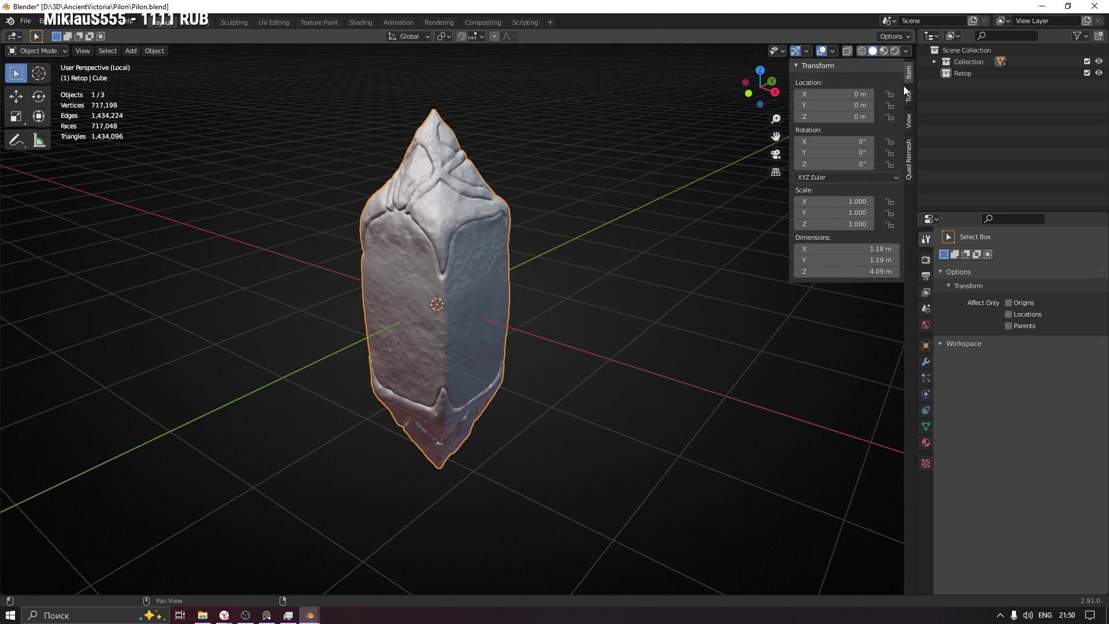
left_click(910, 162)
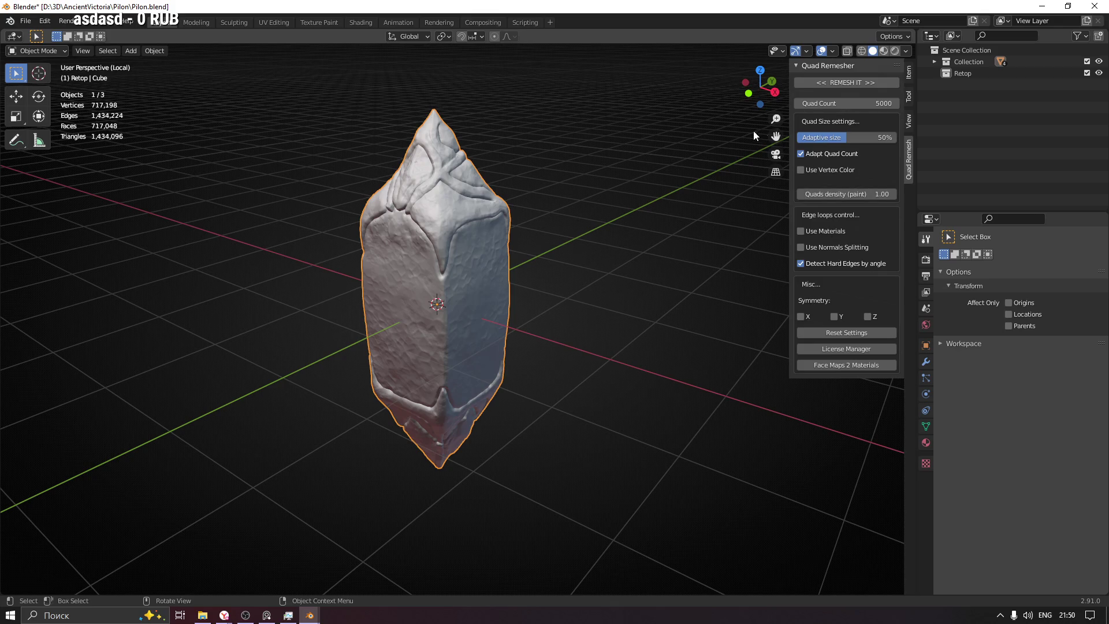
left_click(837, 83)
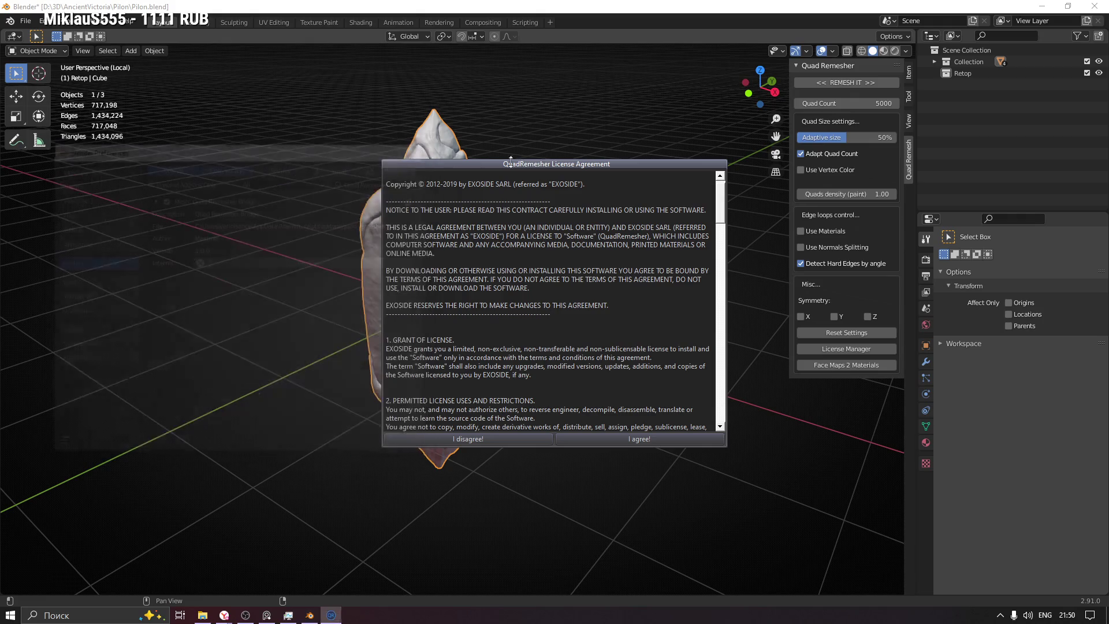
Step: Agree to the QuadRemesher license and follow the activation link to exoside.com's My Licenses page
left_click_drag(684, 184, 701, 385)
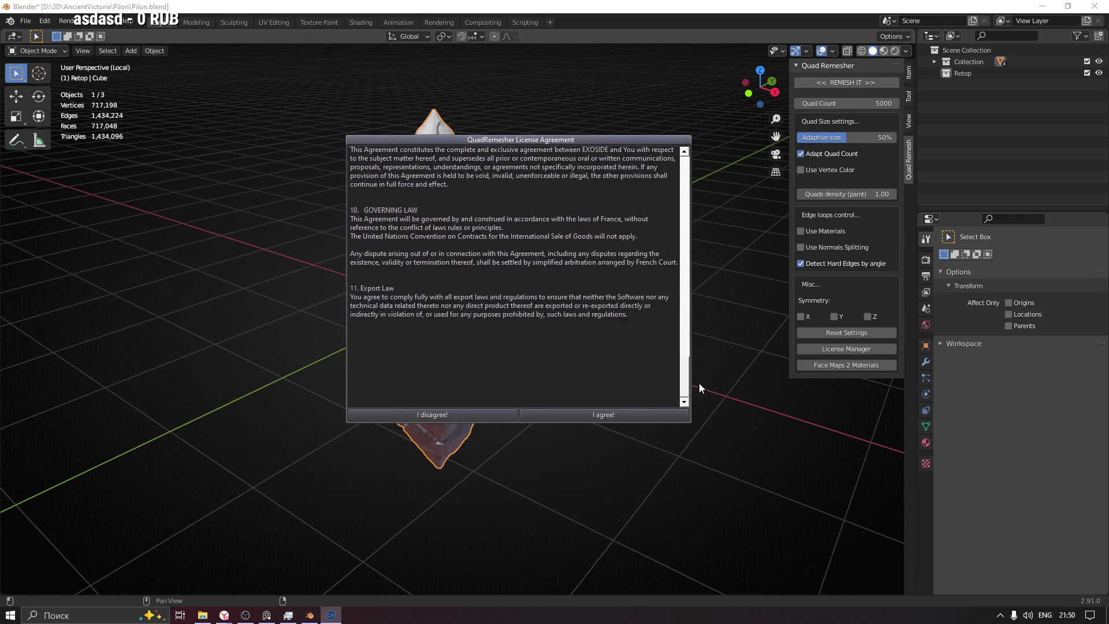
left_click(615, 415)
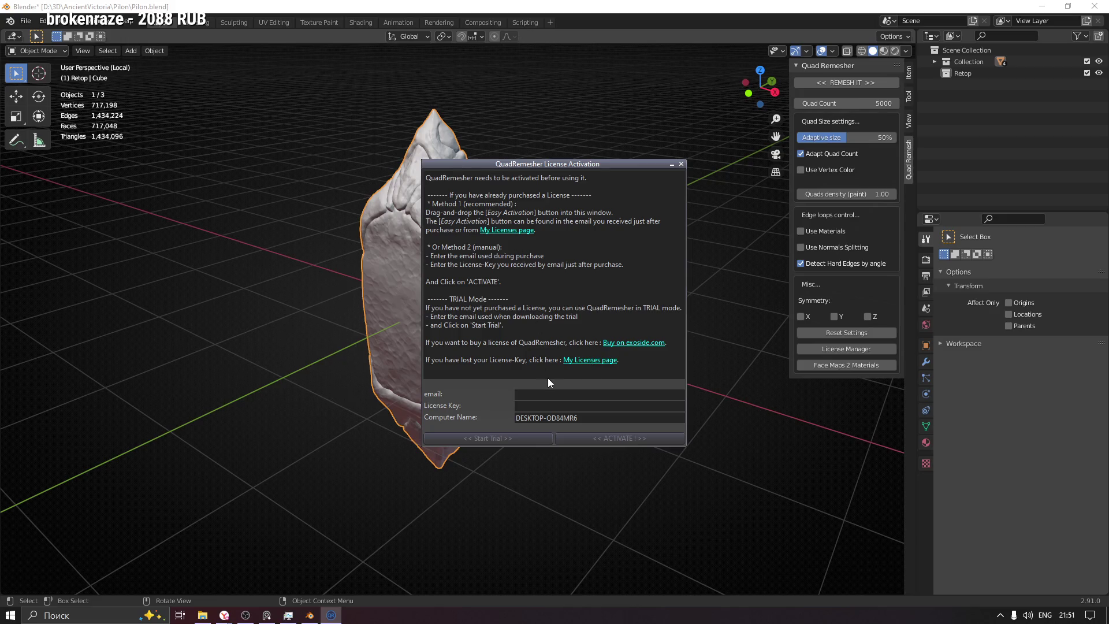
left_click(581, 359)
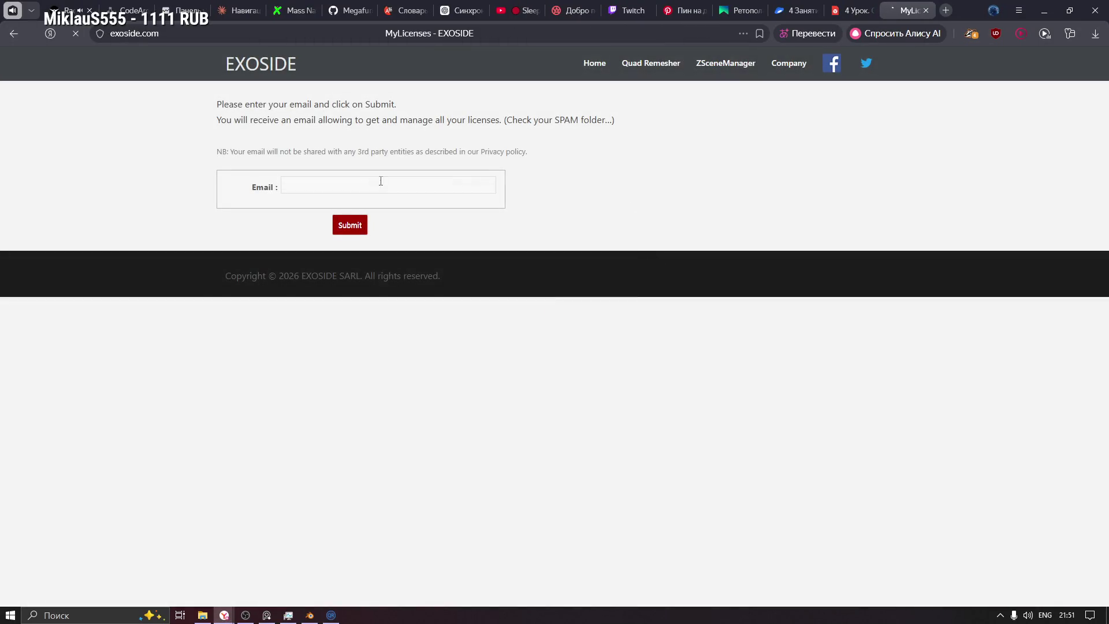
Step: Request the licence details by e-mail using the autofilled account address
left_click(352, 180)
left_click(402, 213)
left_click(355, 226)
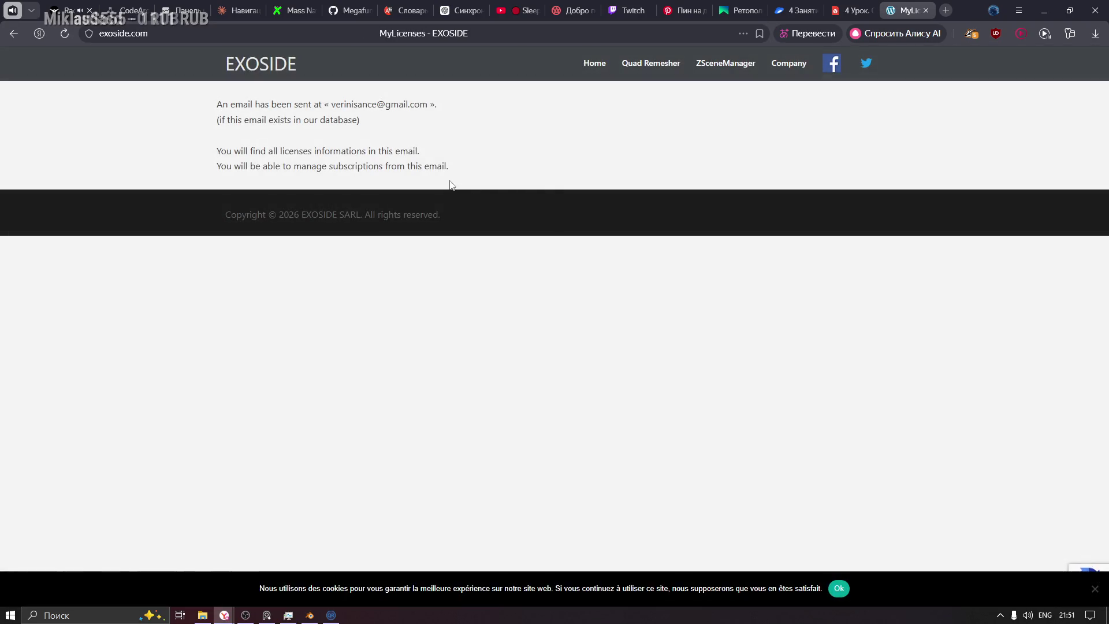
Step: Open Gmail in a new tab, check the signed-in account, and look through Promotions and Primary
left_click(946, 10)
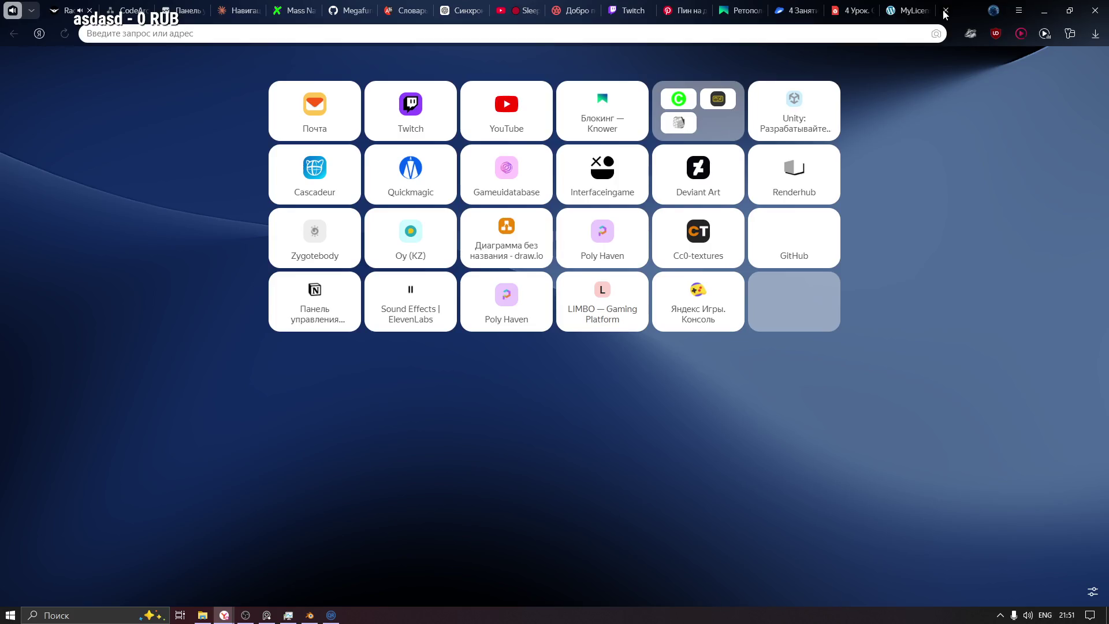
type("gmail.com")
key("Return")
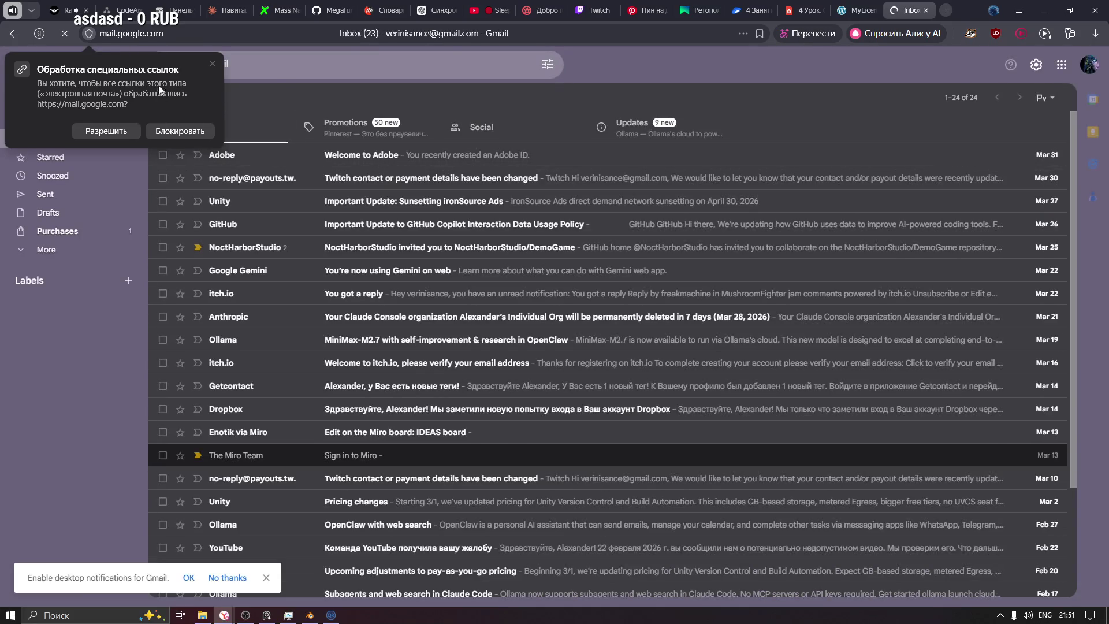
left_click(214, 64)
left_click(1090, 68)
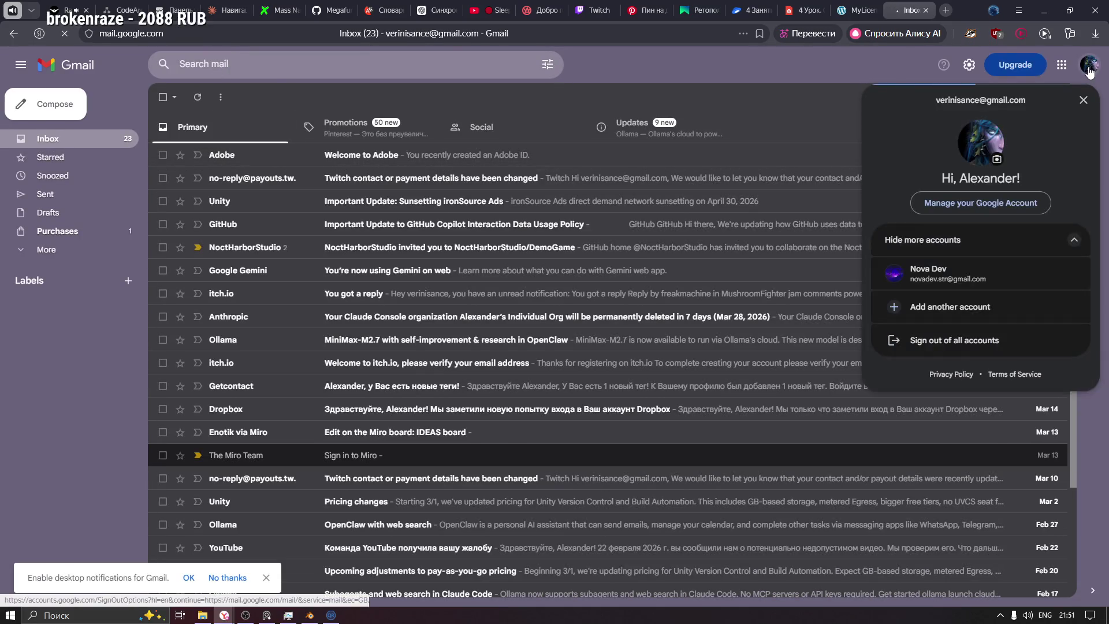
left_click(1090, 68)
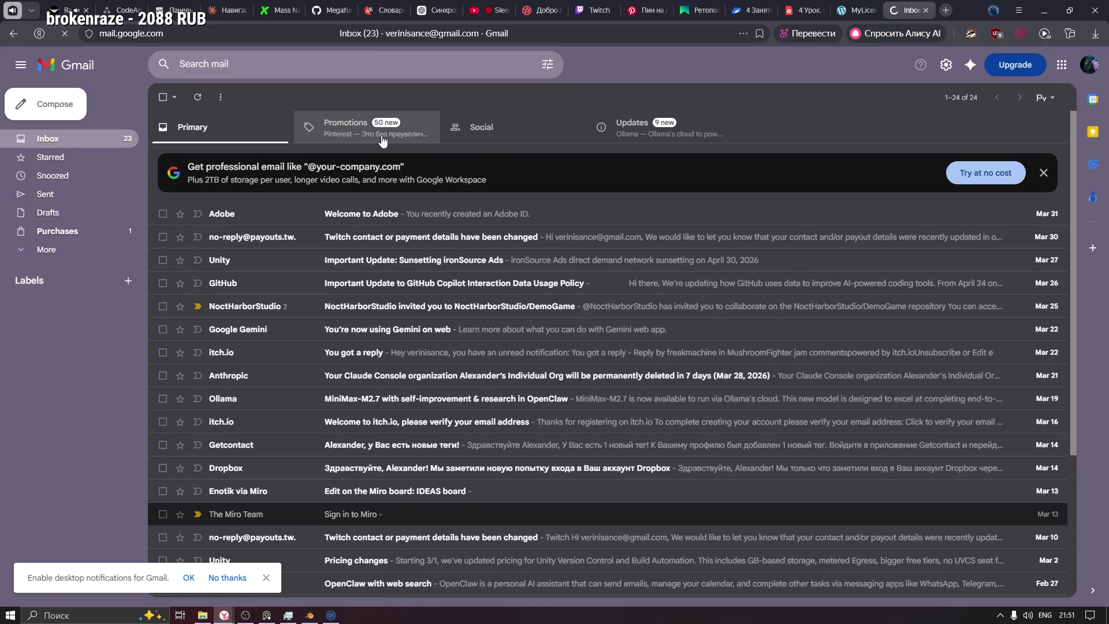
left_click(358, 138)
left_click(236, 131)
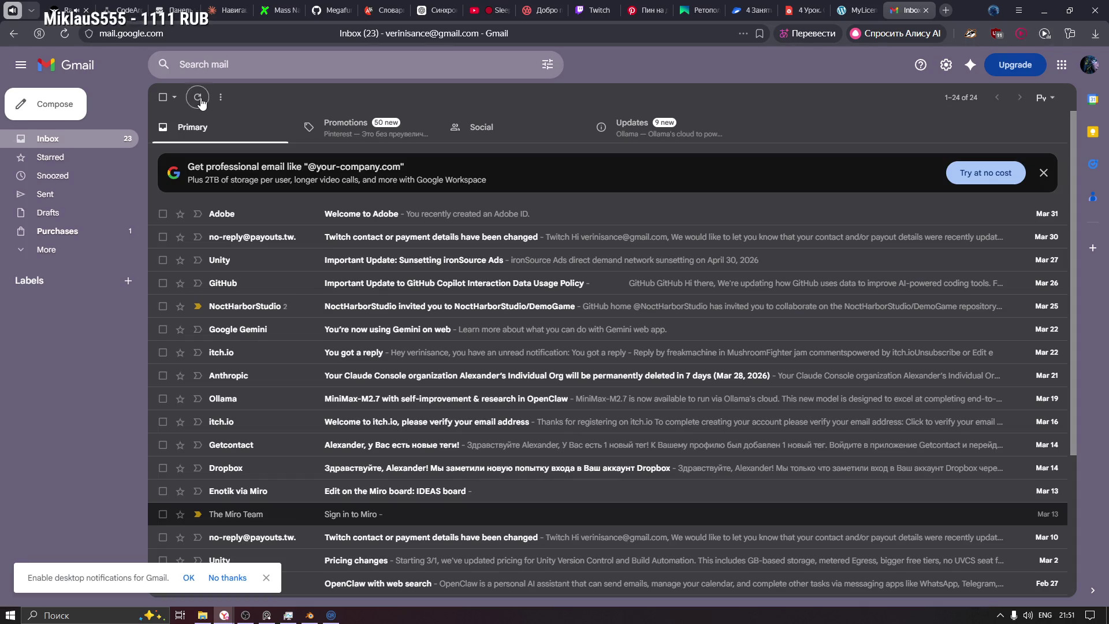
Step: Search All Mail and Spam for the Exoside email, then return to the Inbox
left_click(45, 253)
left_click(72, 306)
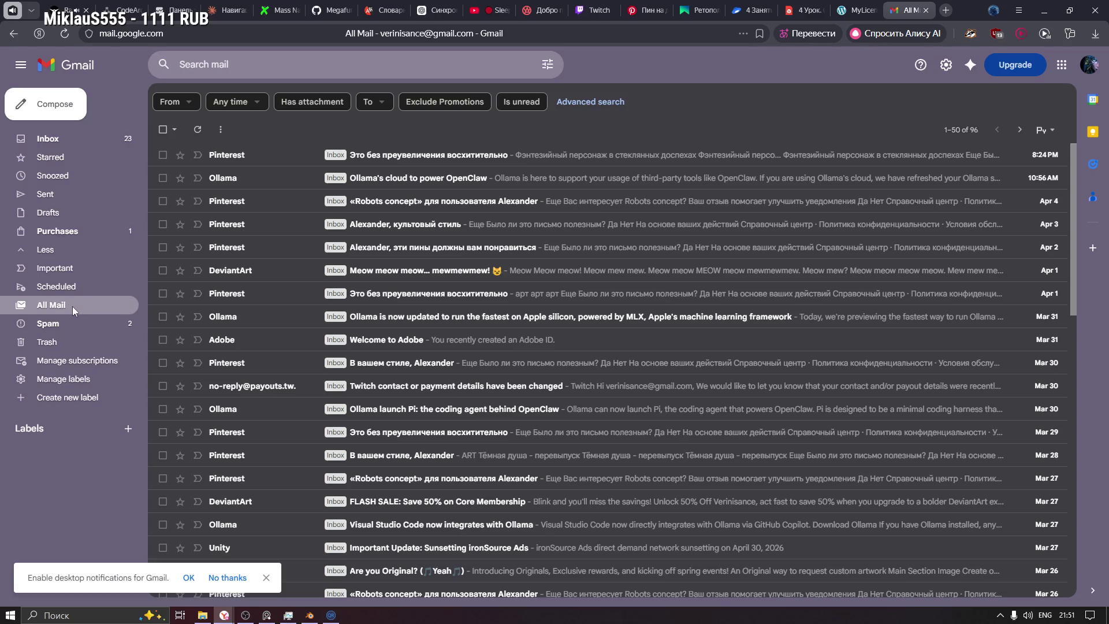
left_click(56, 328)
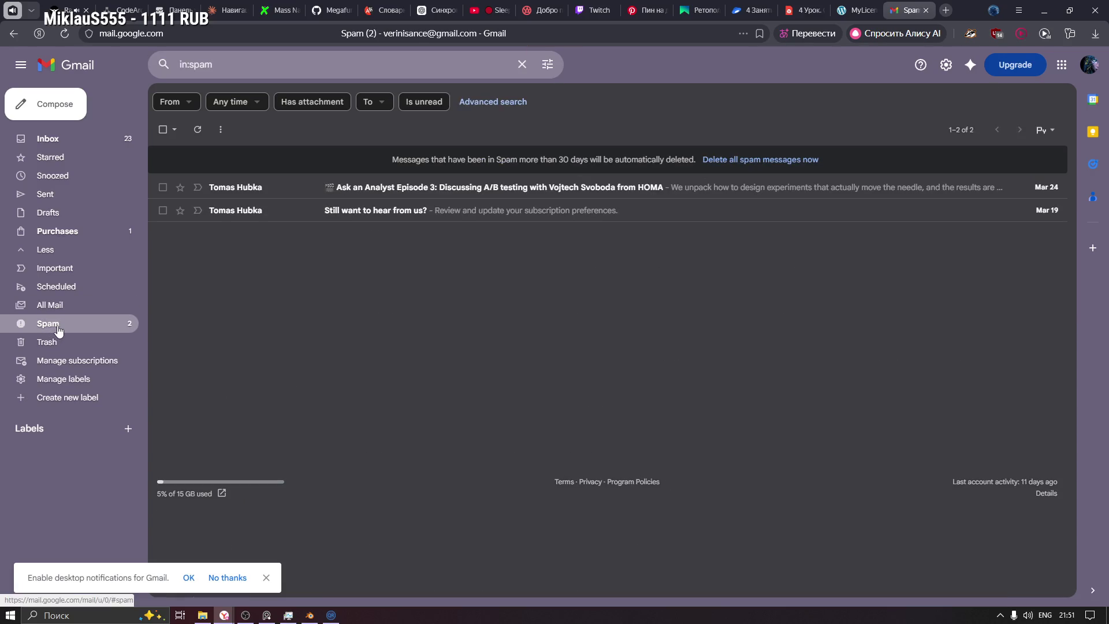
left_click(63, 144)
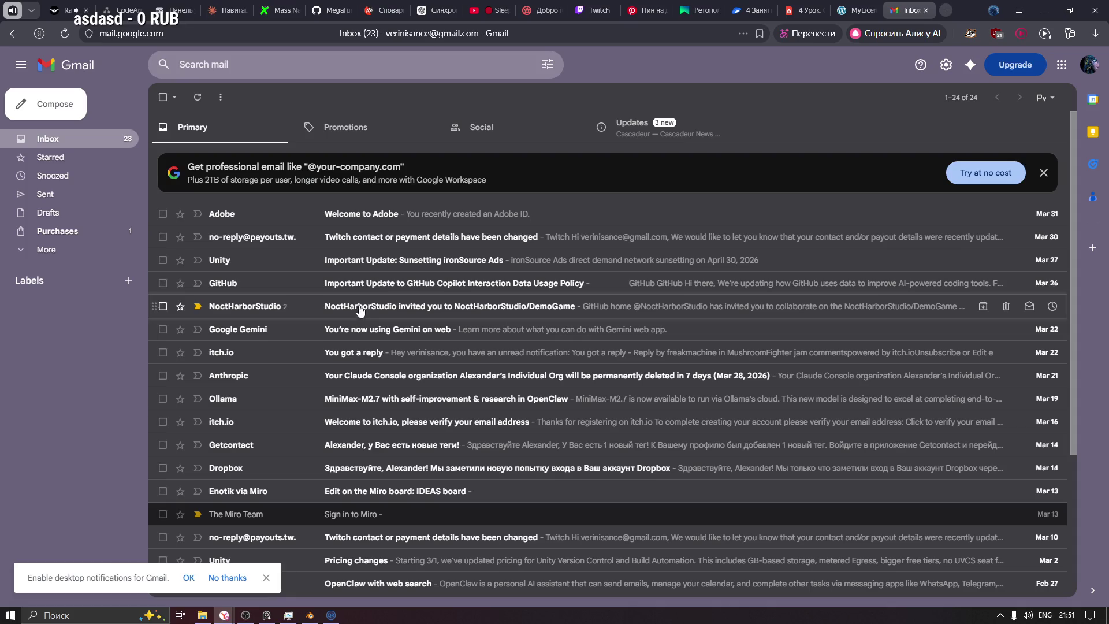
Step: Back on the Exoside page, select the confirmation message and translate it into Russian
left_click(855, 9)
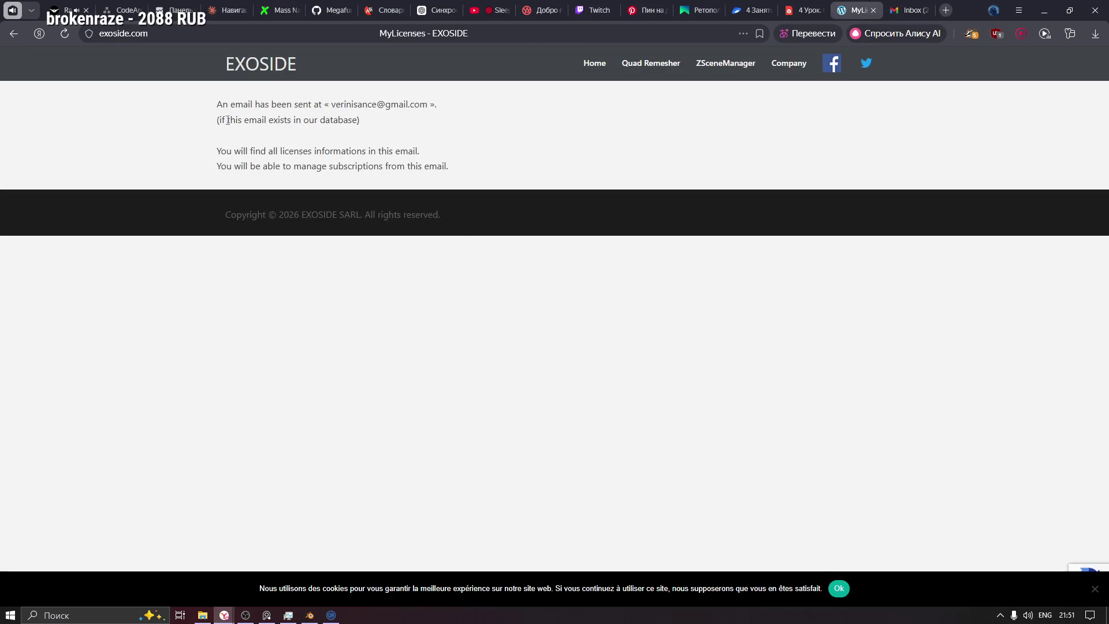
mouse_move(217, 108)
left_mouse_down()
mouse_move(388, 104)
mouse_move(363, 121)
mouse_move(258, 120)
mouse_move(311, 121)
mouse_move(292, 141)
mouse_move(468, 171)
left_mouse_up()
right_click(407, 158)
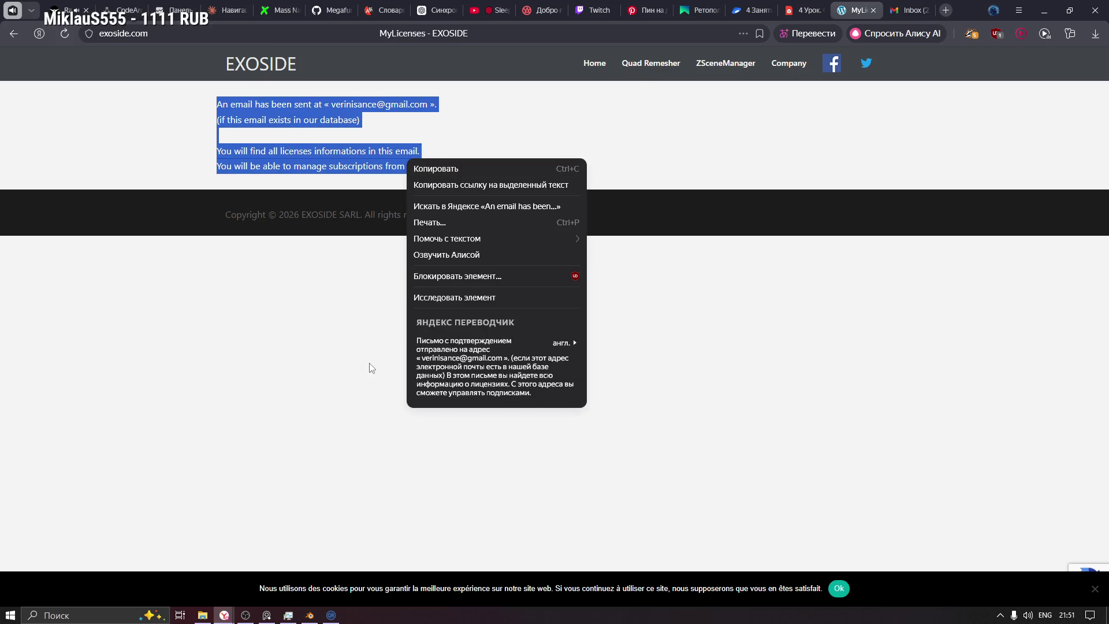
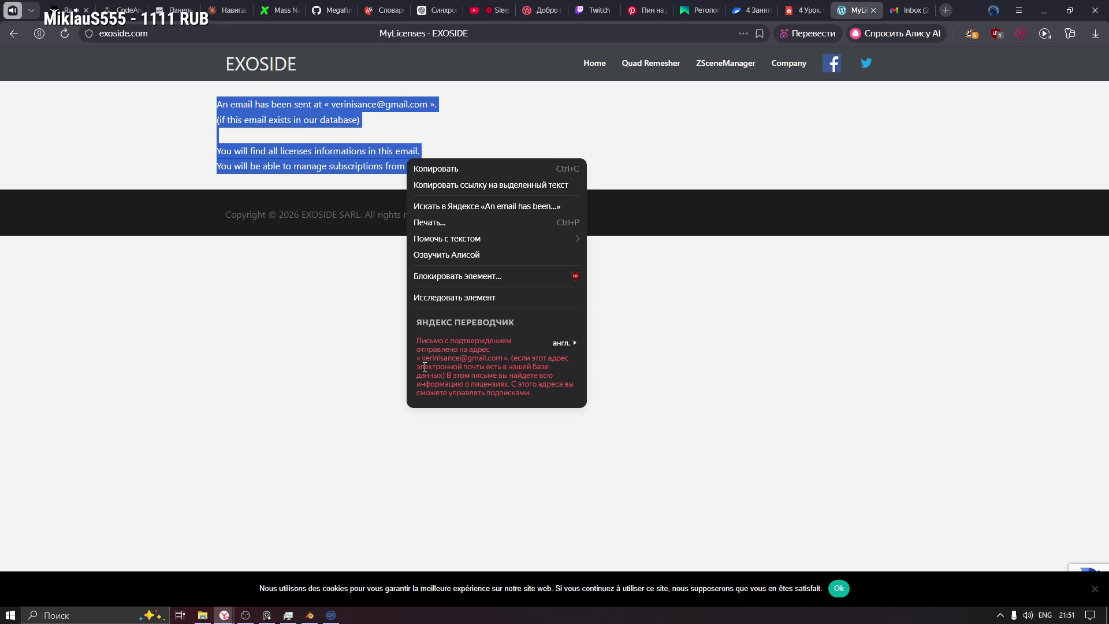
Step: Leave EXOSIDE's translated confirmation message via Назад (Back) to reach the licenses email form
mouse_move(420, 367)
left_mouse_down()
mouse_move(524, 375)
mouse_move(555, 384)
mouse_move(520, 385)
mouse_move(555, 390)
mouse_move(687, 371)
left_mouse_up()
left_click(670, 353)
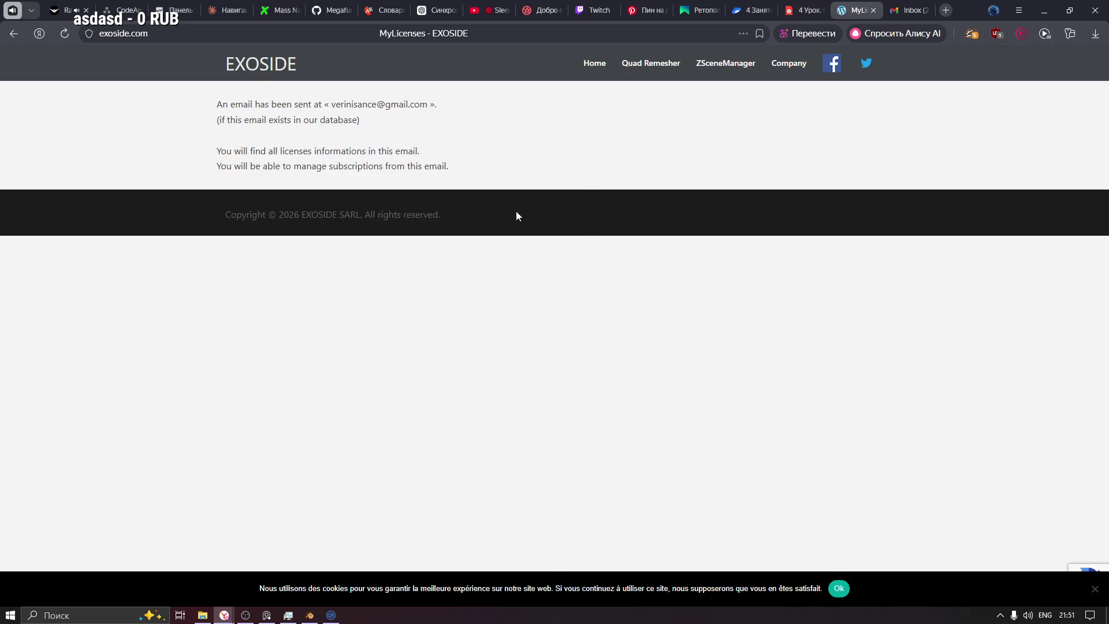
right_click(506, 115)
left_click(527, 123)
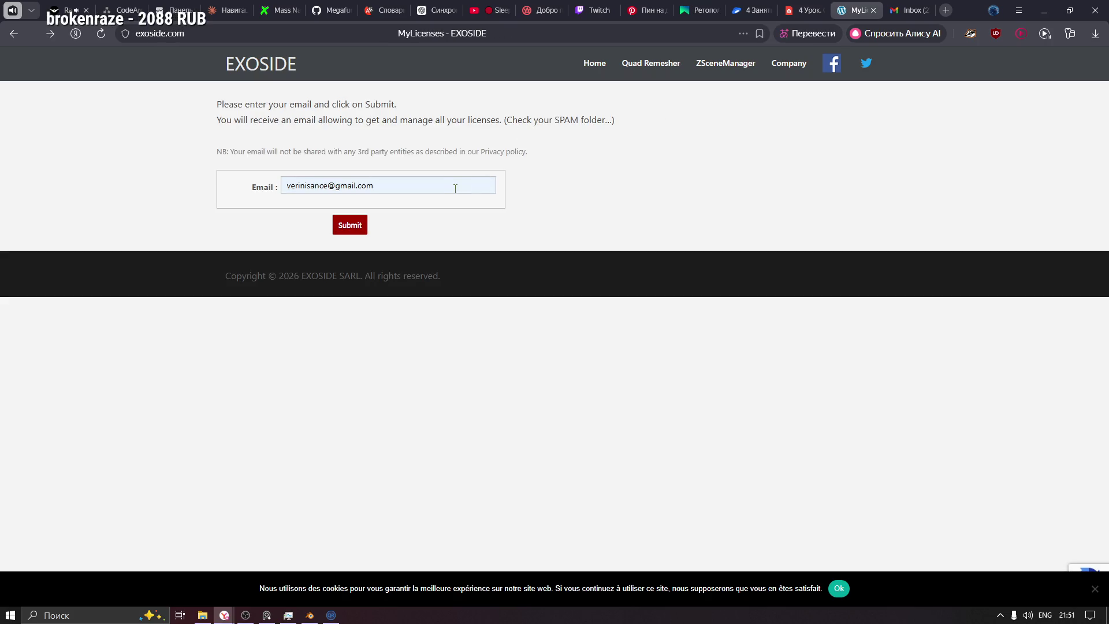
left_click(910, 10)
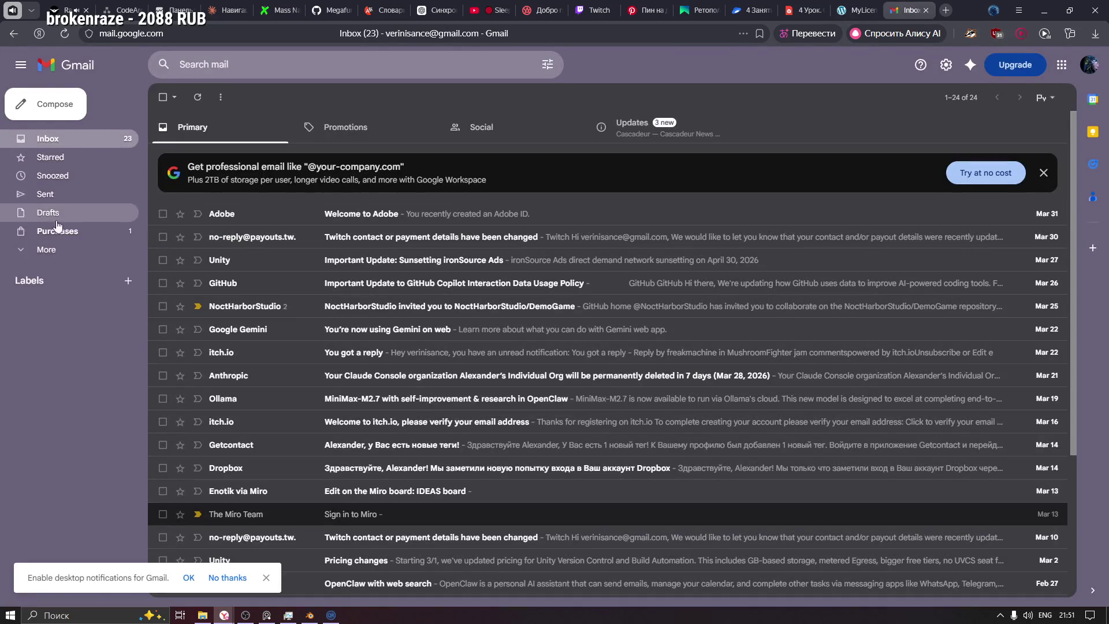
Step: Check Gmail's Spam folder for the license email, return to the Inbox, and start a new tab
left_click(71, 249)
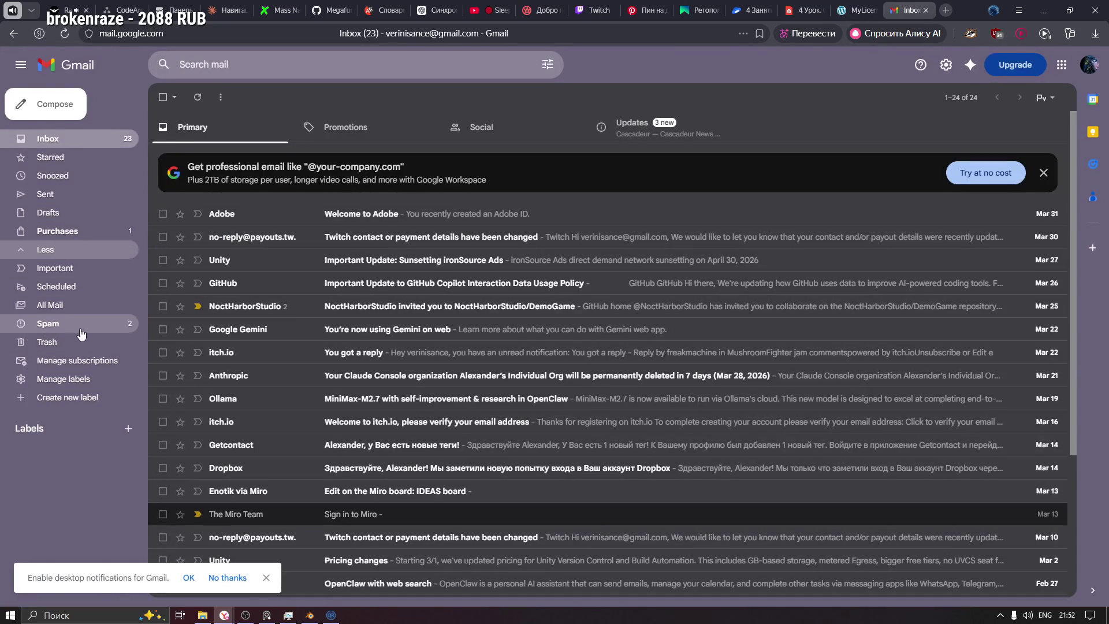
left_click(81, 332)
left_click(52, 139)
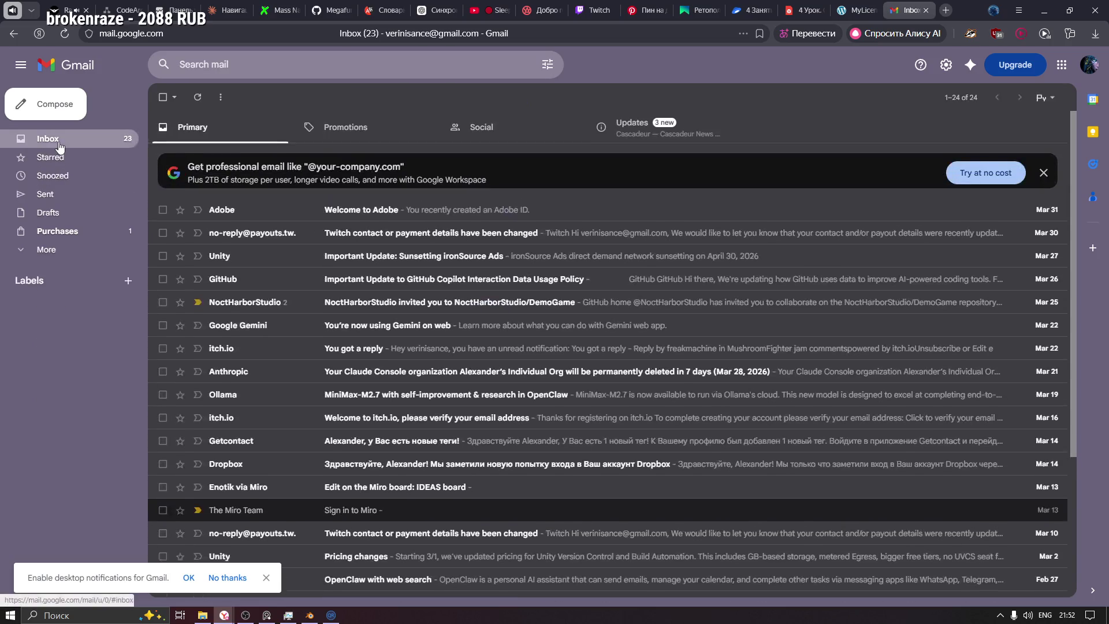
left_click(1091, 70)
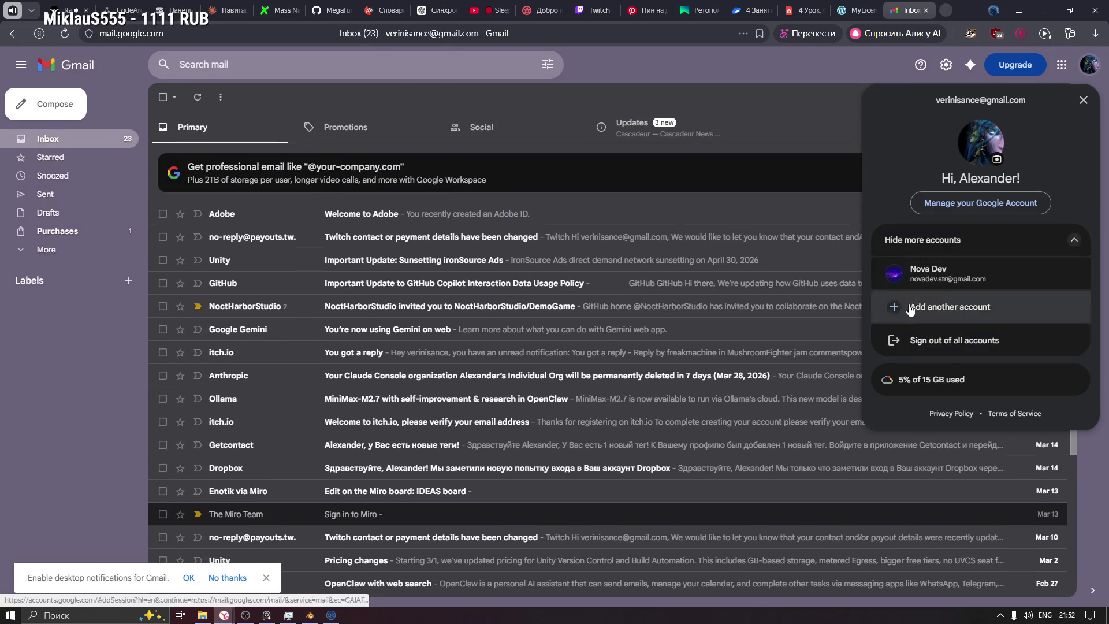
key("Escape")
left_click(951, 10)
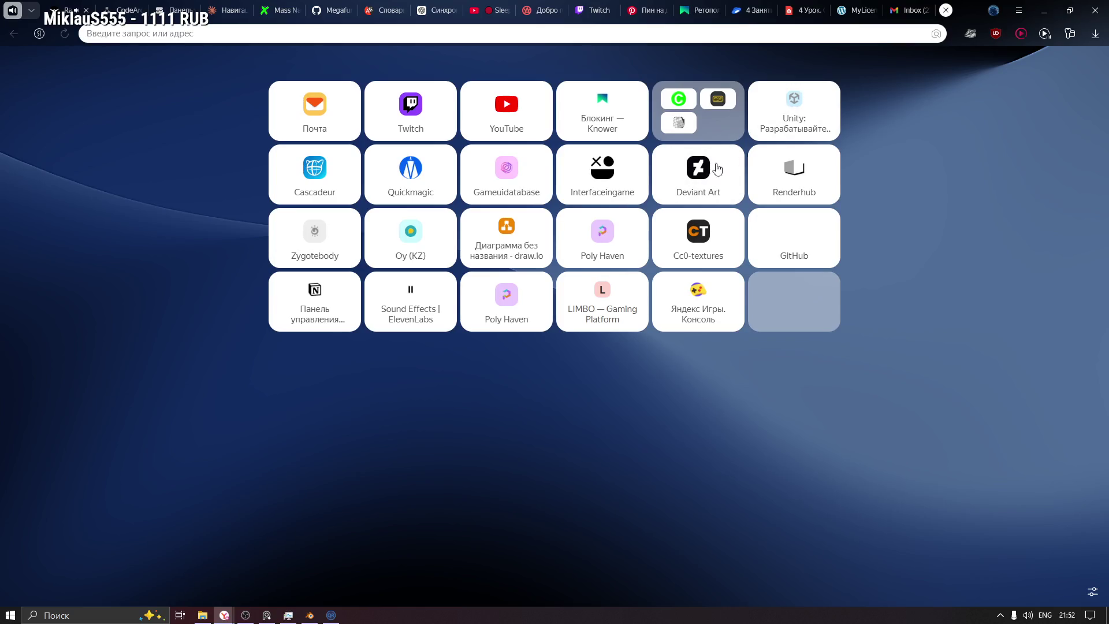
Step: Load the Yandex home page by entering 'yandex.kz', then open Почта from the start page tiles
type("yandex.kz")
key("Return")
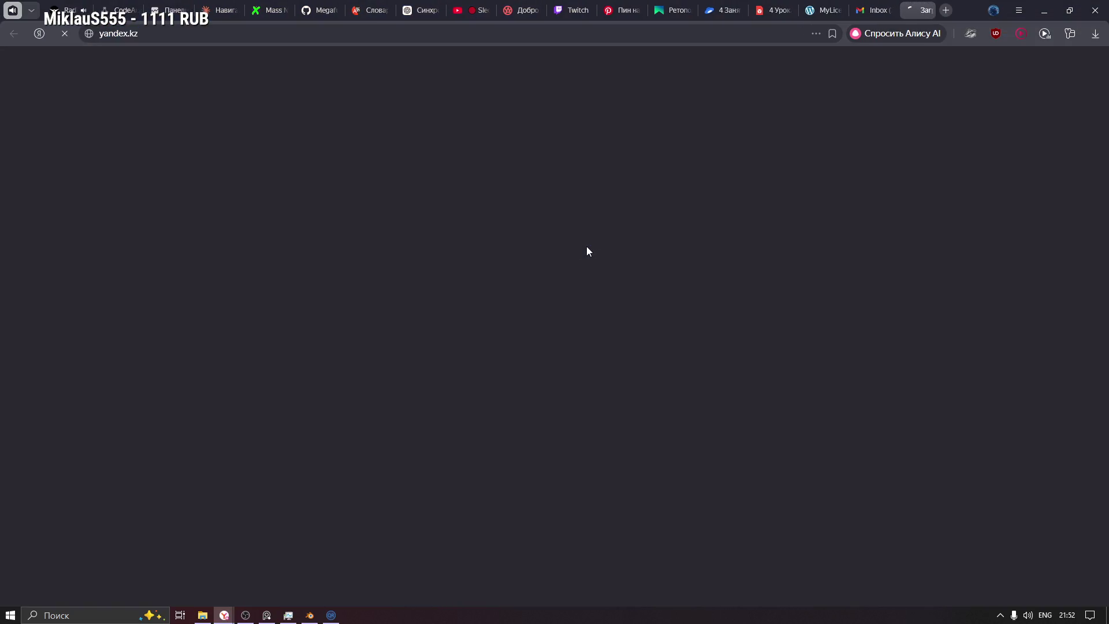
left_click(1064, 82)
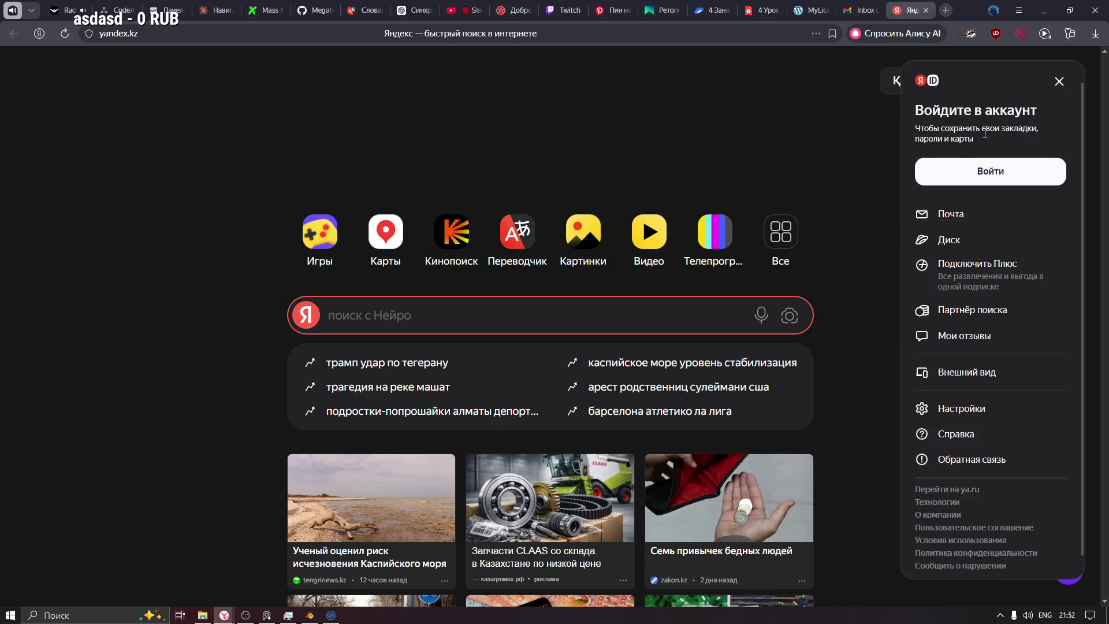
left_click(1, 81)
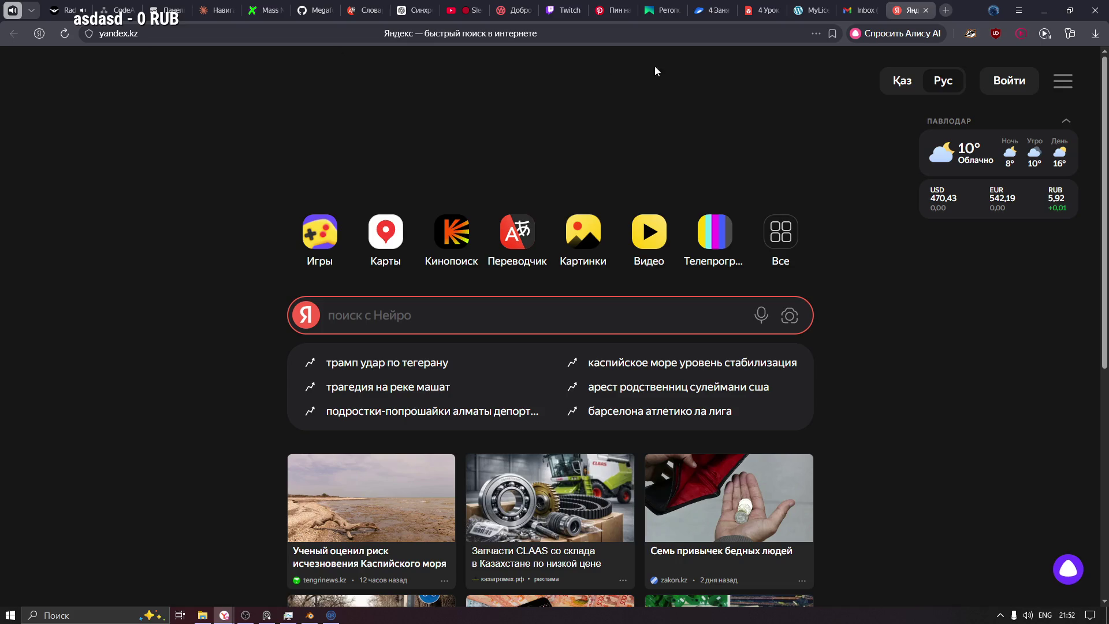
left_click(927, 9)
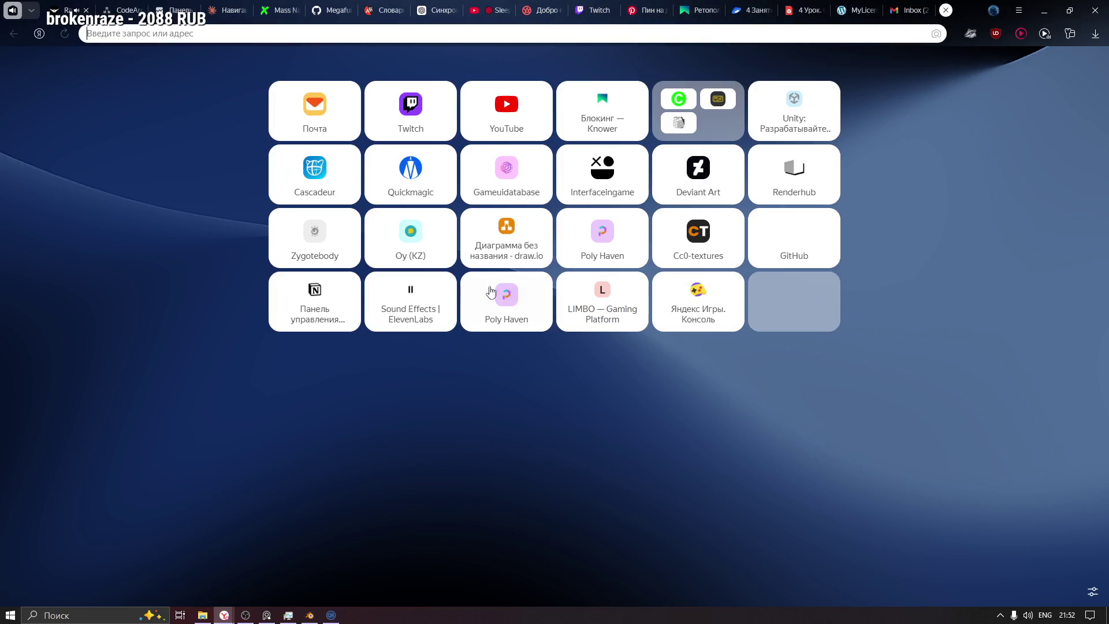
left_click(295, 104)
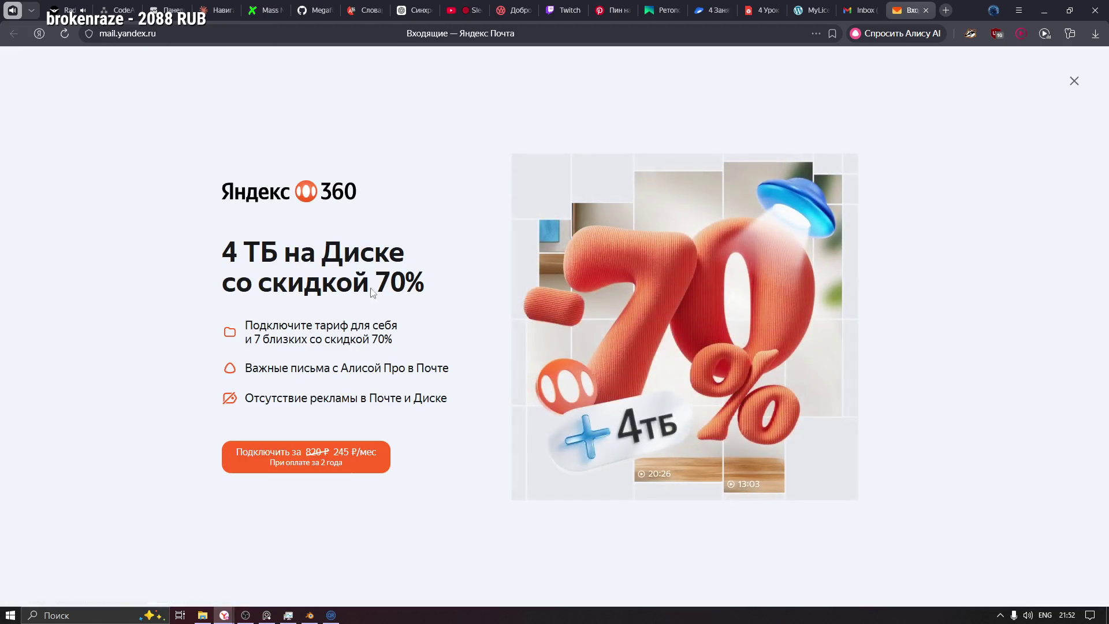
Step: Dismiss the Yandex 360 promo and copy this mailbox's email address from the account details
left_click(1075, 81)
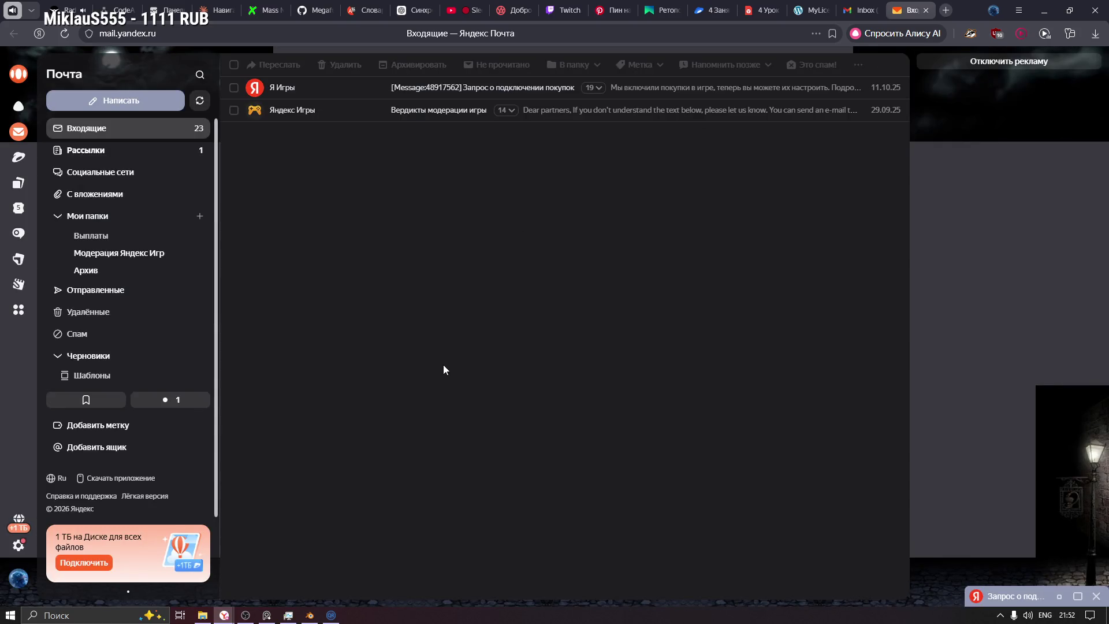
left_click(19, 580)
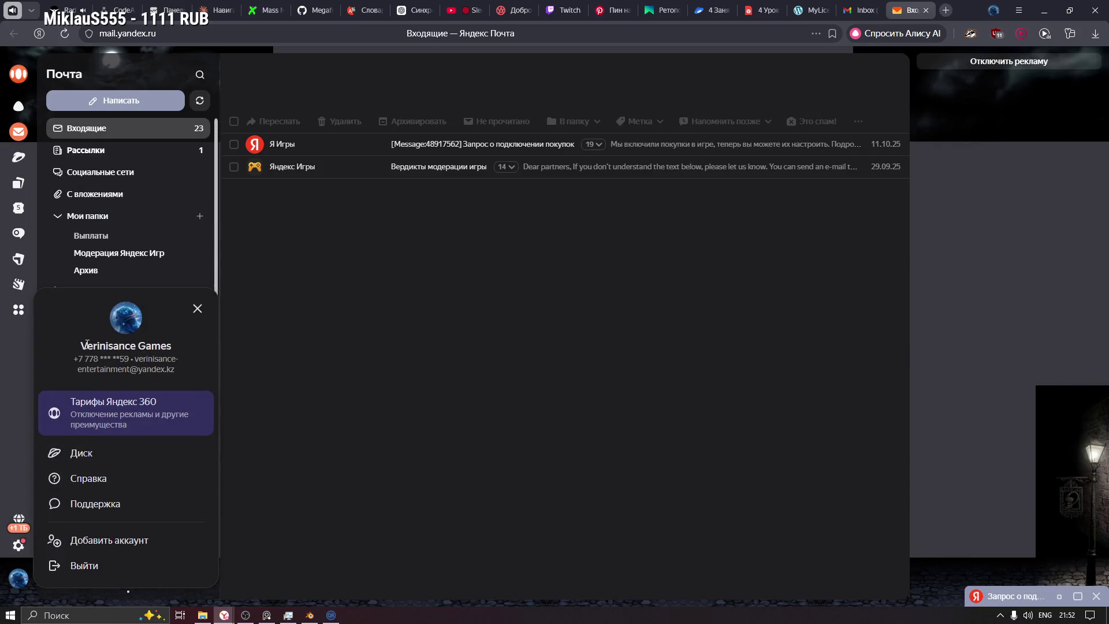
mouse_move(75, 370)
left_mouse_down()
mouse_move(181, 366)
mouse_move(136, 359)
left_mouse_up()
left_click(160, 373)
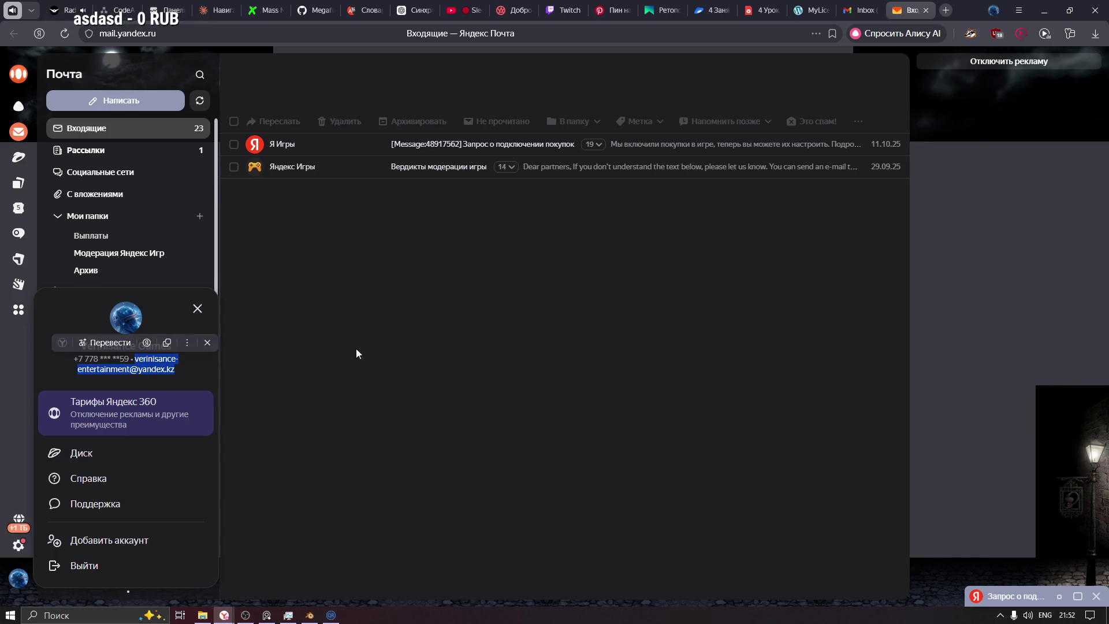
left_click(645, 300)
Step: Replace the EXOSIDE licenses email field with the Yandex address and submit the request
left_click(832, 7)
triple_click(451, 185)
key("ctrl+v")
left_click(356, 226)
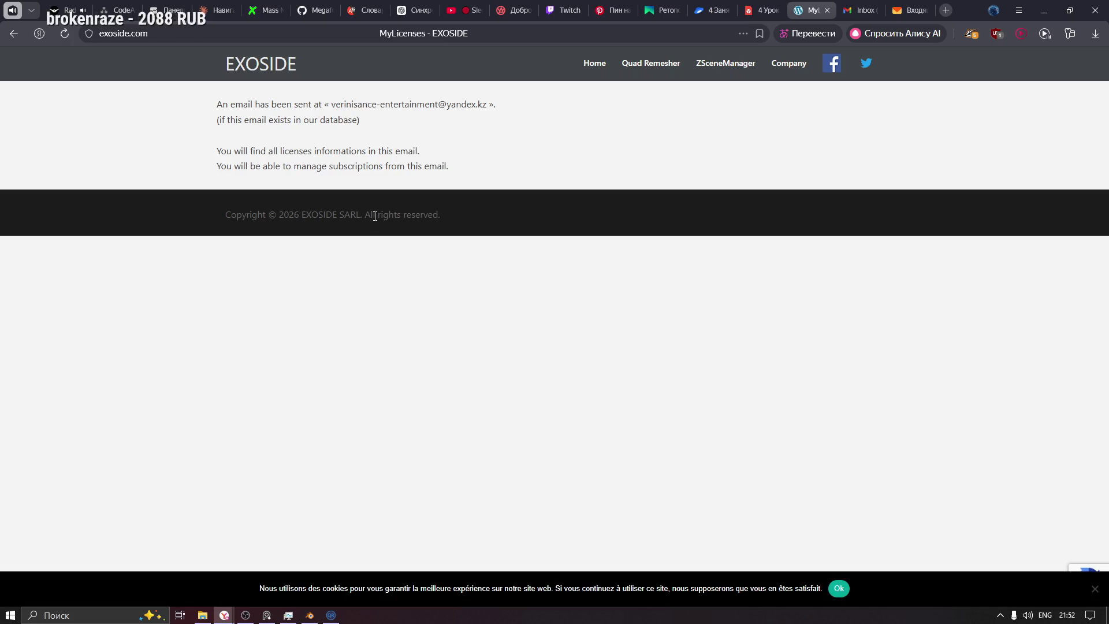
Step: Look through Рассылки, Входящие, Удалённые, Спам and Черновики for the EXOSIDE reply
left_click(911, 10)
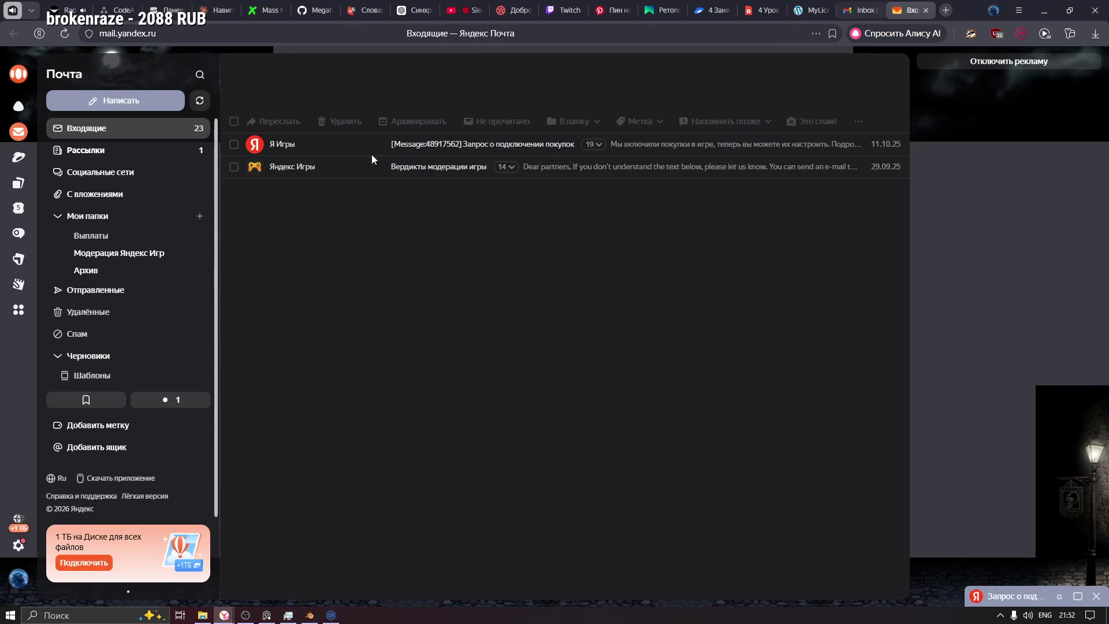
left_click(104, 150)
left_click(107, 129)
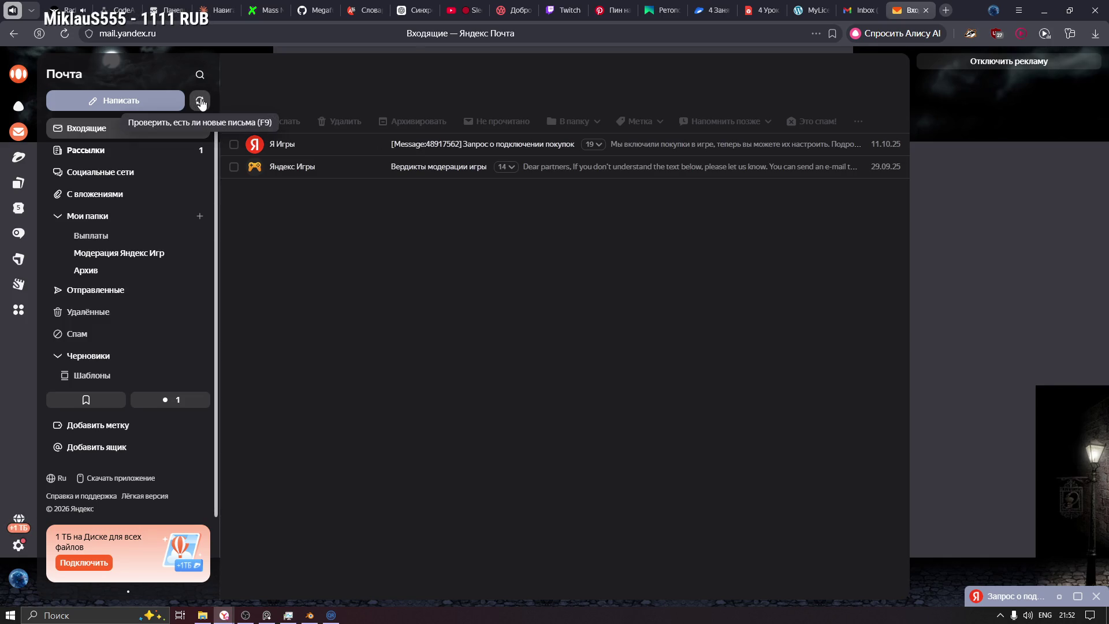
left_click(130, 312)
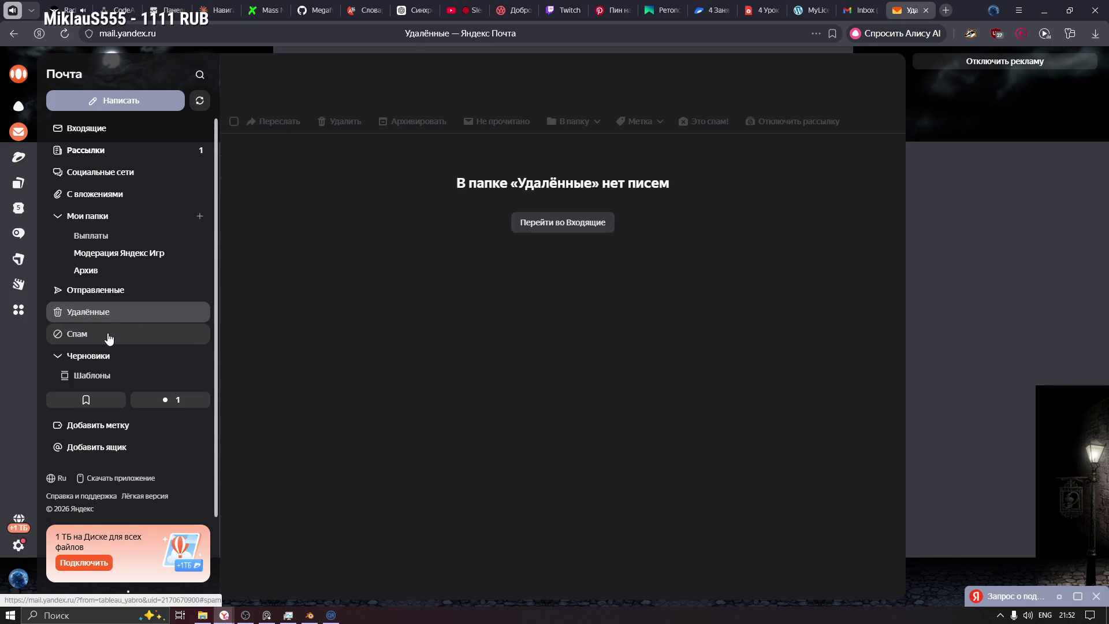
left_click(109, 337)
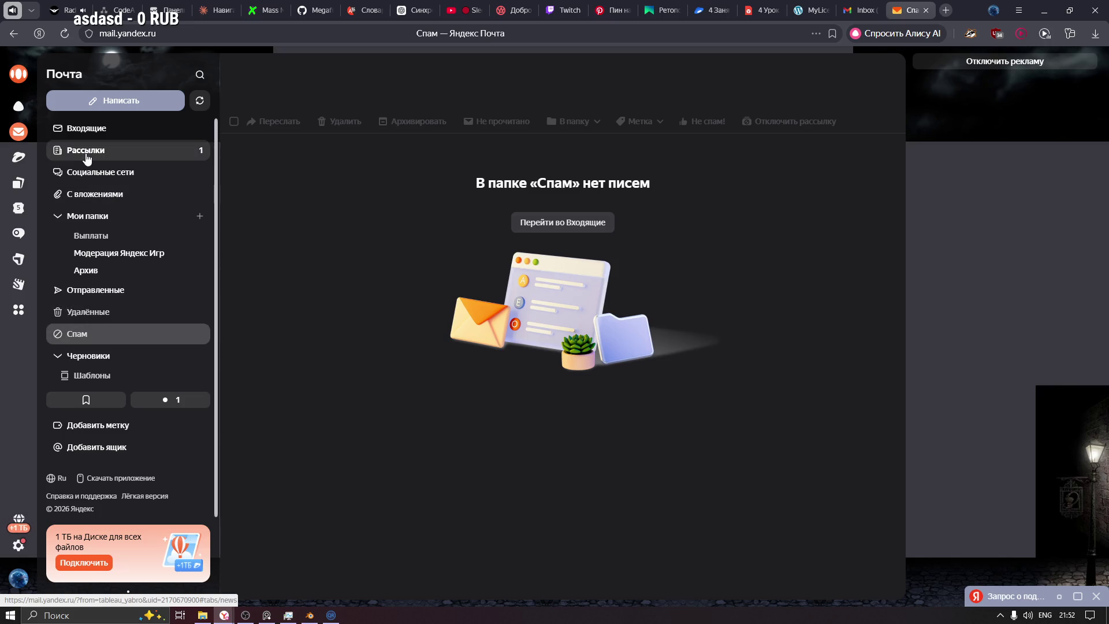
left_click(108, 149)
left_click(108, 128)
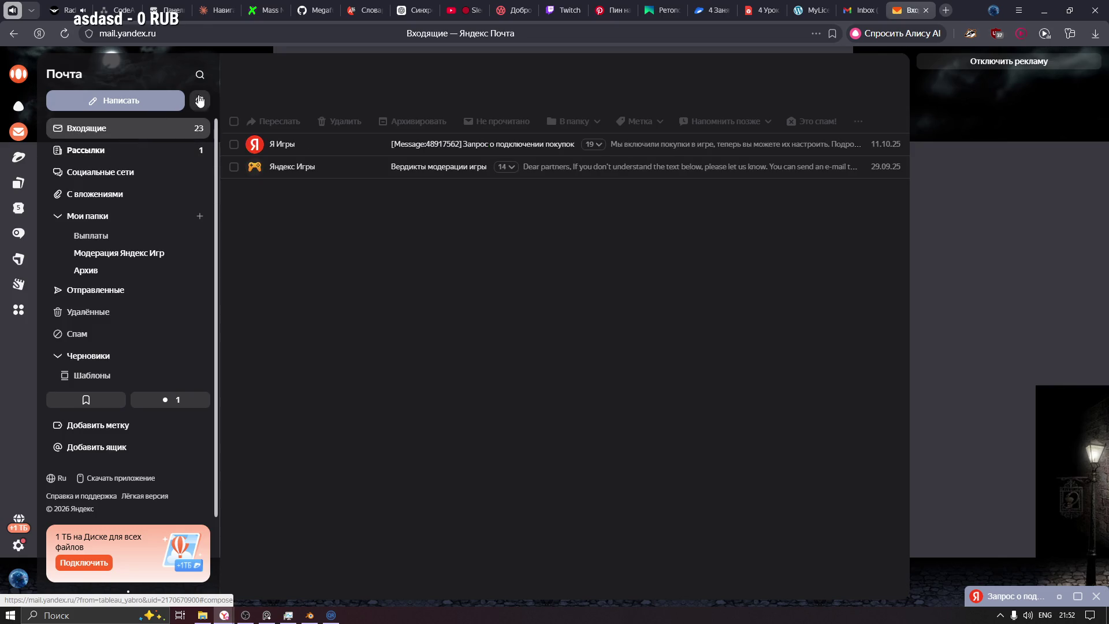
left_click(120, 355)
left_click(107, 332)
left_click(106, 313)
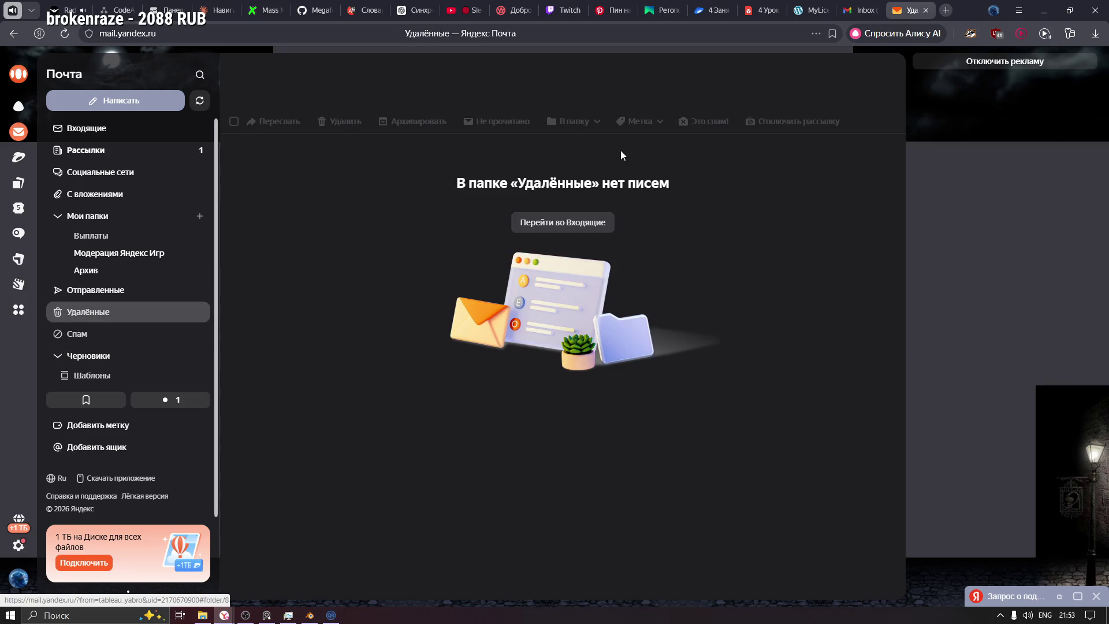
left_click(871, 5)
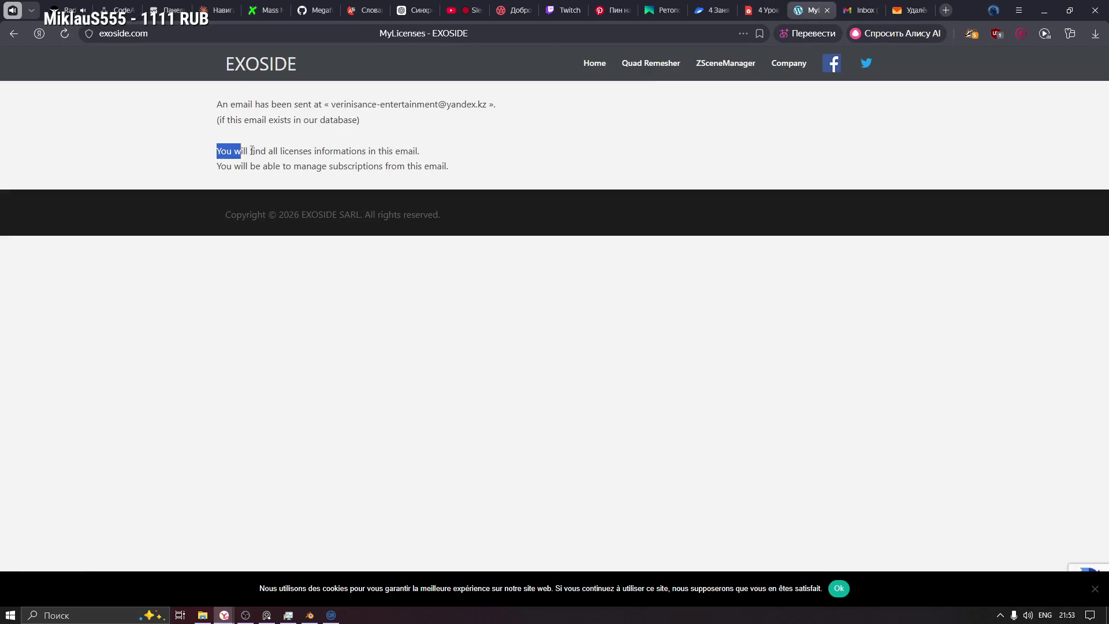
Step: Select and read the MyLicenses confirmation lines saying the licenses email was sent
left_click_drag(233, 152, 450, 168)
right_click(436, 169)
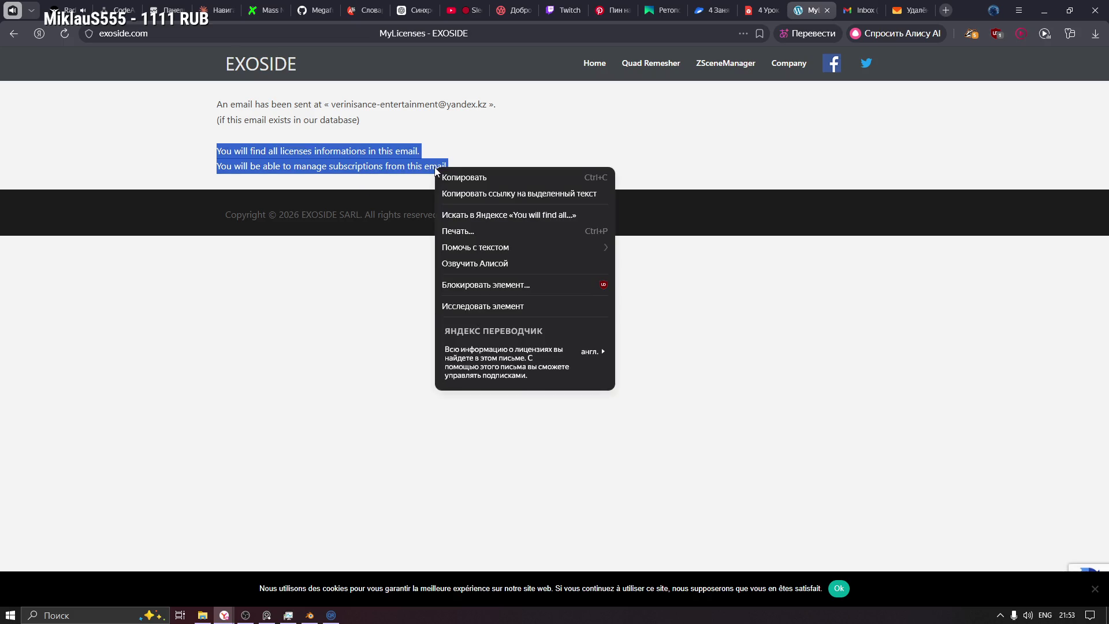
left_click(401, 162)
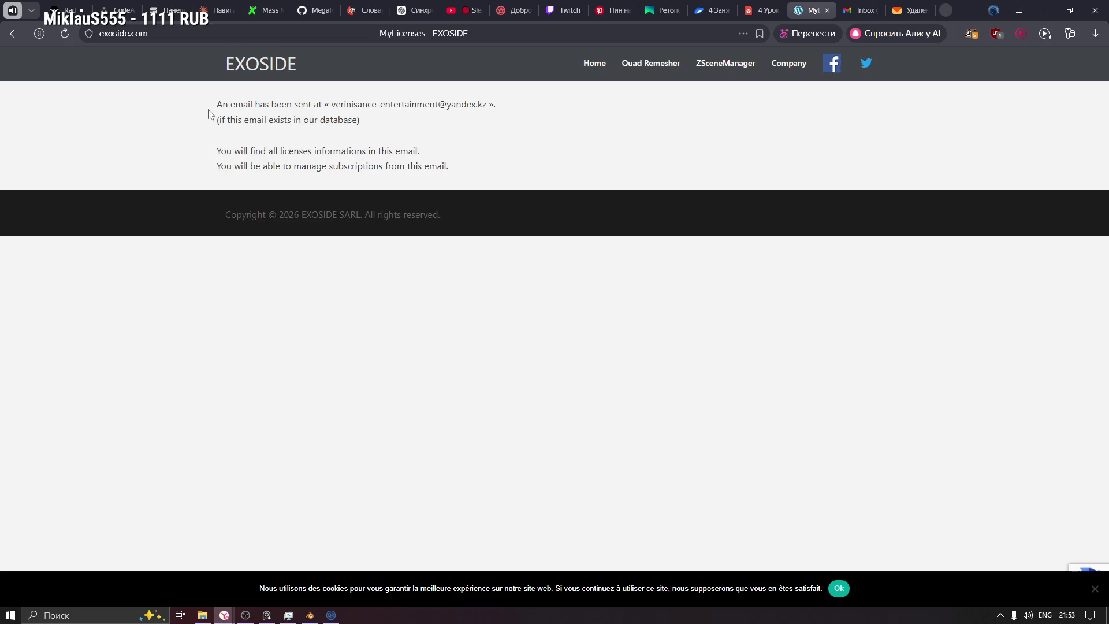
left_click_drag(213, 107, 360, 122)
right_click(345, 133)
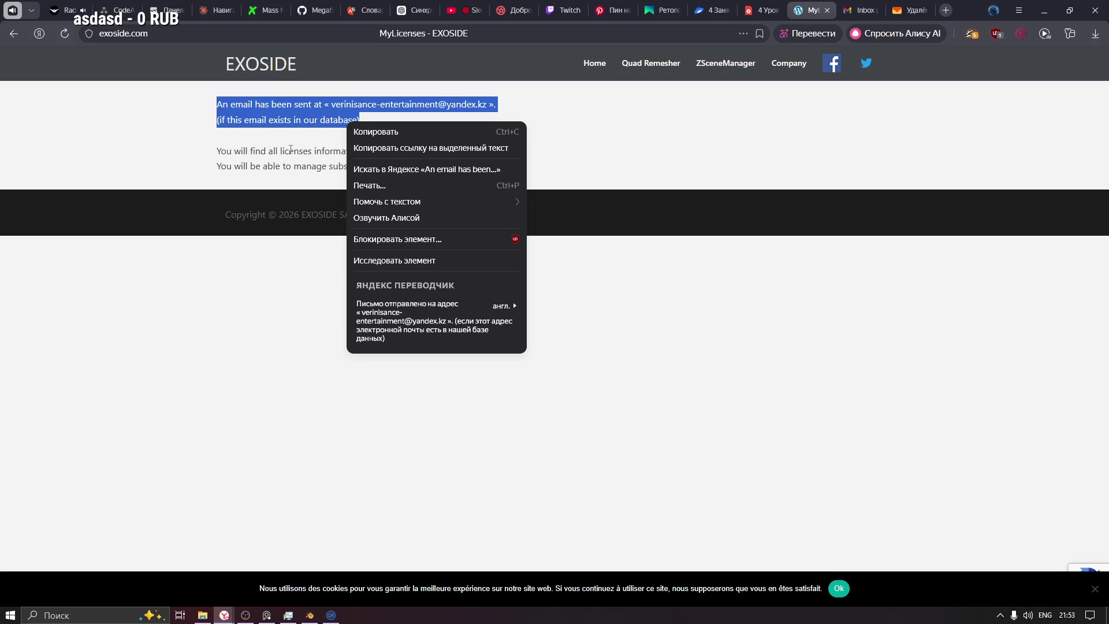
left_click(291, 150)
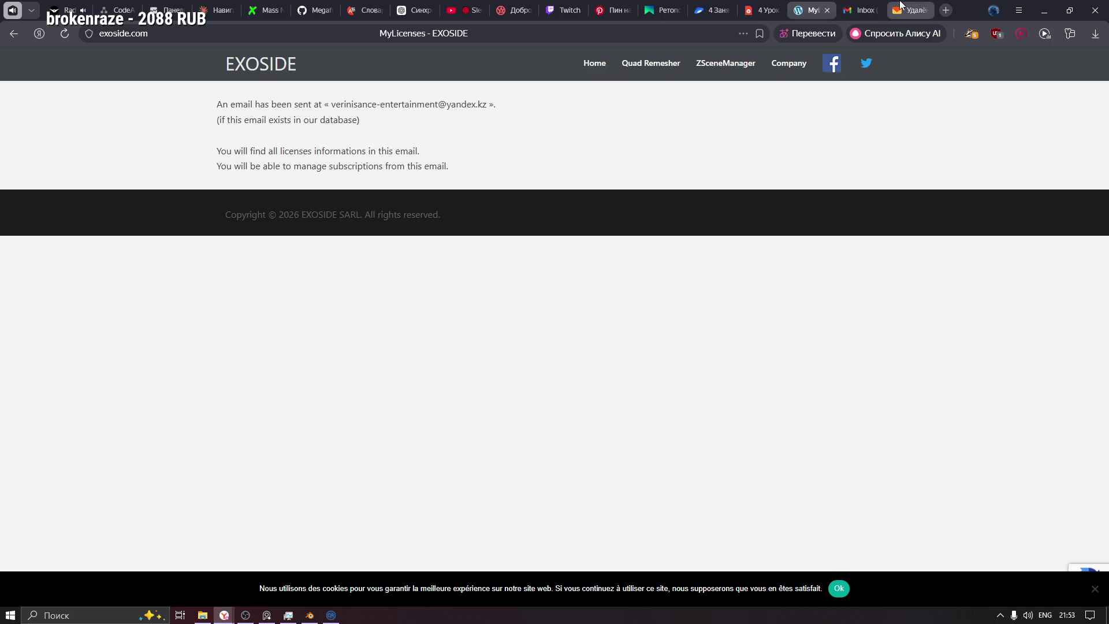
left_click(911, 10)
Step: Check Рассылки, Входящие, Отправленные and Спам for the licence e-mail, then return to MyLicenses
left_click(110, 157)
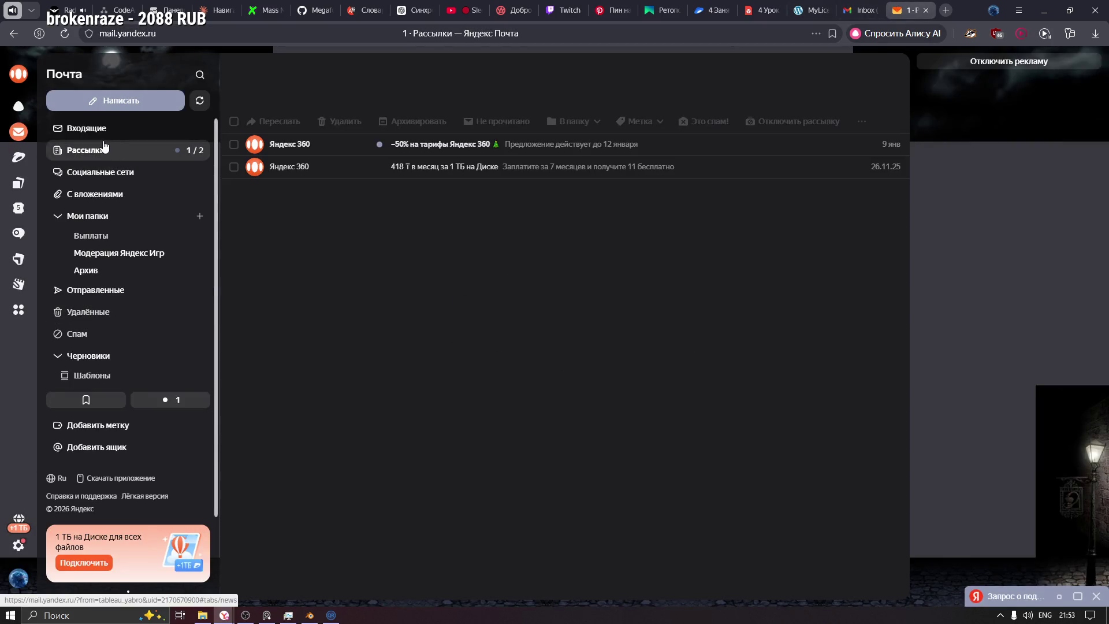
left_click(101, 128)
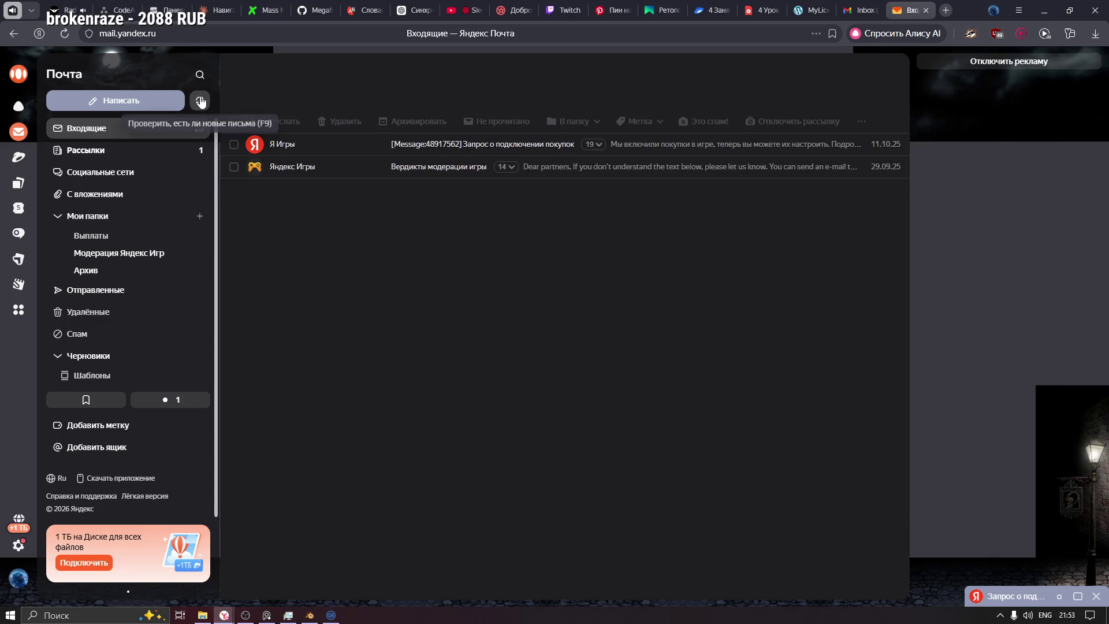
left_click(126, 292)
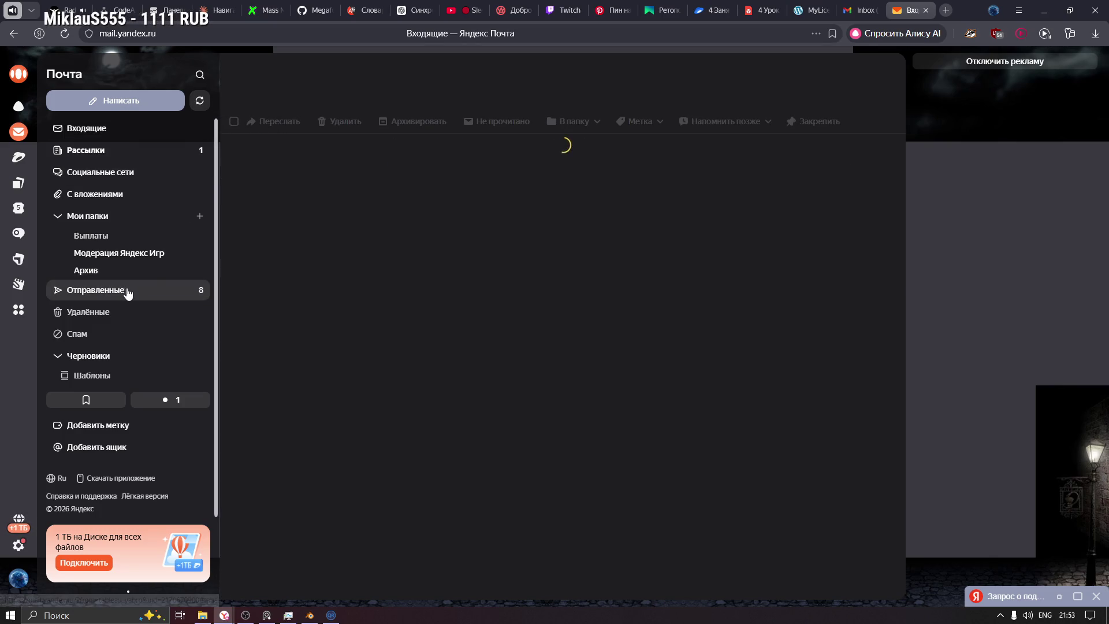
left_click(116, 339)
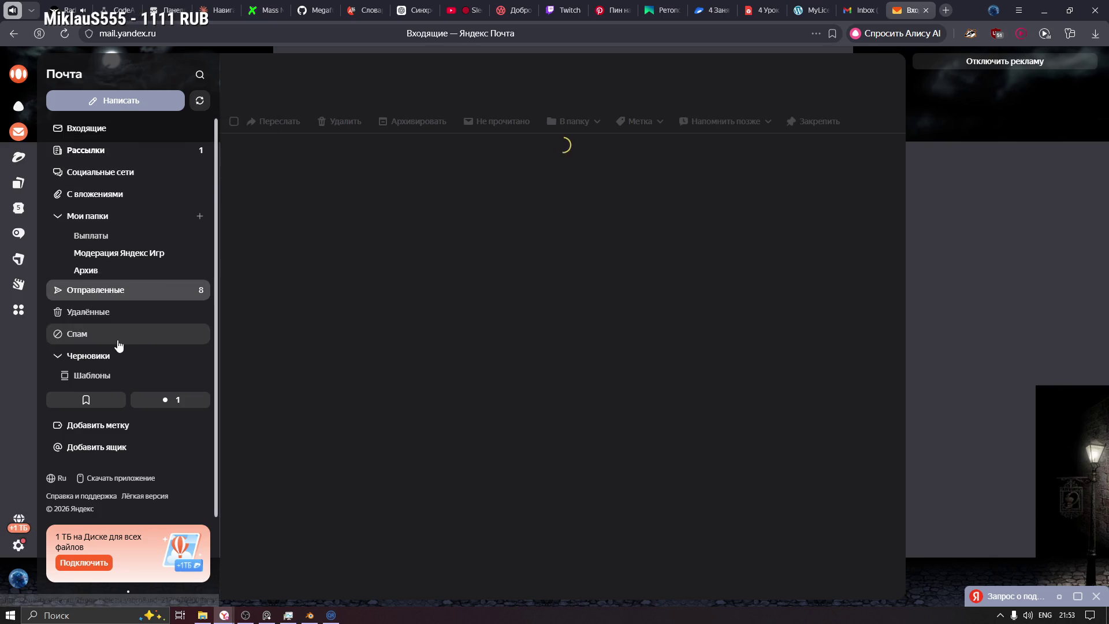
left_click(136, 130)
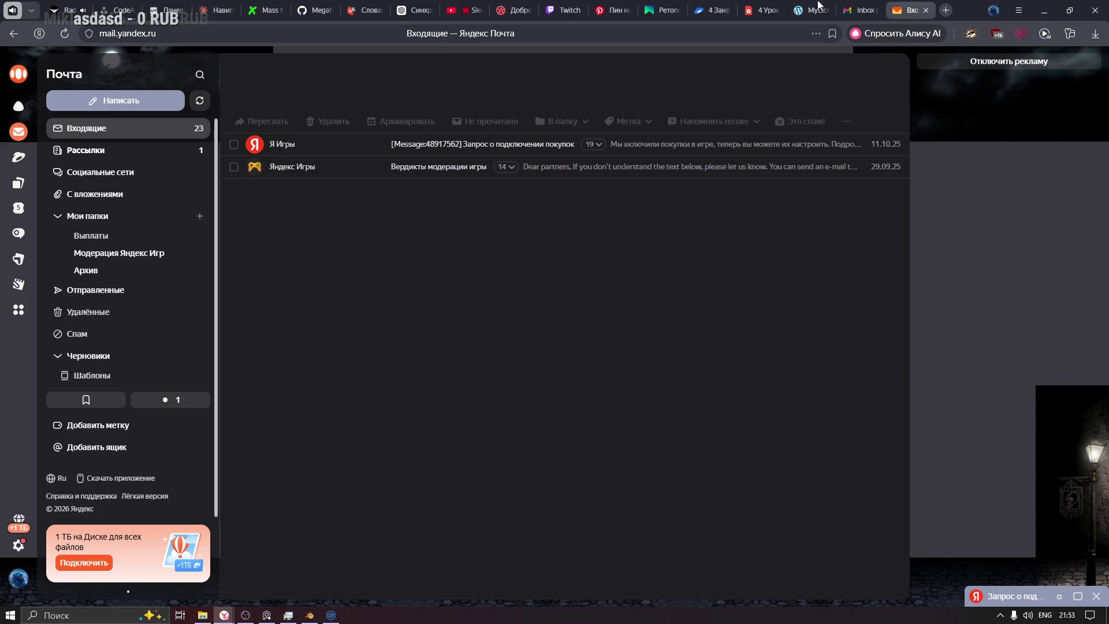
left_click(816, 7)
mouse_move(652, 65)
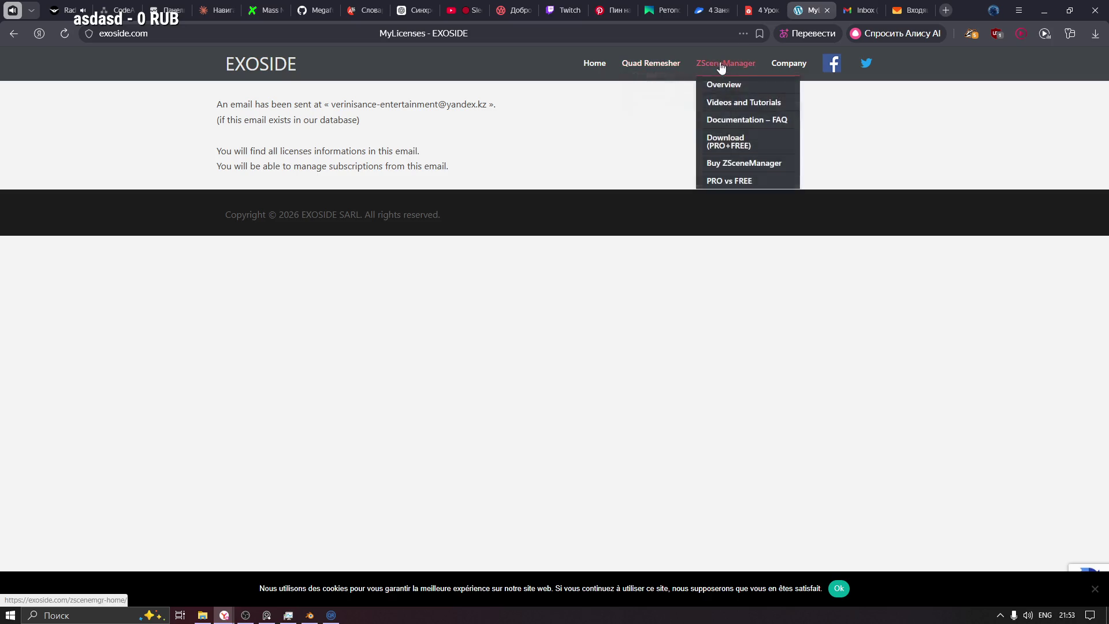
Step: Open Quad Remesher from EXOSIDE's top navigation, backing out of blender.org and scrolling to the top
left_click(663, 68)
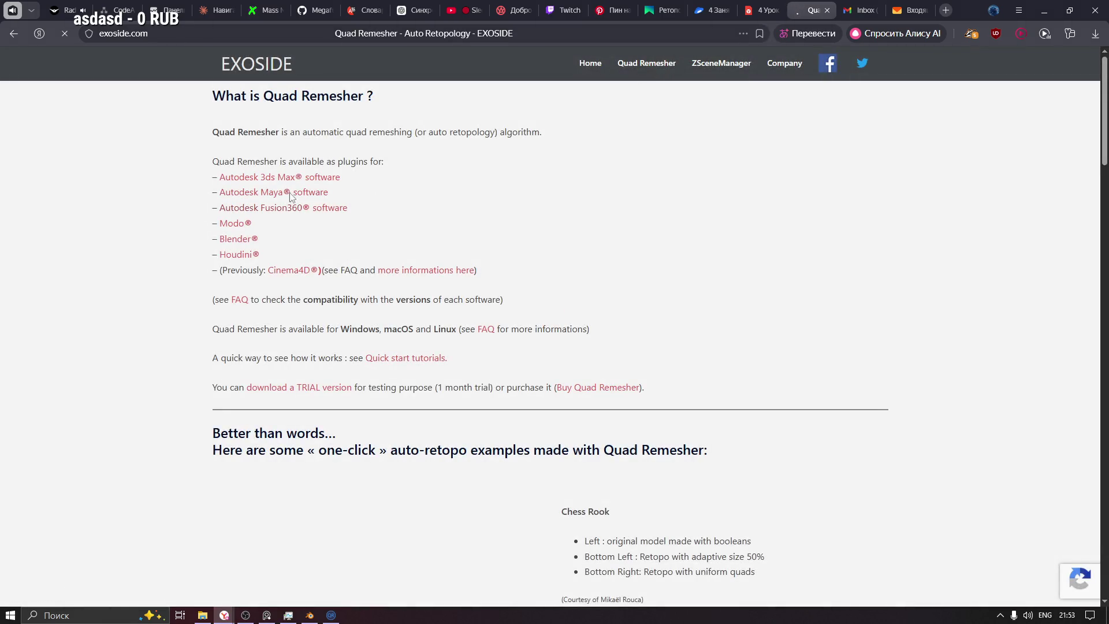
scroll(380, 291, "down", 5)
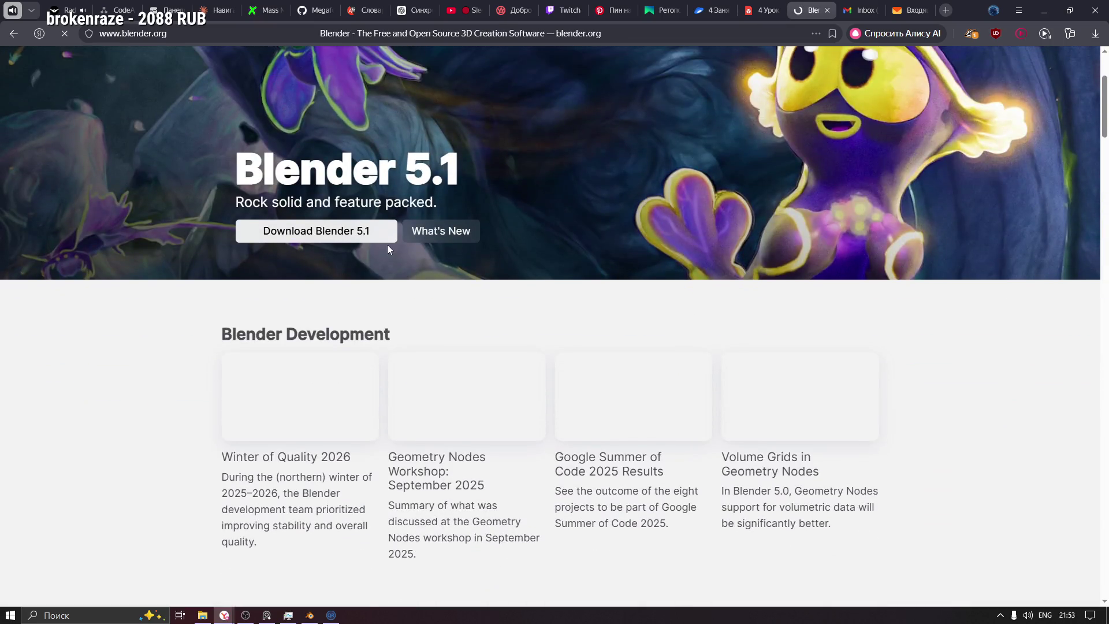
key("alt+Left")
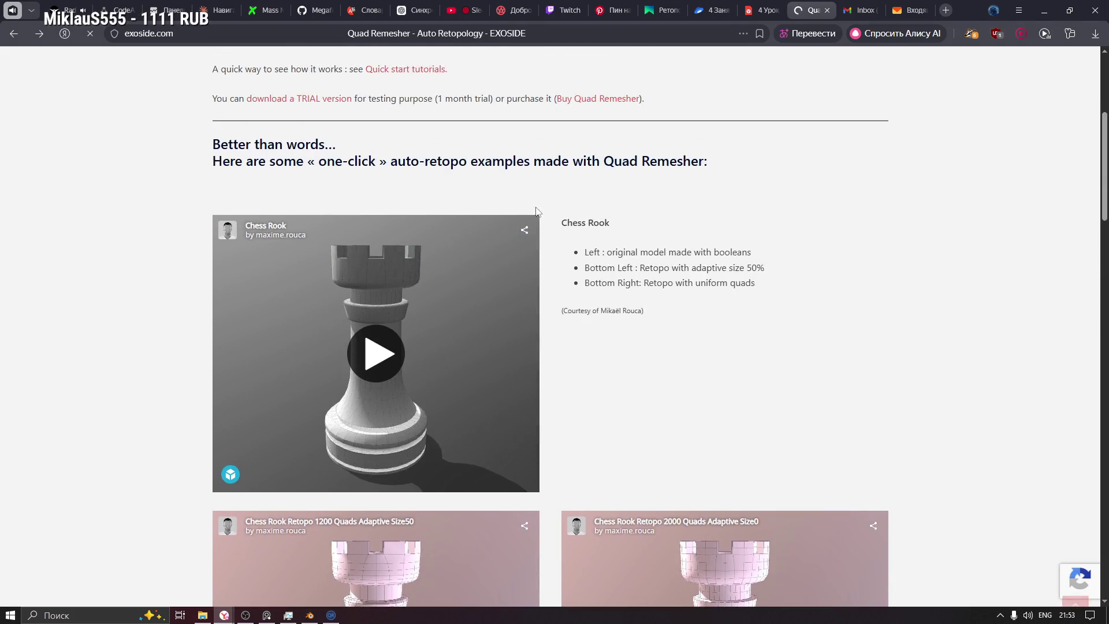
scroll(254, 157, "up", 1)
scroll(330, 159, "up", 4)
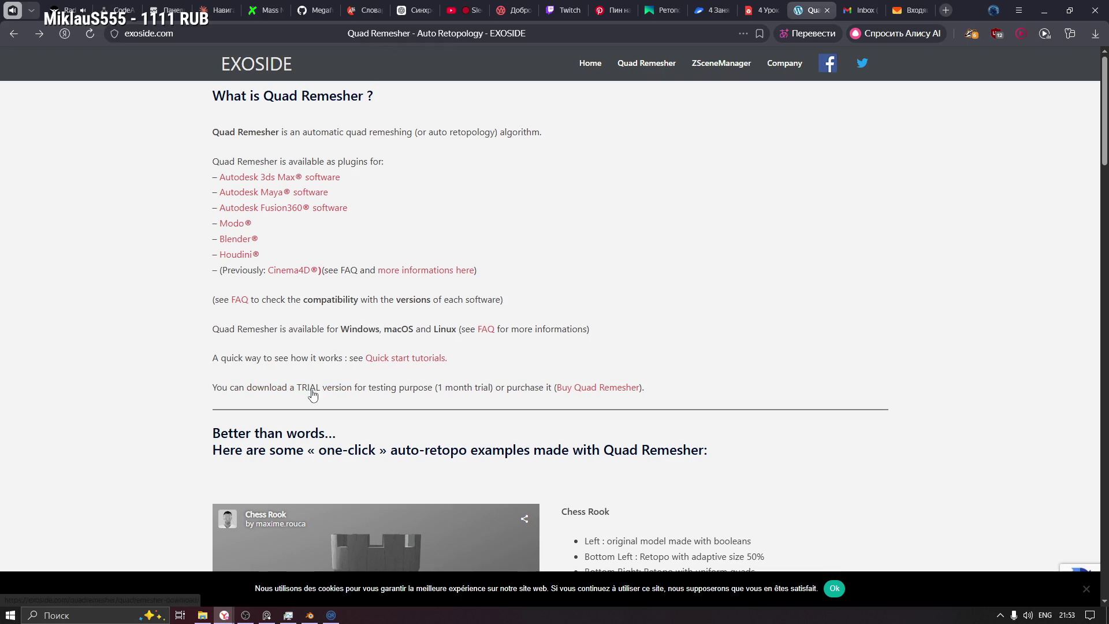
Step: Request the Quad Remesher trial download using the autofilled e-mail address
left_click(314, 388)
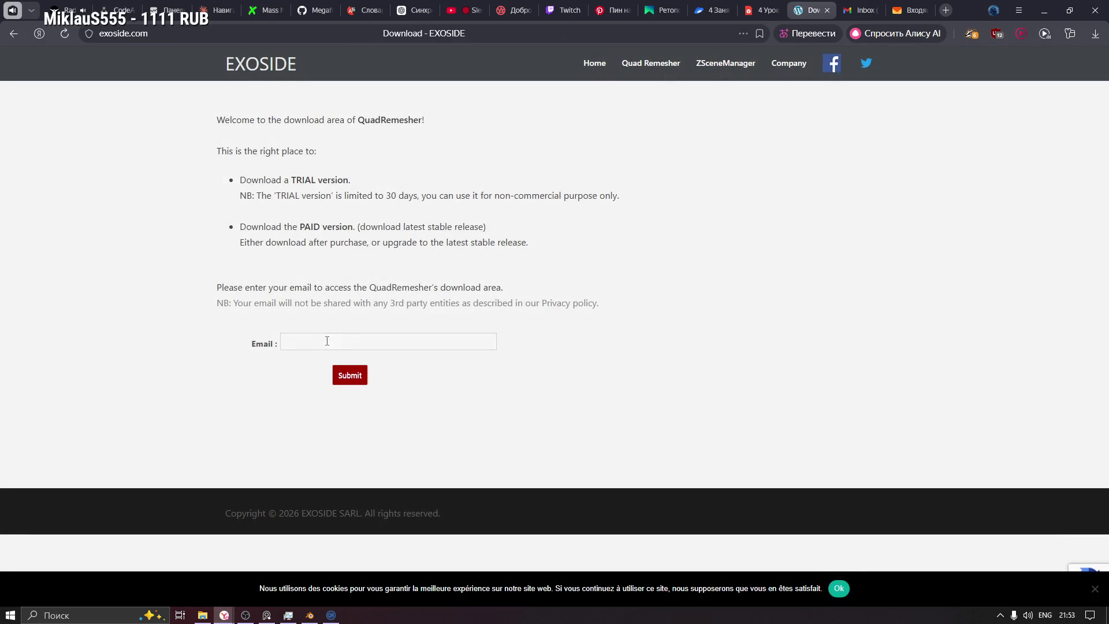
left_click(318, 339)
left_click(332, 336)
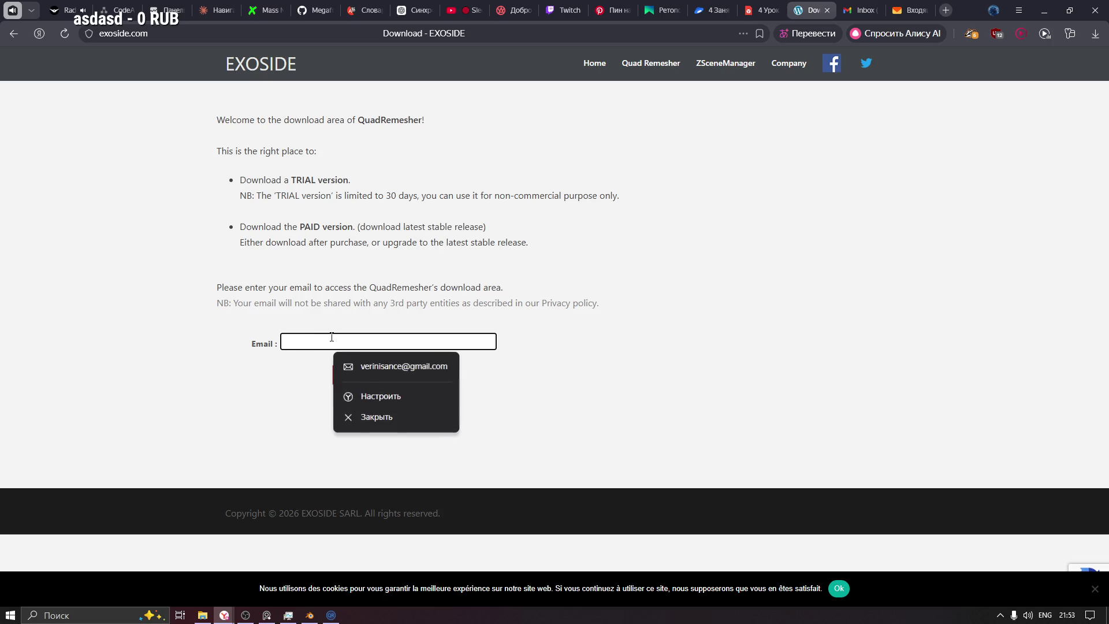
left_click(358, 367)
left_click(349, 377)
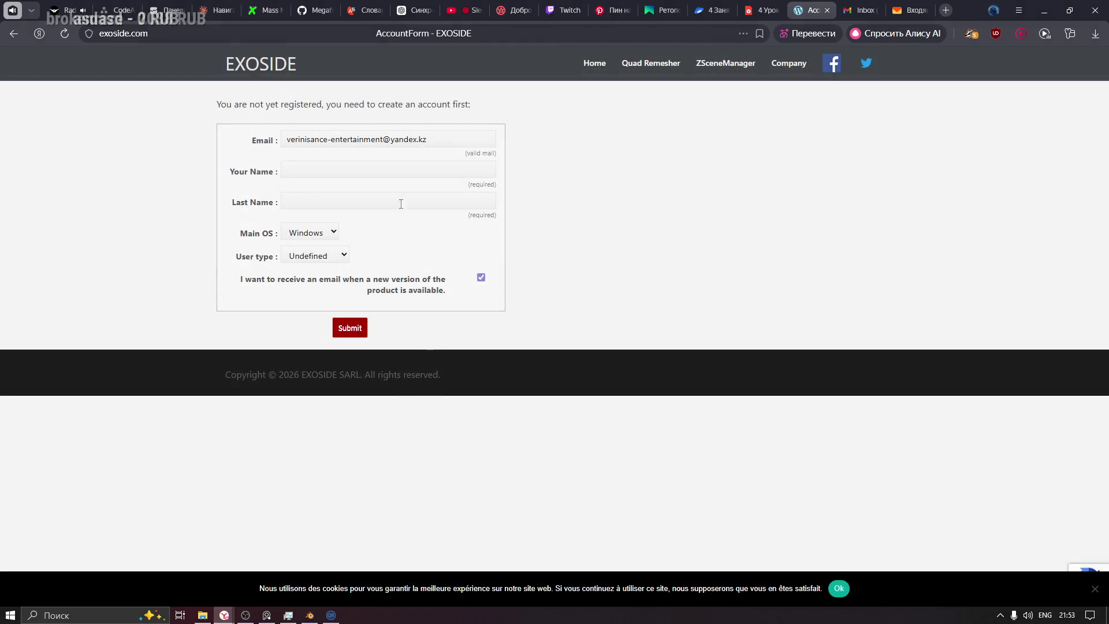
Step: Autofill the first and last name fields and keep Windows as the main OS
left_click(306, 168)
left_click(354, 169)
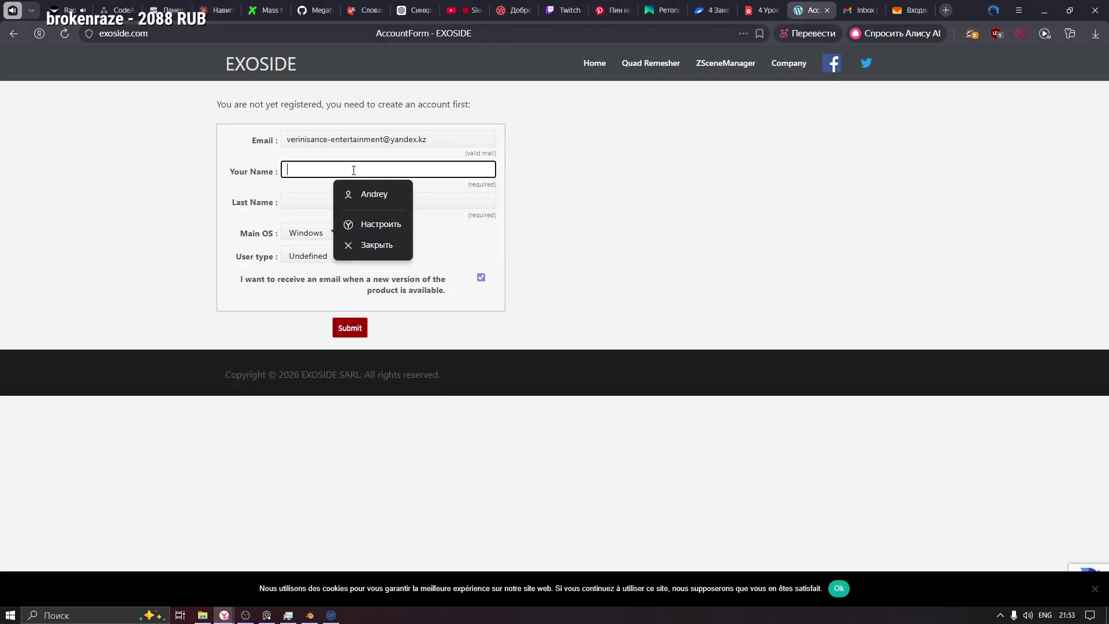
key("Down")
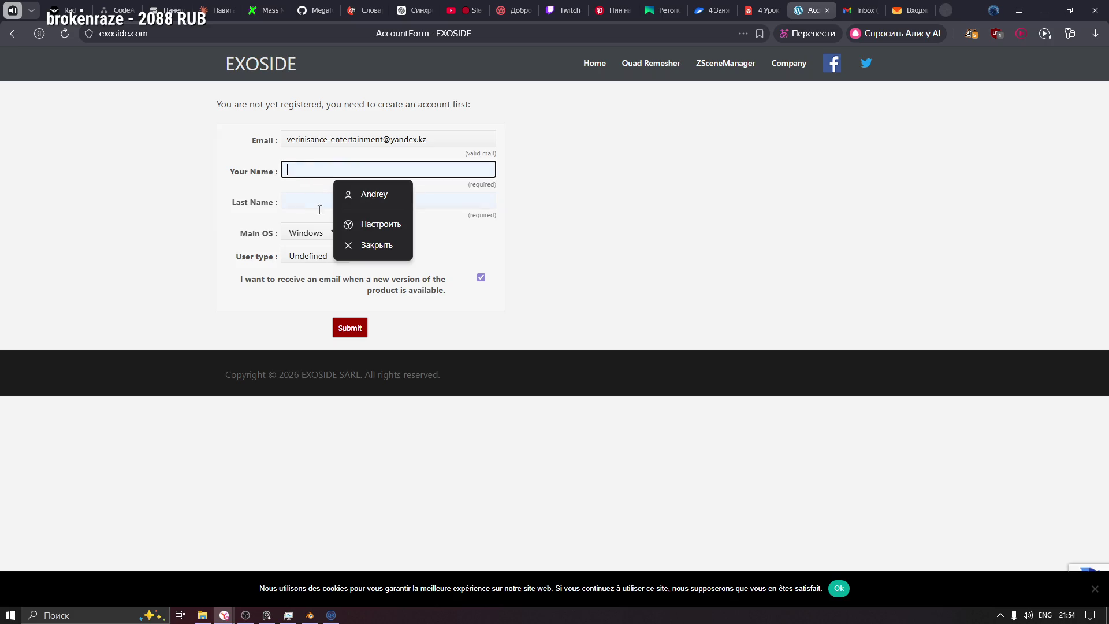
left_click(373, 196)
left_click(308, 233)
left_click(316, 233)
Step: Set User type to Student, untick new-version notifications, and submit the registration
left_click(342, 259)
double_click(341, 259)
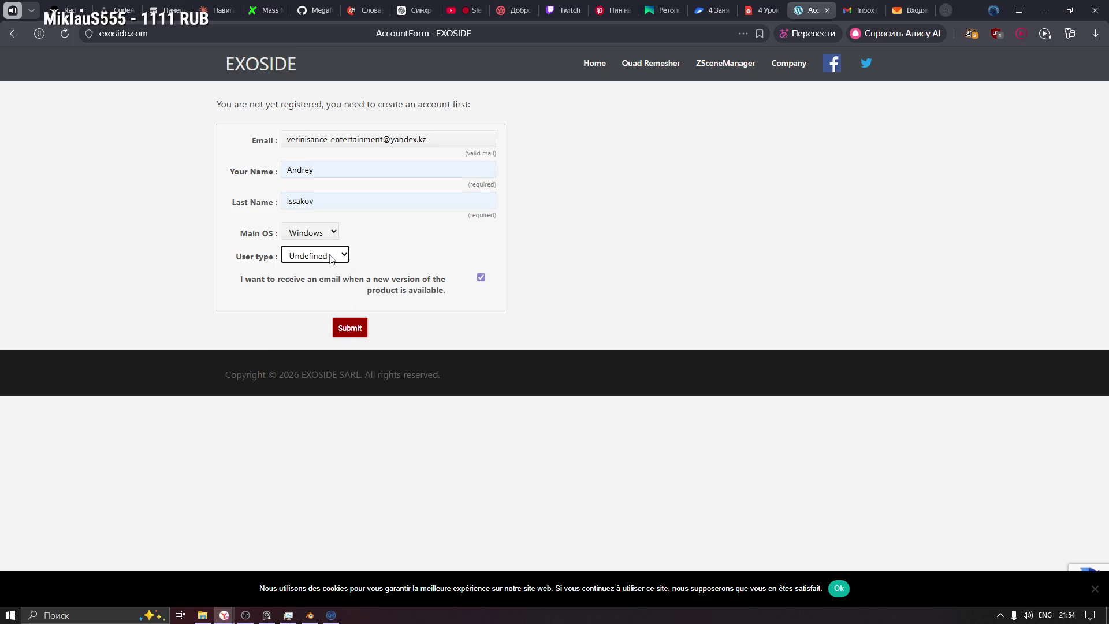
left_click(342, 259)
left_click(306, 292)
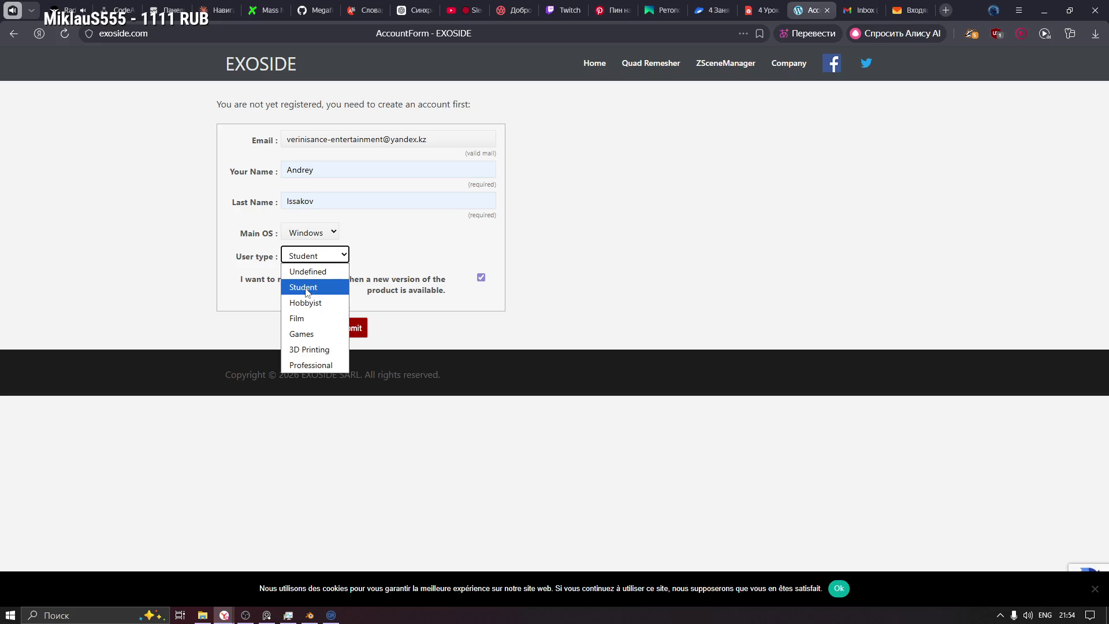
left_click(481, 278)
left_click(350, 329)
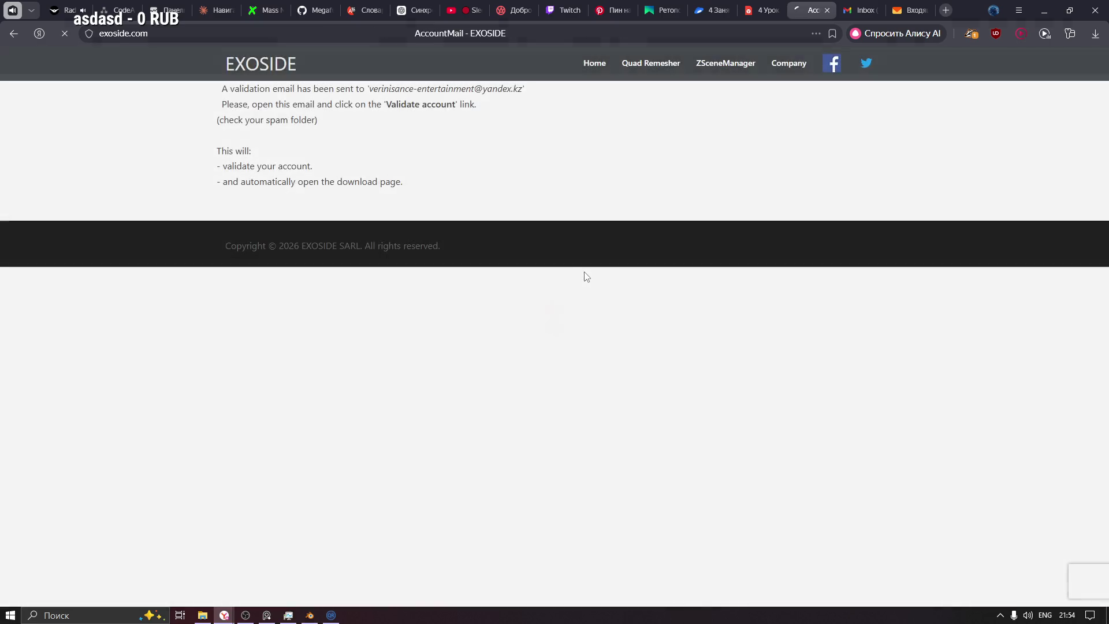
left_click(864, 10)
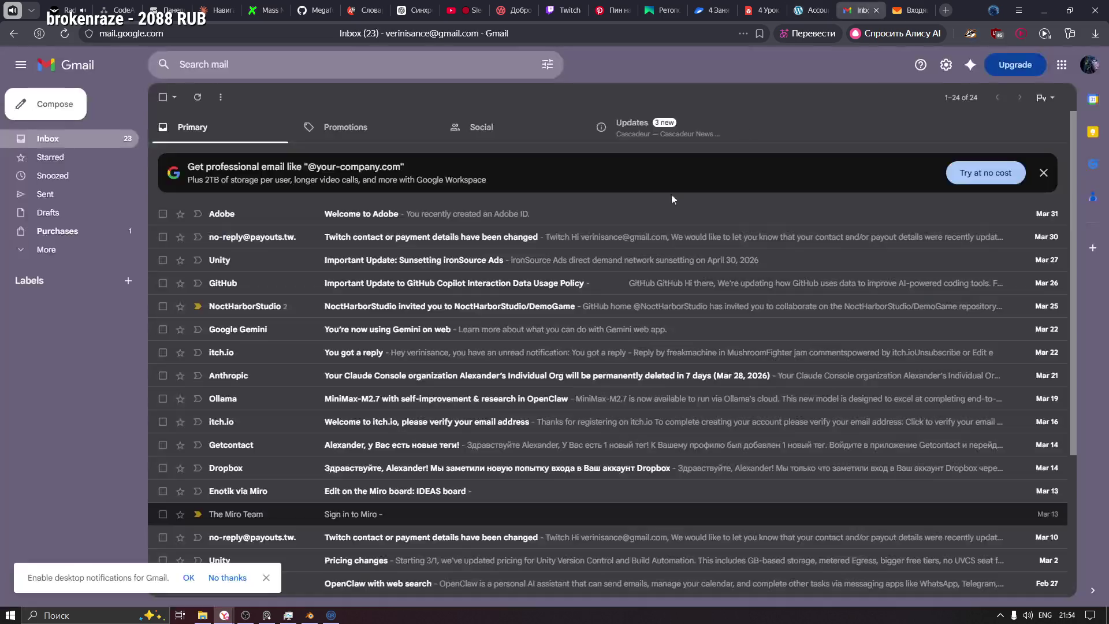
Step: Check Yandex Mail's newsletters and spam folders for the validation e-mail, briefly opening Task Manager
left_click(908, 10)
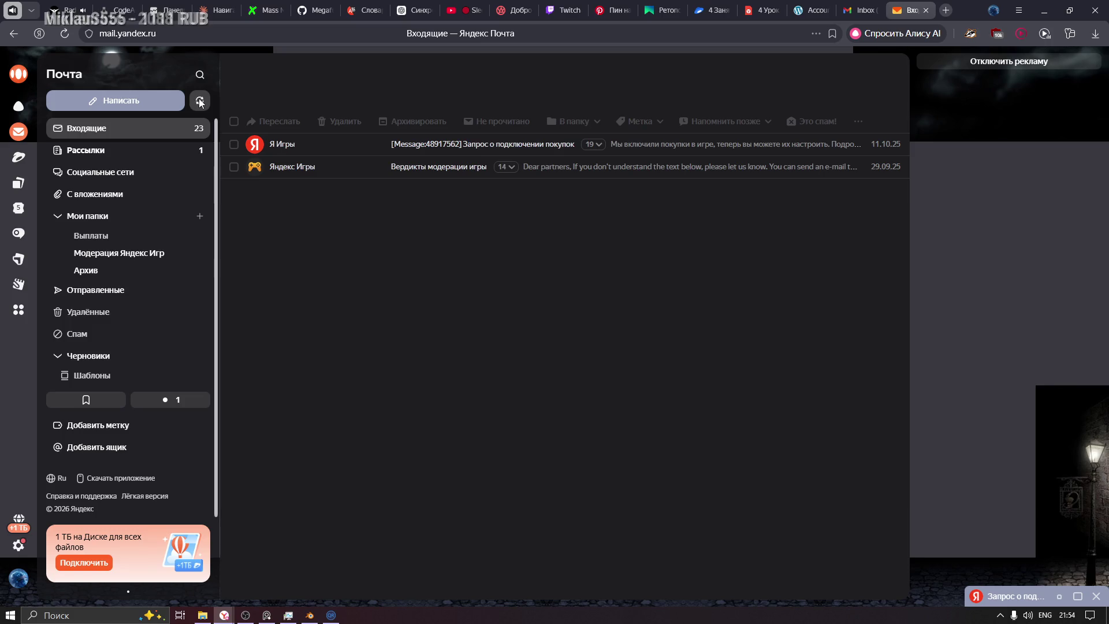
left_click(114, 153)
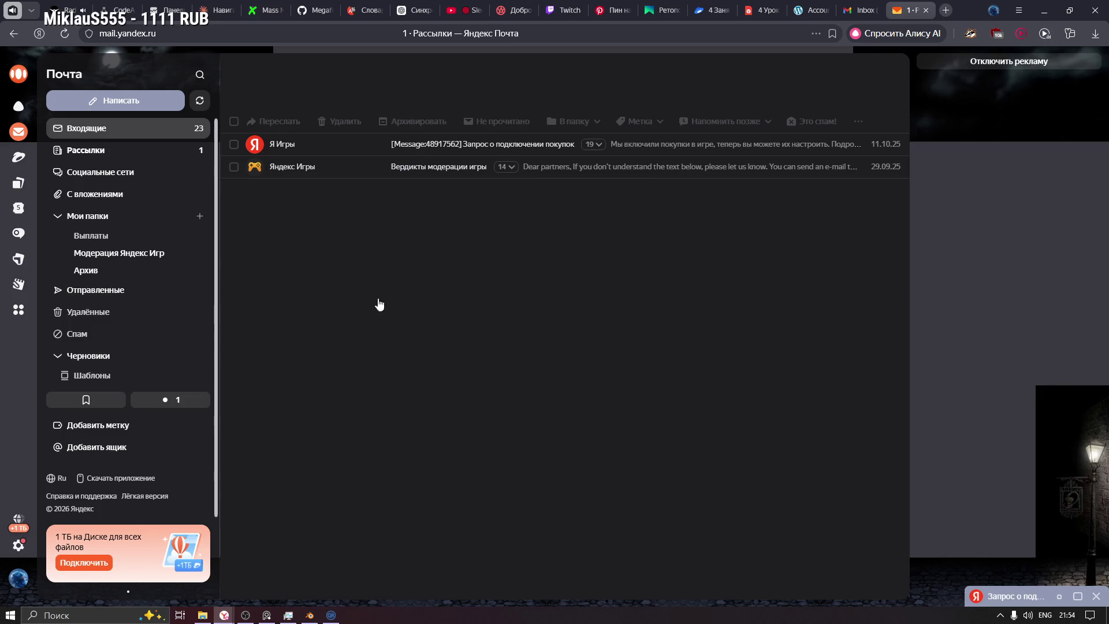
key("ctrl+shift+Escape")
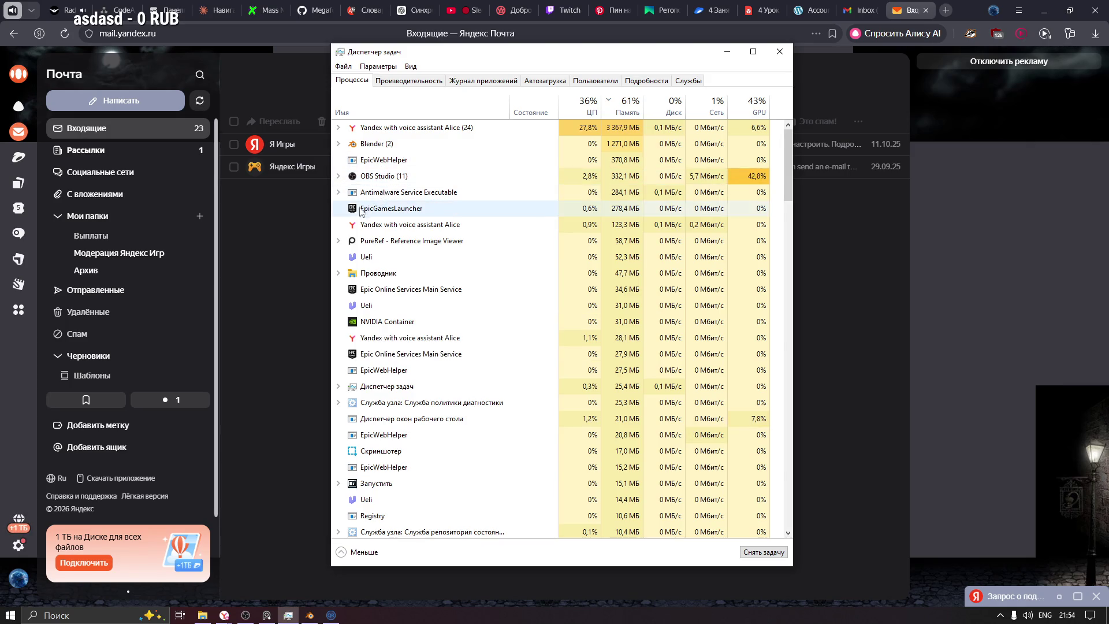
left_click(276, 221)
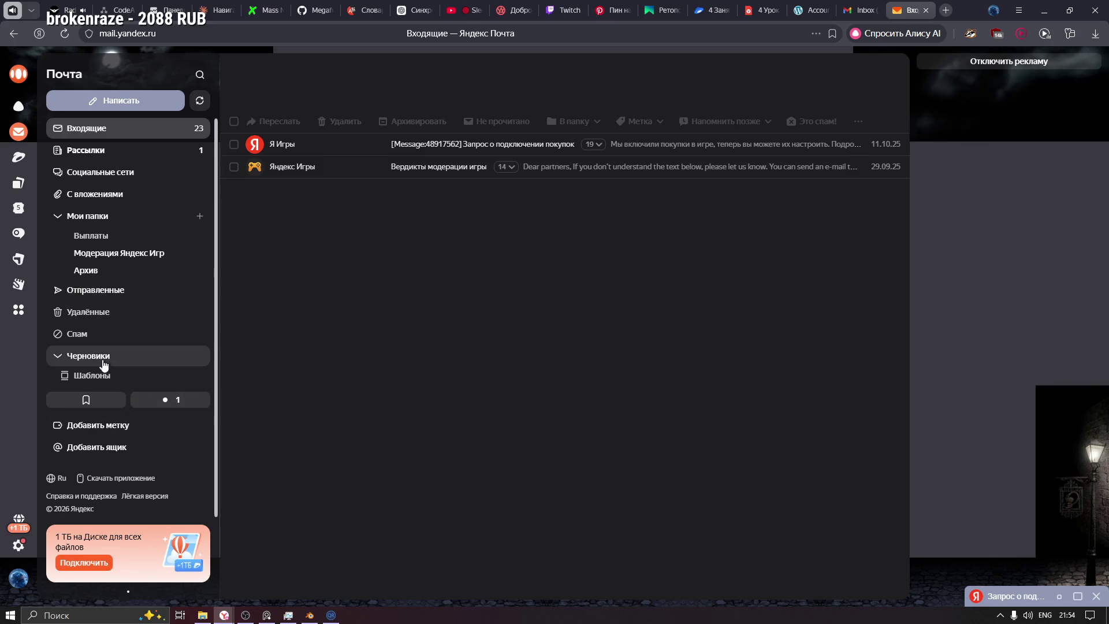
left_click(62, 334)
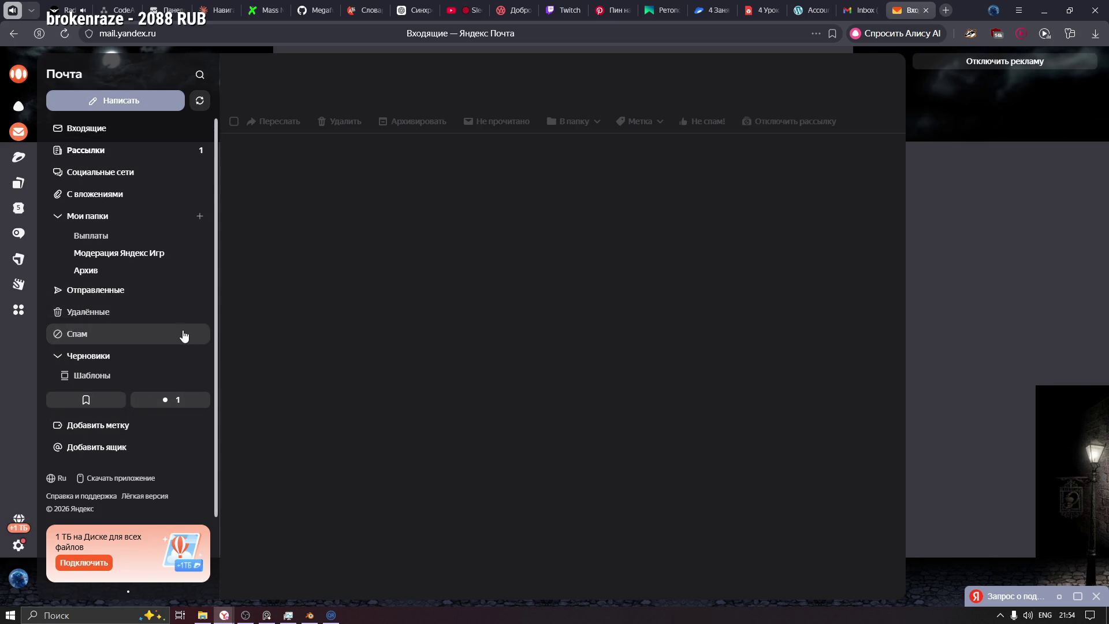
left_click(108, 128)
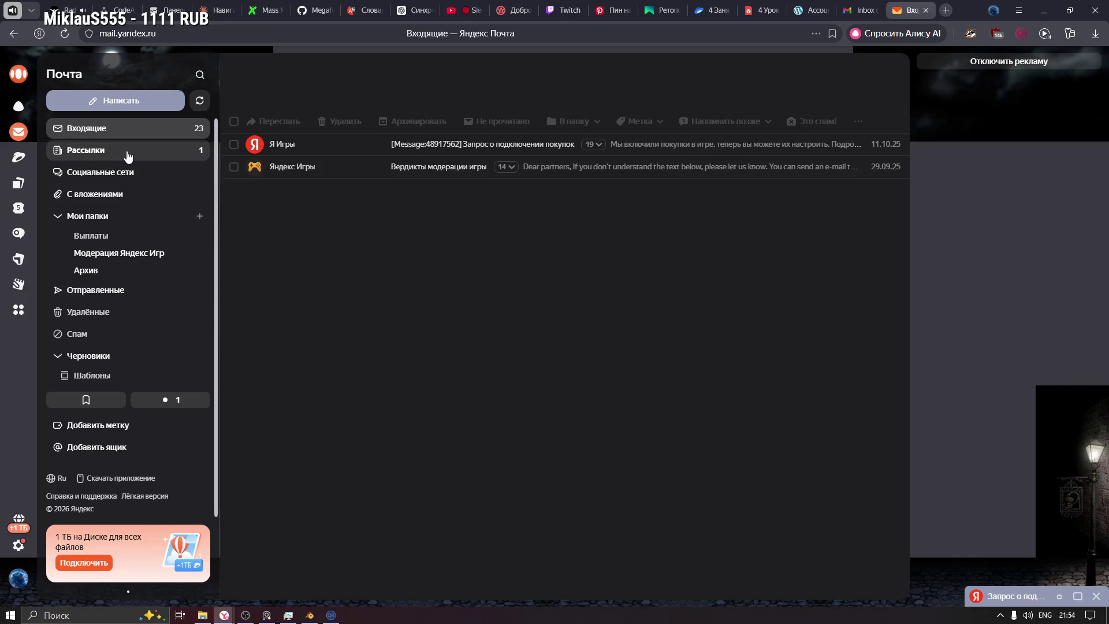
Step: Read EXOSIDE's instructions about the Validate account link and checking spam, then return to Yandex Mail
left_click(865, 8)
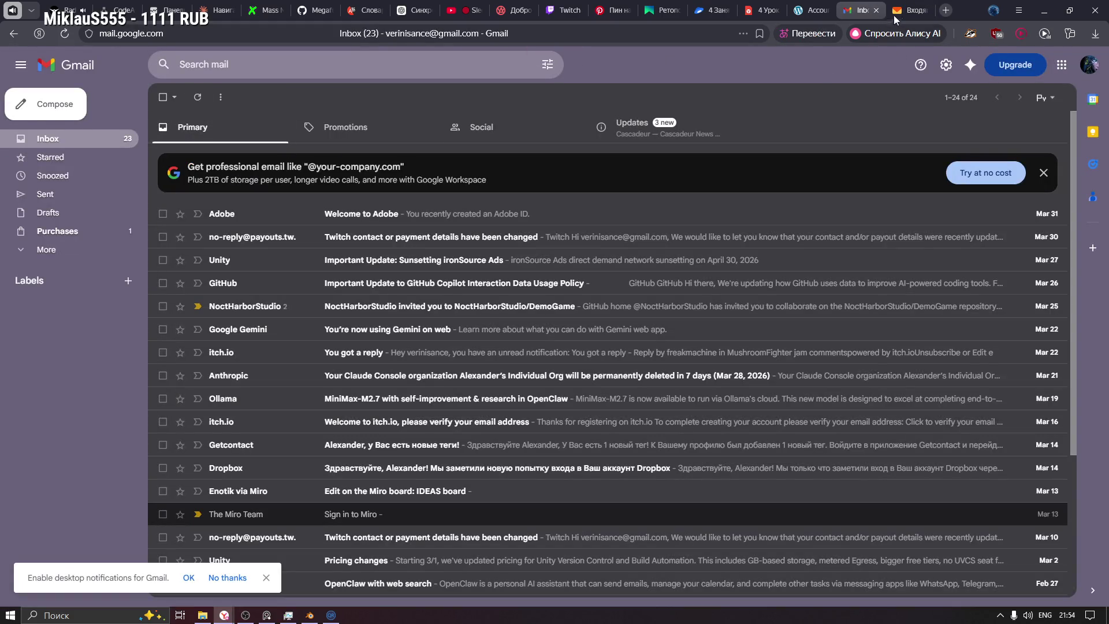
left_click(876, 10)
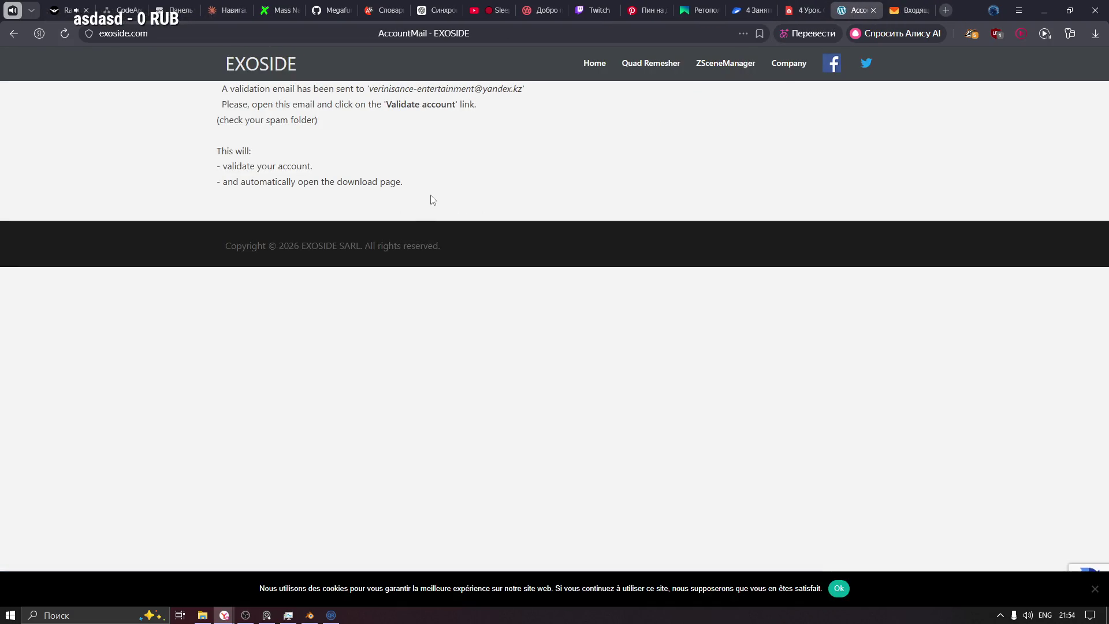
mouse_move(223, 104)
left_mouse_down()
mouse_move(457, 104)
mouse_move(377, 105)
left_mouse_up()
left_click(493, 110)
left_click(436, 141)
mouse_move(212, 128)
left_mouse_down()
mouse_move(355, 124)
mouse_move(232, 91)
mouse_move(401, 127)
left_mouse_up()
left_click(310, 143)
left_click(839, 146)
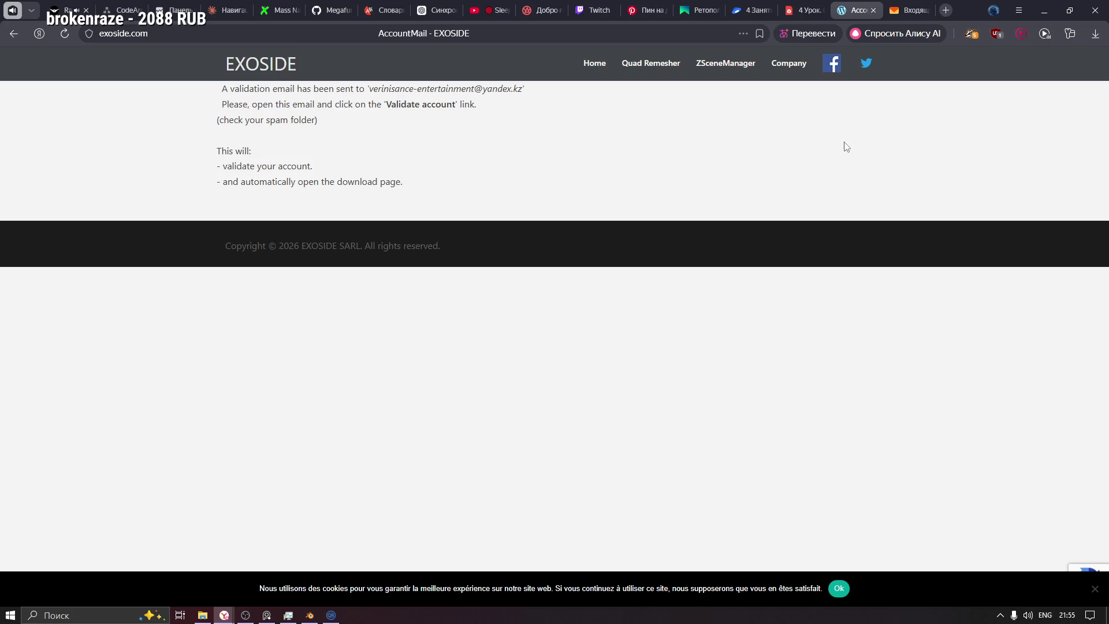
left_click(893, 7)
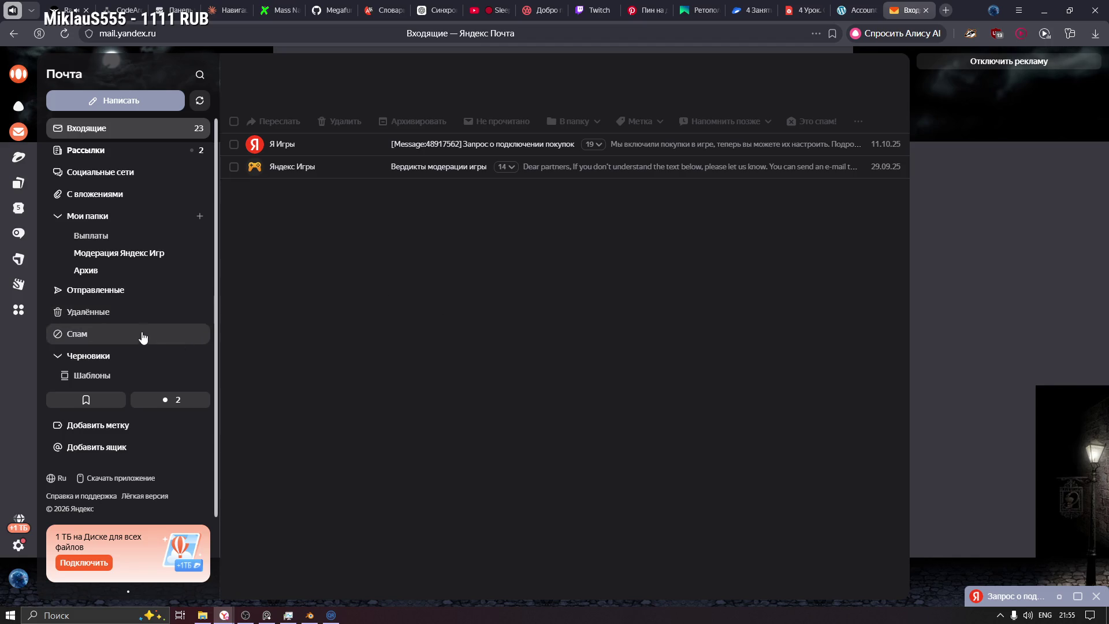
Step: Find the Exoside activation letter via Spam and the unread filter, then open its validation link
left_click(107, 339)
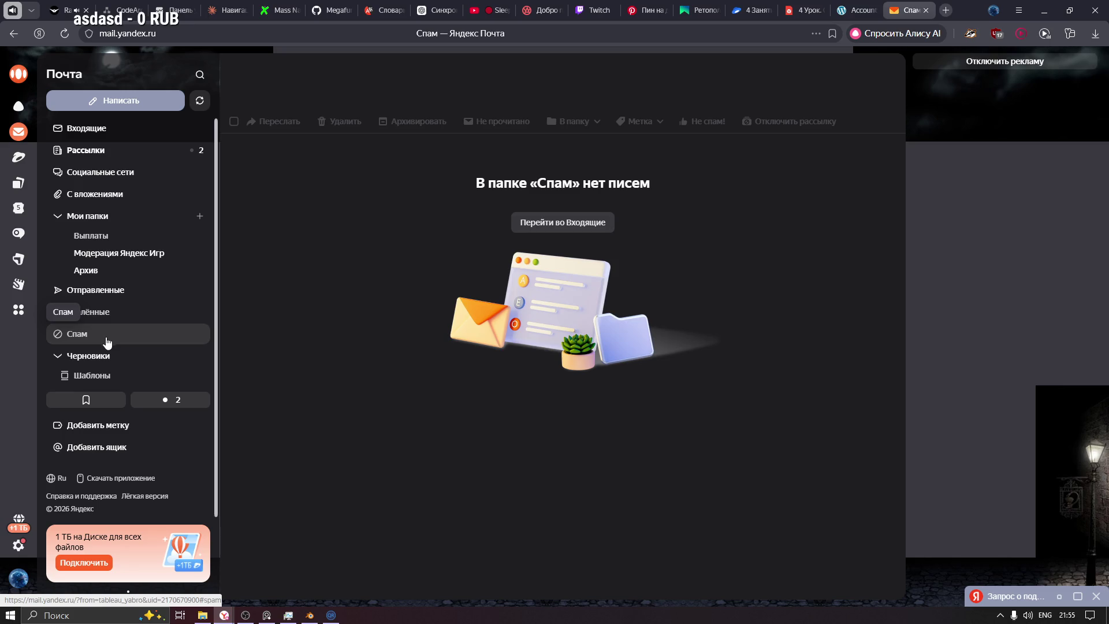
left_click(180, 404)
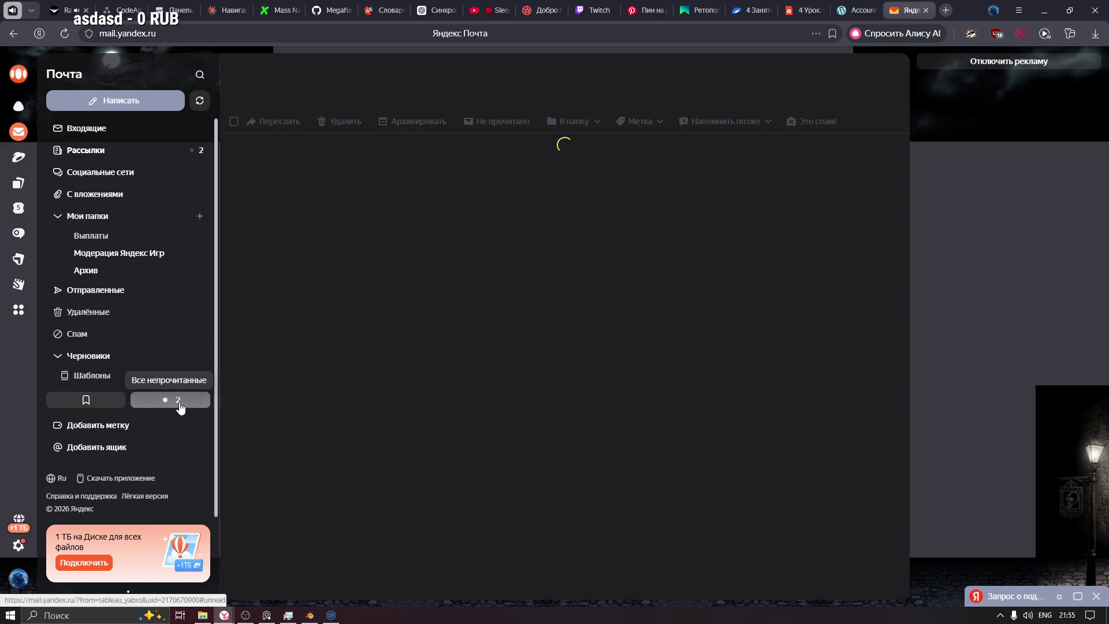
left_click(440, 144)
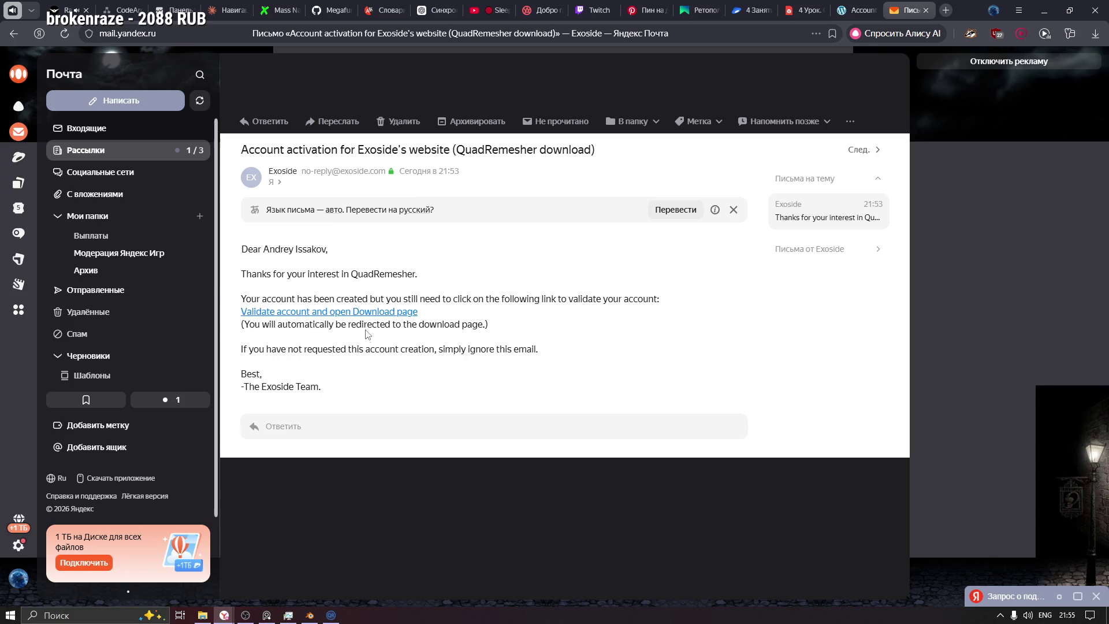
left_click(359, 312)
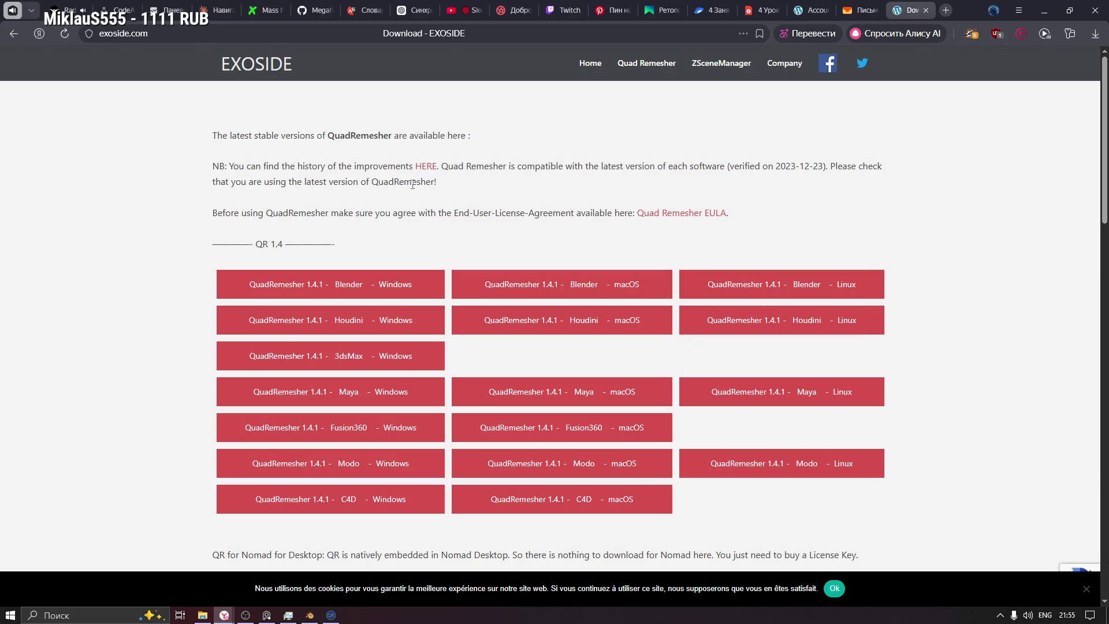
Step: Paste the account e-mail into the QuadRemesher activation form, start the trial, confirm, and return to Blender
left_click_drag(214, 136, 470, 137)
left_click(484, 139)
scroll(400, 277, "down", 1)
scroll(401, 277, "down", 5)
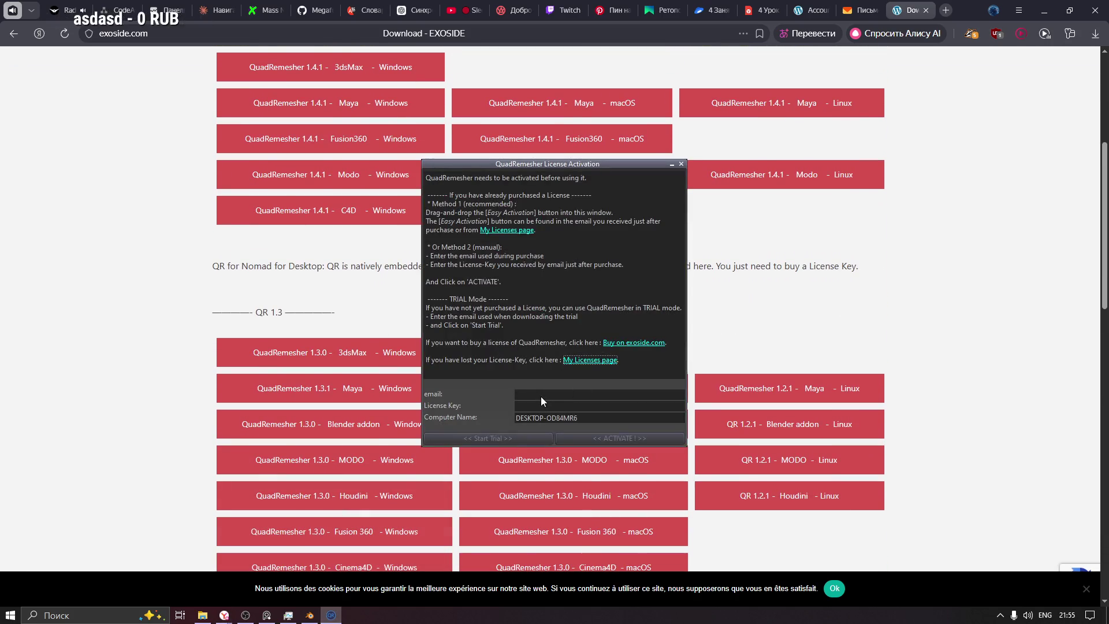
left_click(538, 396)
key("ctrl+v")
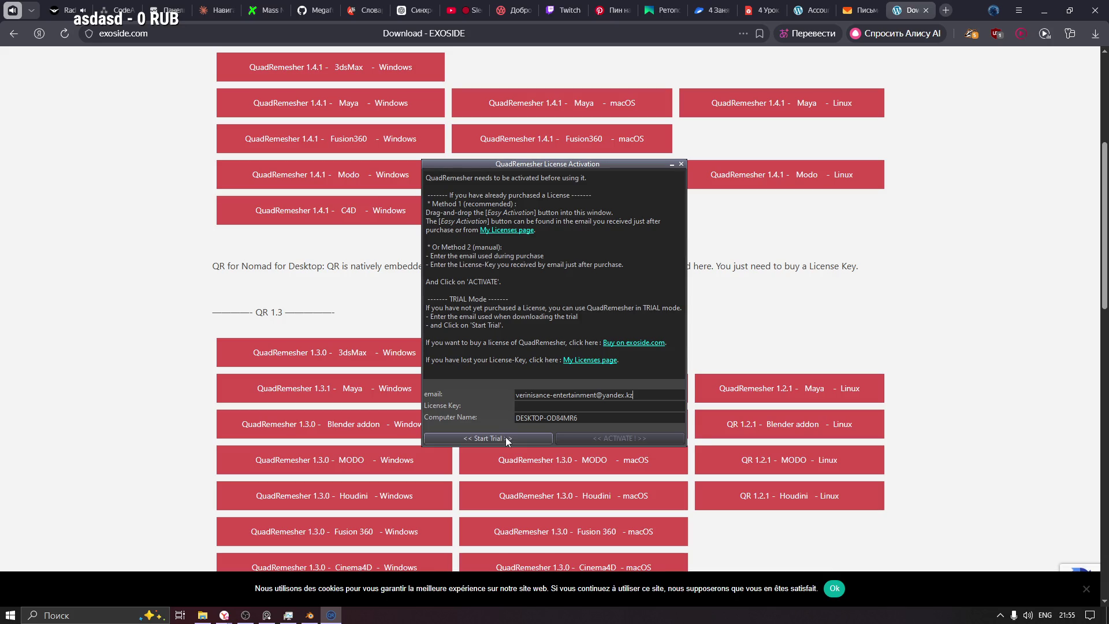
left_click(506, 439)
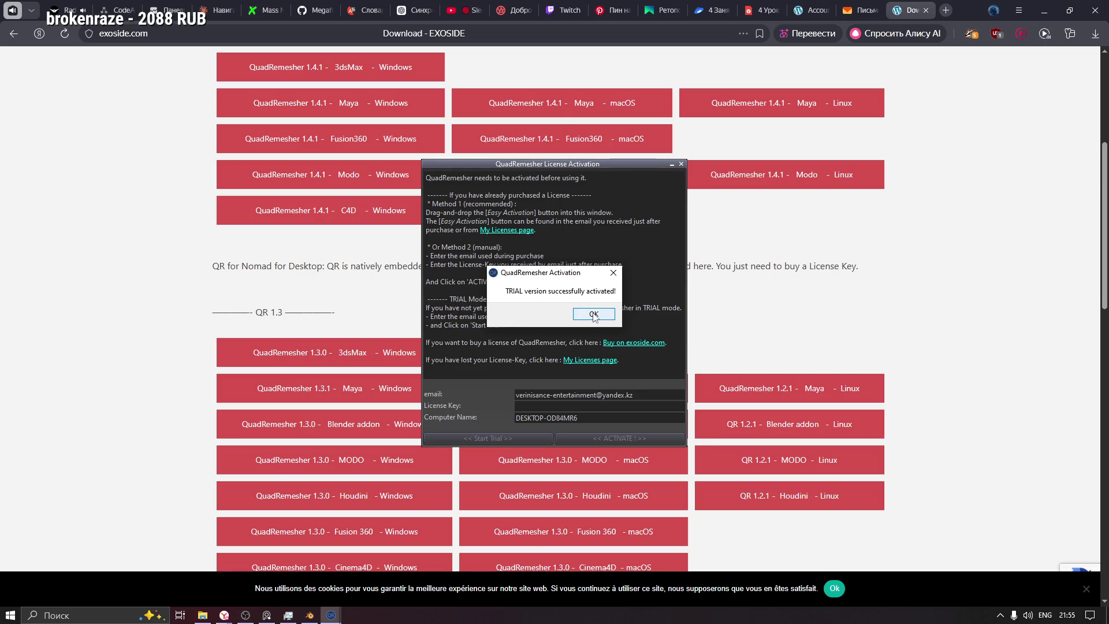
left_click(593, 315)
left_click(310, 616)
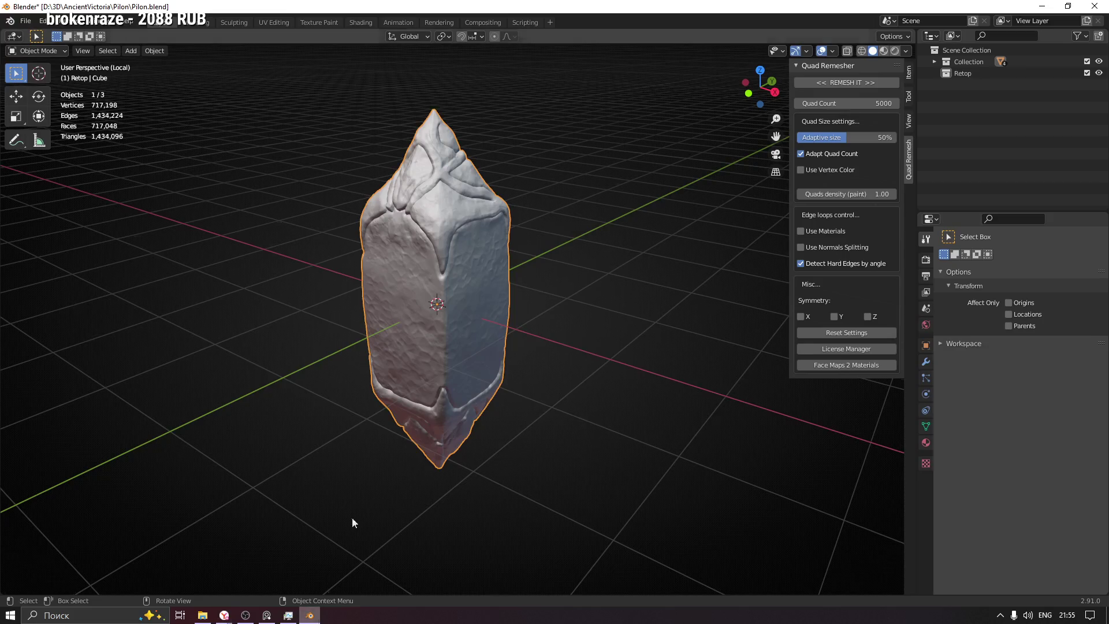
Step: Run Quad Remesher on the pillar at 5000 quad count to create Retopo_Cube
mouse_move(593, 284)
middle_mouse_down()
mouse_move(577, 249)
mouse_move(585, 268)
mouse_move(597, 261)
middle_mouse_up()
scroll(585, 258, "down", 3)
left_click(854, 81)
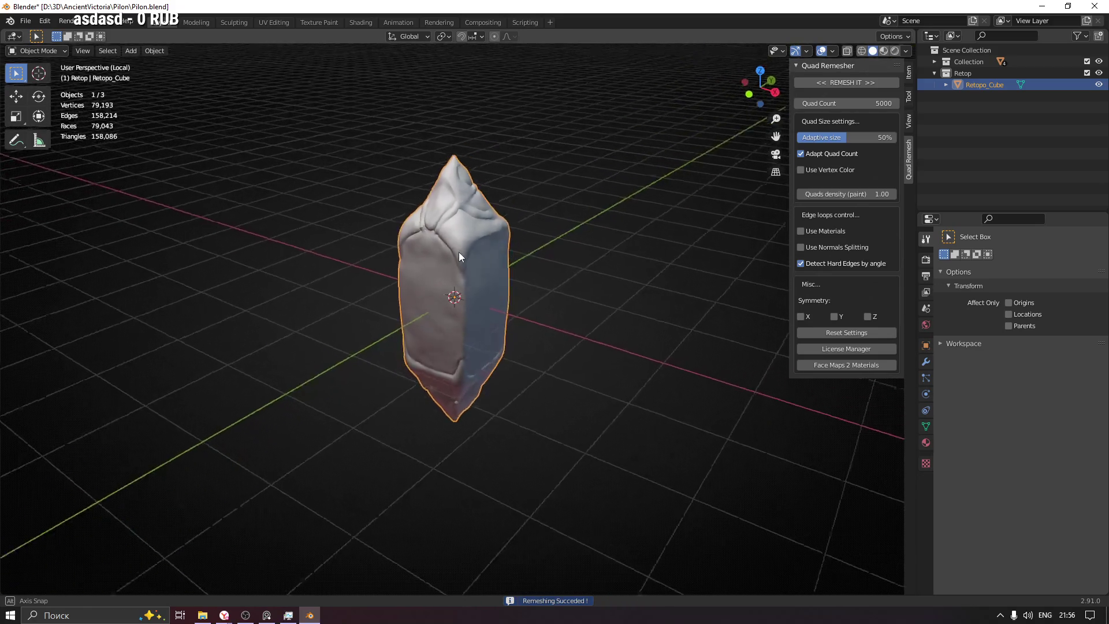
Step: Inspect the 8,389-face Retopo_Cube quad mesh in Edit Mode, then return to Object Mode
key("ctrl+Tab")
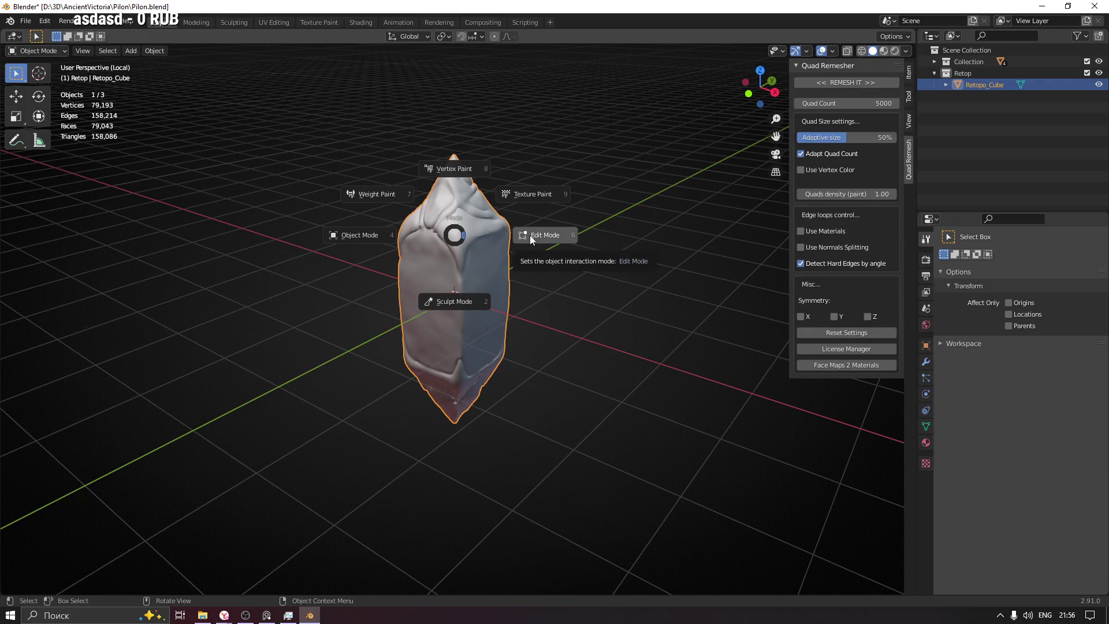
left_click(529, 234)
mouse_move(535, 233)
middle_mouse_down()
mouse_move(507, 266)
mouse_move(280, 257)
mouse_move(329, 235)
mouse_move(469, 295)
middle_mouse_up()
scroll(456, 188, "up", 3)
mouse_move(456, 188)
middle_mouse_down()
mouse_move(427, 260)
mouse_move(444, 298)
middle_mouse_up()
scroll(444, 298, "down", 2)
key("Tab")
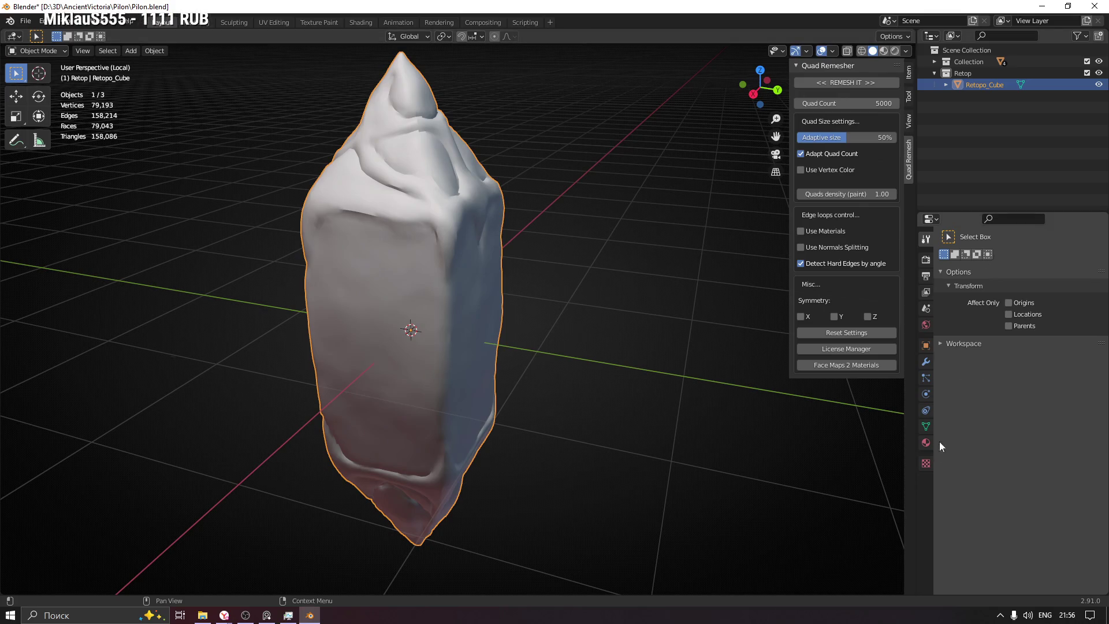
Step: Turn on Wireframe in Retopo_Cube's Viewport Display object properties
left_click(926, 345)
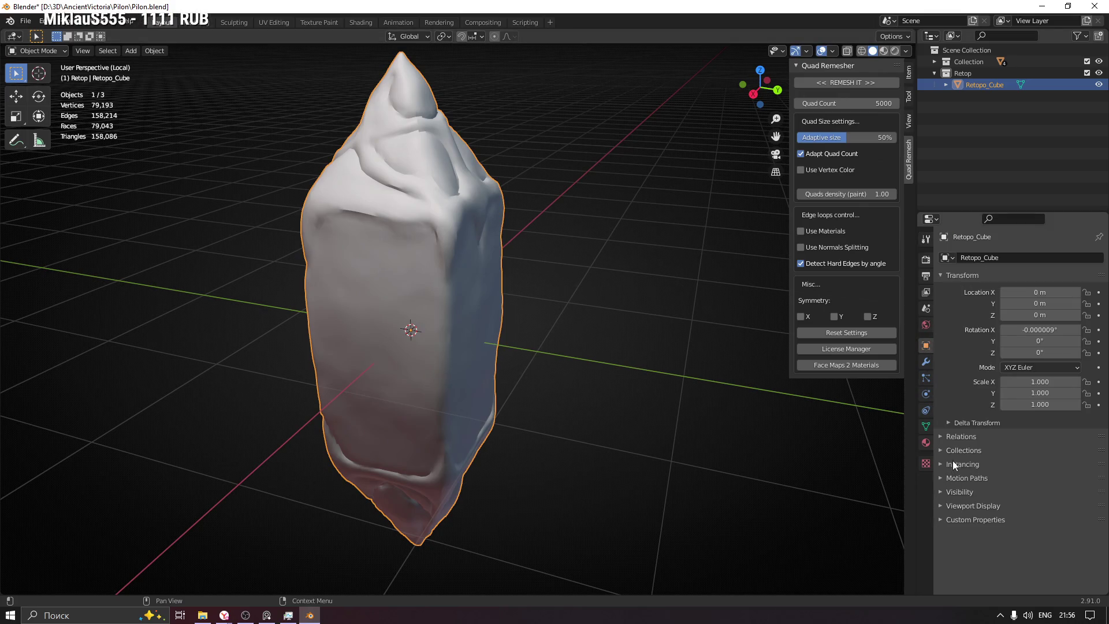
left_click(961, 492)
left_click(956, 555)
scroll(982, 553, "down", 4)
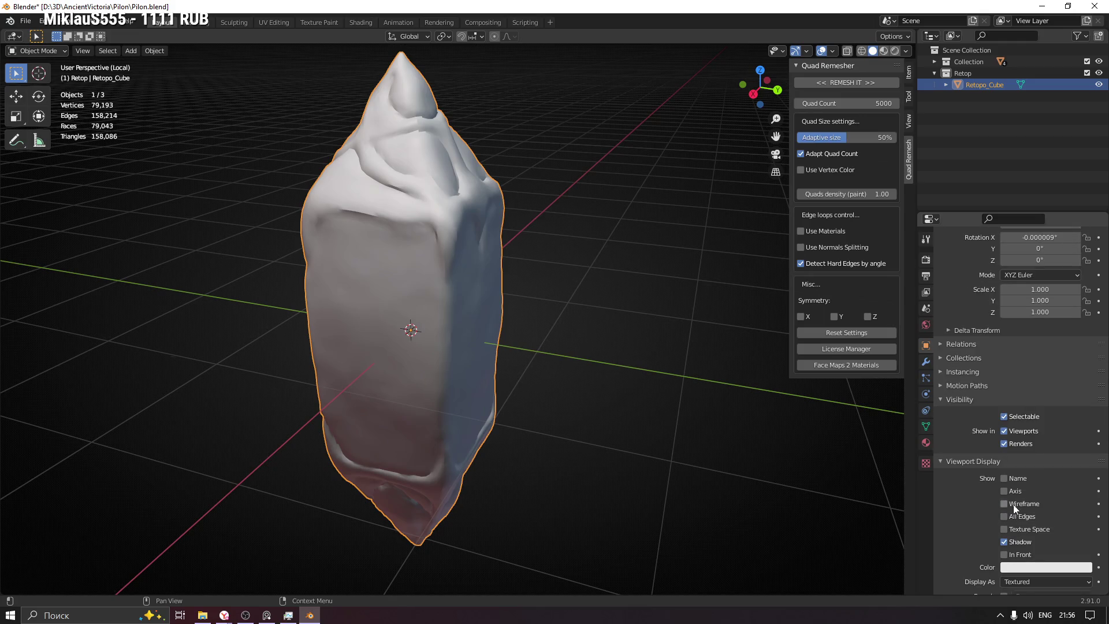
left_click(1007, 504)
left_click(557, 224)
key("ctrl+z")
Step: Add a Decimate modifier to Retopo_Cube, removing a mistakenly added DataTransfer modifier
left_click(926, 362)
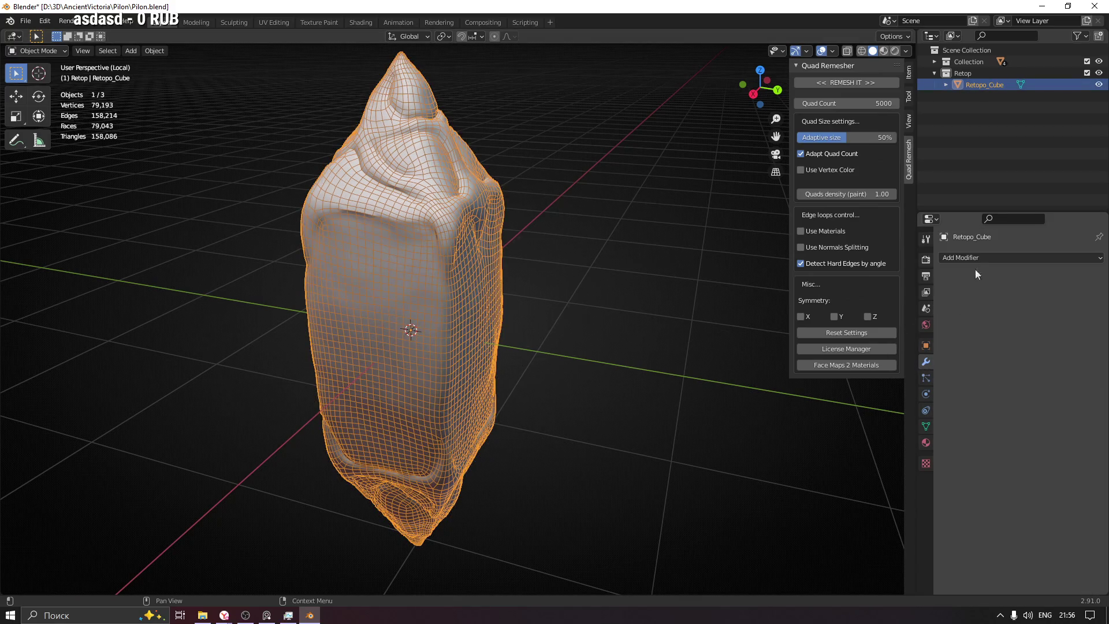
left_click(958, 258)
left_click(876, 283)
left_click(1084, 277)
left_click(1017, 258)
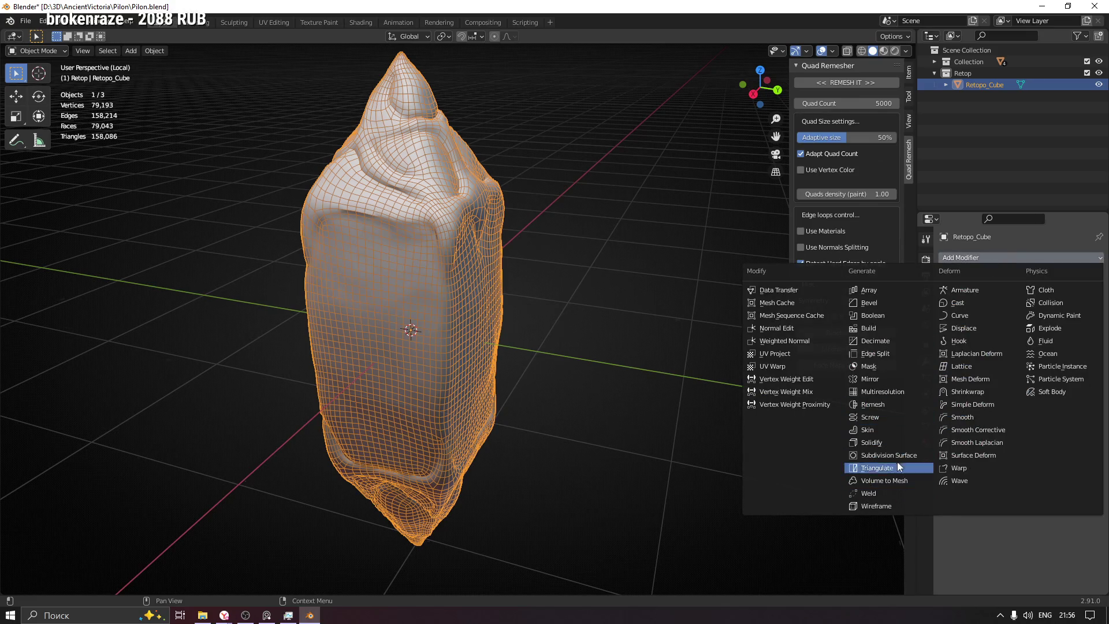
left_click(887, 342)
mouse_move(616, 347)
middle_mouse_down()
mouse_move(498, 246)
mouse_move(289, 240)
mouse_move(520, 247)
mouse_move(467, 242)
middle_mouse_up()
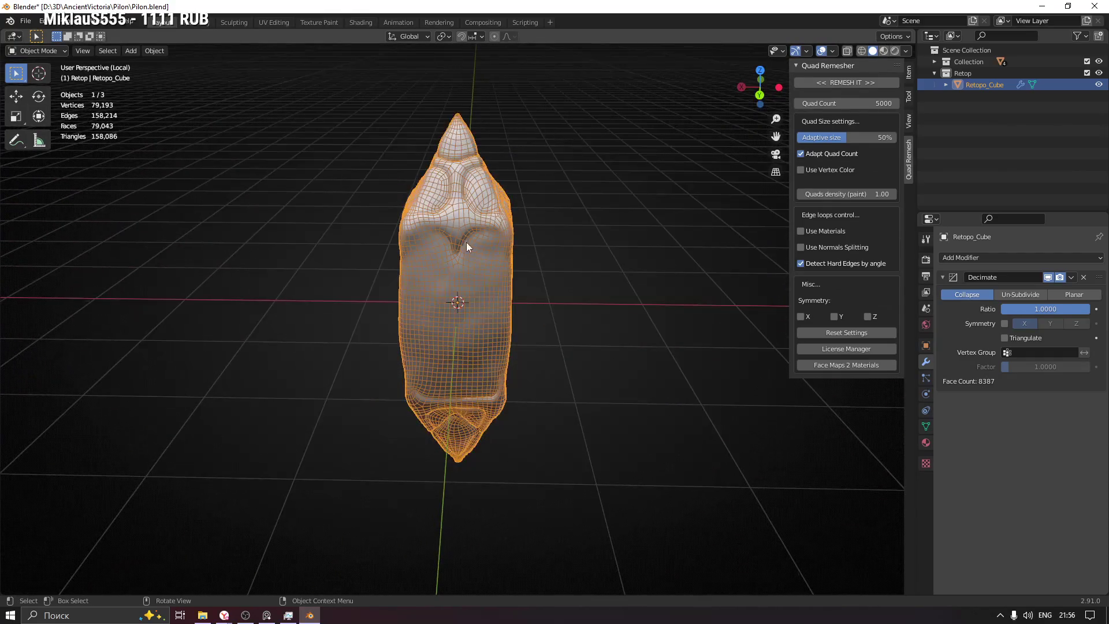
Step: Clear Sharp on the mesh edges in Edit Mode, then go back to Object Mode
key("Tab")
key("Tab")
key("Tab")
right_click(521, 241)
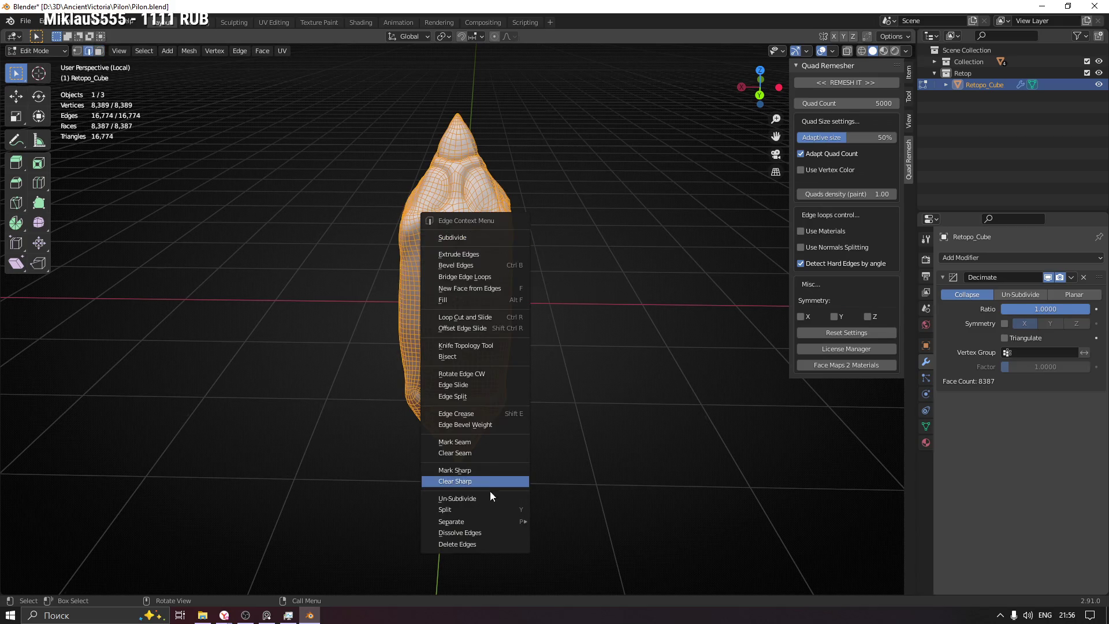
left_click(473, 480)
mouse_move(587, 350)
middle_mouse_down()
mouse_move(614, 310)
mouse_move(422, 285)
mouse_move(384, 321)
mouse_move(424, 264)
middle_mouse_up()
key("alt+a")
left_click(425, 264)
mouse_move(518, 291)
middle_mouse_down()
mouse_move(512, 250)
mouse_move(567, 307)
middle_mouse_up()
key("Tab")
Step: Tick Triangulate on the Decimate modifier and lower its ratio to about 0.53
middle_click_drag(448, 315, 878, 282)
left_click(1005, 338)
mouse_move(603, 348)
middle_mouse_down()
mouse_move(556, 311)
mouse_move(622, 318)
mouse_move(467, 295)
mouse_move(557, 276)
mouse_move(652, 316)
middle_mouse_up()
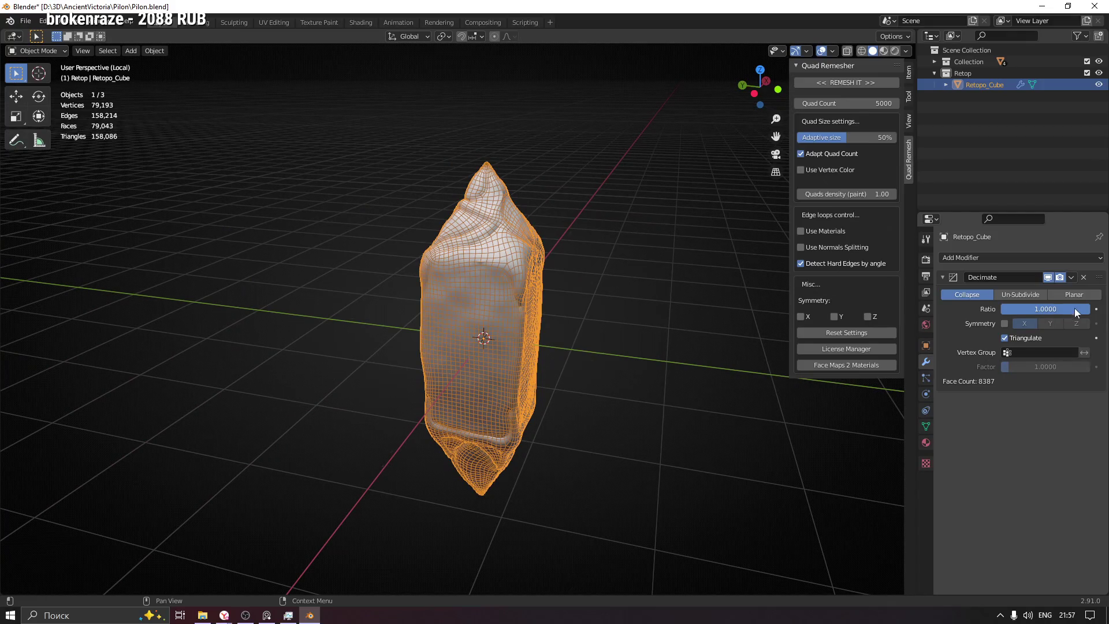
left_click_drag(1046, 310, 1043, 309)
mouse_move(508, 286)
middle_mouse_down()
mouse_move(628, 286)
mouse_move(650, 297)
mouse_move(674, 244)
mouse_move(640, 256)
mouse_move(437, 246)
mouse_move(588, 185)
mouse_move(632, 289)
mouse_move(560, 300)
middle_mouse_up()
Step: Hide the side panel and settle the Decimate ratio at 0.2885 after trying 0.24
key("n")
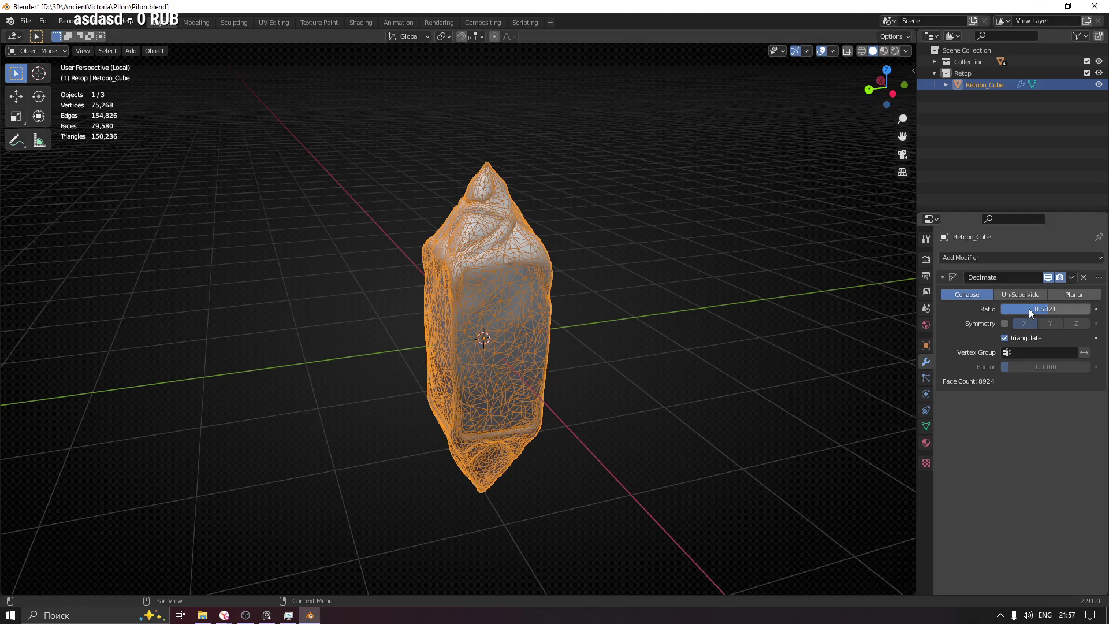
left_click_drag(1043, 309, 995, 309)
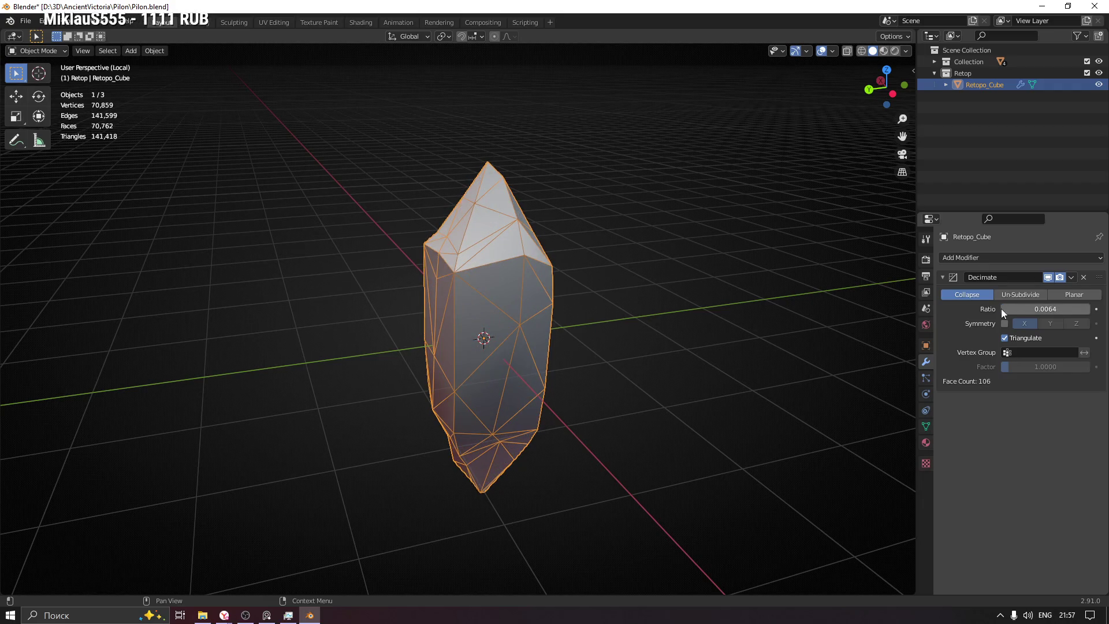
left_click_drag(1004, 309, 1026, 309)
mouse_move(515, 300)
middle_mouse_down()
mouse_move(539, 292)
mouse_move(530, 302)
middle_mouse_up()
Step: Check the decimated pillar briefly in Edit Mode and inspect it from another angle
key("ctrl+Tab")
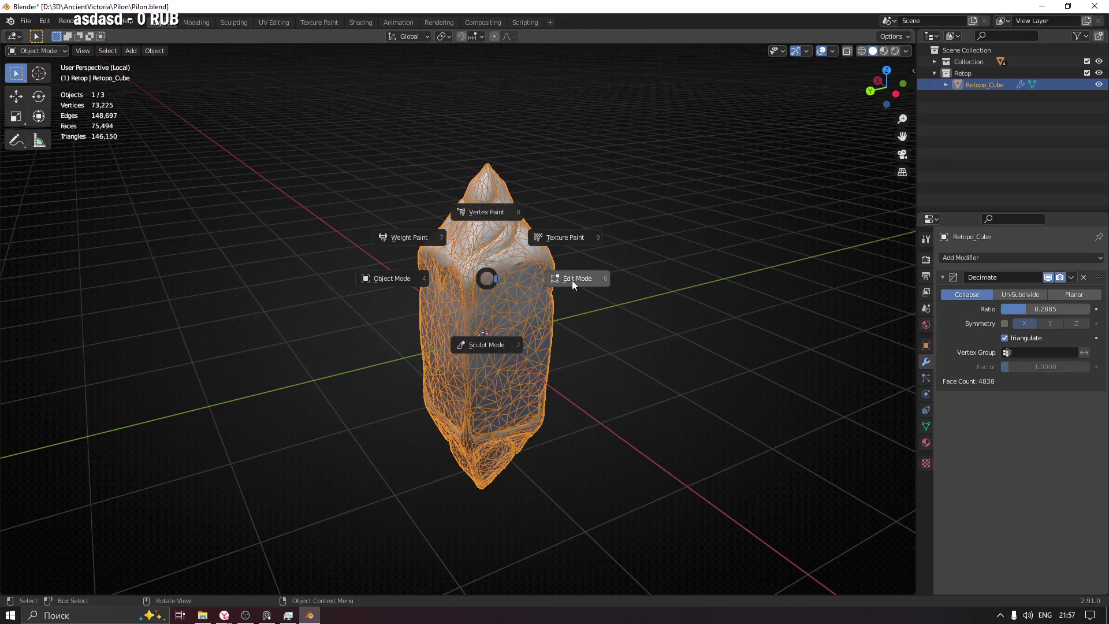
left_click(570, 280)
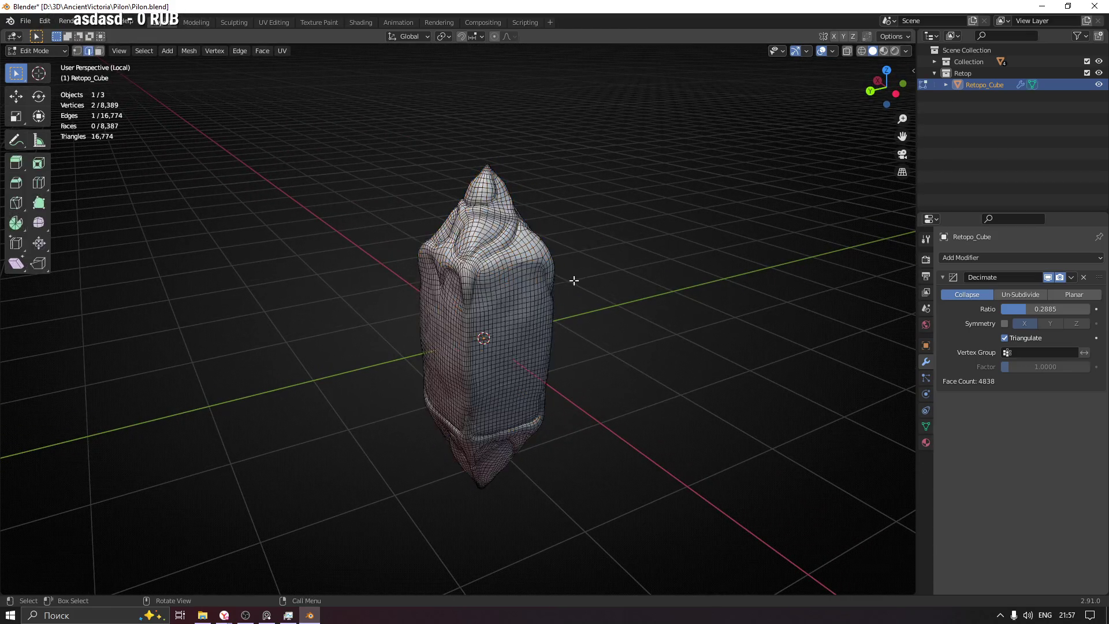
left_click(618, 278)
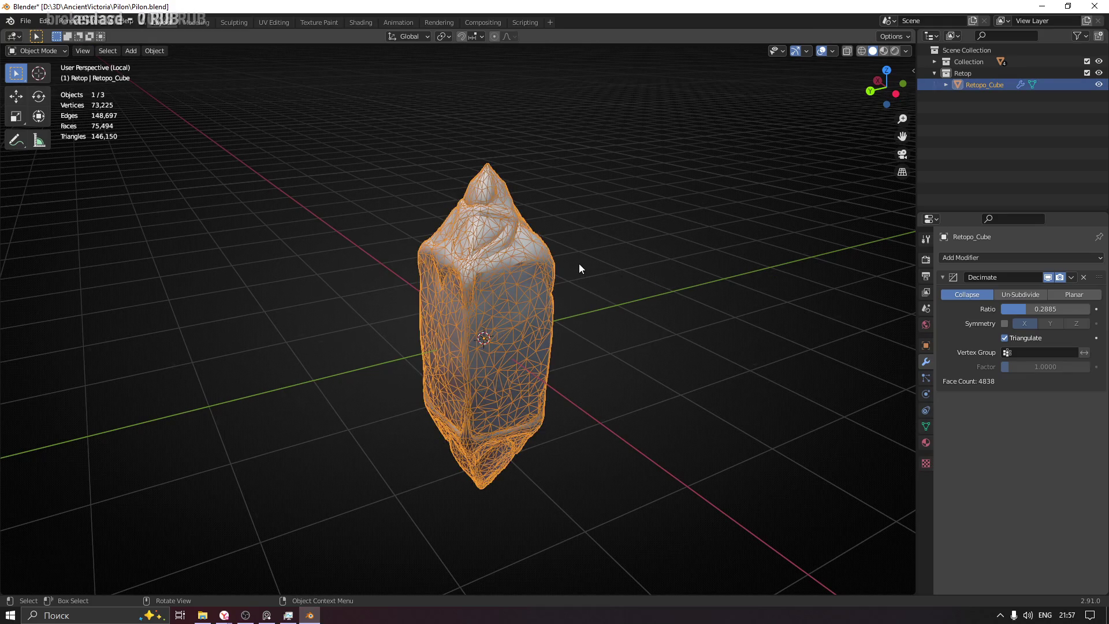
mouse_move(579, 269)
middle_mouse_down()
mouse_move(508, 270)
mouse_move(508, 280)
mouse_move(474, 243)
mouse_move(481, 226)
middle_mouse_up()
left_click(619, 310)
left_click(490, 222)
scroll(474, 243, "up", 2)
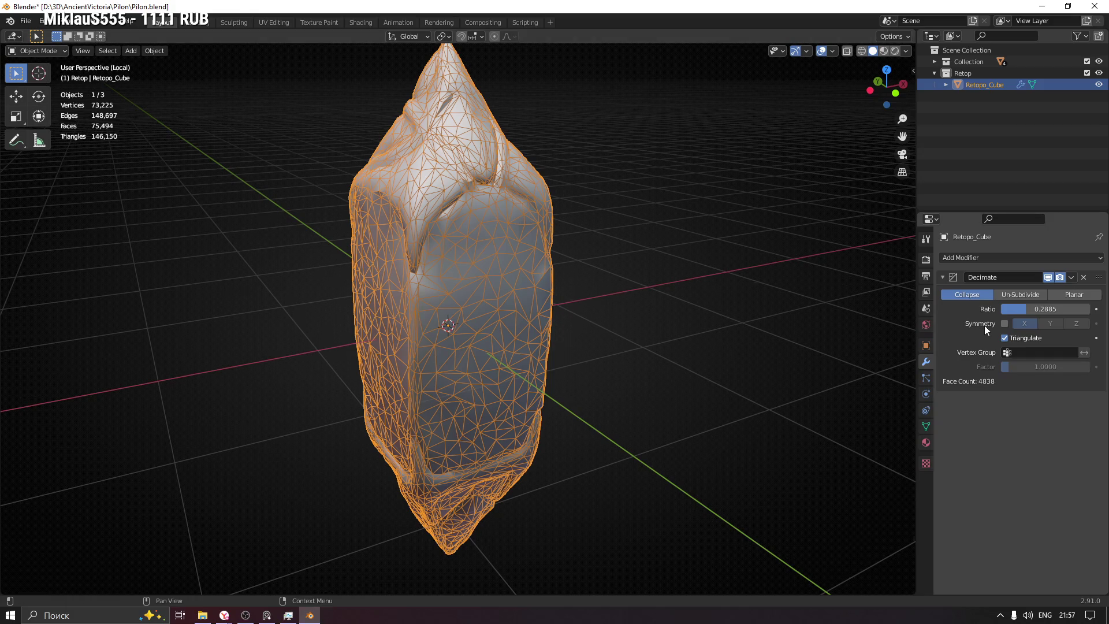
Step: Review the fully selected mesh in Edit Mode, then lower the ratio to 0.1346 (2,258 faces)
key("ctrl+Tab")
left_click(596, 293)
key("a")
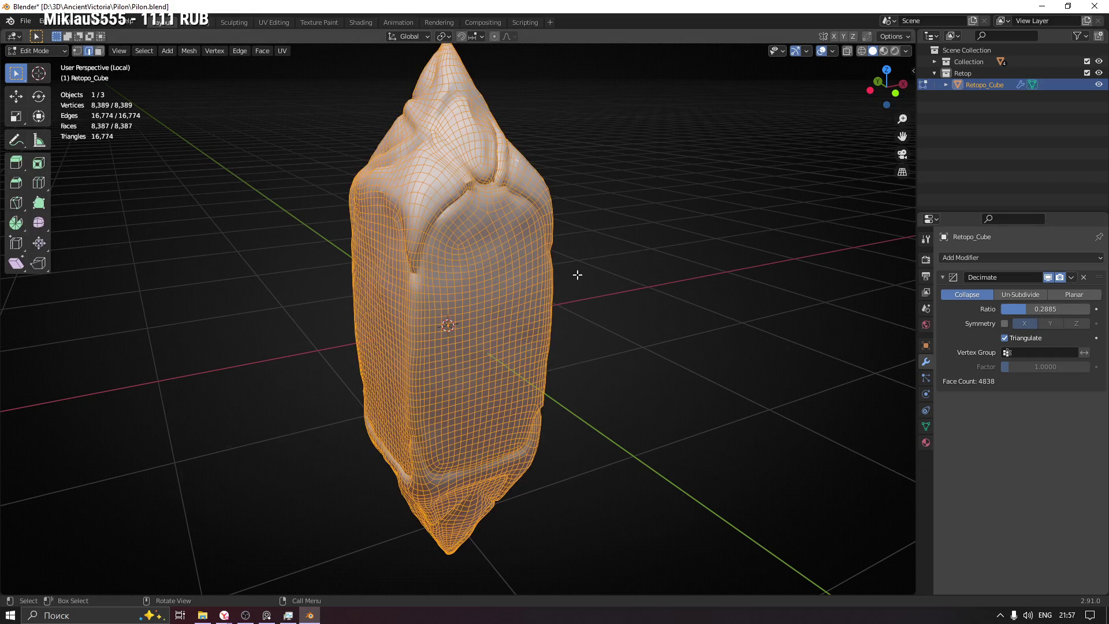
middle_click_drag(589, 264, 572, 258)
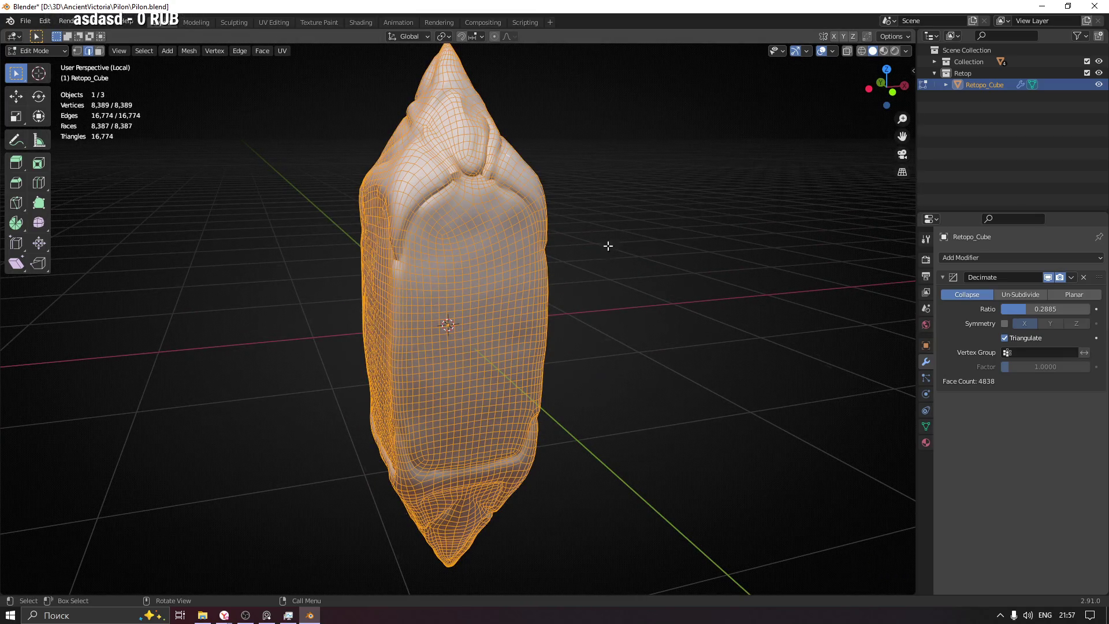
key("Tab")
mouse_move(511, 270)
middle_mouse_down()
mouse_move(532, 272)
mouse_move(462, 272)
middle_mouse_up()
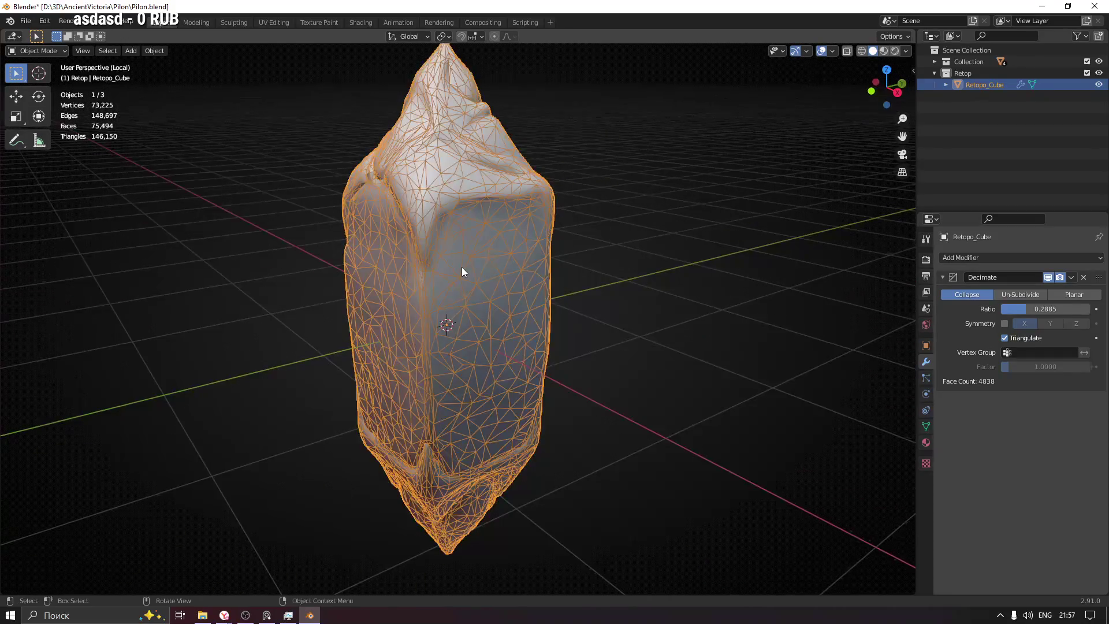
middle_click_drag(548, 261, 607, 250)
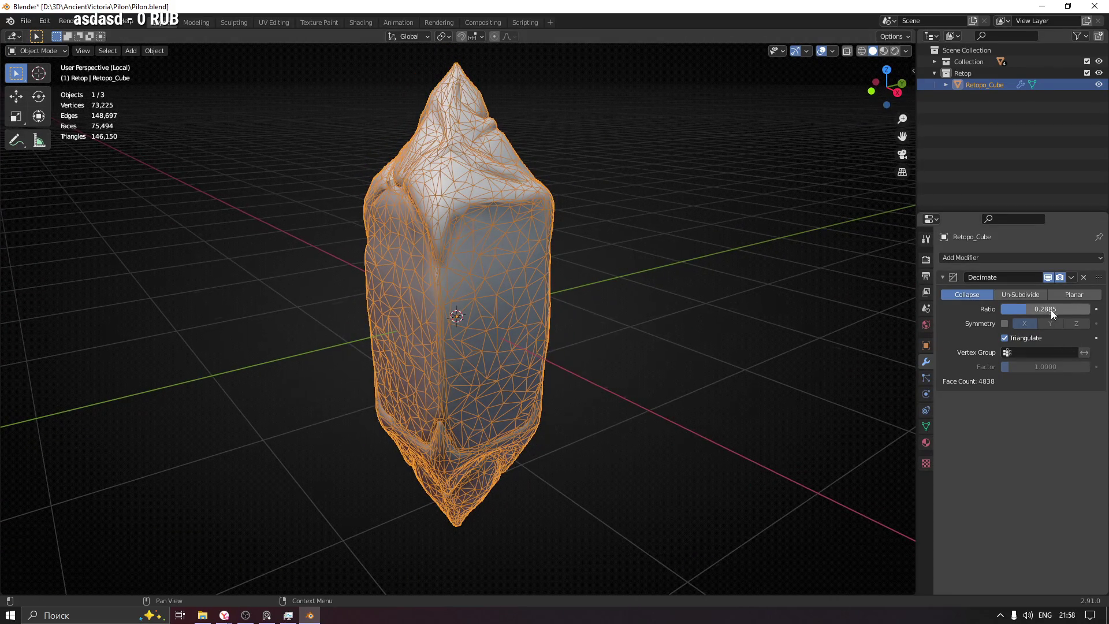
left_click_drag(1052, 310, 1036, 310)
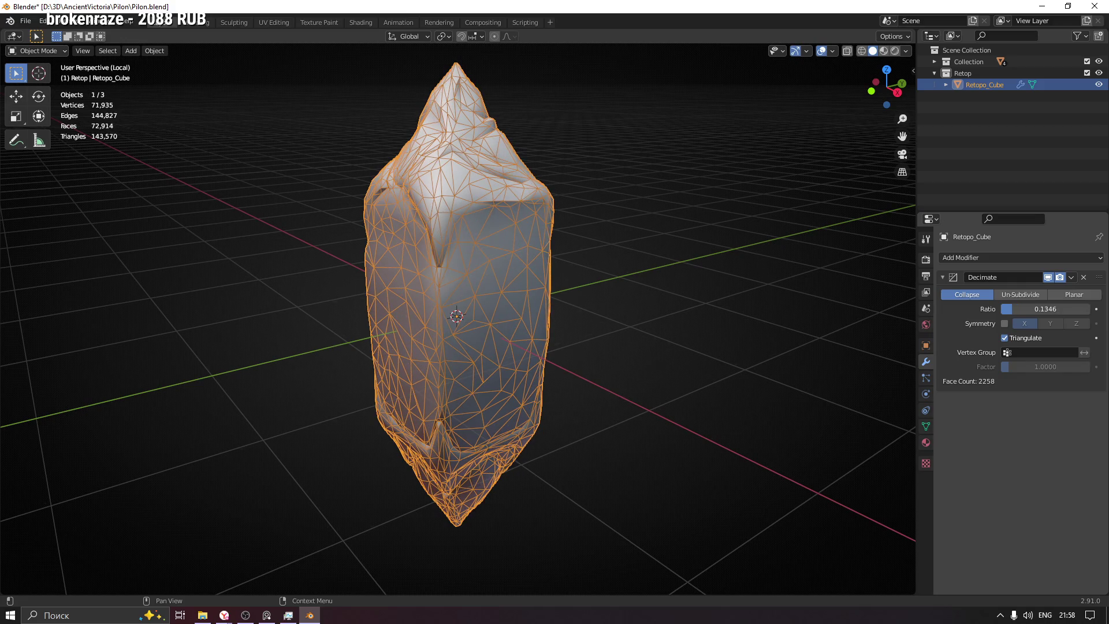
Step: Raise the Decimate ratio to 0.1987, giving 3,332 faces
mouse_move(462, 331)
middle_mouse_down()
mouse_move(704, 333)
mouse_move(612, 334)
middle_mouse_up()
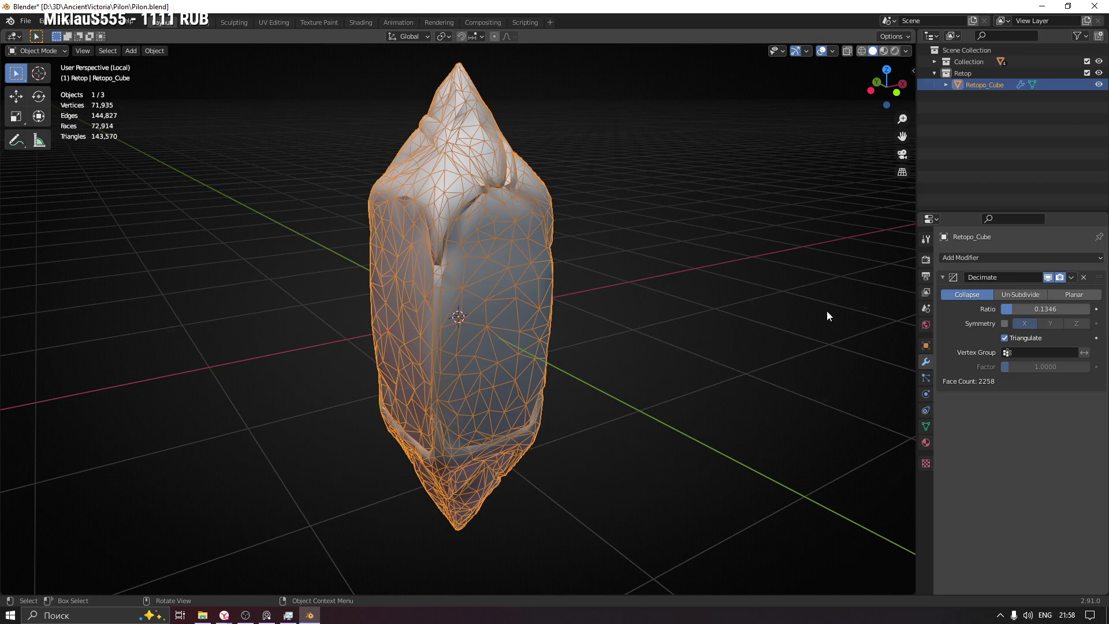
mouse_move(1014, 309)
left_mouse_down()
mouse_move(1038, 309)
mouse_move(1005, 312)
left_mouse_up()
mouse_move(636, 286)
middle_mouse_down()
mouse_move(425, 280)
mouse_move(403, 193)
mouse_move(307, 202)
mouse_move(297, 176)
mouse_move(250, 237)
mouse_move(203, 248)
mouse_move(257, 189)
mouse_move(259, 290)
mouse_move(356, 289)
mouse_move(425, 214)
mouse_move(519, 229)
mouse_move(407, 192)
mouse_move(483, 219)
mouse_move(425, 218)
mouse_move(588, 216)
mouse_move(411, 227)
middle_mouse_up()
Step: Uncheck Wireframe in the pillar's Viewport Display properties
left_click(926, 346)
scroll(983, 533, "down", 5)
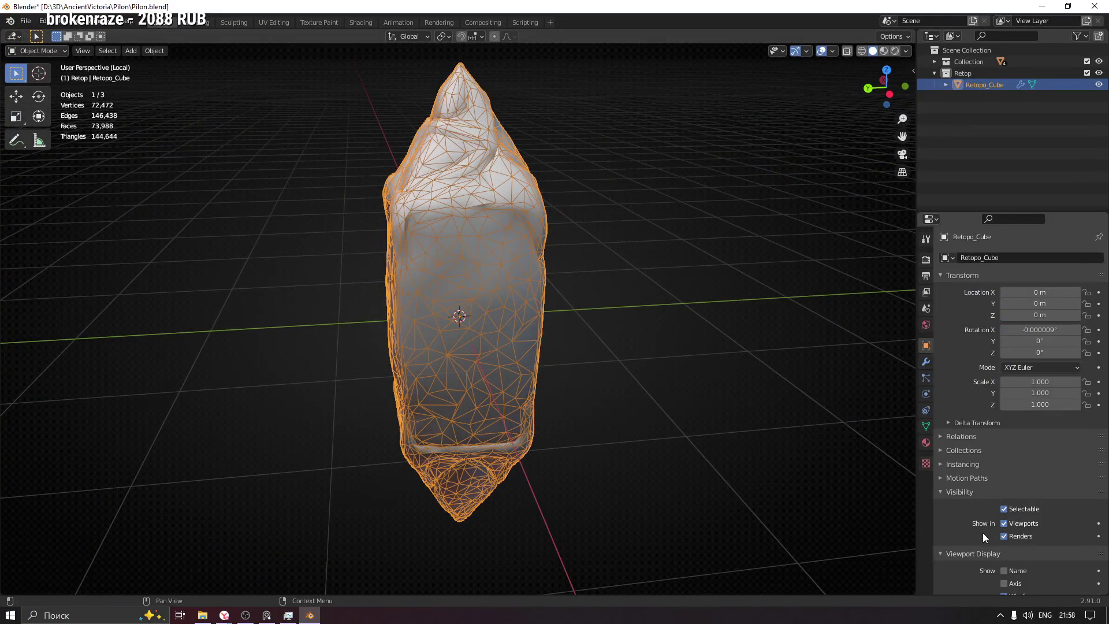
left_click(1004, 478)
mouse_move(798, 423)
middle_mouse_down()
mouse_move(686, 358)
mouse_move(846, 354)
mouse_move(449, 161)
mouse_move(397, 183)
mouse_move(454, 140)
mouse_move(373, 157)
mouse_move(523, 193)
mouse_move(430, 191)
mouse_move(524, 189)
mouse_move(468, 139)
mouse_move(397, 152)
mouse_move(257, 148)
middle_mouse_up()
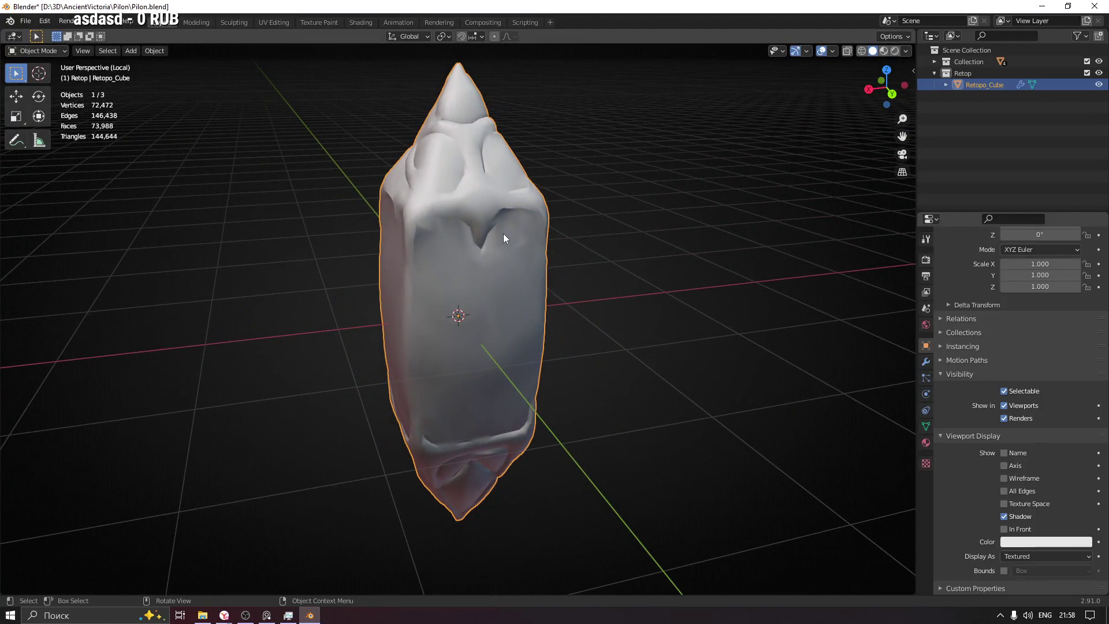
Step: Briefly check the pillar in Edit Mode, then return to its modifier properties
key("ctrl+Tab")
left_click(640, 234)
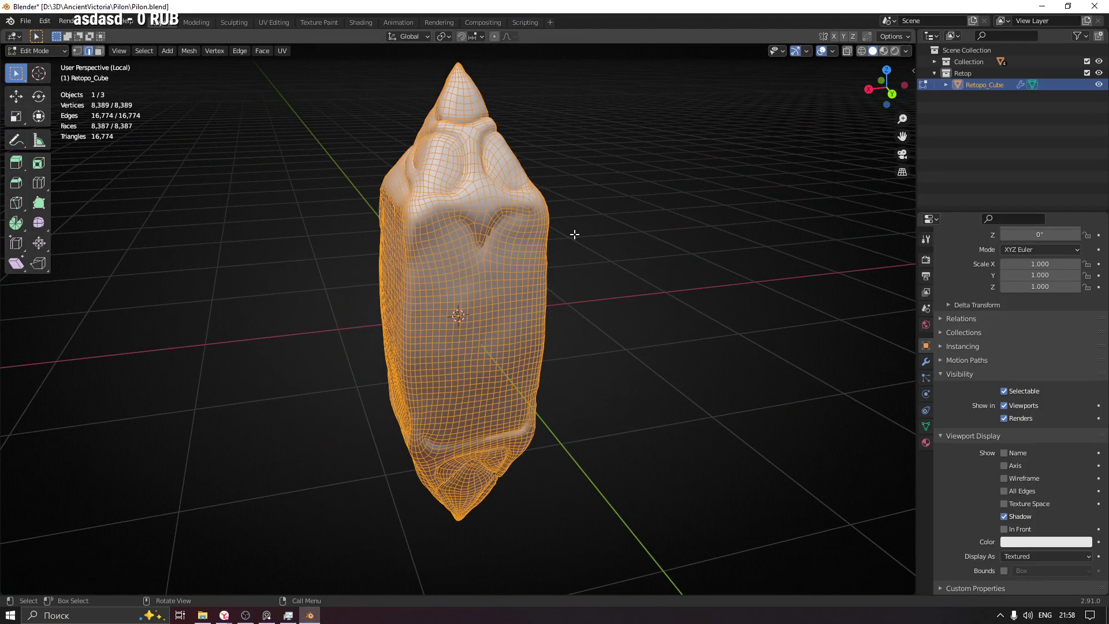
key("ctrl+Tab")
left_click(387, 240)
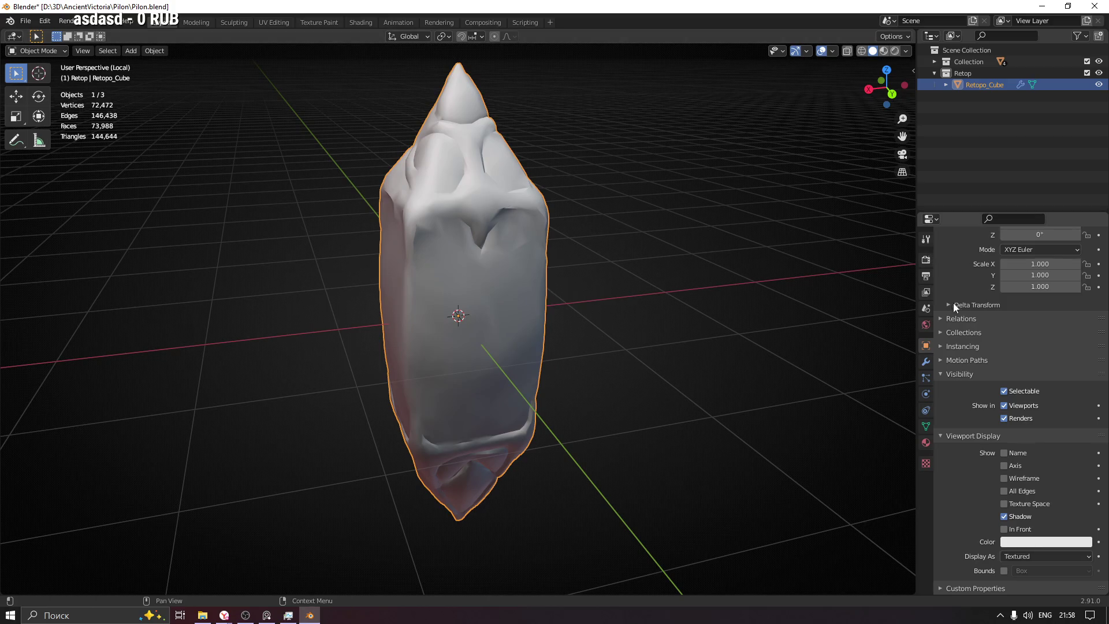
scroll(955, 303, "up", 5)
left_click(925, 362)
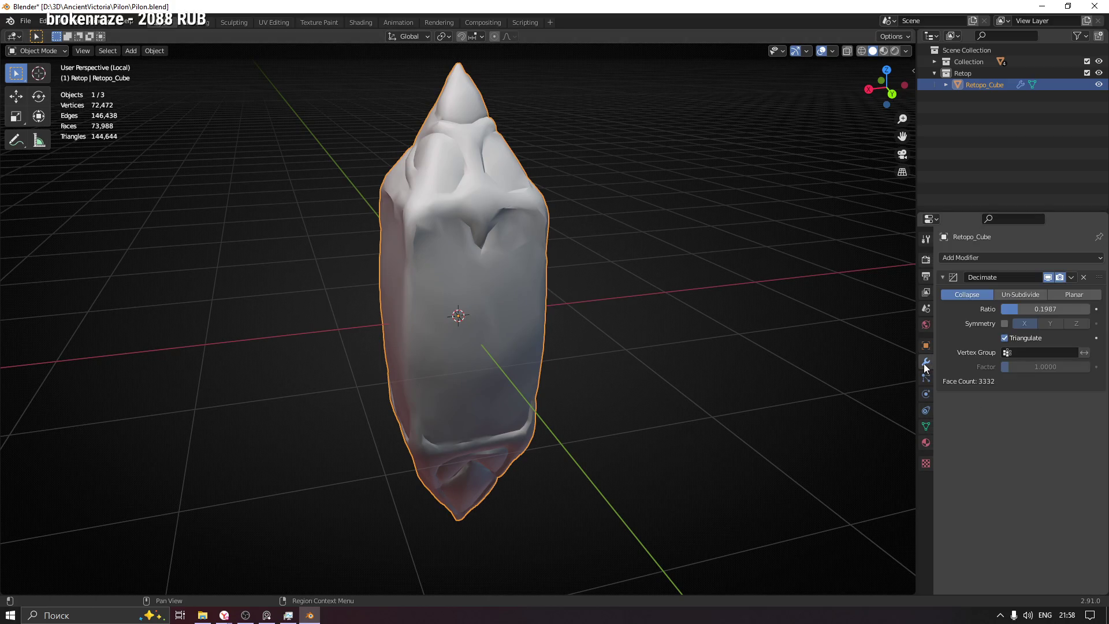
Step: Apply the Decimate modifier and enter Edit Mode with the whole mesh selected
left_click(1072, 277)
left_click(1040, 290)
key("ctrl+Tab")
left_click(674, 261)
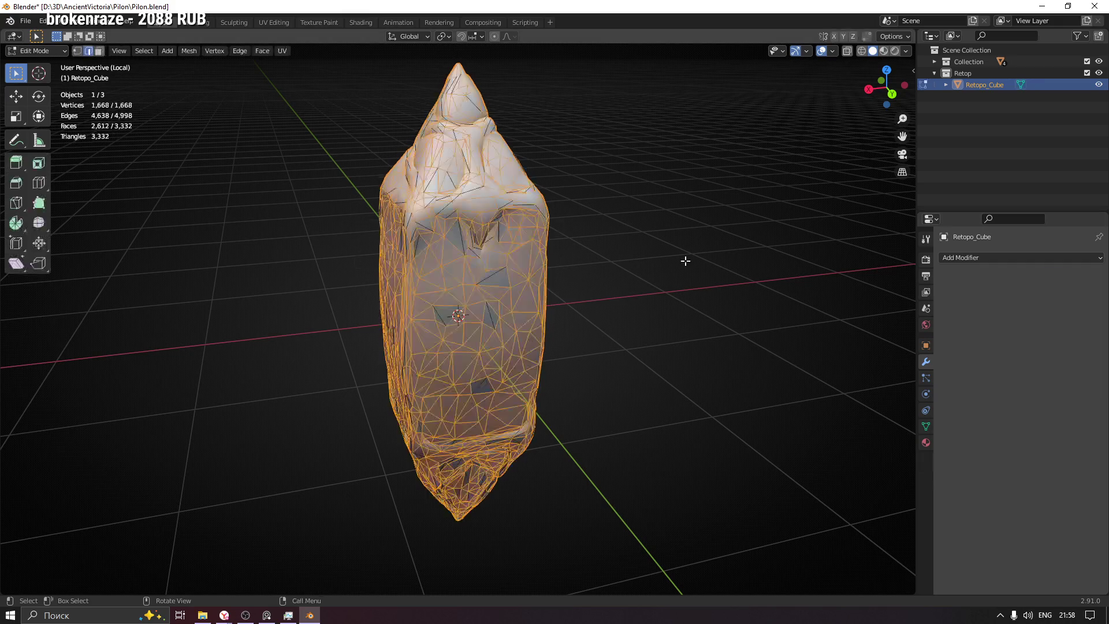
key("alt+a")
key("a")
mouse_move(541, 277)
middle_mouse_down()
mouse_move(359, 280)
mouse_move(612, 297)
mouse_move(459, 293)
middle_mouse_up()
Step: Switch to vertex select mode and pick a single vertex on the upper ridge
key("1")
scroll(480, 260, "up", 5)
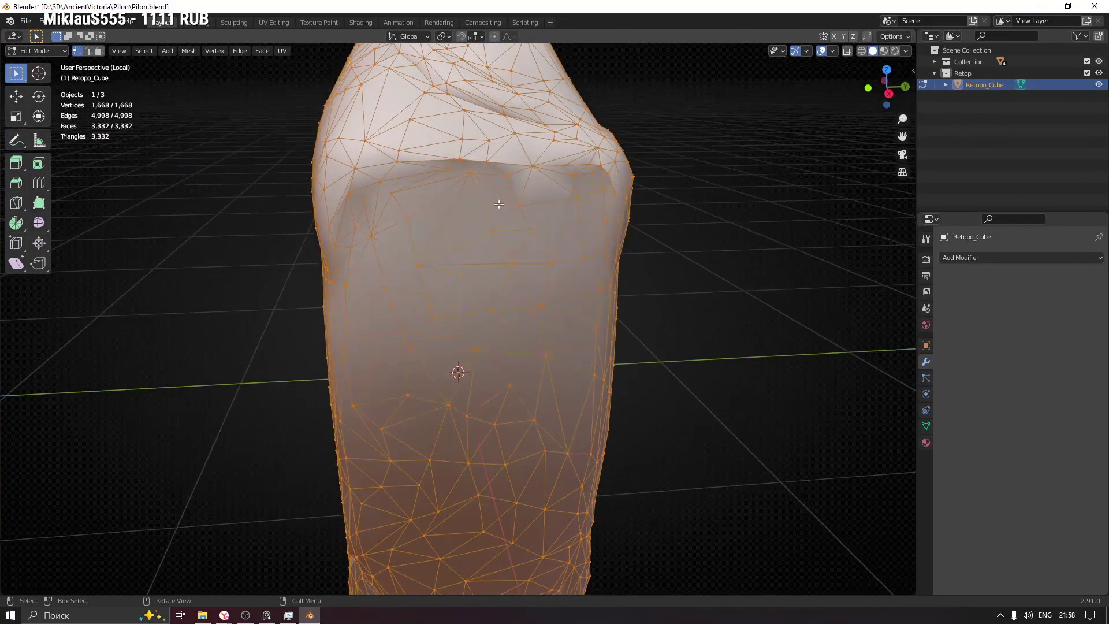
left_click(471, 168)
mouse_move(471, 168)
middle_mouse_down()
mouse_move(461, 277)
mouse_move(397, 231)
mouse_move(656, 207)
middle_mouse_up()
scroll(439, 260, "up", 4)
scroll(520, 219, "down", 5)
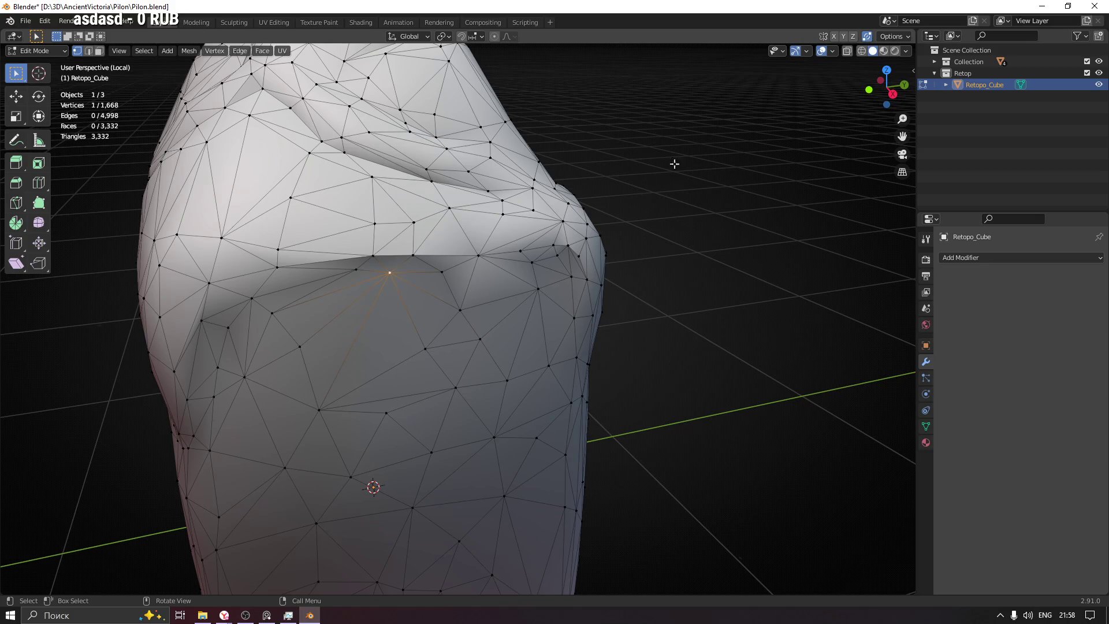
Step: Vertex-slide the selected ridge vertex, then select and slide a neighbouring ridge vertex
middle_click_drag(501, 249, 461, 283, "shift")
scroll(456, 269, "up", 5)
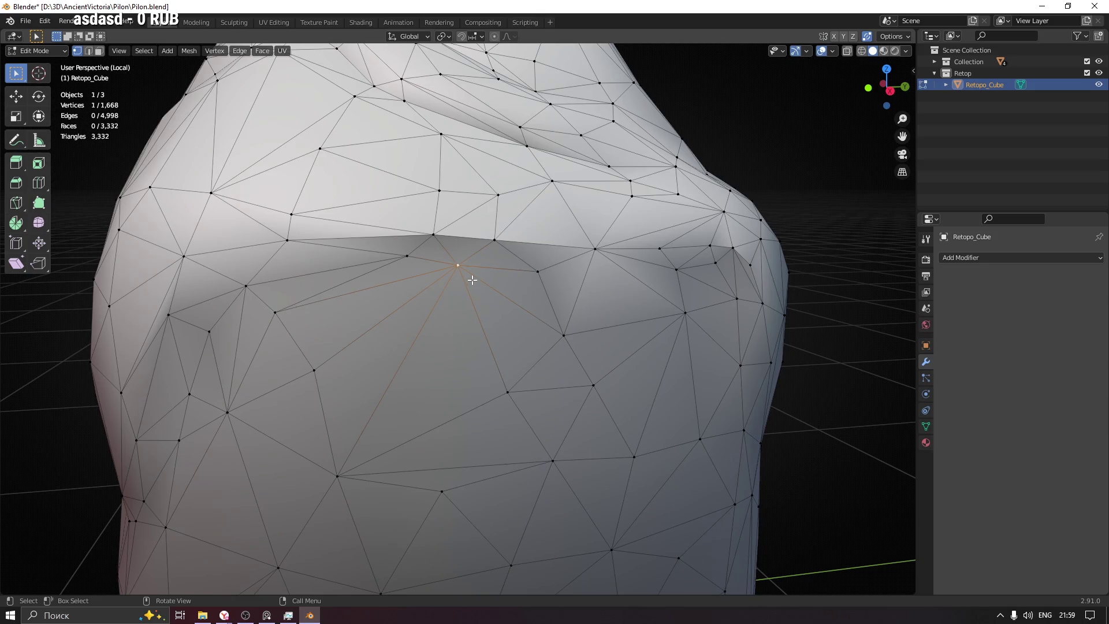
key("shift+v")
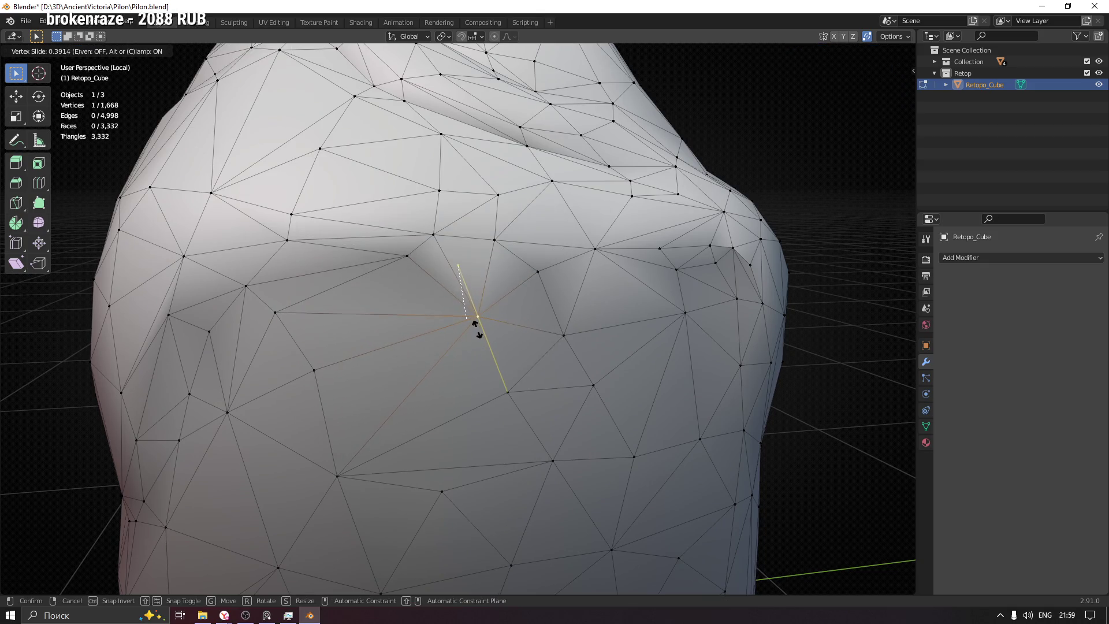
left_click(438, 256)
left_click(434, 230)
middle_click_drag(435, 229, 498, 242)
key("shift+v")
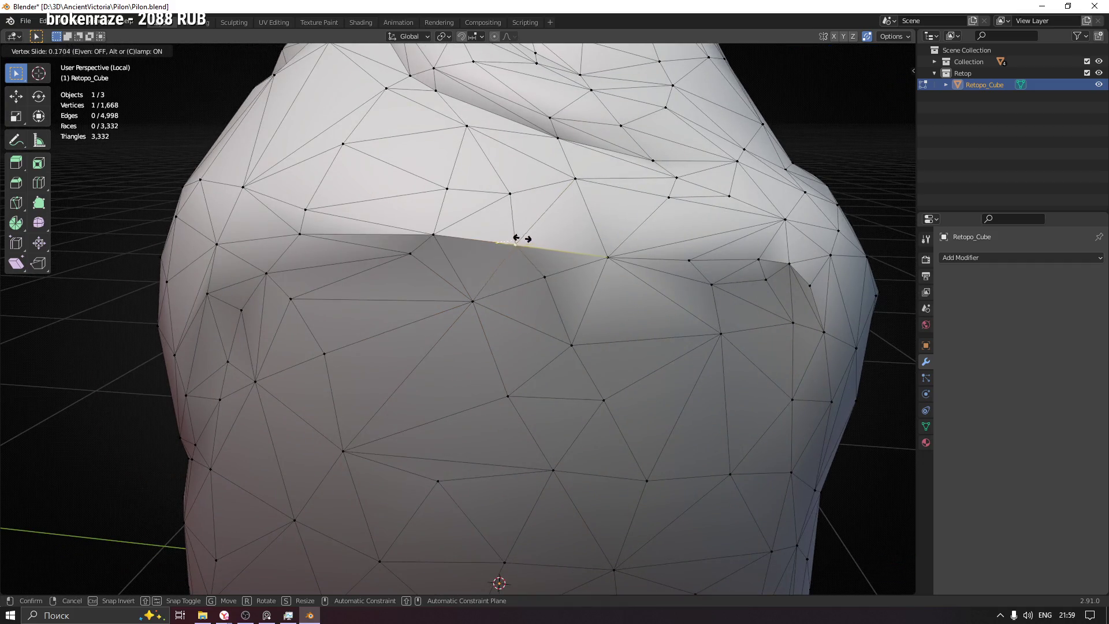
left_click(547, 242)
Step: Slide that vertex three more times along the ridge edges
key("shift+v")
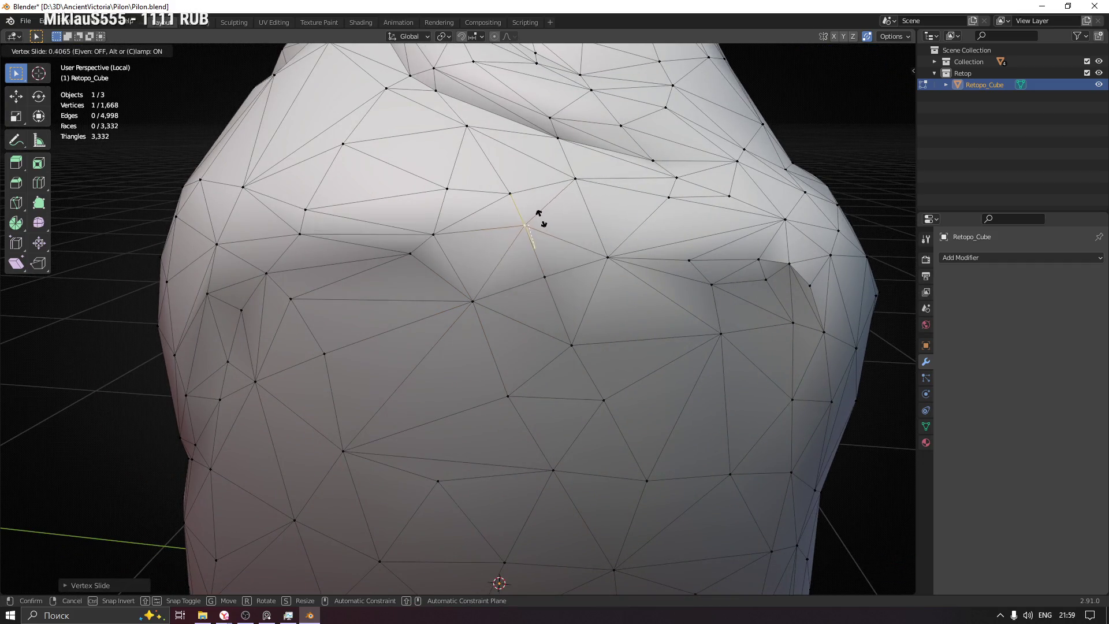
left_click(541, 218)
key("shift+v")
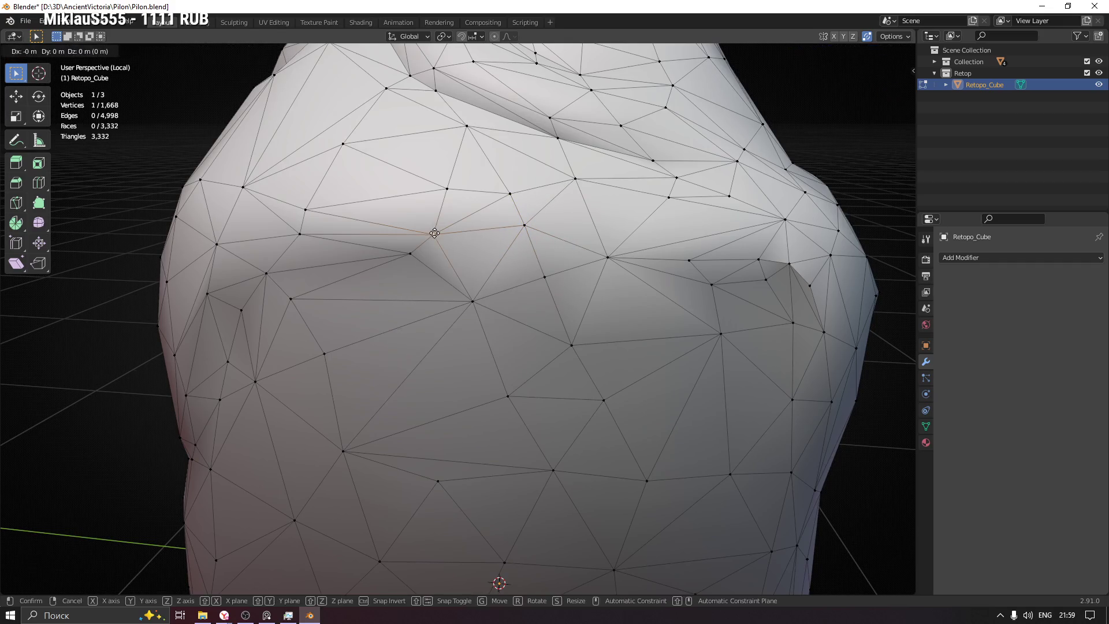
left_click(463, 219)
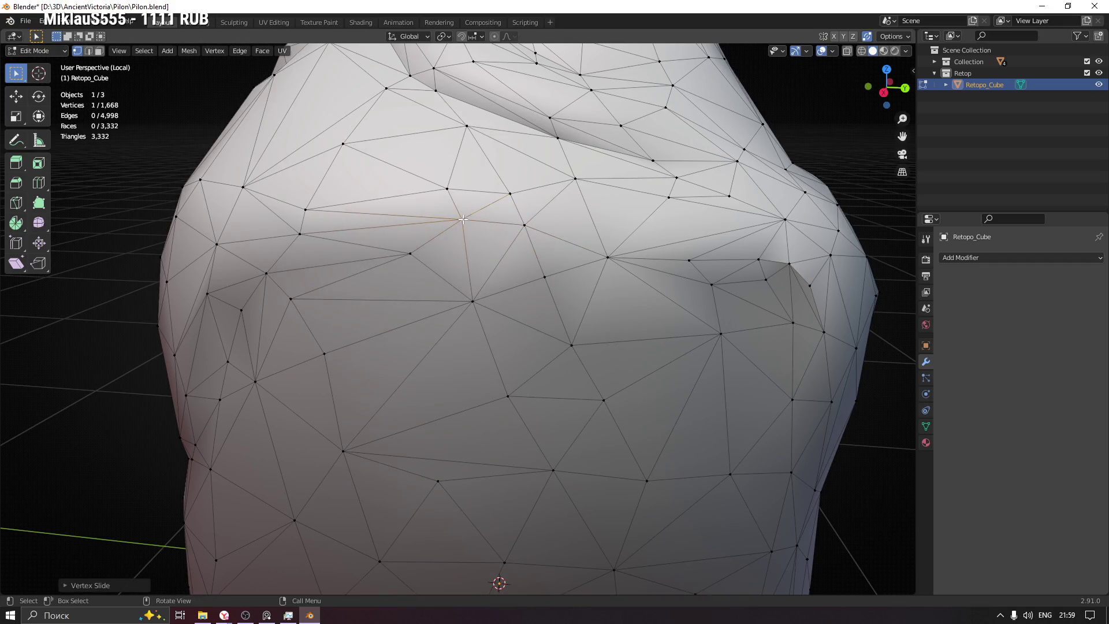
key("shift+v")
left_click(397, 261)
scroll(612, 269, "down", 3)
mouse_move(612, 270)
middle_mouse_down()
mouse_move(647, 260)
mouse_move(513, 280)
middle_mouse_up()
Step: Merge two vertices at the pillar's shoulder into their neighbours with Vertex Slide
key("Tab")
key("Tab")
scroll(520, 222, "up", 4)
mouse_move(561, 239)
middle_mouse_down()
mouse_move(615, 196)
mouse_move(560, 227)
middle_mouse_up()
key("shift+v")
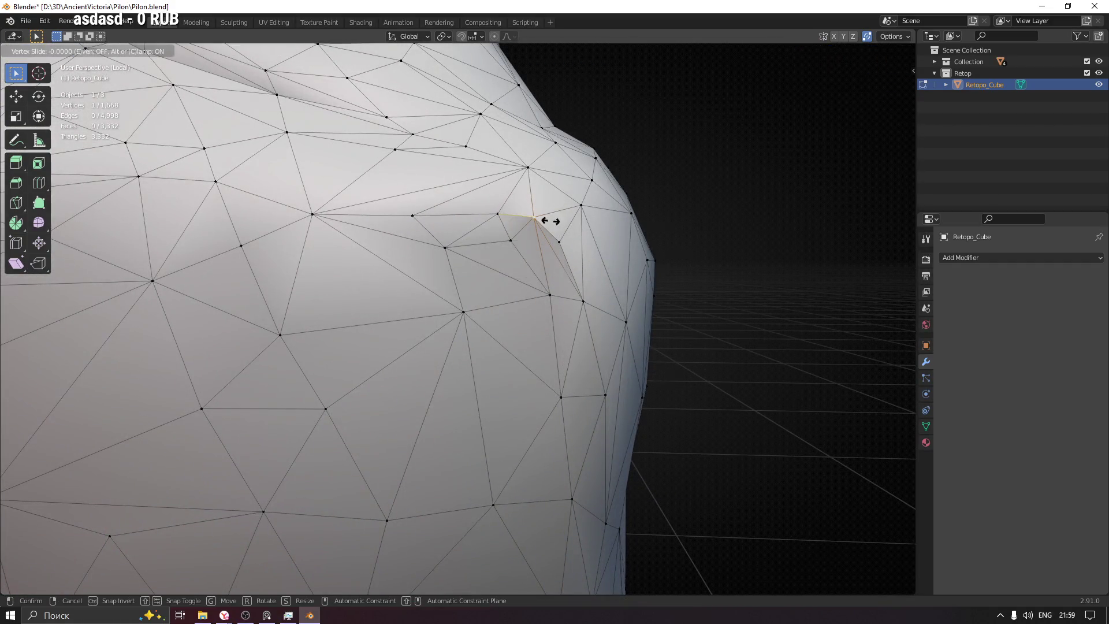
left_click(610, 272)
middle_click_drag(590, 244, 527, 256)
key("shift+v")
left_click(565, 329)
Step: Slide two more vertices, merge one into its neighbour, and return to Object Mode at 1,665 vertices
key("shift+v")
left_click(517, 290)
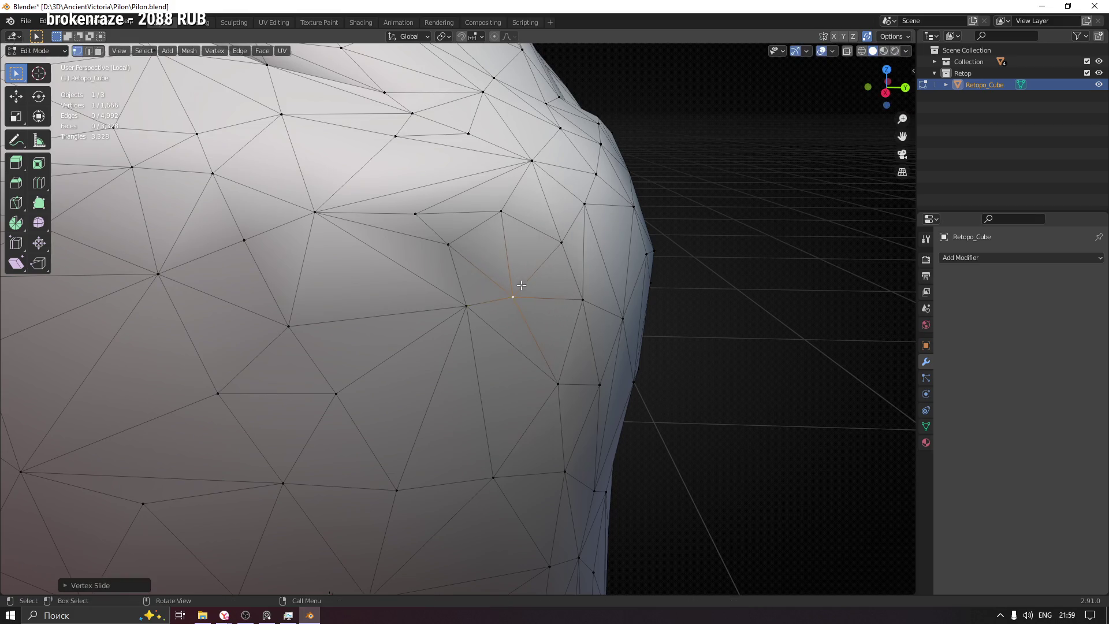
scroll(466, 269, "down", 1)
middle_click_drag(493, 264, 469, 258)
key("shift+v")
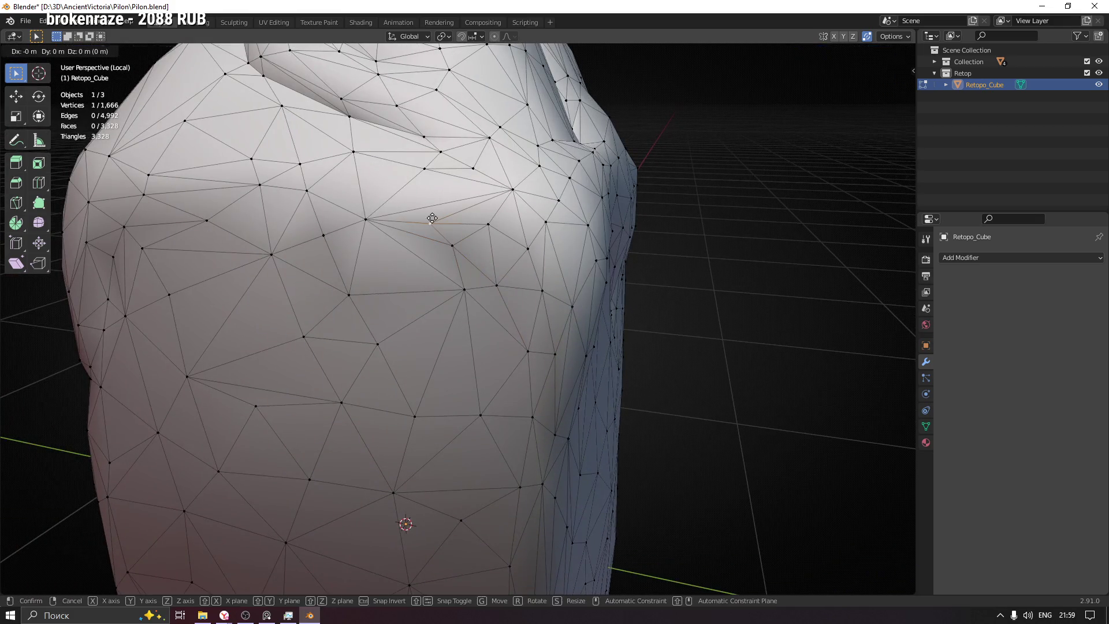
left_click(457, 214)
mouse_move(472, 223)
middle_mouse_down()
mouse_move(470, 248)
mouse_move(450, 230)
mouse_move(456, 271)
middle_mouse_up()
key("shift+v")
left_click(460, 252)
scroll(470, 349, "down", 3)
key("Tab")
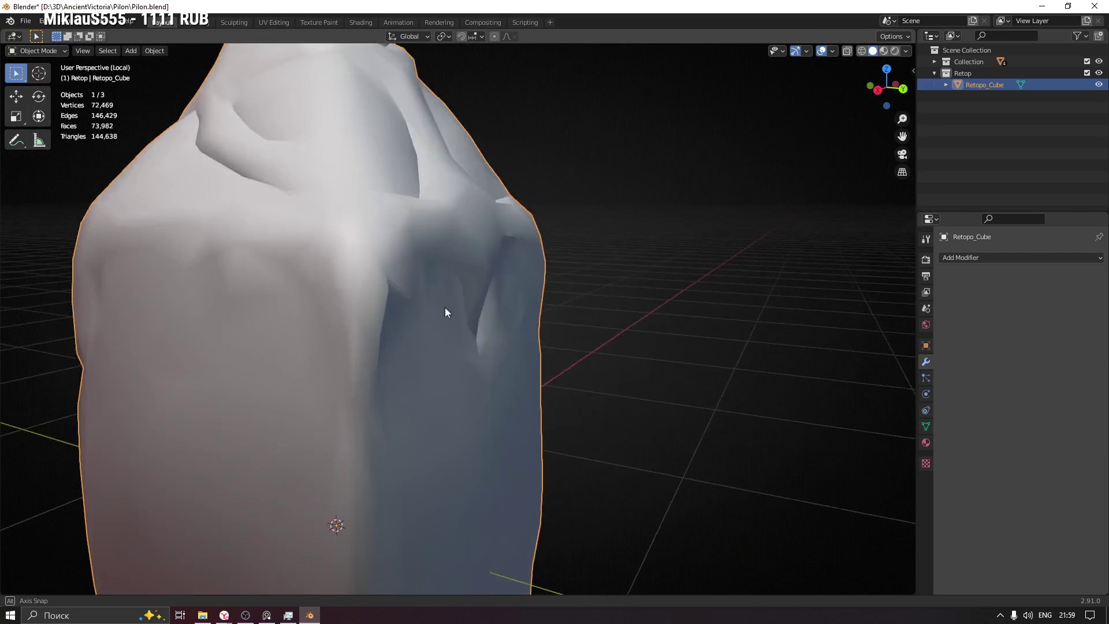
Step: Return to Edit Mode and merge a vertex near the fold down onto its neighbour
middle_click_drag(445, 313, 483, 310)
key("Tab")
middle_click_drag(372, 307, 410, 322)
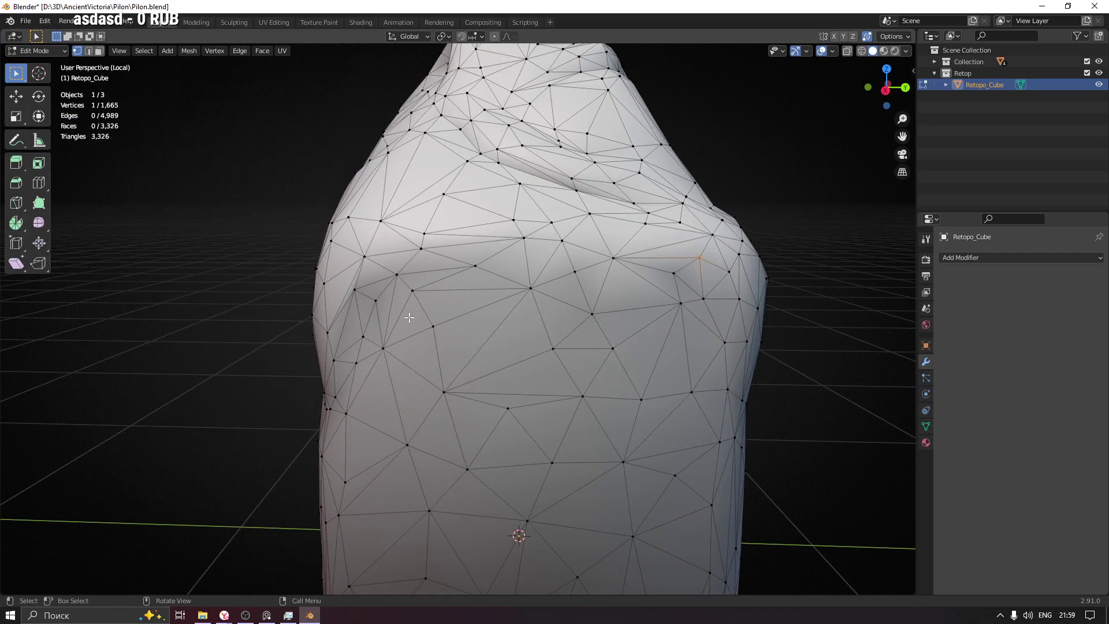
middle_click_drag(347, 305, 374, 228, "ctrl")
scroll(404, 279, "down", 3)
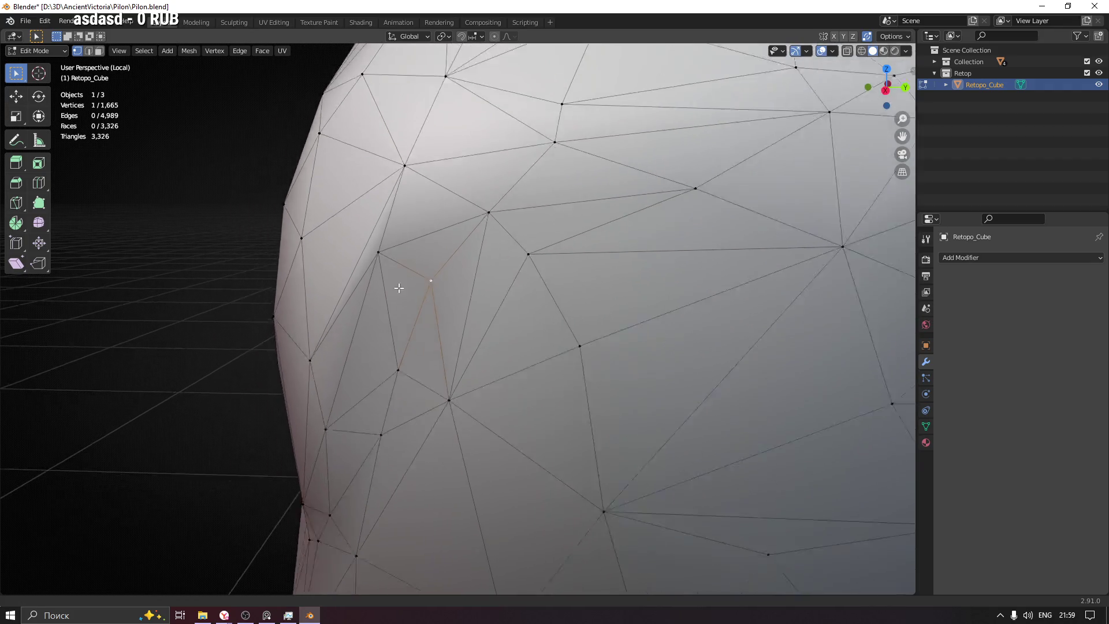
mouse_move(397, 308)
middle_mouse_down()
mouse_move(396, 293)
mouse_move(436, 282)
middle_mouse_up()
left_click(400, 382)
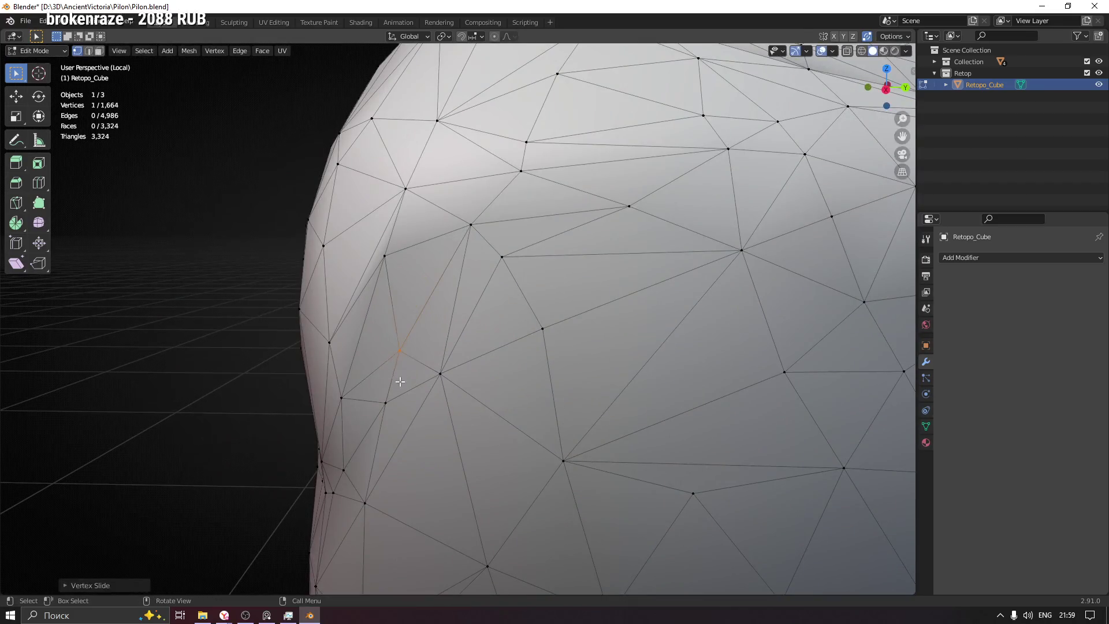
Step: Slide the left-edge vertex down its edge and reposition another vertex beside it
left_click(386, 258)
key("shift+v")
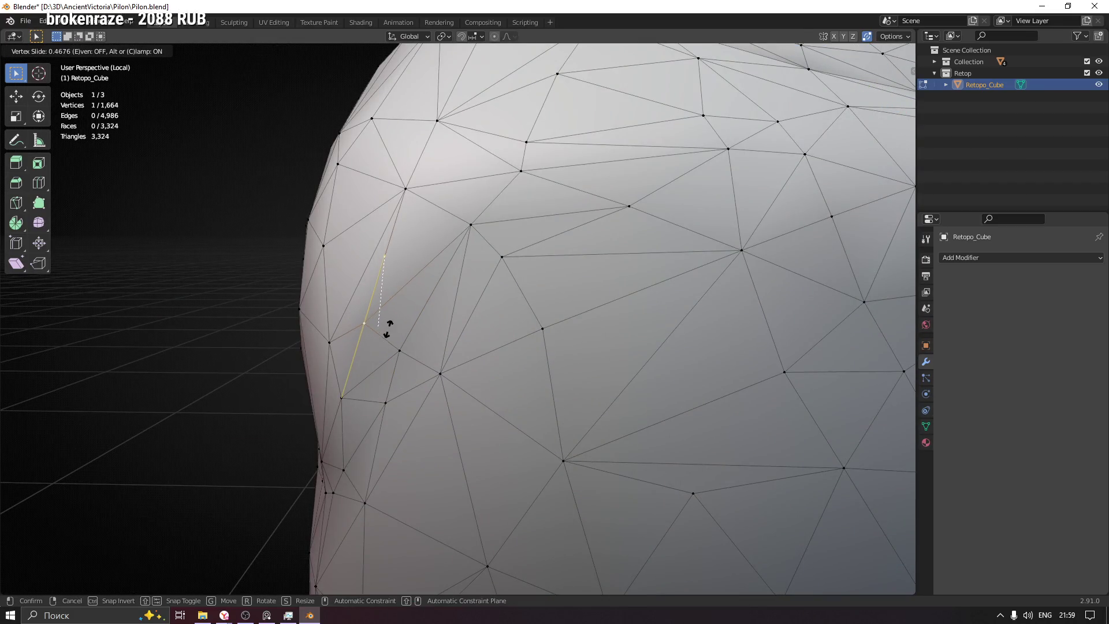
left_click(388, 326)
scroll(384, 335, "down", 6)
mouse_move(439, 360)
middle_mouse_down()
mouse_move(377, 359)
mouse_move(525, 260)
mouse_move(408, 336)
mouse_move(399, 312)
mouse_move(417, 327)
mouse_move(389, 287)
middle_mouse_up()
left_click(388, 317)
key("g")
left_click(404, 318)
Step: Vertex-slide three more vertices along their edges around the fold to even out triangles
key("g")
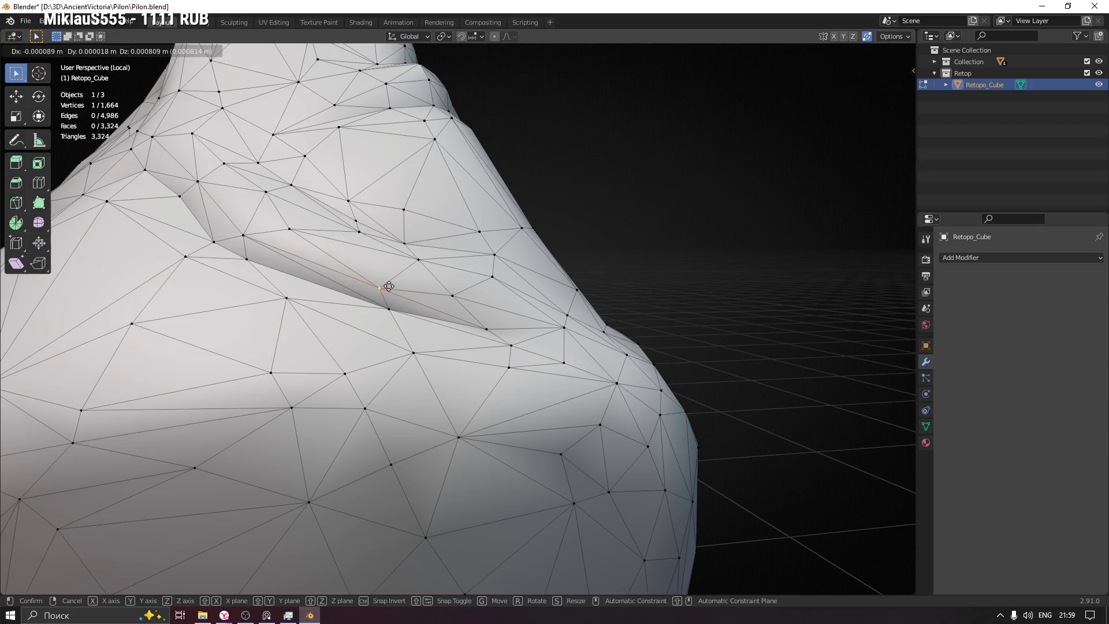
key("g")
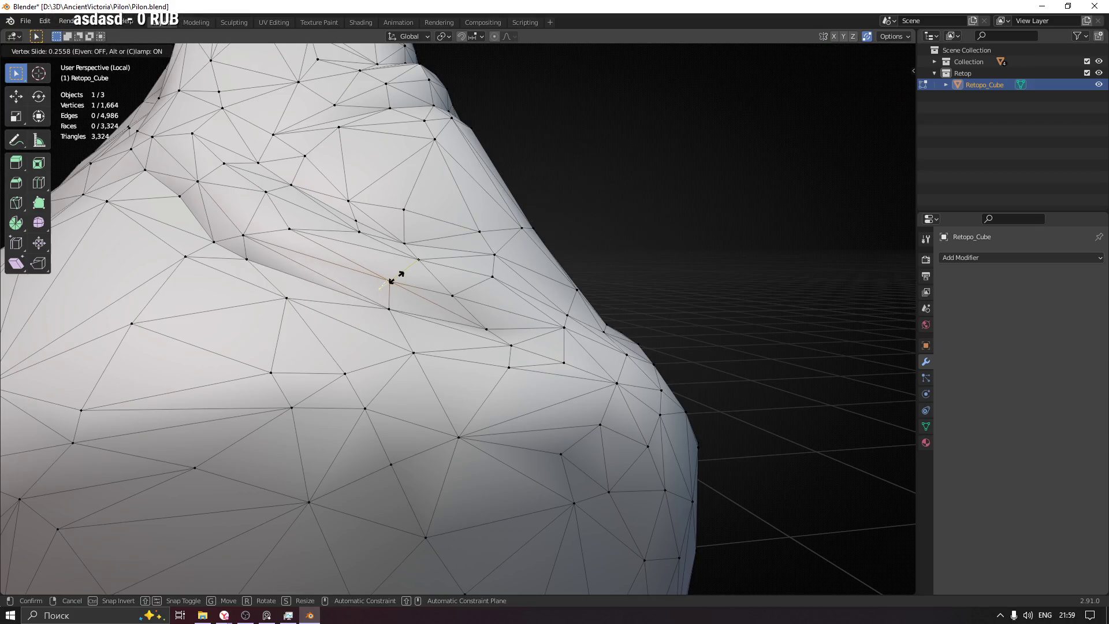
left_click(396, 279)
middle_click_drag(396, 279, 307, 313)
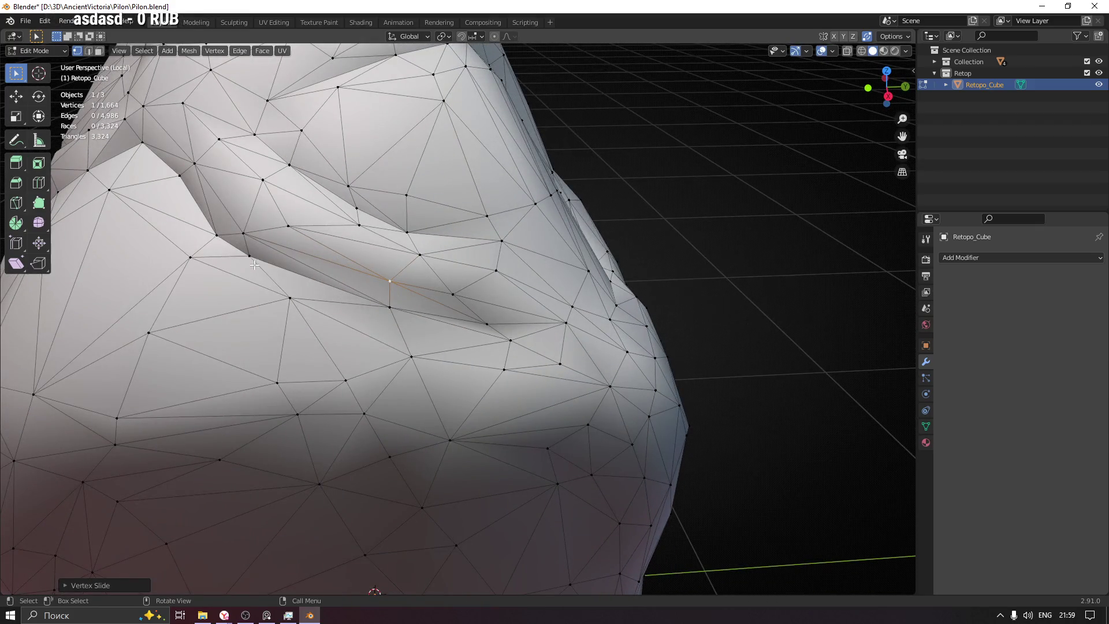
key("g")
key("g")
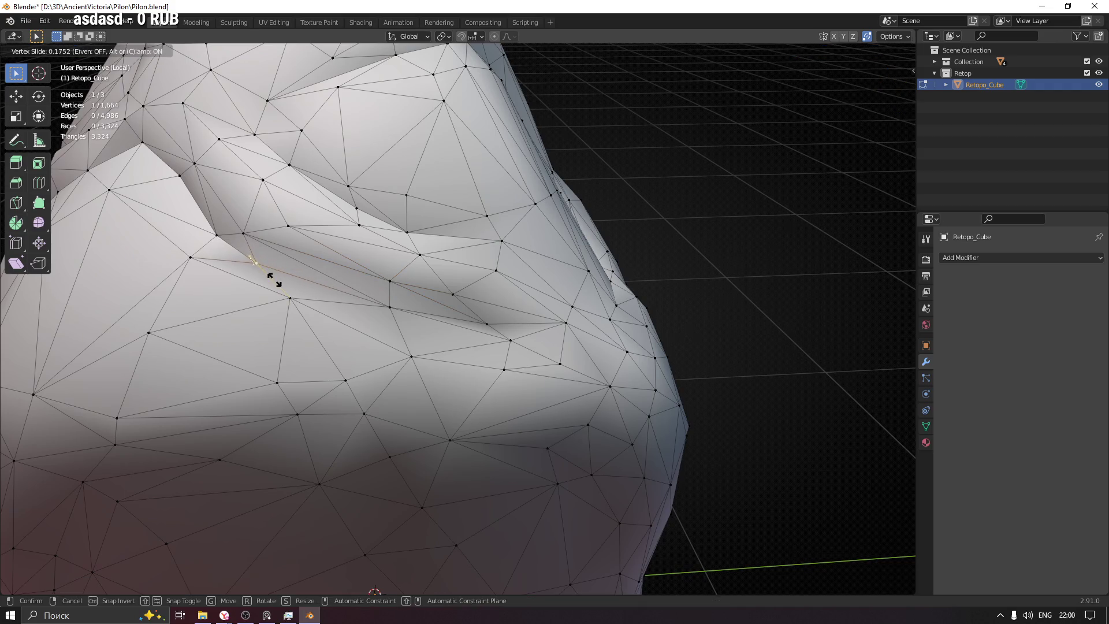
left_click(262, 267)
left_click(216, 234)
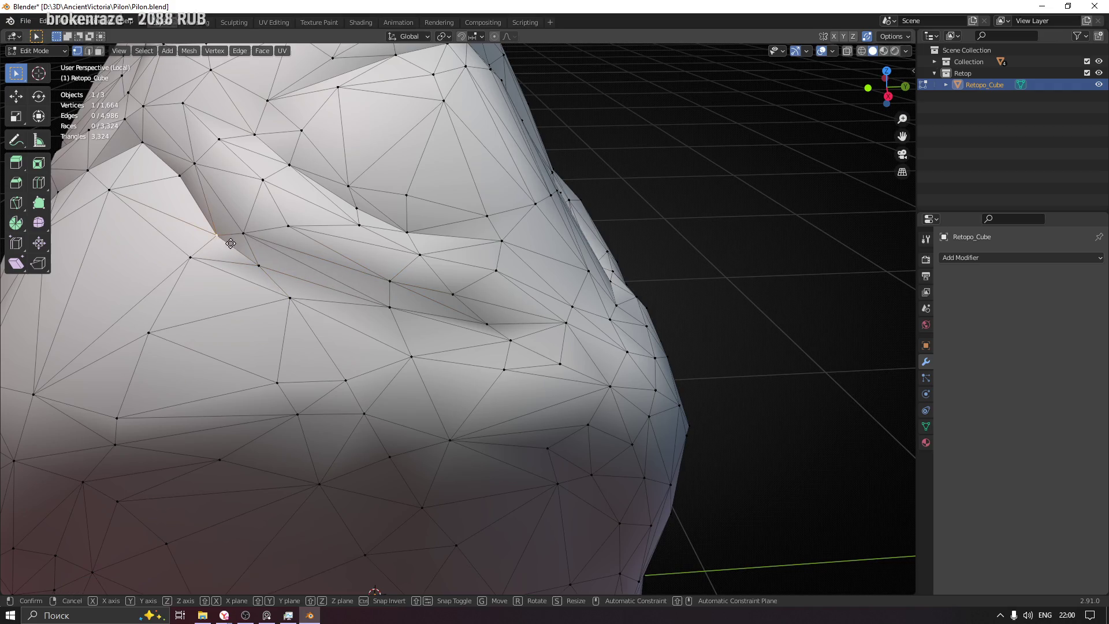
key("g")
key("g")
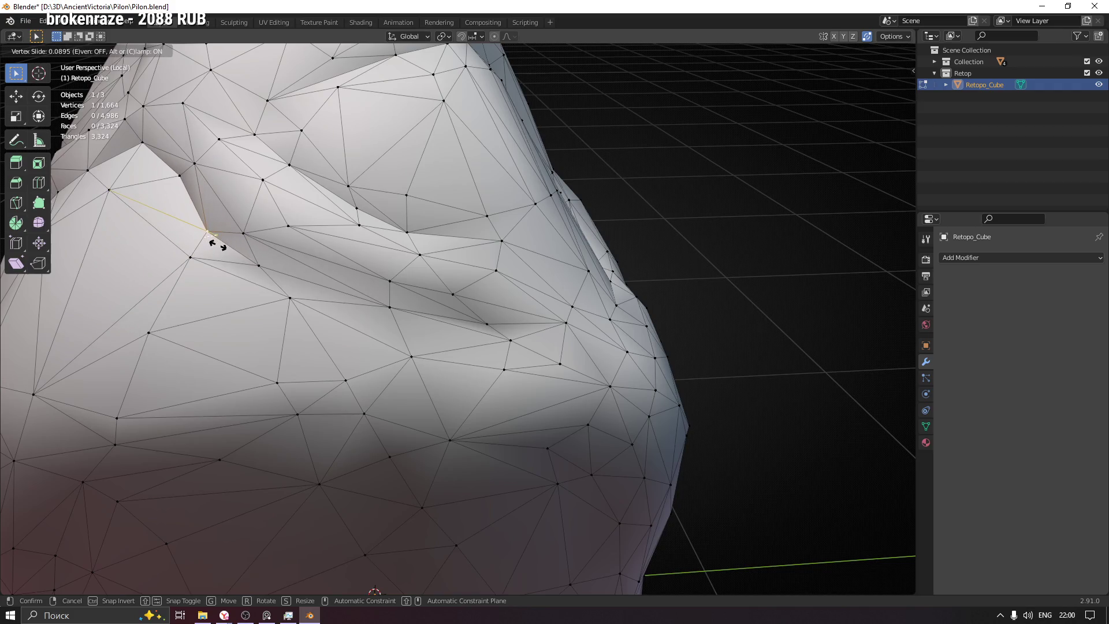
left_click(218, 245)
middle_click_drag(217, 245, 411, 263)
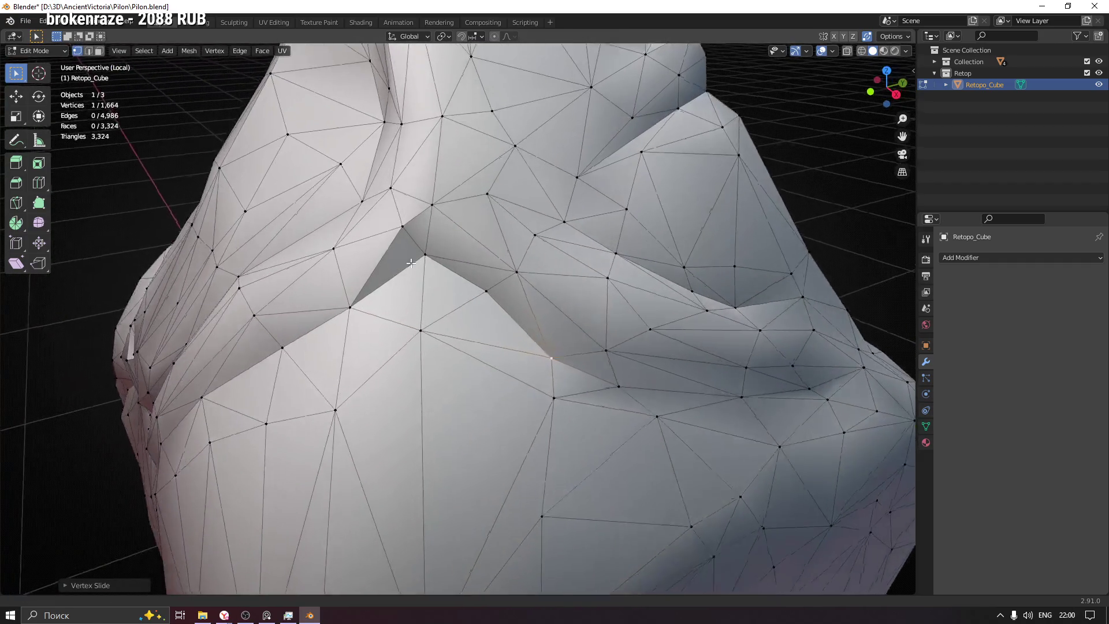
Step: Merge a fold-edge vertex into its neighbour and slide the next one along its edge
left_click(403, 226)
scroll(402, 228, "up", 3)
key("g")
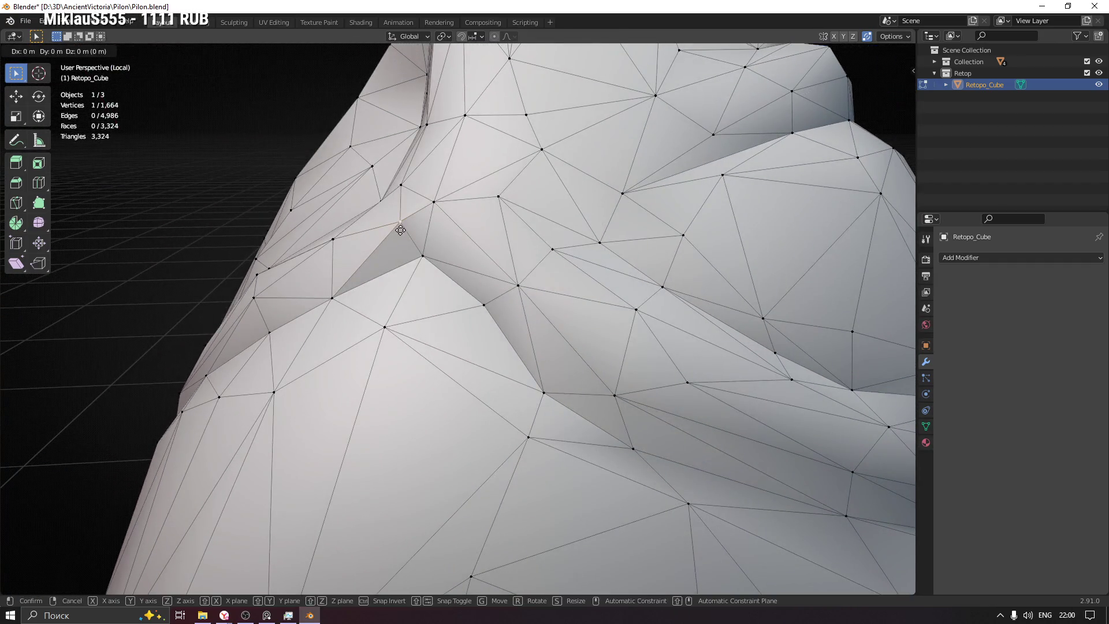
key("g")
left_click(433, 278)
mouse_move(433, 277)
middle_mouse_down()
mouse_move(440, 286)
mouse_move(432, 263)
middle_mouse_up()
key("g")
key("g")
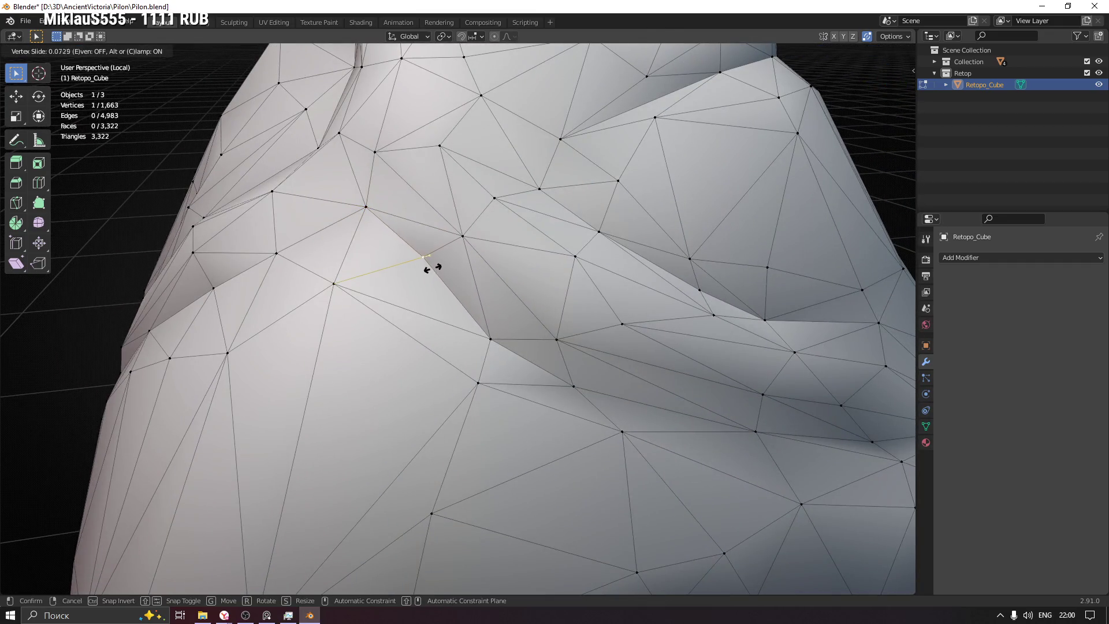
left_click(432, 267)
Step: Slide two vertices into place and merge another vertex onto its neighbour
mouse_move(521, 352)
middle_mouse_down("shift")
mouse_move(420, 315)
mouse_move(446, 414)
mouse_move(553, 329)
mouse_move(503, 238)
mouse_move(449, 310)
middle_mouse_up("shift")
key("g")
key("g")
left_click(412, 306)
scroll(448, 310, "up", 6)
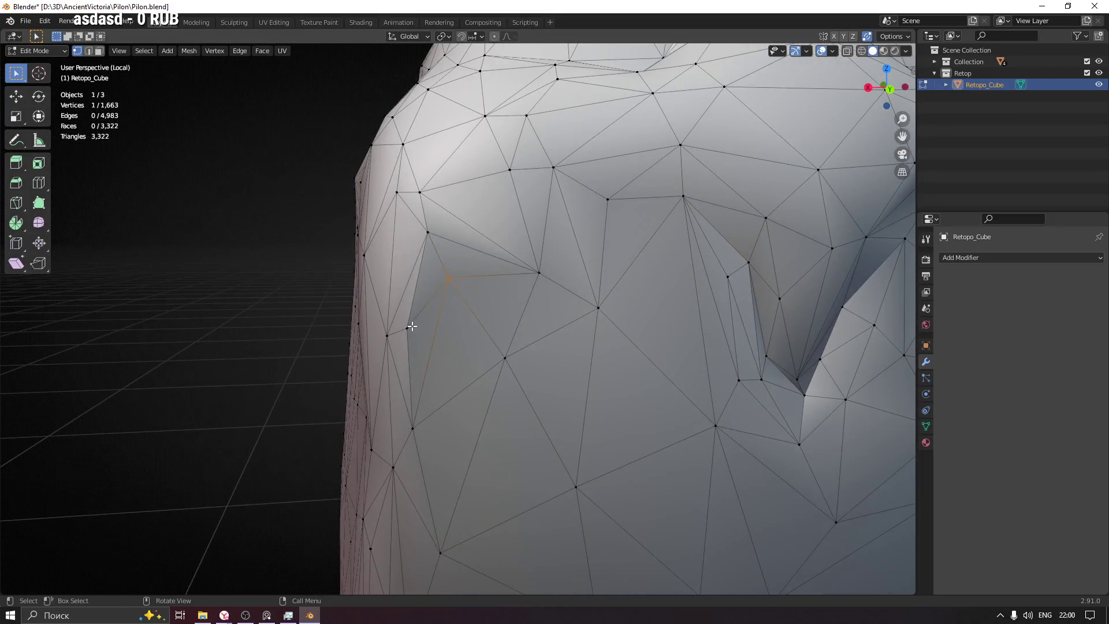
key("g")
key("g")
left_click(458, 486)
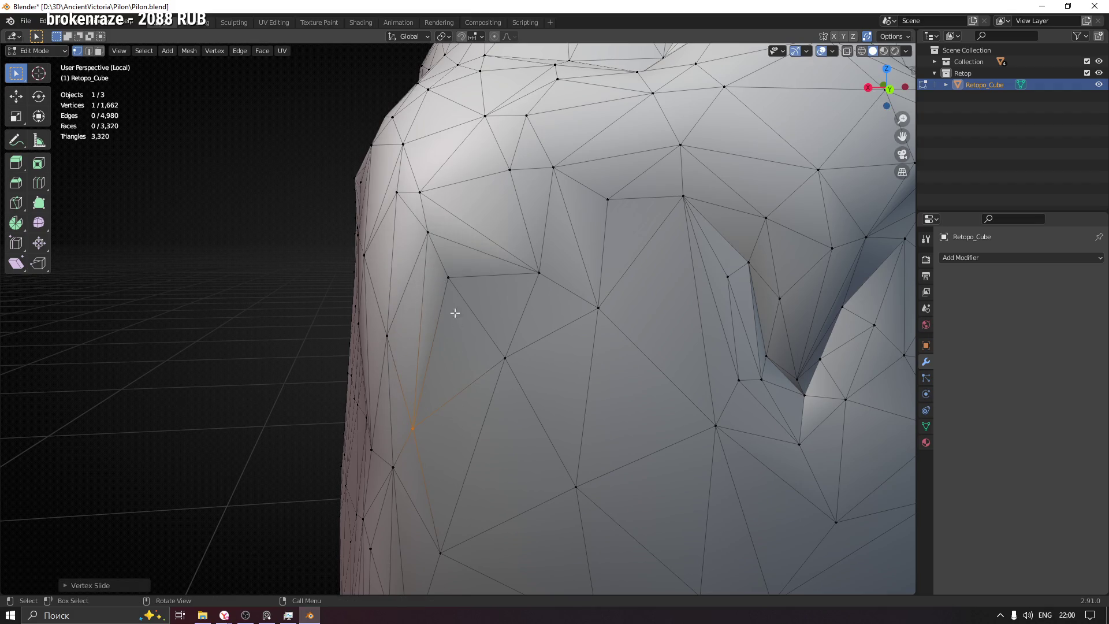
key("g")
key("g")
left_click(469, 313)
Step: Merge one more vertex at the notch, slide the next higher, and select the bottom vertex
mouse_move(520, 324)
middle_mouse_down()
mouse_move(488, 354)
mouse_move(544, 374)
mouse_move(399, 316)
middle_mouse_up()
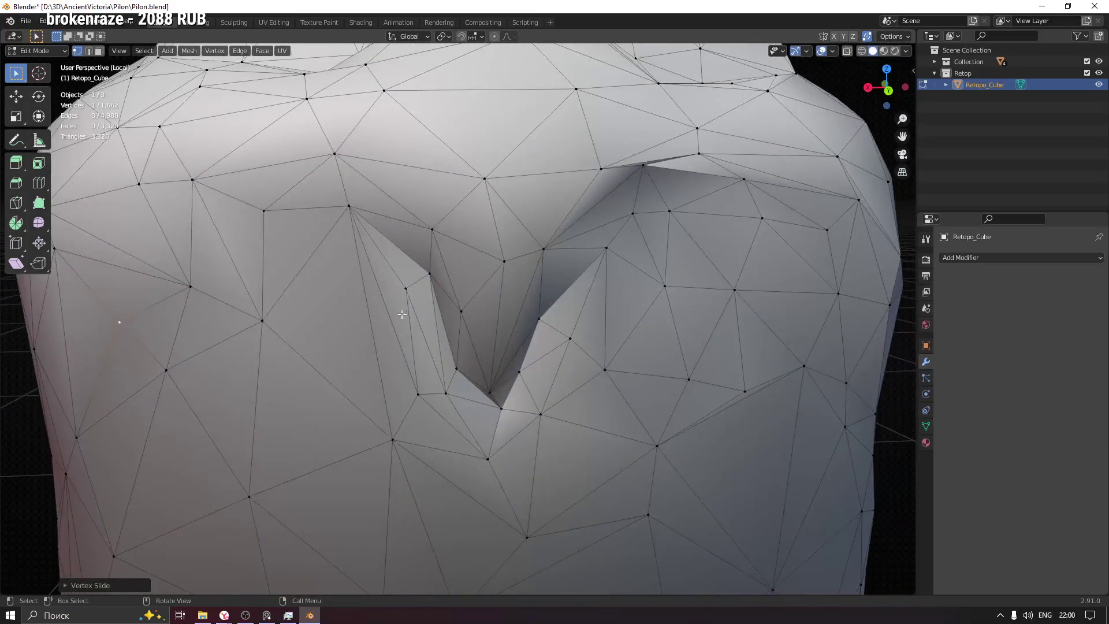
mouse_move(429, 271)
middle_mouse_down()
mouse_move(407, 286)
mouse_move(434, 313)
middle_mouse_up()
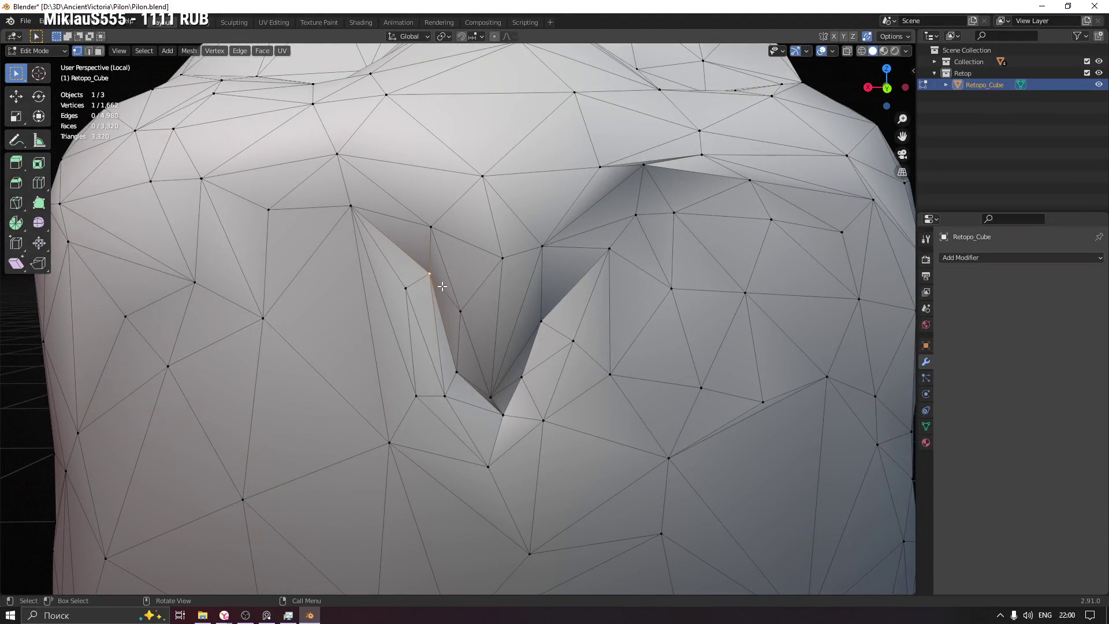
key("g")
key("g")
left_click(393, 310)
key("g")
key("g")
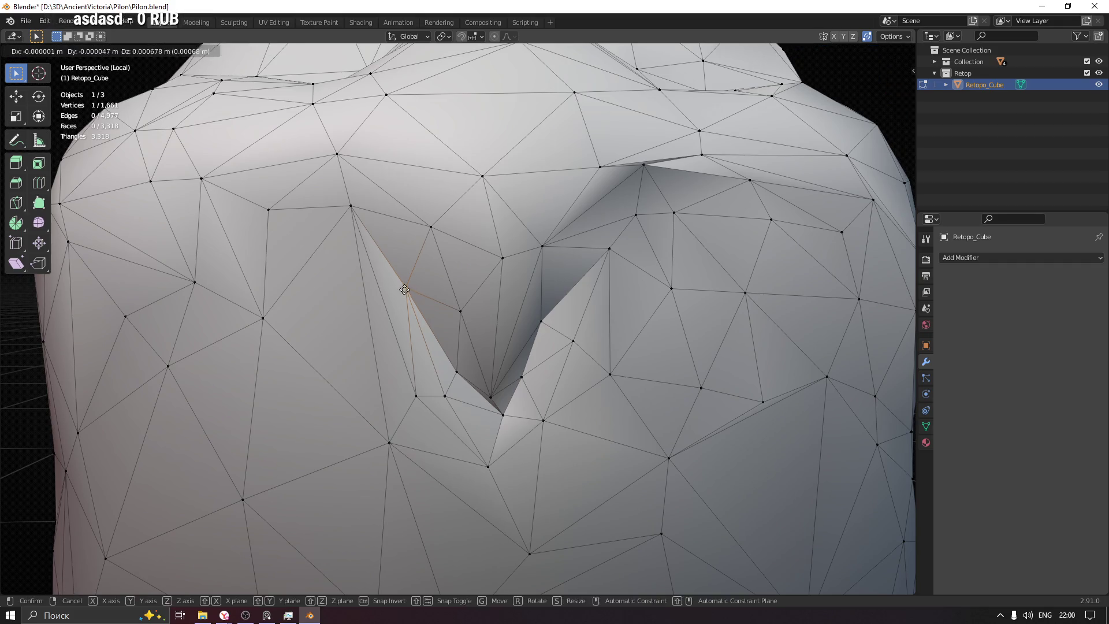
left_click(414, 272)
mouse_move(464, 364)
middle_mouse_down()
mouse_move(462, 335)
mouse_move(459, 358)
middle_mouse_up()
left_click(459, 358)
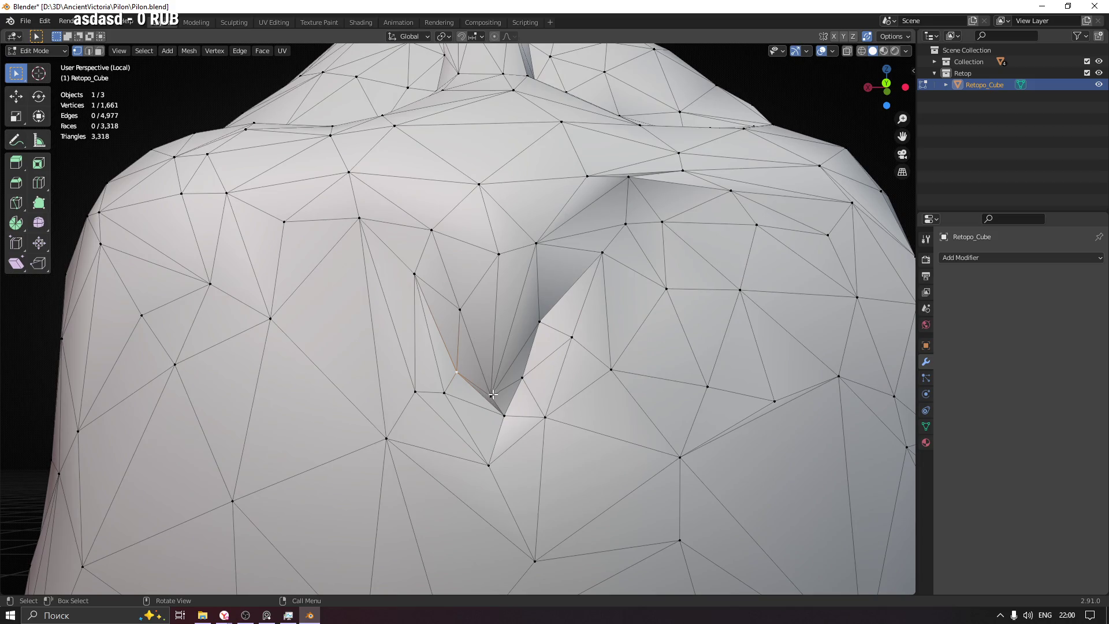
Step: Slide the bottom notch vertex and merge an adjacent vertex into its neighbour
key("g")
key("g")
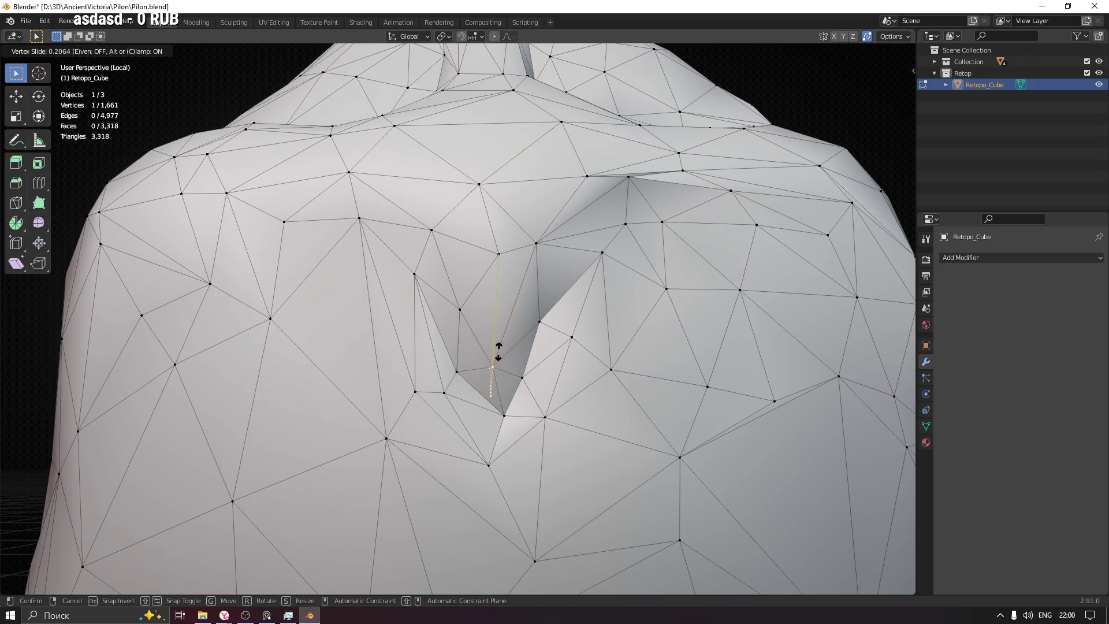
left_click(497, 364)
mouse_move(496, 366)
middle_mouse_down()
mouse_move(449, 408)
mouse_move(484, 375)
mouse_move(482, 340)
mouse_move(537, 330)
mouse_move(573, 300)
mouse_move(522, 256)
mouse_move(510, 265)
middle_mouse_up()
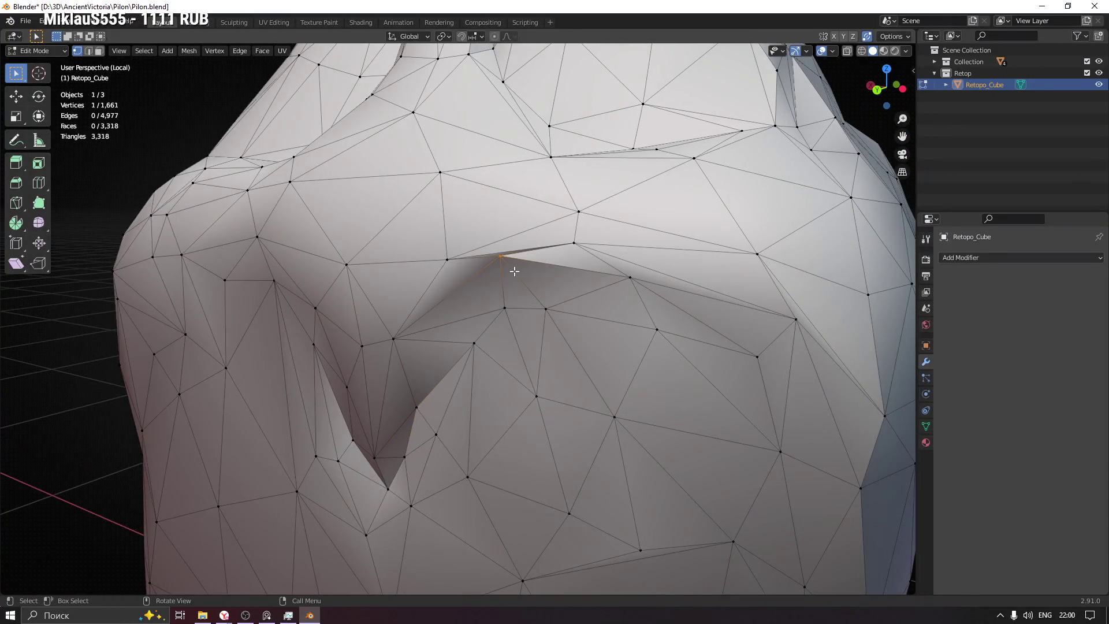
key("shift+v")
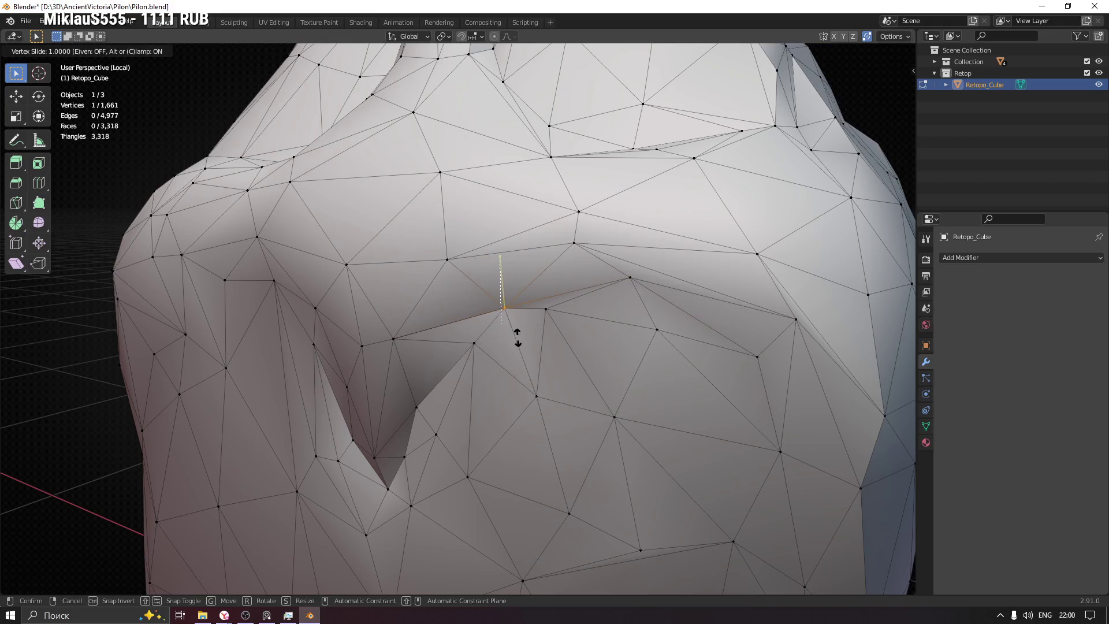
left_click(506, 309)
Step: Vertex-slide three more notch vertices along their edges to even out the triangles
key("shift+v")
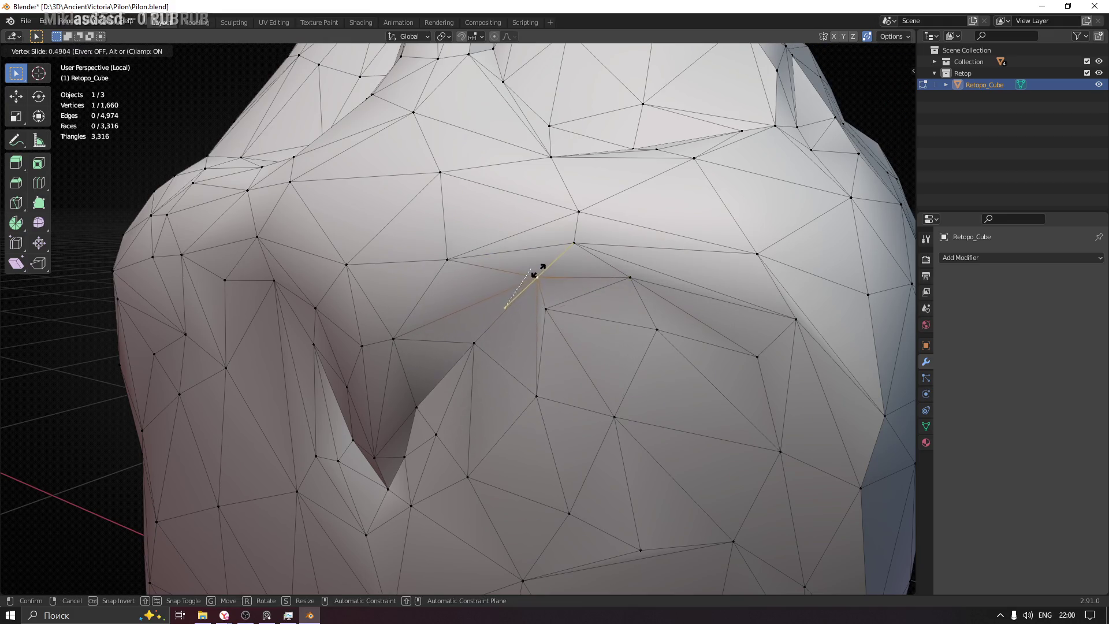
left_click(541, 269)
key("shift+v")
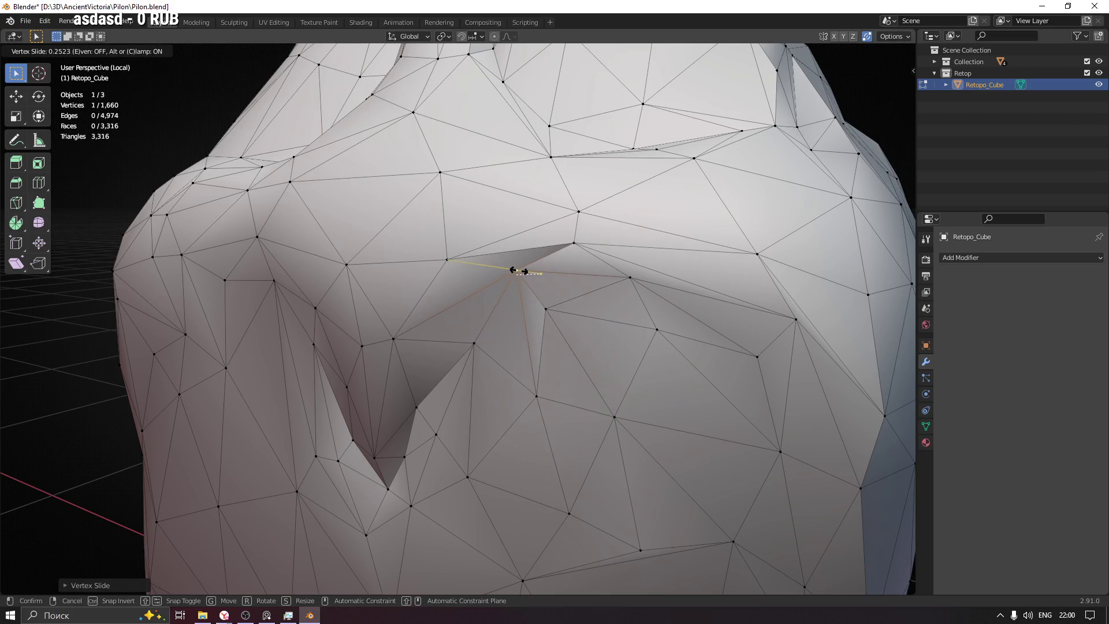
left_click(522, 280)
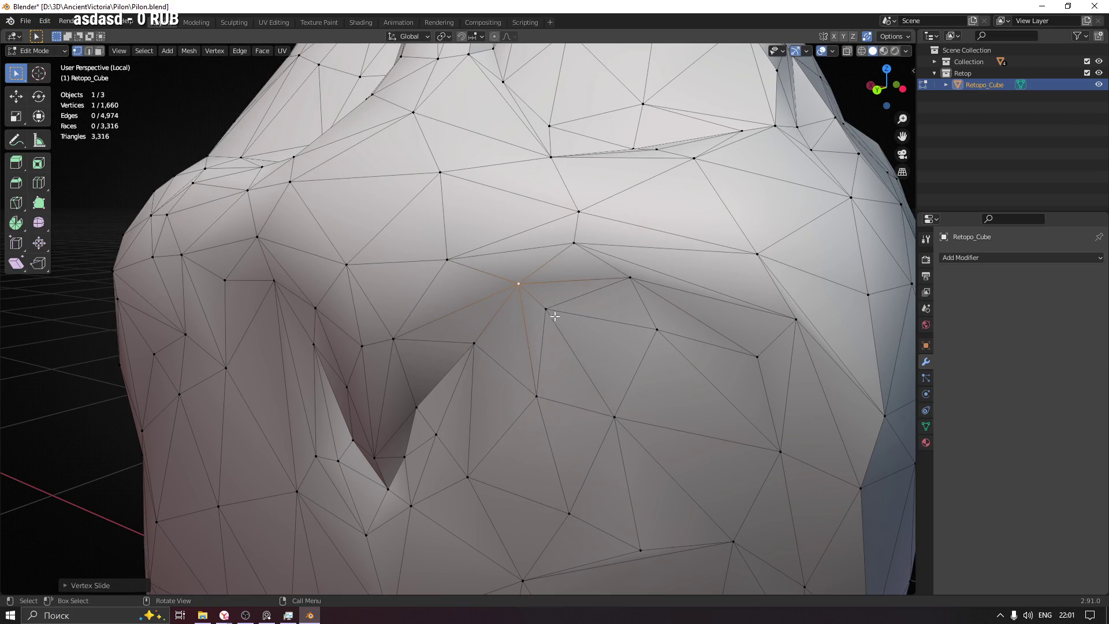
key("shift+v")
left_click(602, 358)
Step: Inspect the cleaned-up notch from several angles and clear the vertex selection
scroll(602, 358, "down", 3)
middle_click_drag(567, 403, 471, 325)
scroll(471, 325, "up", 3)
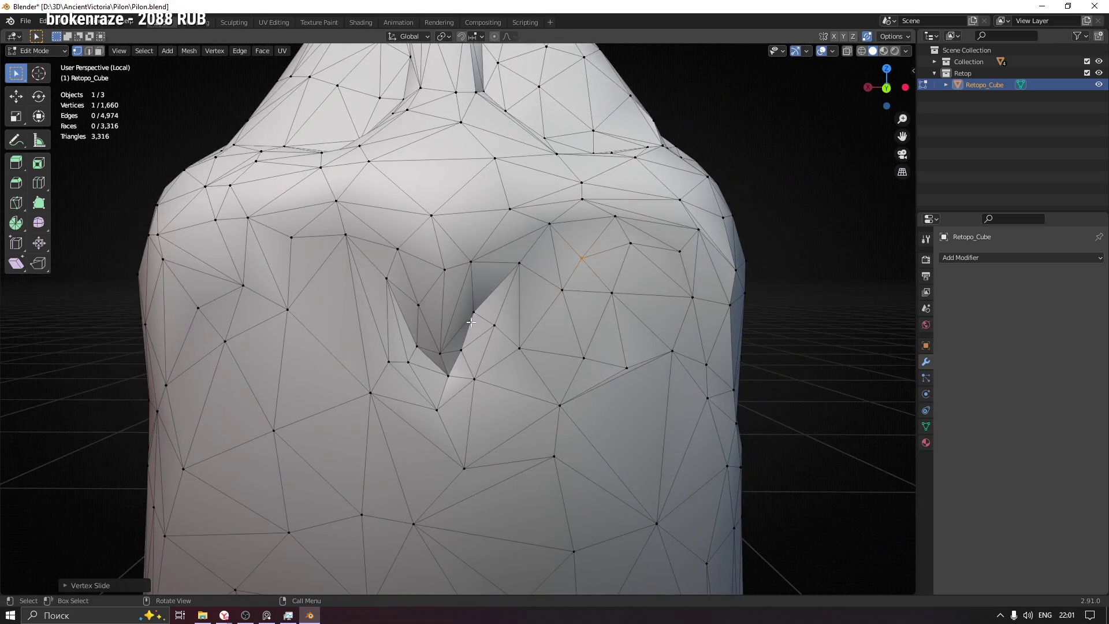
scroll(471, 324, "up", 3)
mouse_move(517, 292)
middle_mouse_down()
mouse_move(532, 282)
mouse_move(456, 281)
mouse_move(439, 312)
middle_mouse_up()
scroll(452, 280, "up", 4)
scroll(439, 312, "down", 3)
scroll(427, 347, "up", 3)
left_click(411, 369)
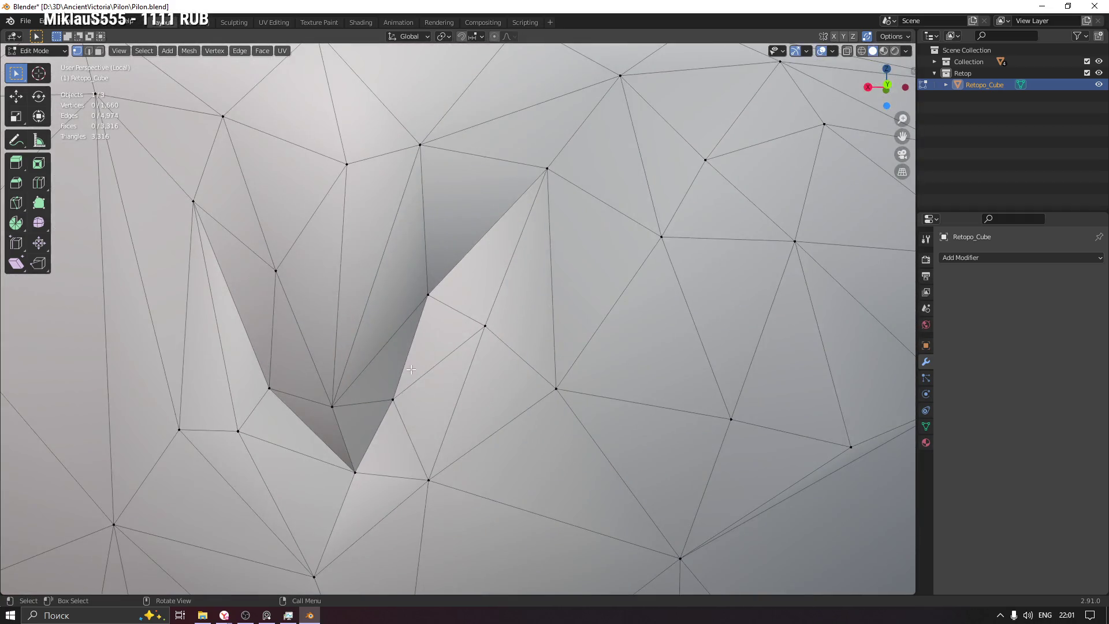
Step: From a more frontal view, slide one more vertex along its edge
scroll(410, 369, "down", 3)
scroll(380, 349, "down", 3)
mouse_move(380, 349)
middle_mouse_down()
mouse_move(370, 313)
mouse_move(362, 352)
middle_mouse_up()
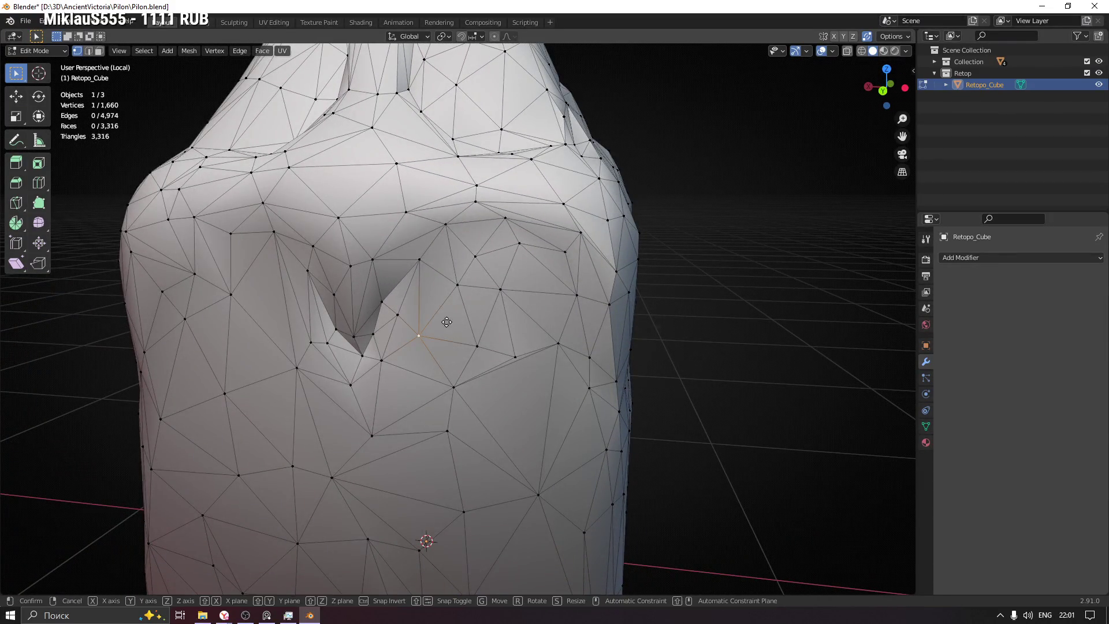
key("g")
left_click(465, 307)
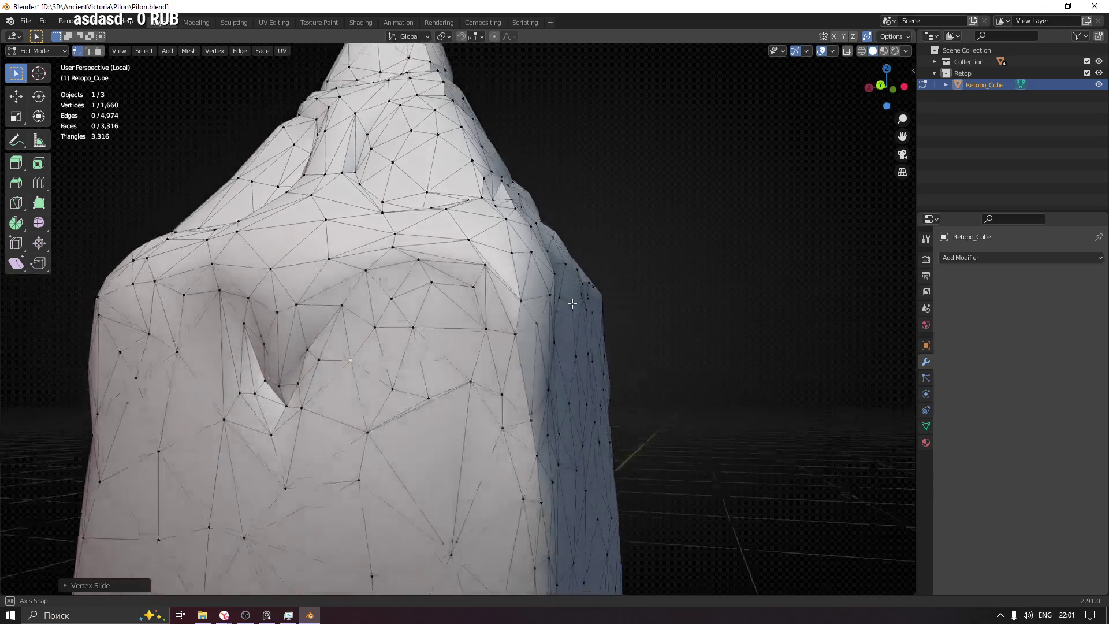